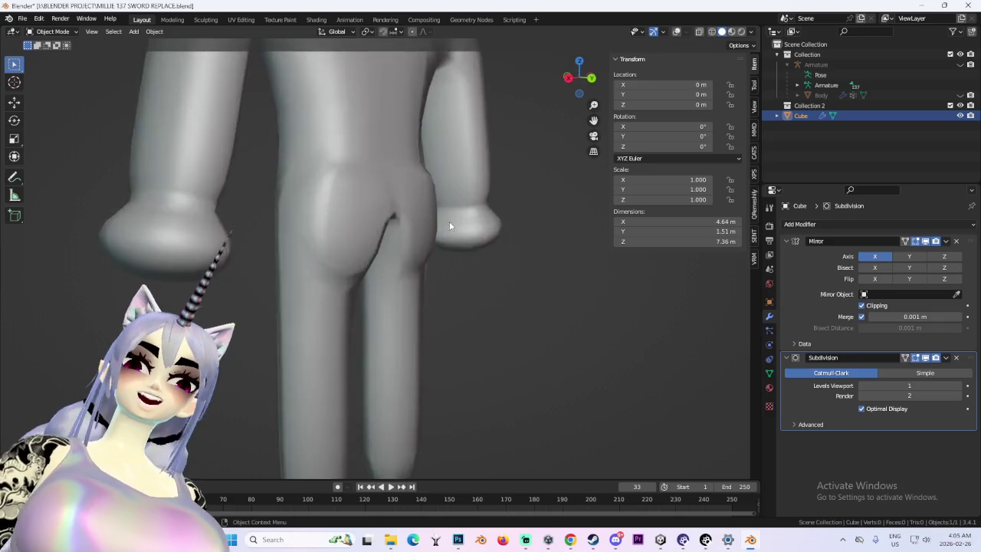
- Enter Edit Mode with overlays on, select the buttock faces and move them down
left_click(52, 32)
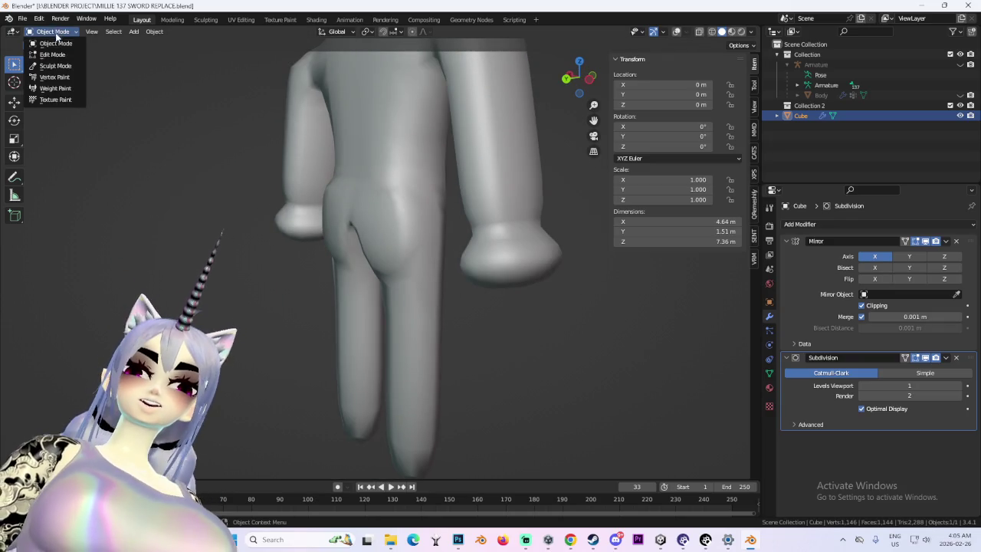
left_click(51, 46)
left_click(676, 32)
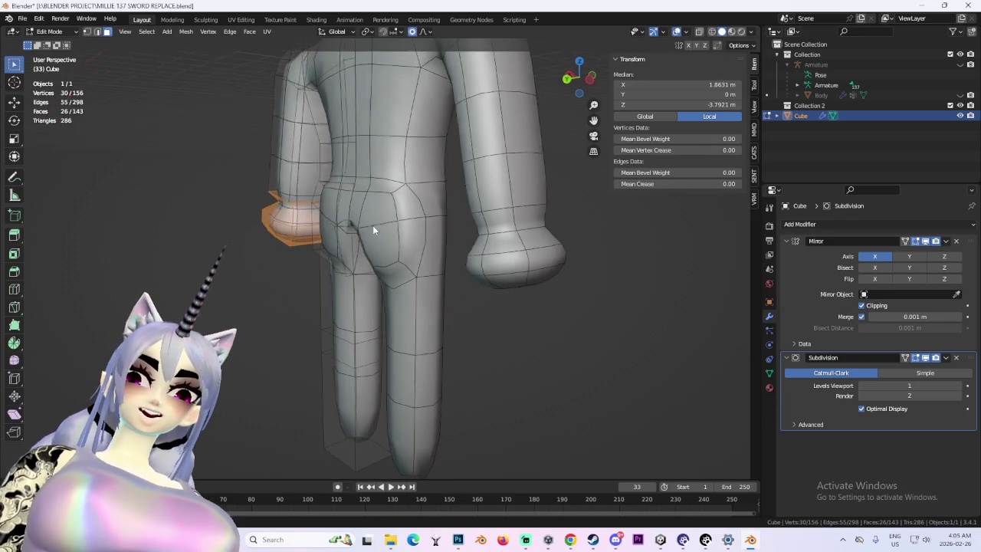
middle_click_drag(372, 226, 384, 223)
left_click(383, 219)
left_click(349, 248, "shift")
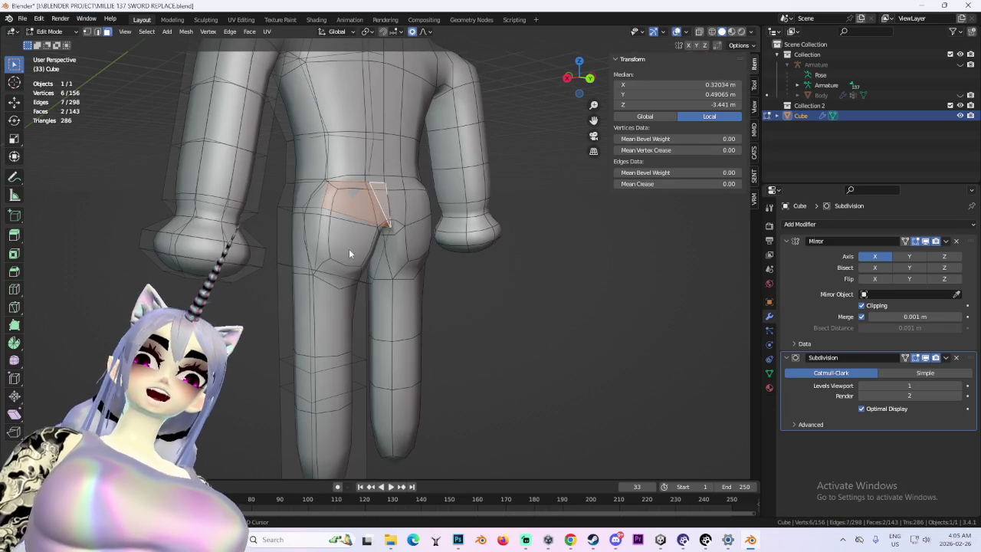
key("g")
left_click(533, 258)
- Rotate the buttock faces on the Y axis and push them backward along Y
mouse_move(534, 257)
middle_mouse_down()
mouse_move(513, 281)
mouse_move(425, 280)
middle_mouse_up()
key("r")
key("y")
left_click(488, 283)
key("g")
key("y")
left_click(337, 282)
mouse_move(338, 282)
middle_mouse_down()
mouse_move(529, 250)
mouse_move(429, 254)
middle_mouse_up()
- From the side view, move a buttock vertex twice with proportional falloff to round it
left_click(578, 78)
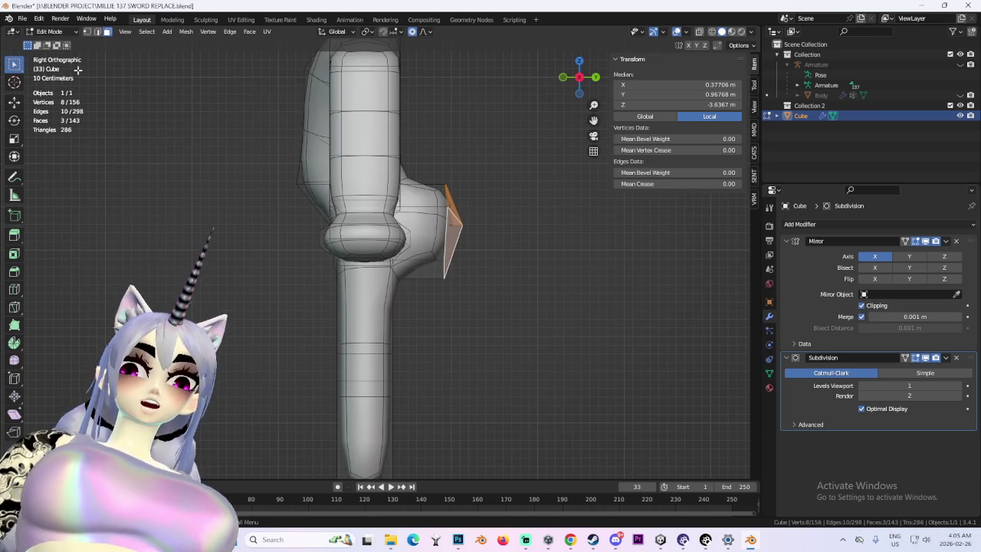
scroll(429, 230, "up", 3)
middle_click_drag(429, 230, 399, 230)
left_click(444, 213)
key("g")
key("y")
left_click(411, 206)
key("g")
key("y")
left_click(452, 192)
- Hide overlays to preview the smoothed buttocks, then check them from the front view
mouse_move(452, 192)
middle_mouse_down()
mouse_move(303, 239)
mouse_move(572, 223)
mouse_move(439, 218)
mouse_move(448, 265)
mouse_move(428, 283)
mouse_move(485, 277)
mouse_move(452, 284)
mouse_move(462, 309)
mouse_move(510, 309)
mouse_move(565, 327)
mouse_move(522, 306)
mouse_move(525, 261)
mouse_move(473, 235)
middle_mouse_up()
left_click(574, 223)
key("shift+alt+z")
scroll(430, 291, "down", 2)
scroll(426, 294, "up", 3)
left_click(557, 320)
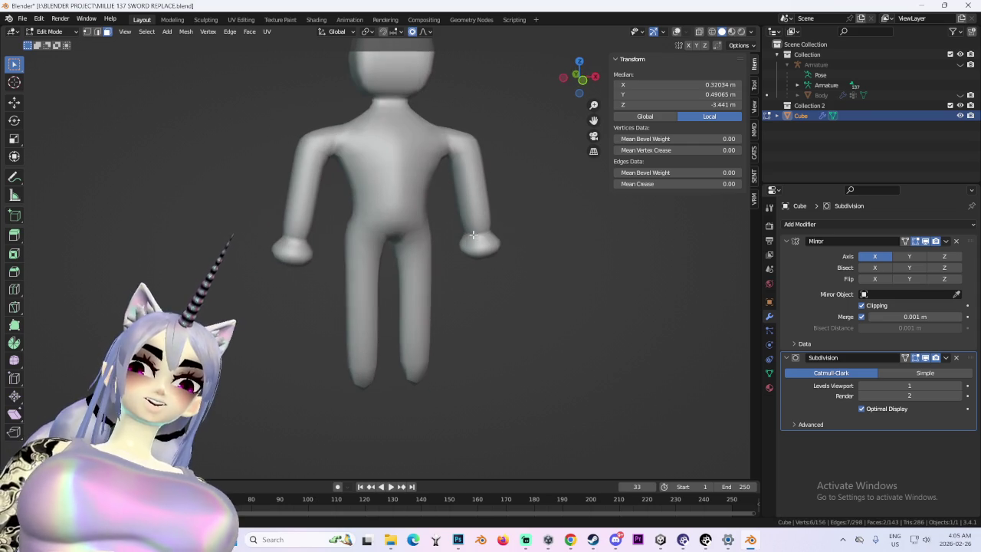
left_click(581, 78)
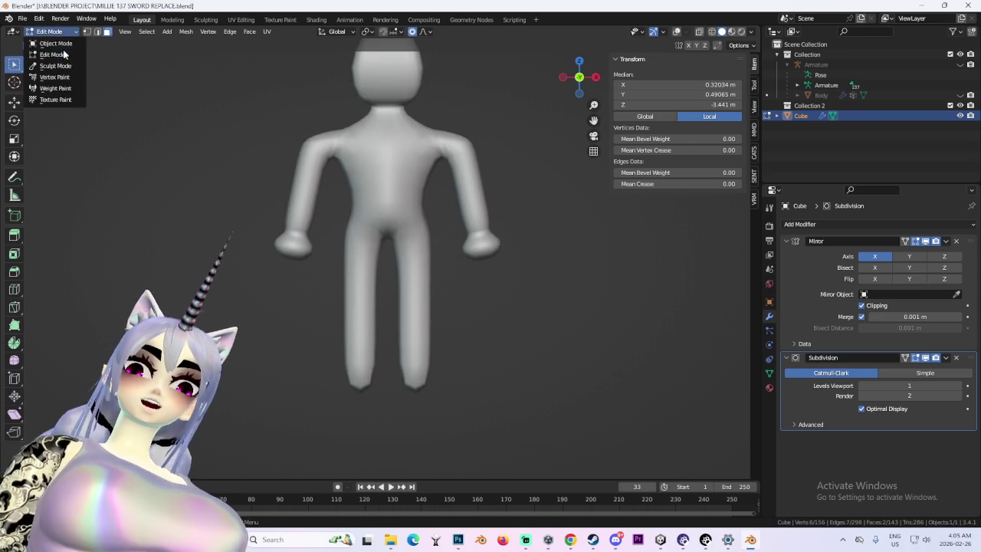
left_click(678, 33)
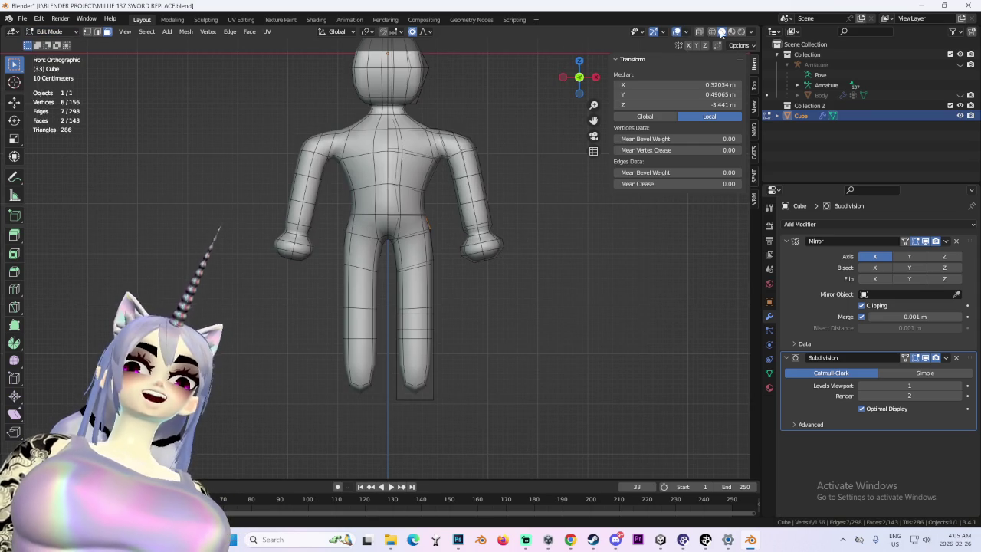
- Reposition the forearm and hand in wireframe, then undo an over-lengthened arm
left_click(712, 31)
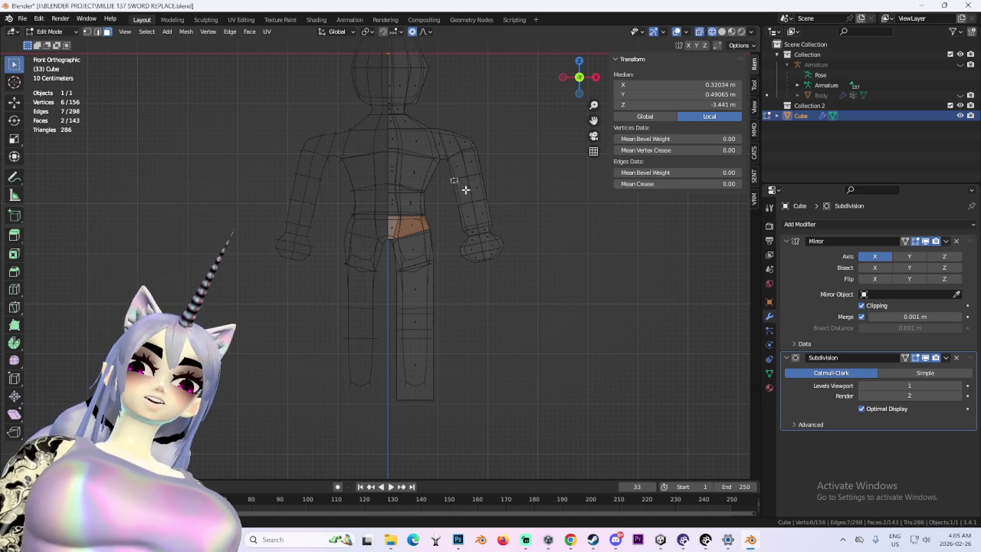
key("g")
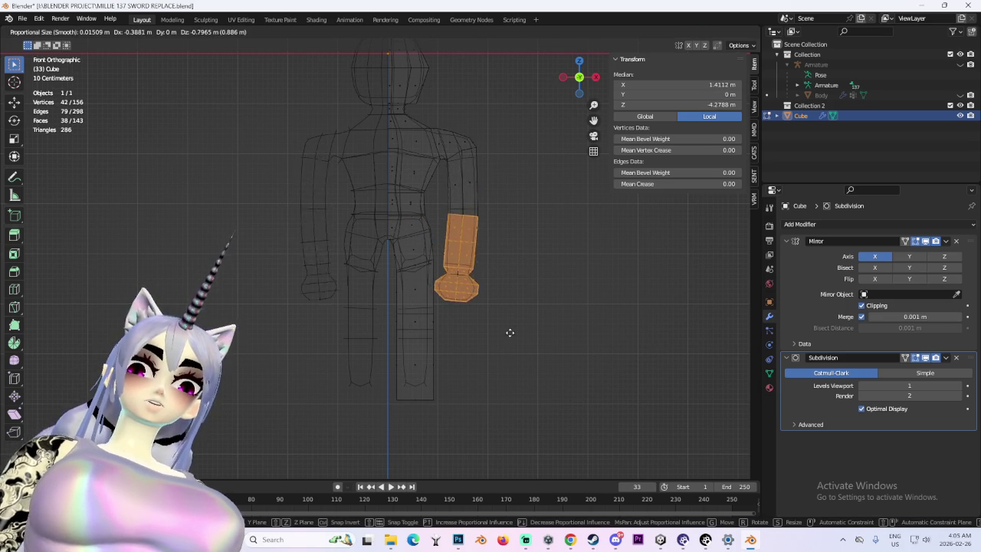
left_click(518, 420)
key("shift+z")
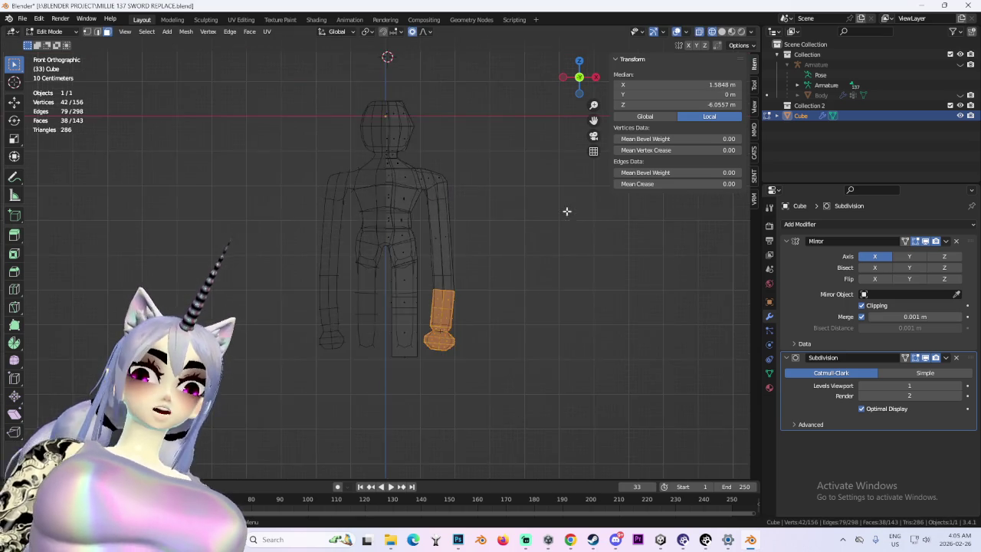
mouse_move(591, 185)
middle_mouse_down()
mouse_move(486, 234)
mouse_move(488, 248)
mouse_move(458, 231)
middle_mouse_up()
key("g")
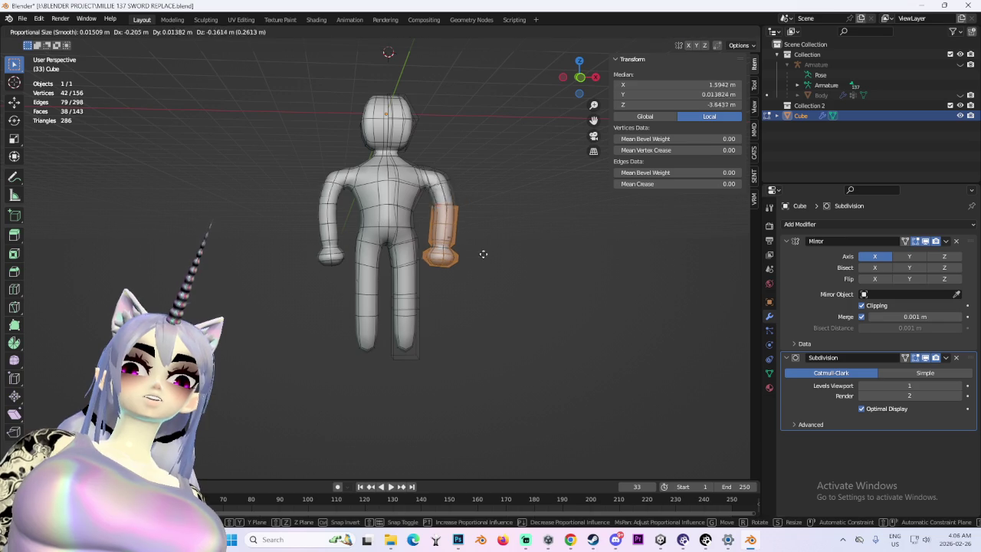
left_click(487, 297)
key("ctrl+z")
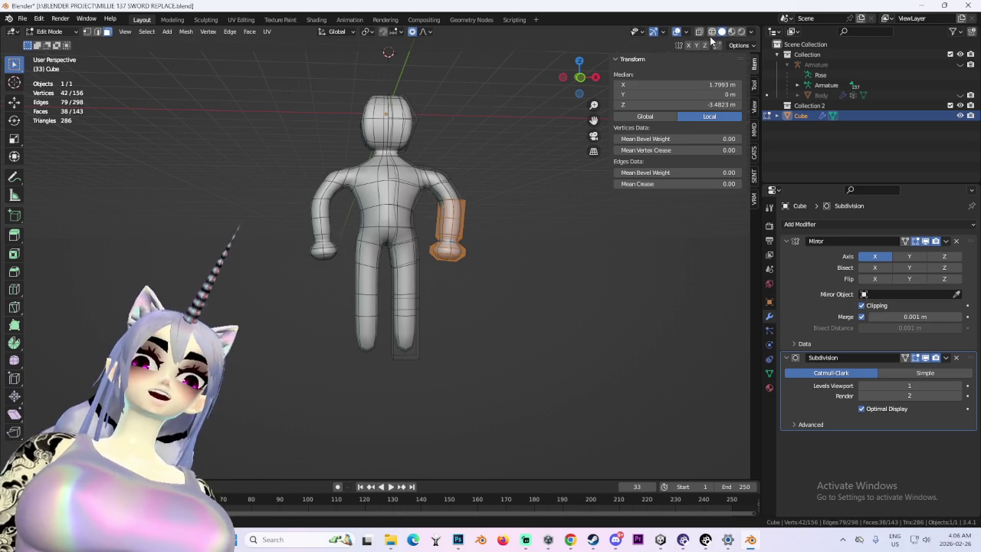
- Rotate the forearm slightly from the front view and cancel an accidental scale
key("KP_1")
key("r")
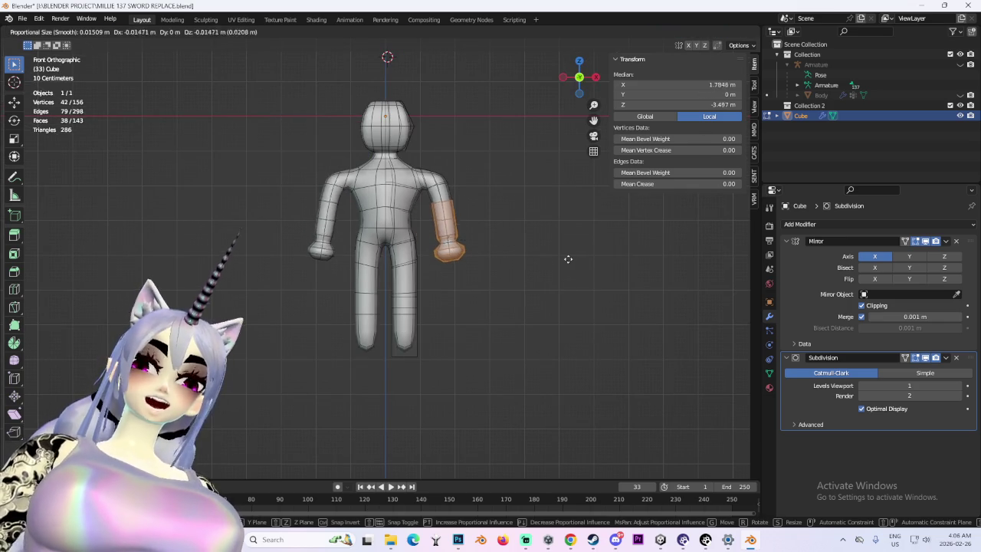
left_click(514, 222)
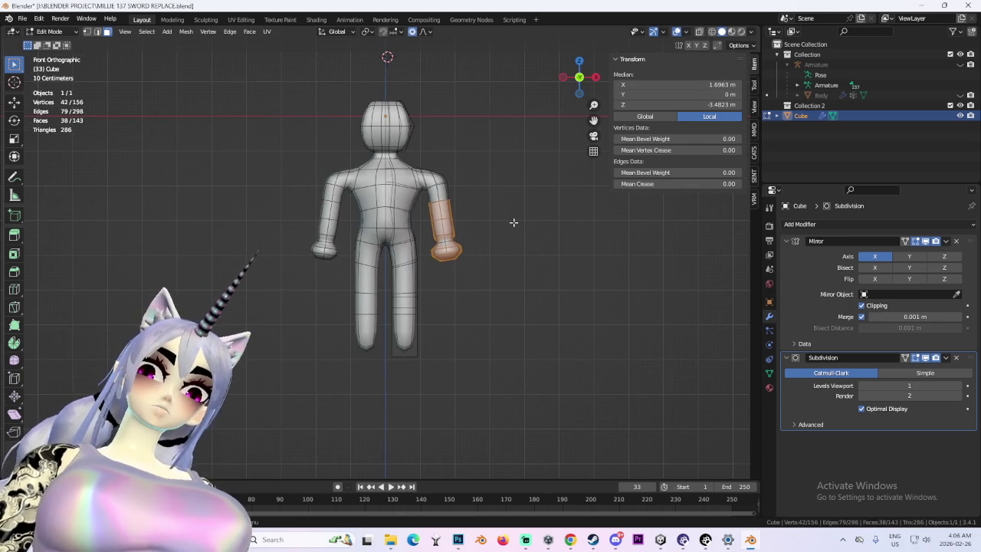
mouse_move(512, 165)
middle_mouse_down()
mouse_move(445, 185)
mouse_move(493, 153)
mouse_move(554, 176)
middle_mouse_up()
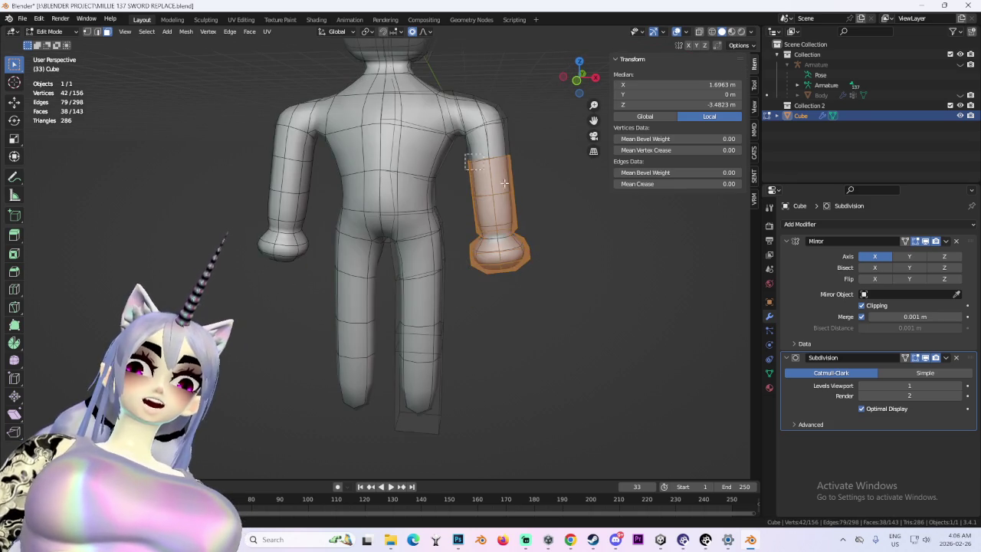
right_click(543, 175)
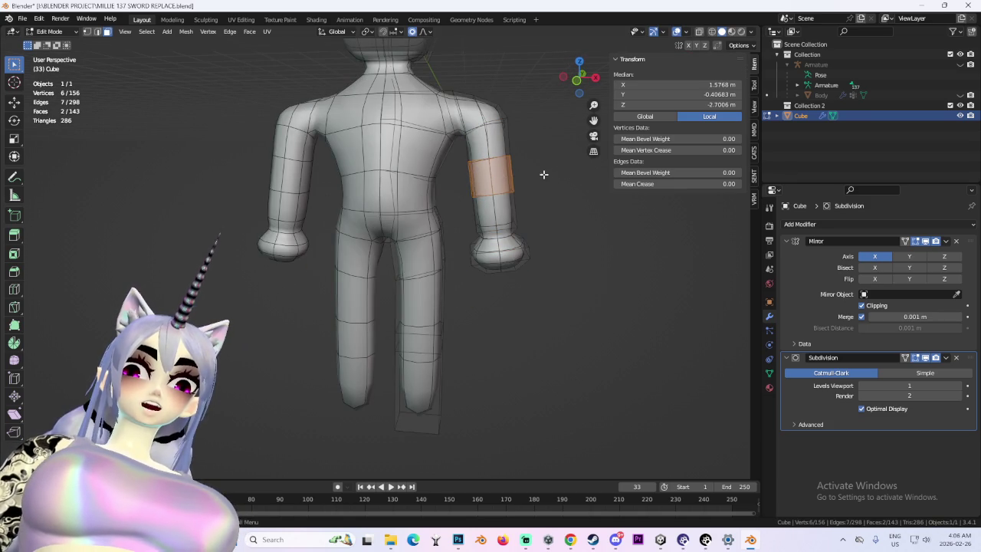
middle_click_drag(543, 174, 483, 177)
middle_click_drag(407, 197, 432, 188)
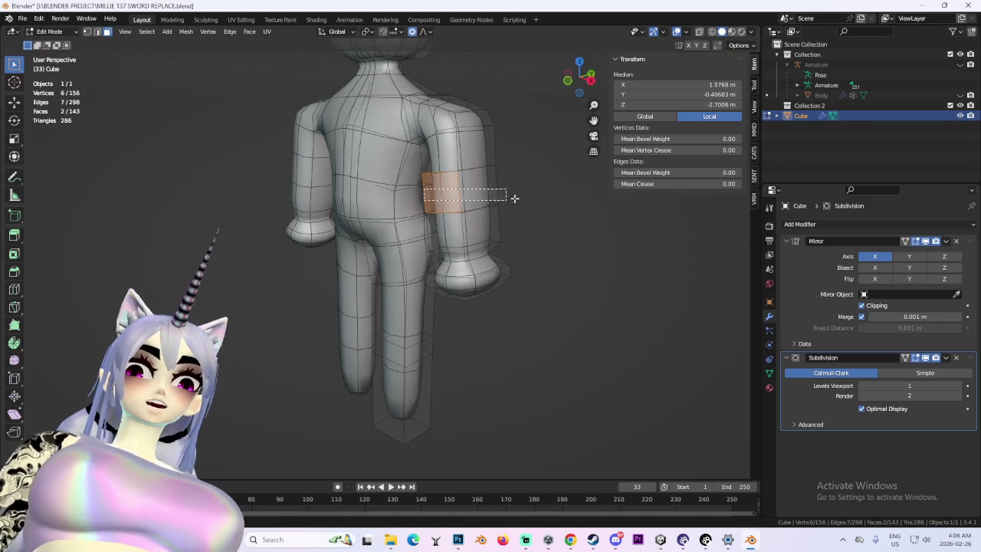
- Select the upper-arm face ring and scale it evenly to about 0.75 to slim the elbow
left_click_drag(514, 198, 515, 198)
mouse_move(515, 198)
middle_mouse_down()
mouse_move(343, 154)
mouse_move(388, 171)
middle_mouse_up()
left_click(342, 153, "shift")
left_click(343, 153, "shift")
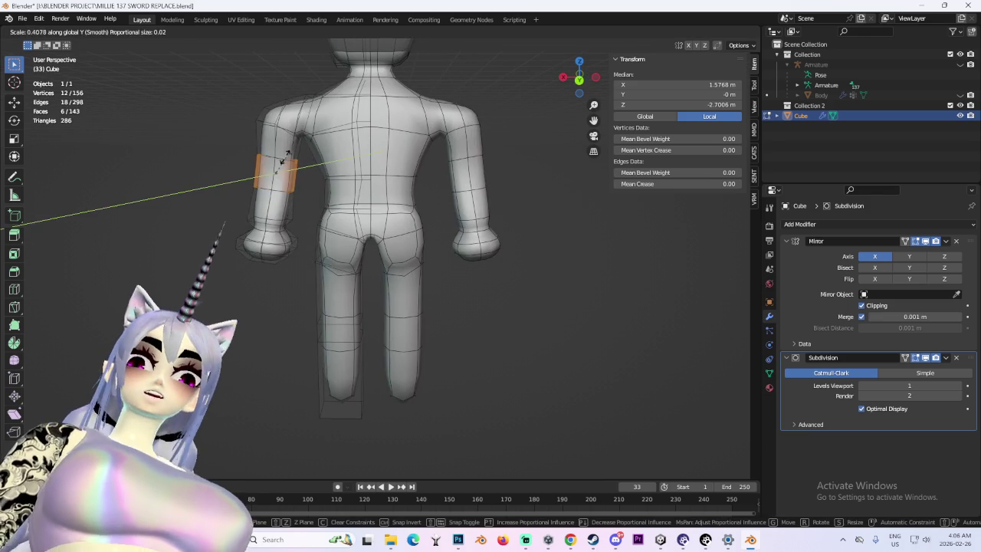
middle_click_drag(319, 150, 476, 167)
key("s")
key("y")
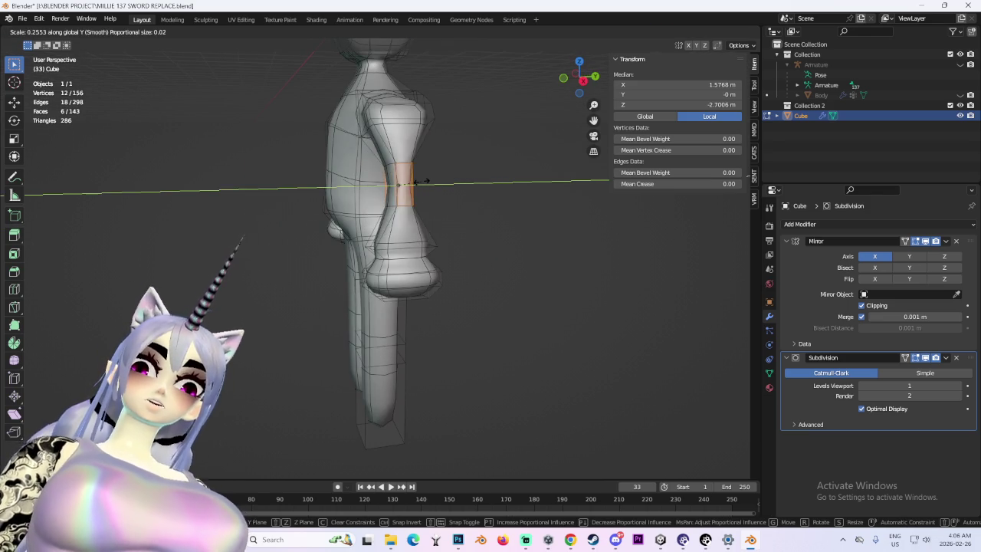
key("y")
key("y")
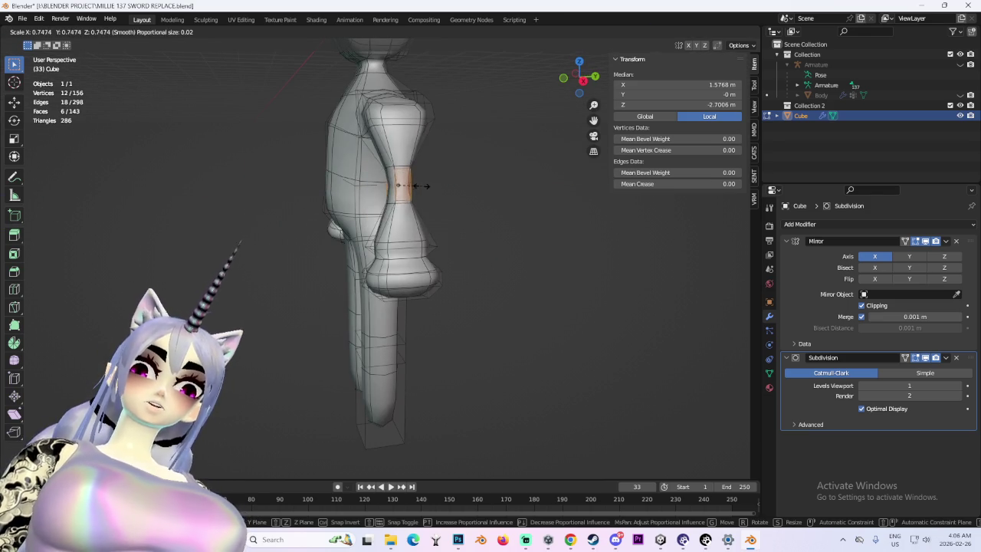
left_click(419, 185)
middle_click_drag(423, 184, 516, 184)
left_click(328, 272)
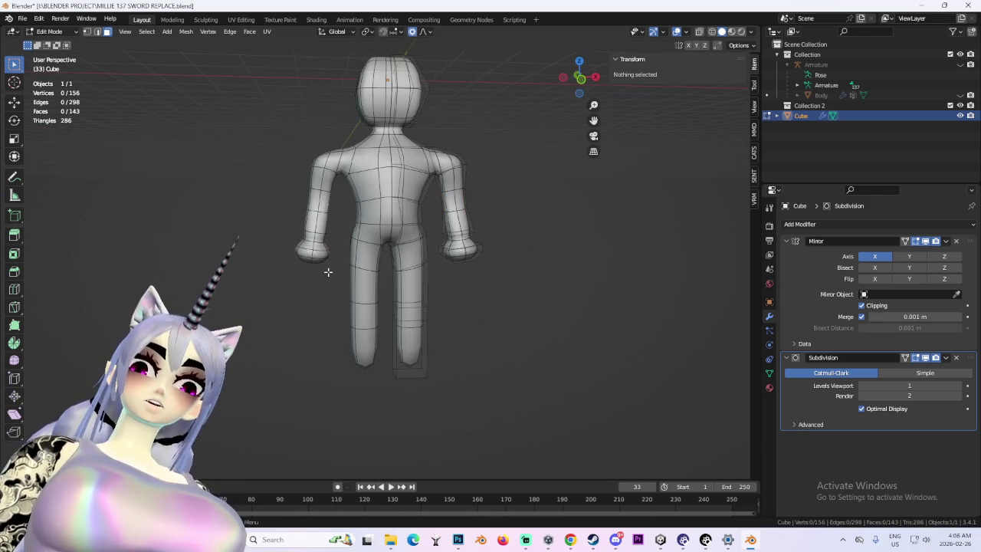
- Select the whole hand with L and scale it up
key("l")
key("s")
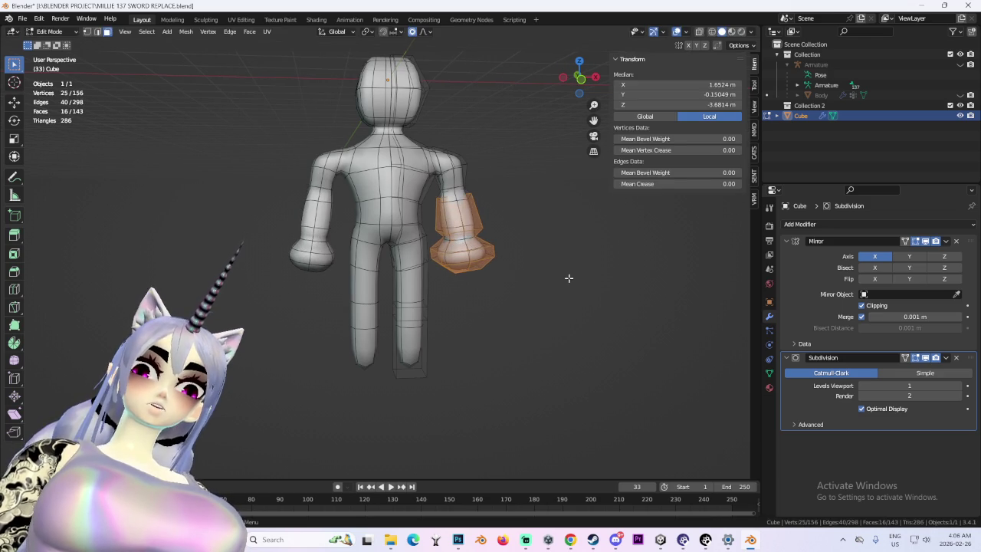
left_click(583, 270)
mouse_move(585, 268)
middle_mouse_down()
mouse_move(483, 246)
mouse_move(525, 183)
mouse_move(440, 192)
mouse_move(537, 184)
mouse_move(472, 155)
mouse_move(414, 284)
middle_mouse_up()
left_click(537, 184)
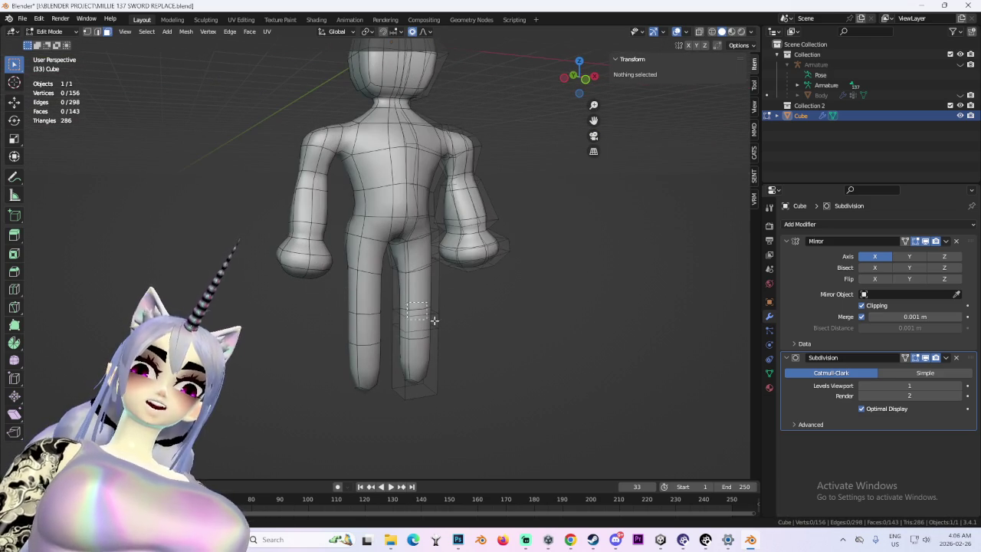
- Select the lower-leg faces and scale them wider
left_click_drag(434, 320, 422, 323)
mouse_move(445, 326)
middle_mouse_down()
mouse_move(370, 353)
mouse_move(558, 344)
middle_mouse_up()
key("s")
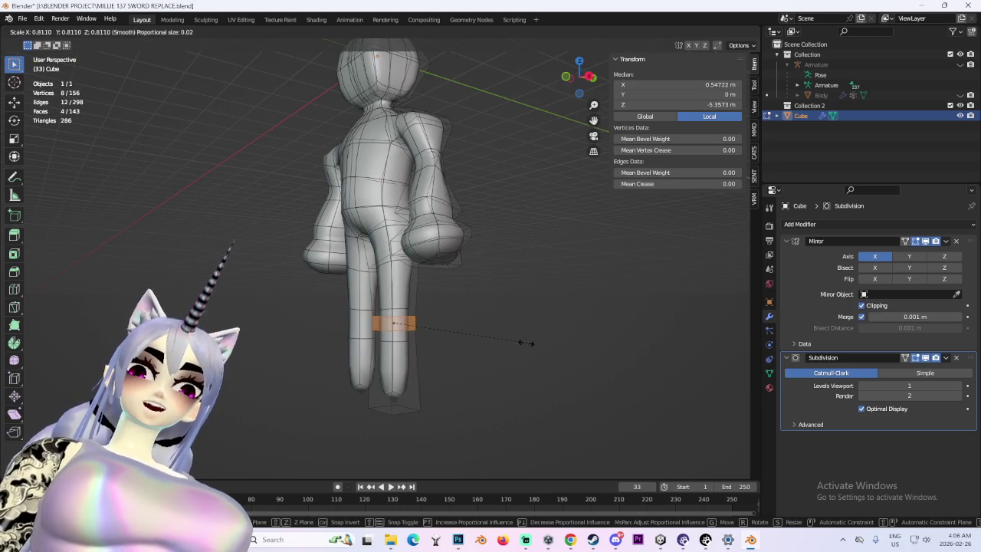
middle_click_drag(486, 351, 376, 350)
left_click(414, 368)
key("s")
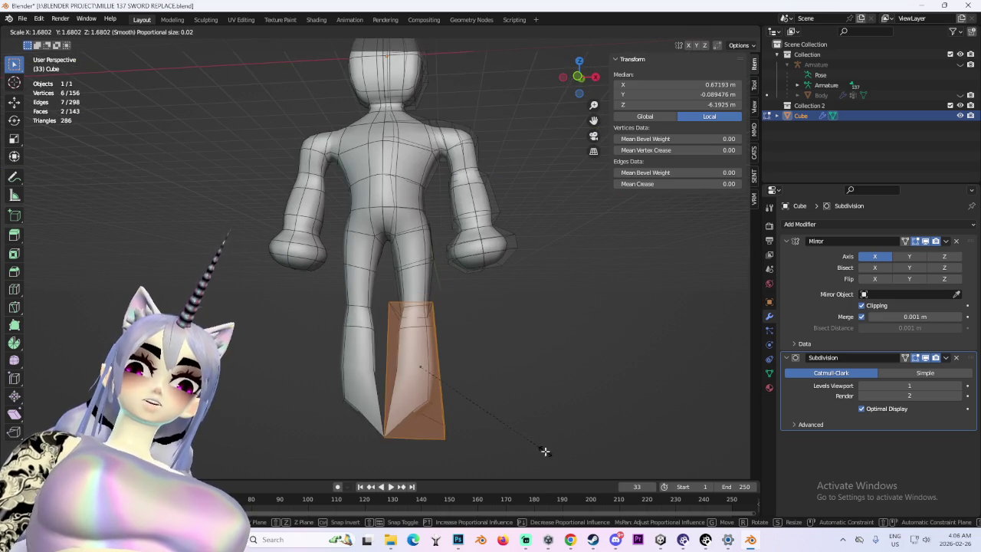
left_click(496, 465)
- Stretch the lower-leg faces longer along the Z axis
scroll(496, 465, "up", 3)
middle_click_drag(429, 333, 408, 278)
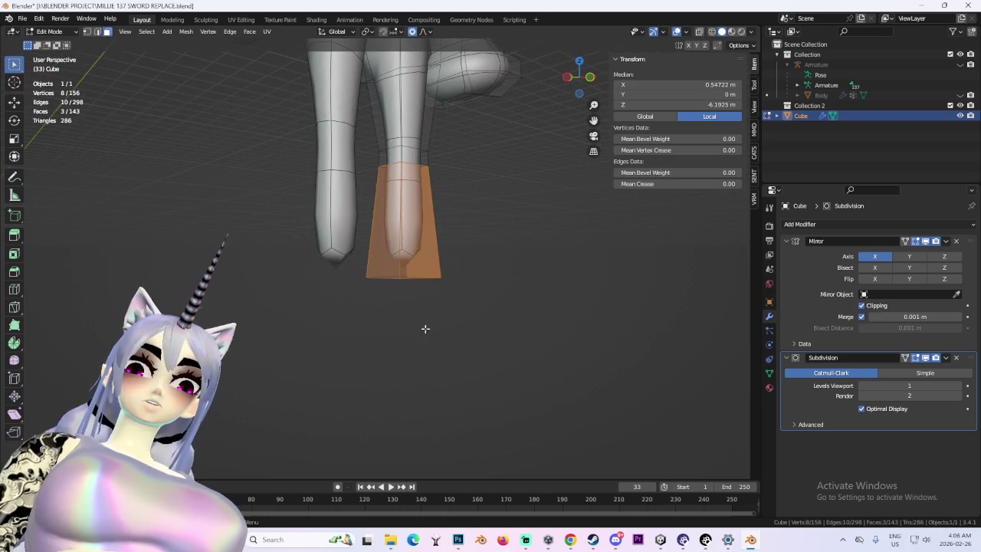
middle_click_drag(426, 328, 335, 252)
left_click(387, 264, "shift")
mouse_move(423, 325)
middle_mouse_down()
mouse_move(401, 322)
mouse_move(802, 305)
middle_mouse_up()
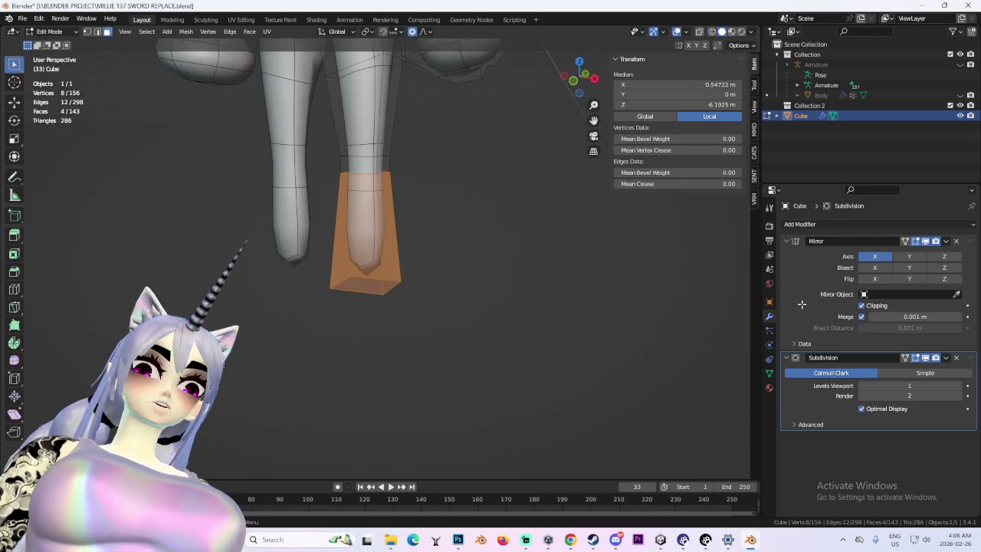
key("s")
mouse_move(434, 284)
middle_mouse_down()
mouse_move(495, 284)
mouse_move(460, 292)
middle_mouse_up()
key("z")
left_click(523, 312)
- Select the faces at the back of the thigh and scale them down
scroll(460, 292, "down", 3)
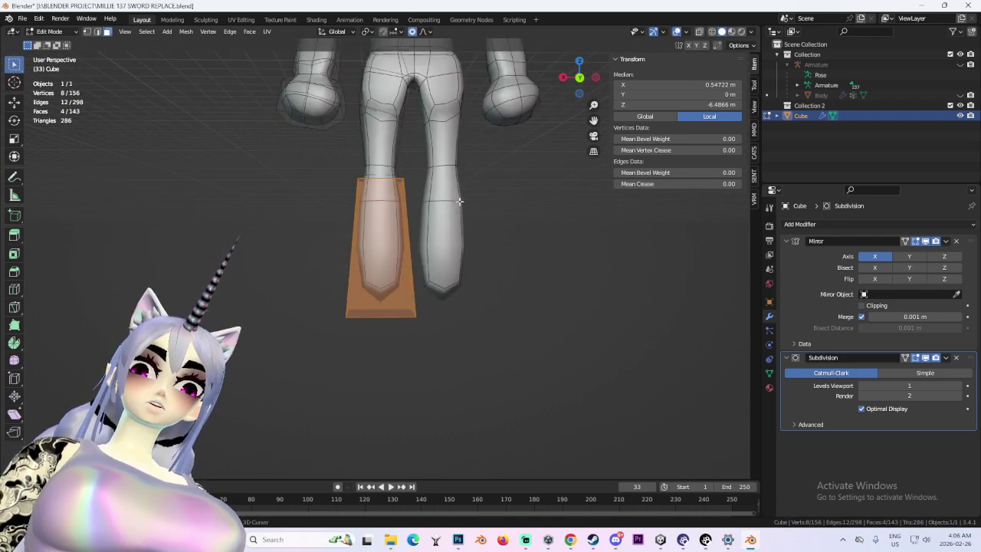
scroll(351, 225, "up", 2)
left_click(391, 237)
scroll(434, 251, "down", 2)
scroll(449, 268, "down", 2)
mouse_move(450, 268)
middle_mouse_down()
mouse_move(536, 274)
mouse_move(452, 249)
mouse_move(416, 274)
mouse_move(460, 285)
middle_mouse_up()
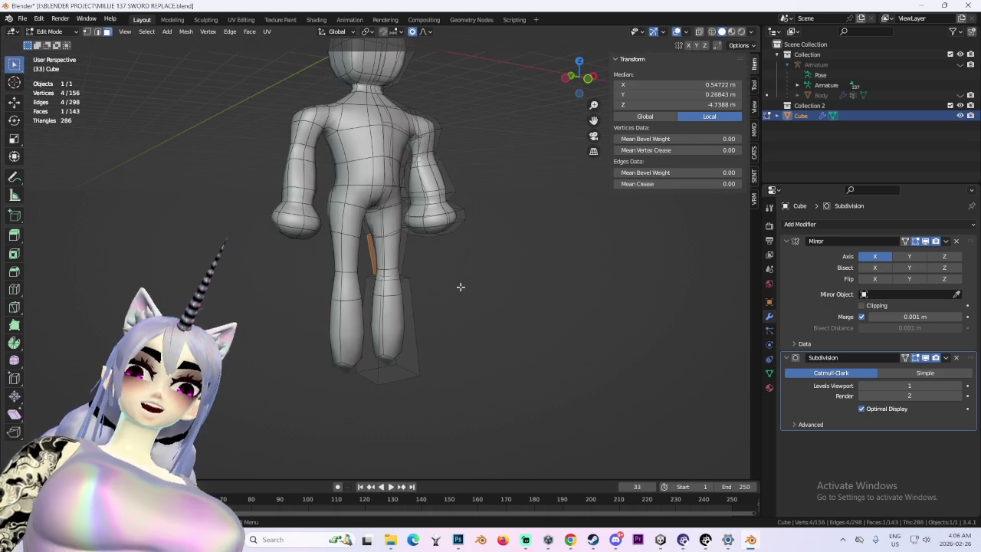
left_click(398, 253, "ctrl")
key("s")
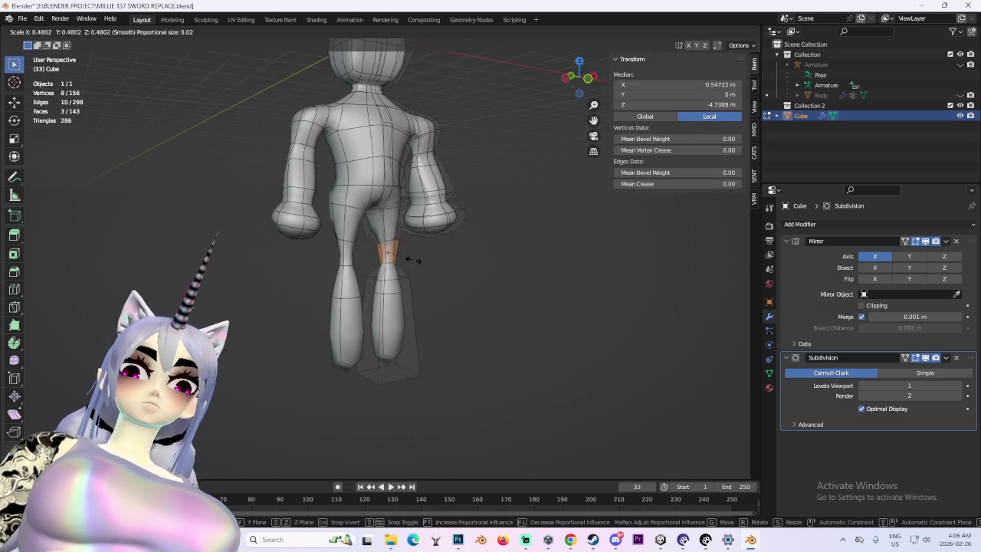
left_click(430, 257)
scroll(452, 238, "down", 3)
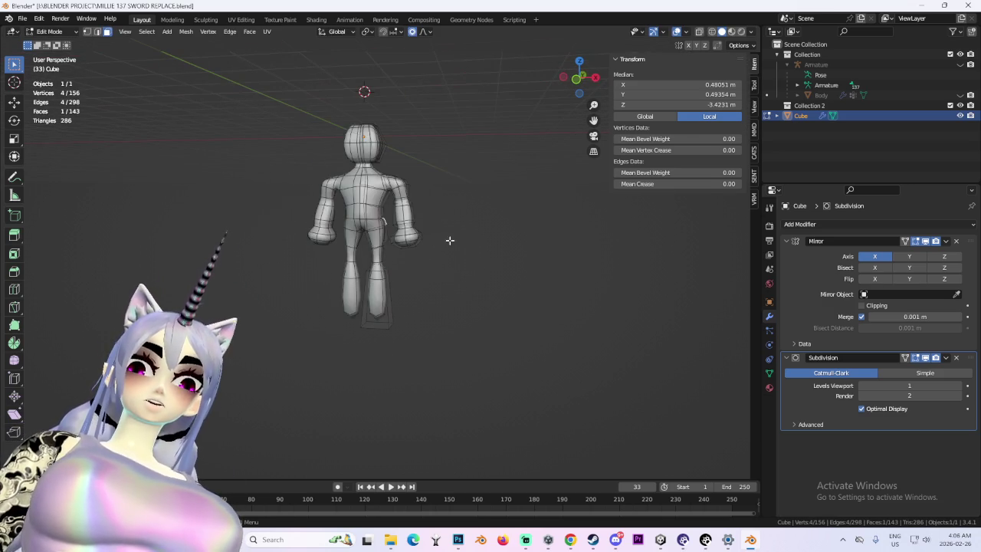
key("ctrl+z")
scroll(460, 237, "up", 3)
scroll(431, 232, "up", 2)
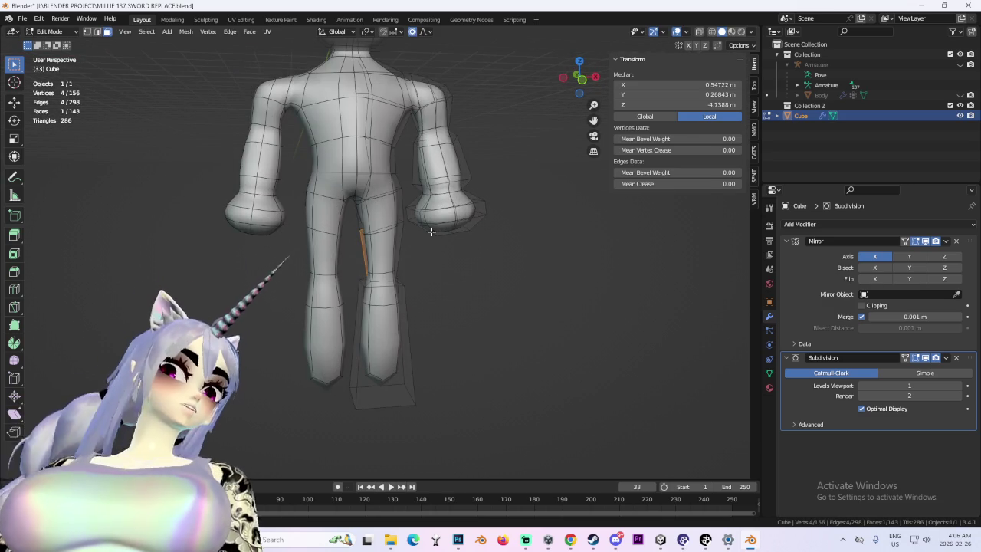
- Select the linked box around the lower leg and raise it about 0.48 m along Z
mouse_move(473, 360)
middle_mouse_down()
mouse_move(493, 350)
mouse_move(420, 351)
mouse_move(491, 329)
middle_mouse_up()
key("ctrl+l")
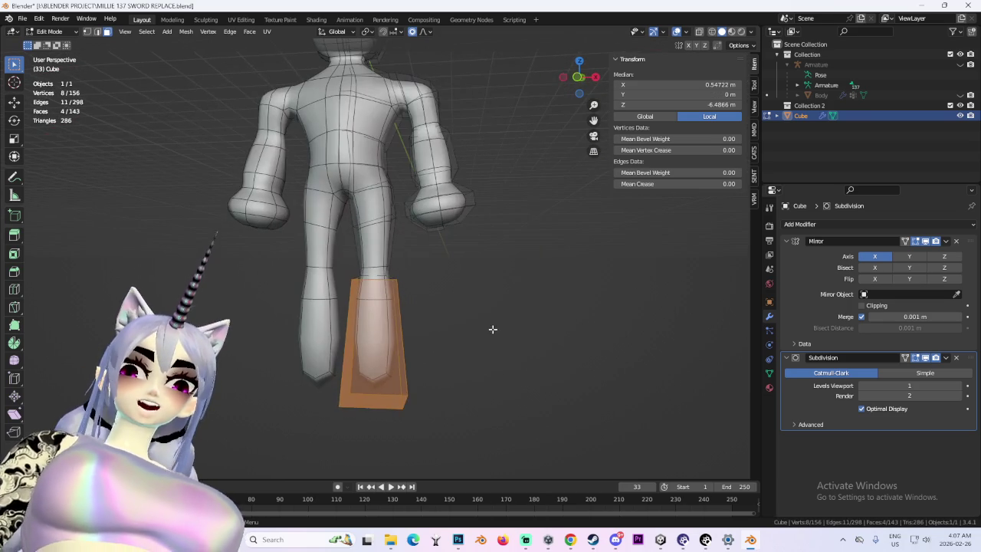
key("g")
key("z")
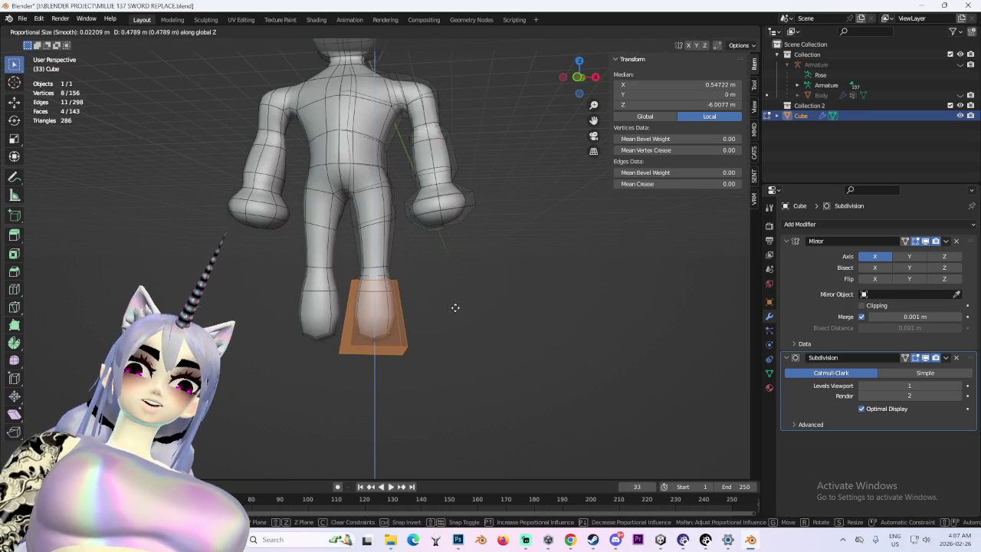
left_click(453, 309)
key("g")
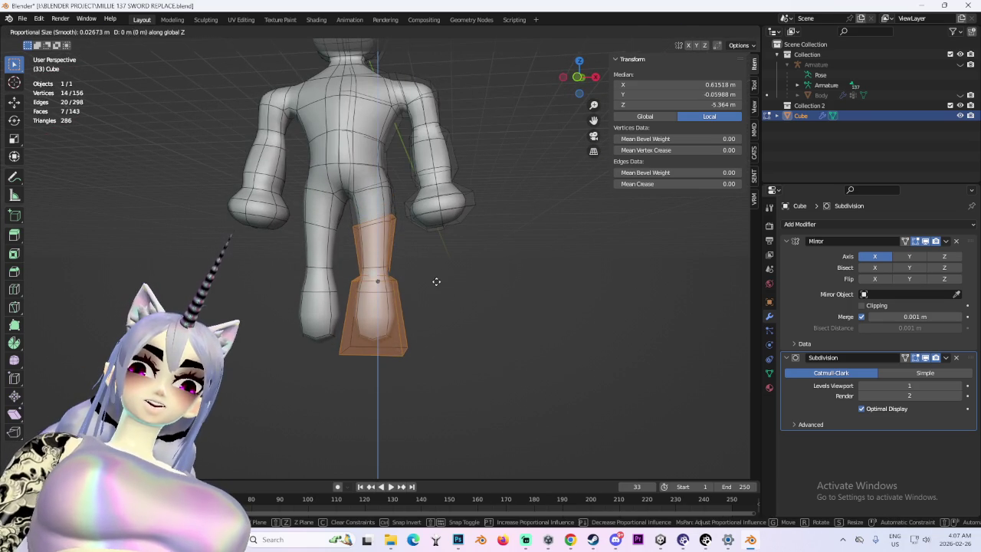
key("Escape")
left_click(581, 79)
mouse_move(502, 299)
middle_mouse_down()
mouse_move(598, 307)
mouse_move(456, 307)
mouse_move(388, 248)
middle_mouse_up()
- Select the shoulder faces and enable Mirror modifier Clipping so the halves stay joined at the centre
left_click_drag(455, 222, 451, 218)
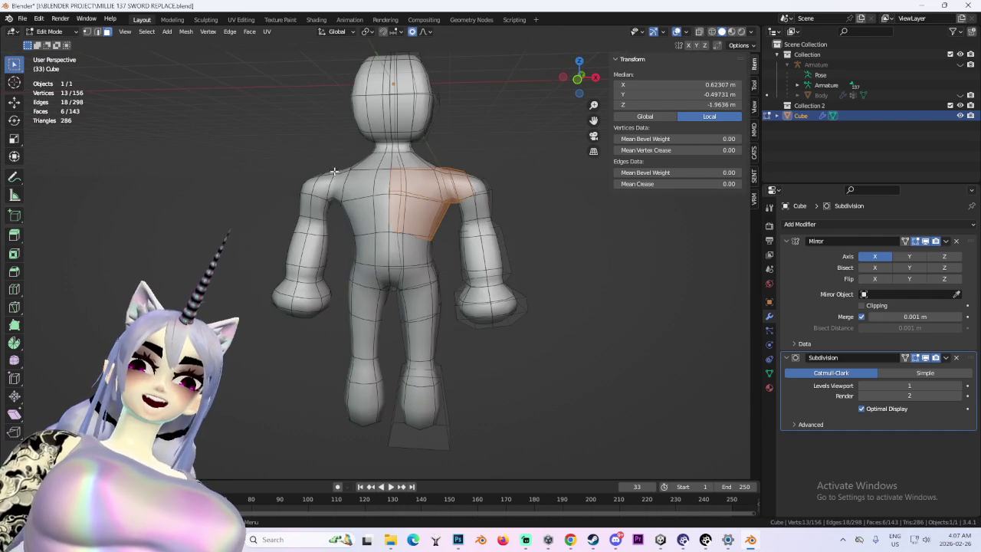
key("g")
key("x")
key("Escape")
key("g")
key("x")
key("Escape")
left_click(862, 306)
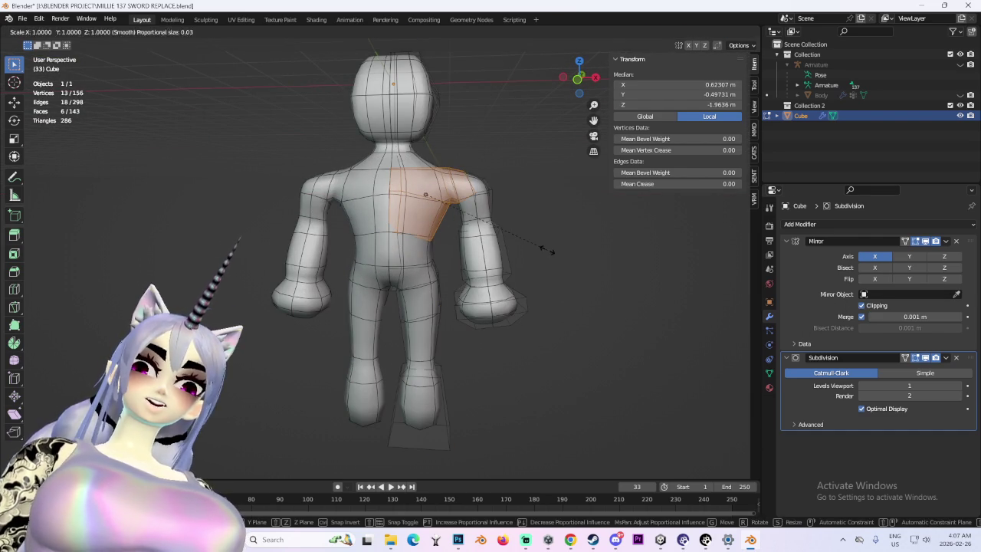
key("g")
key("Escape")
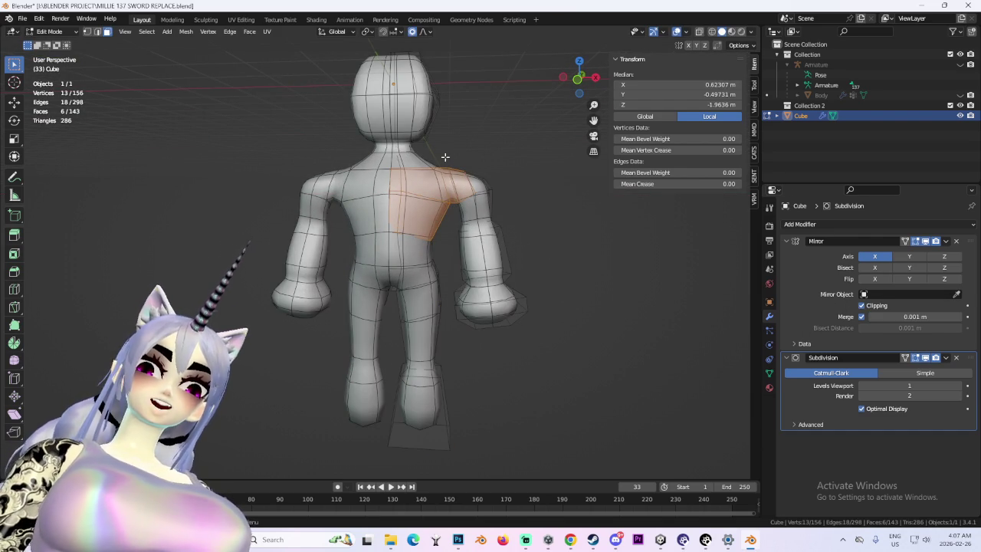
- Select the shoulder vertices from behind and pull them inward along the X axis
left_click(577, 78)
left_click_drag(458, 172, 519, 264, "shift")
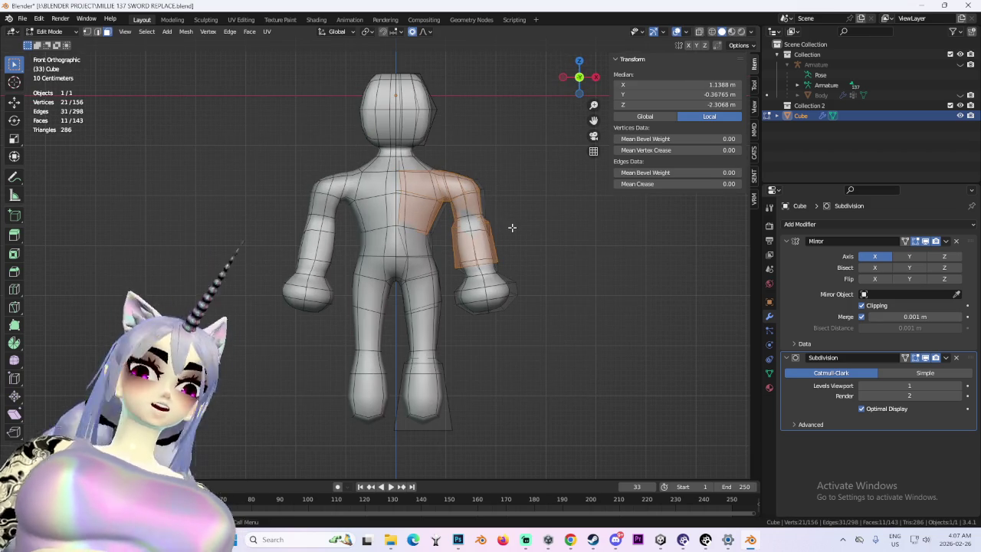
middle_click_drag(504, 230, 442, 256)
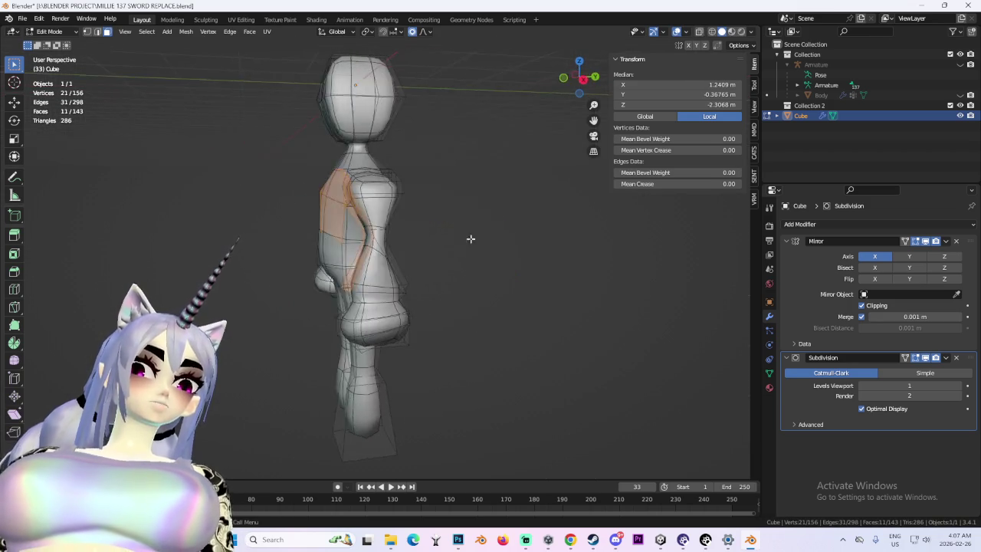
left_click_drag(255, 170, 330, 214)
middle_click_drag(329, 214, 341, 179)
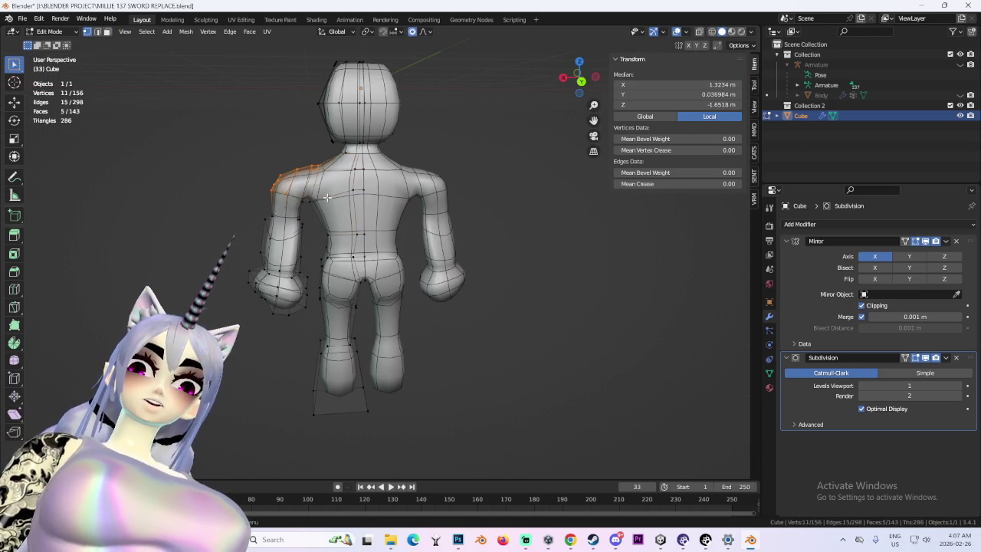
key("g")
key("x")
left_click(340, 198)
- Turn on X-ray and reposition the shoulder vertices from the front view
left_click(582, 80)
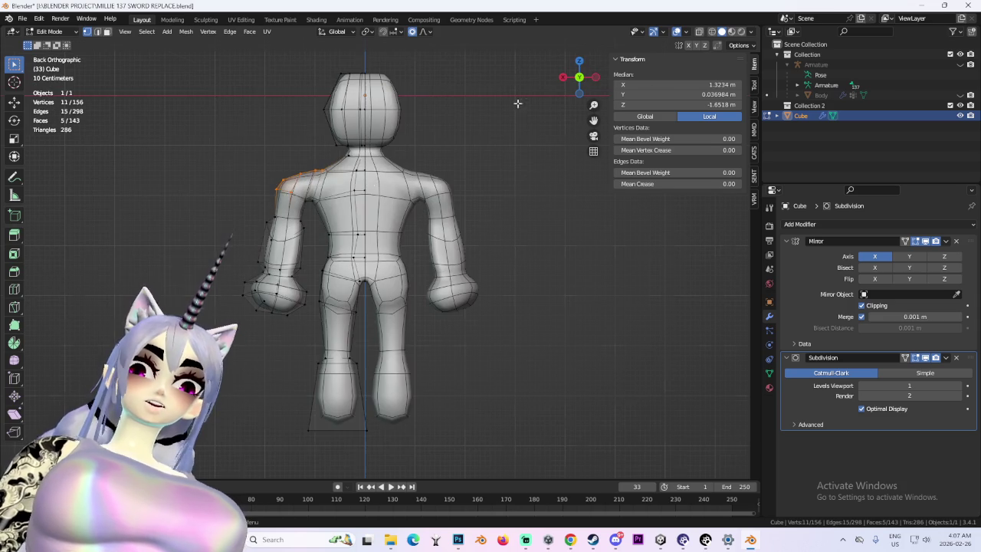
left_click_drag(331, 206, 332, 205)
key("g")
key("x")
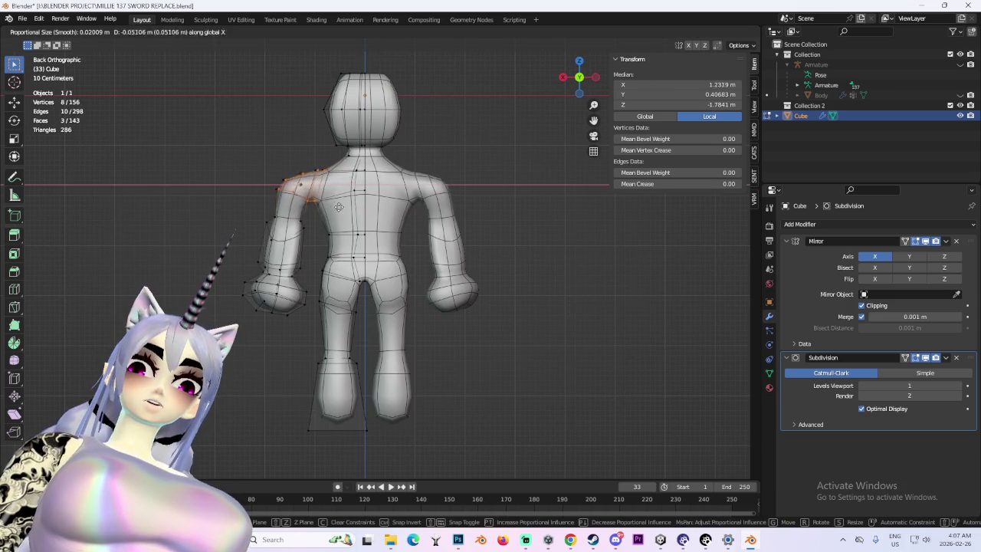
right_click(353, 209)
middle_click_drag(353, 209, 539, 215)
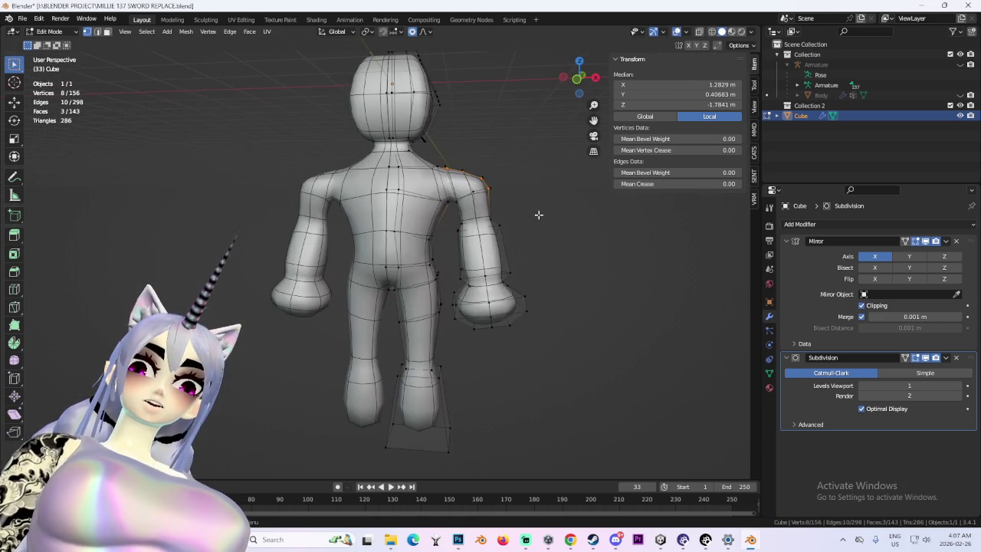
left_click(580, 83)
key("alt+z")
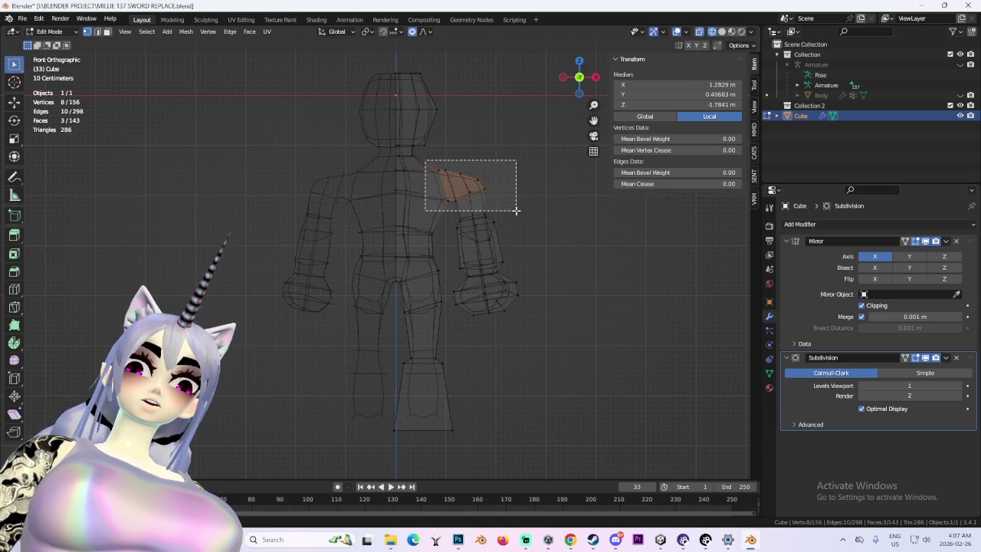
left_click_drag(516, 210, 516, 210)
key("g")
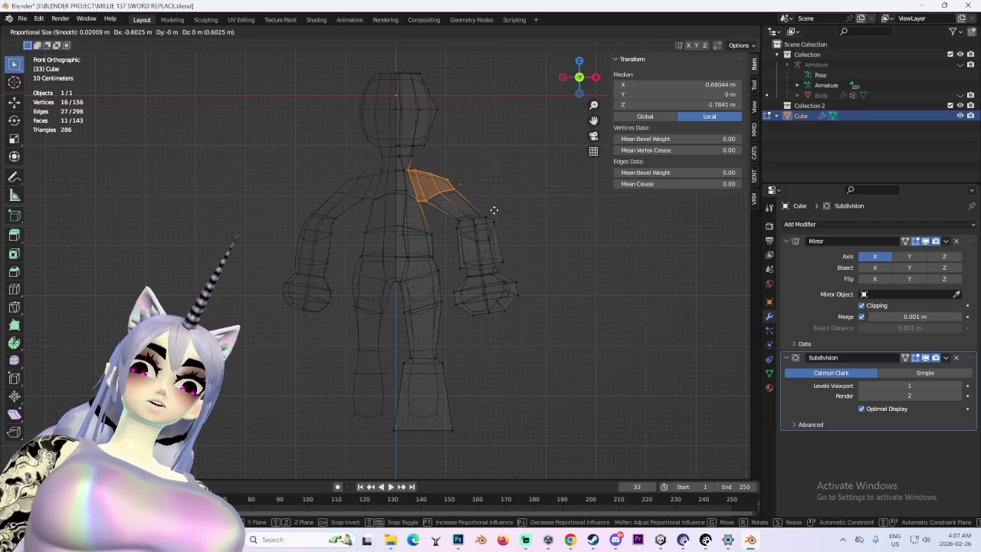
left_click(497, 208)
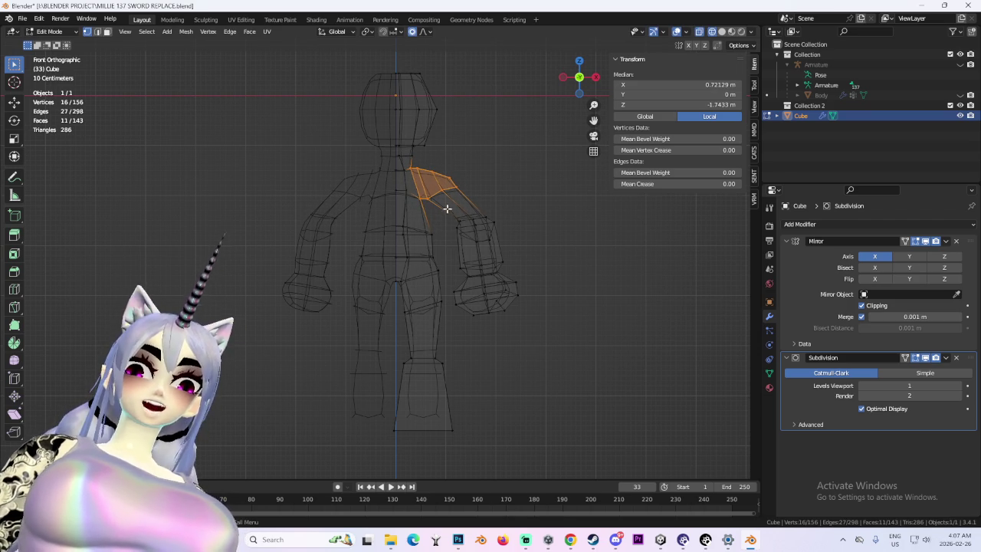
- Move the upper-arm face loop, then deselect all and turn off the see-through view
left_click(479, 230, "alt")
key("g")
left_click(513, 252)
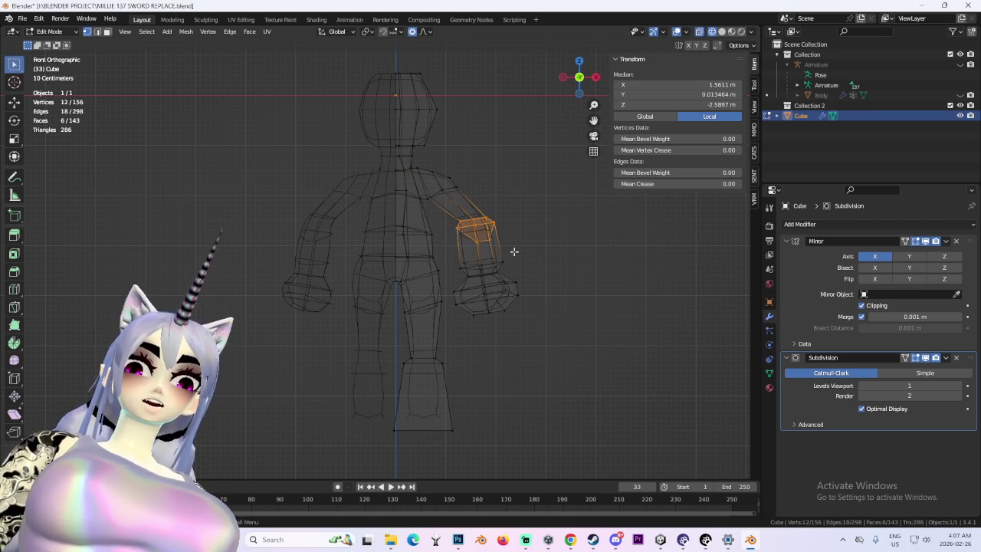
key("g")
right_click(508, 252)
key("g")
right_click(564, 234)
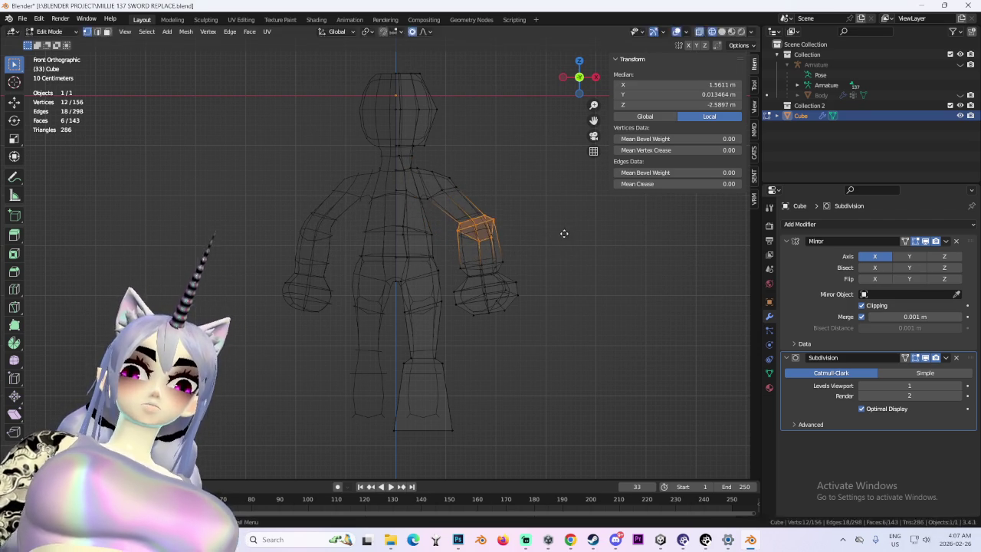
key("g")
right_click(552, 241)
left_click(559, 252)
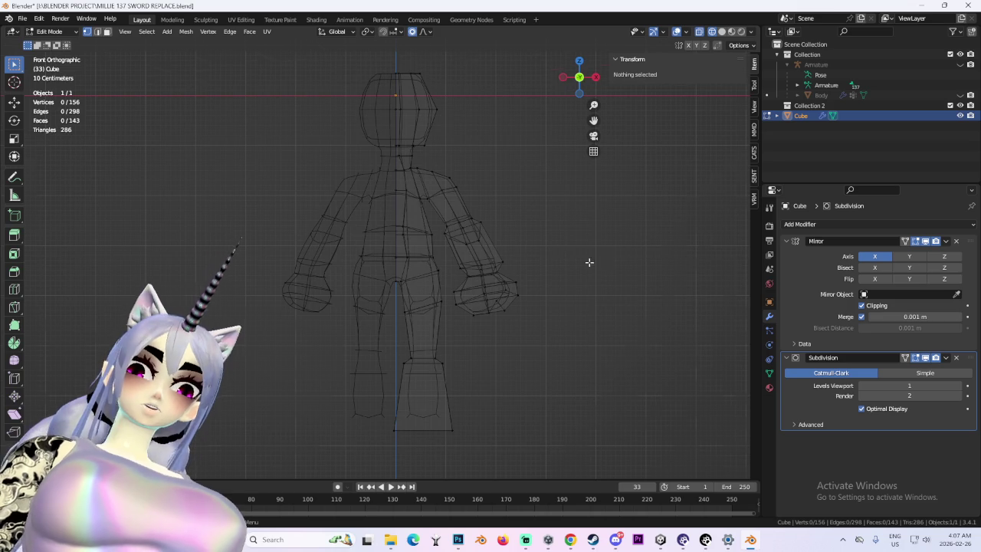
middle_click_drag(590, 263, 590, 255)
key("shift+z")
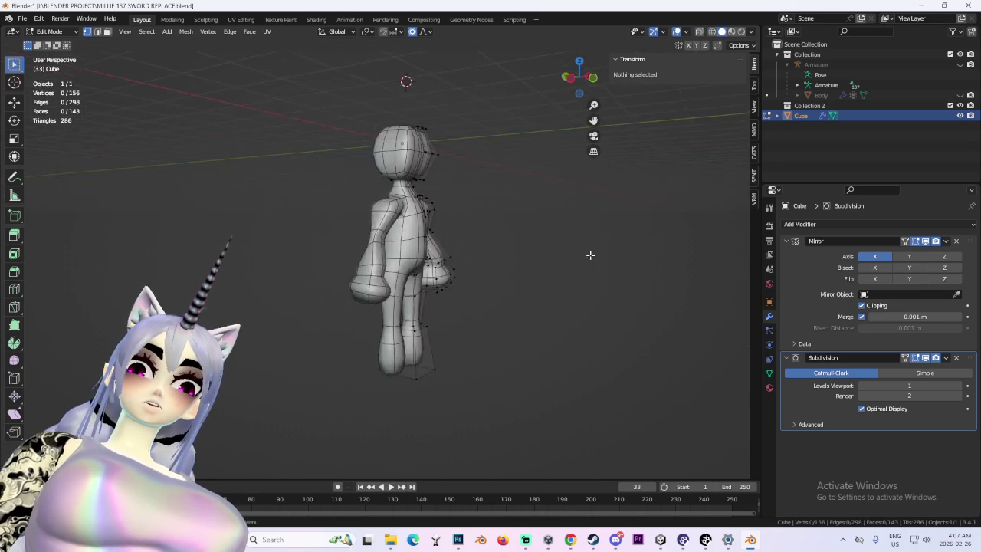
- Switch to face select mode and pick a face on the side of the body
scroll(590, 255, "up", 5)
left_click(402, 219)
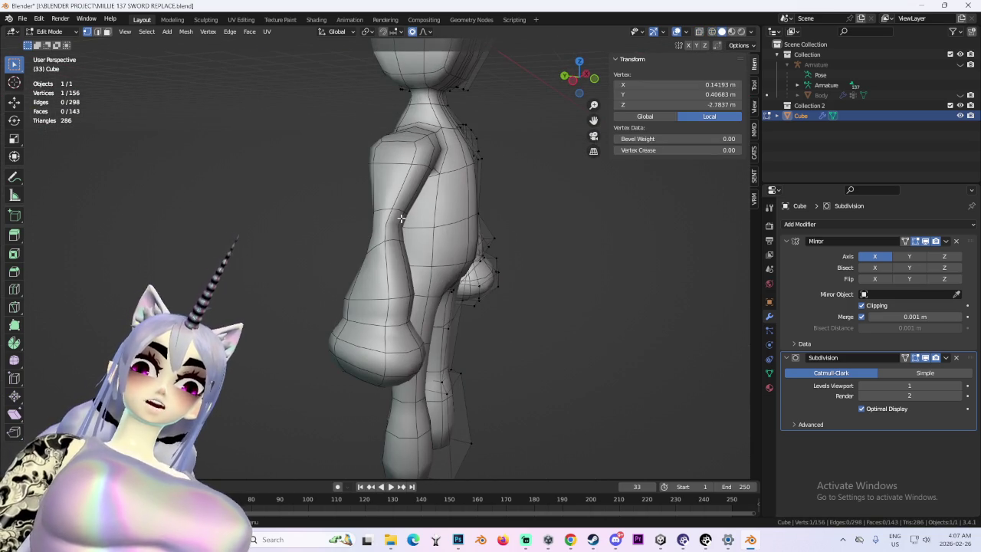
middle_click_drag(401, 219, 206, 83)
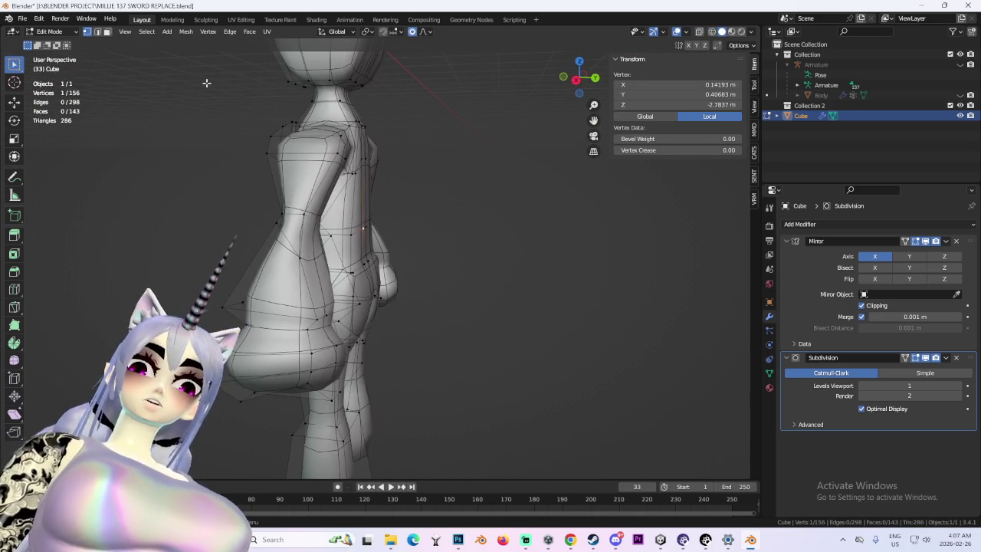
left_click(107, 31)
left_click(274, 224)
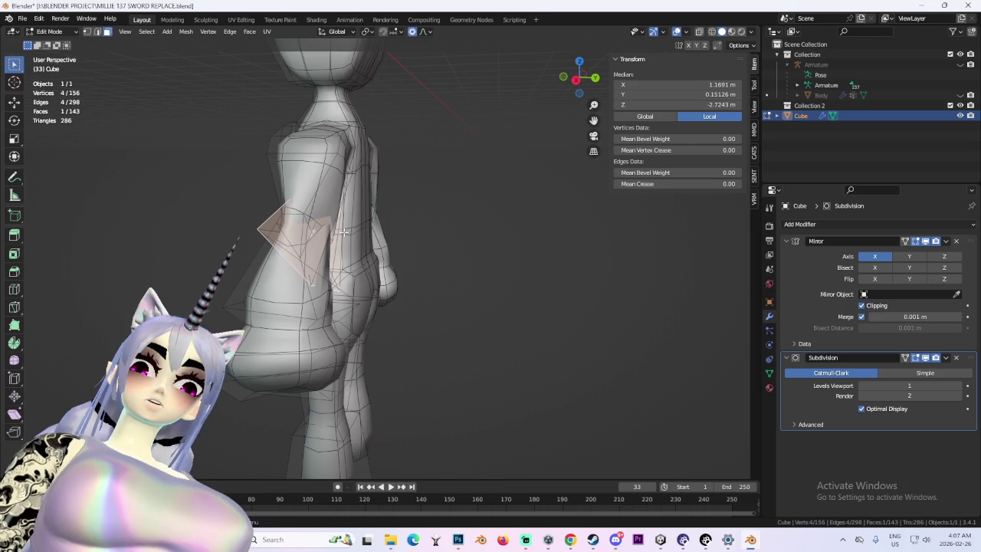
middle_click_drag(274, 224, 391, 240)
key("s")
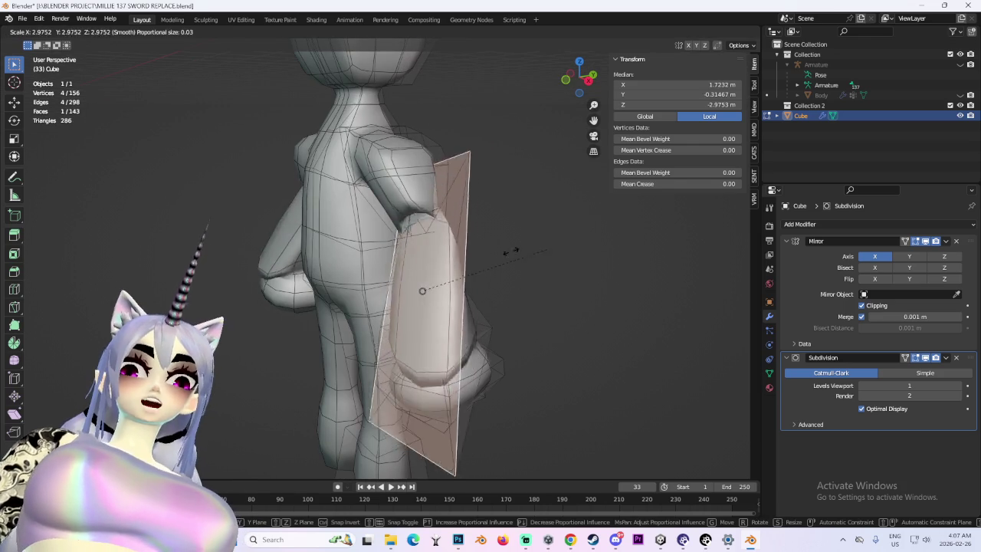
key("Escape")
- Try moving and scaling the side face with soft falloff, cancel, and deselect everything
scroll(475, 256, "down", 3)
mouse_move(511, 247)
middle_mouse_down()
mouse_move(468, 260)
mouse_move(478, 265)
mouse_move(427, 257)
middle_mouse_up()
key("g")
key("Escape")
key("s")
key("Escape")
key("g")
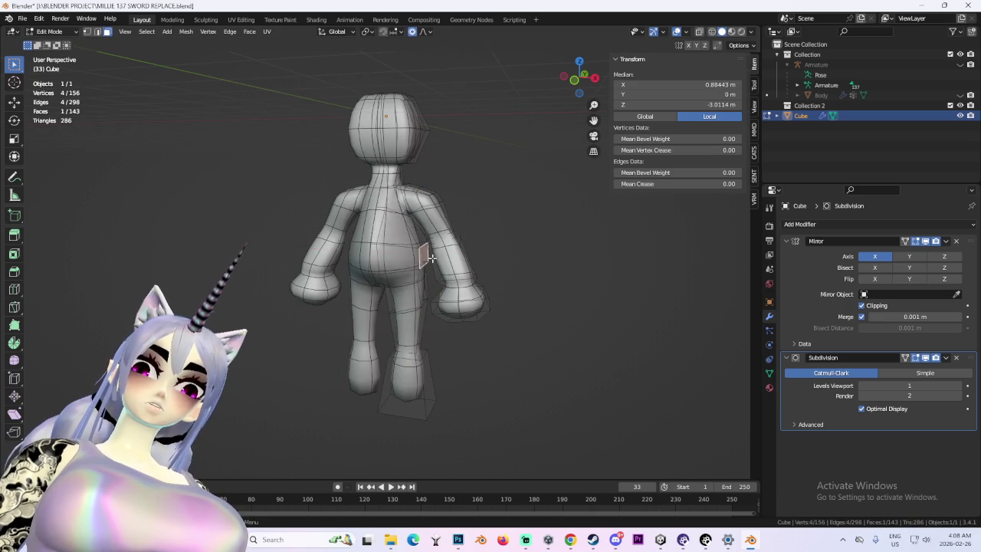
scroll(421, 230, "up", 2)
key("Escape")
scroll(418, 222, "down", 3)
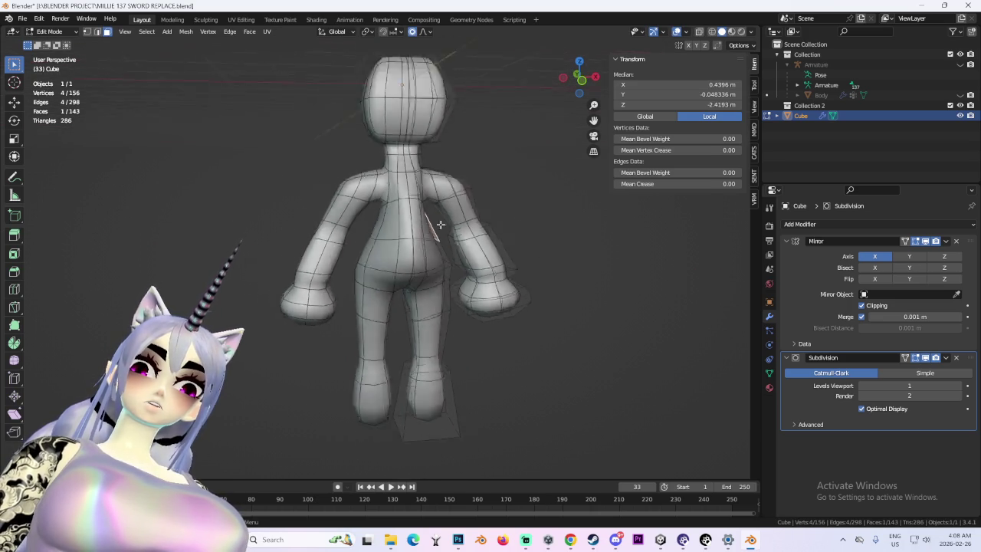
scroll(419, 223, "down", 2)
key("alt+a")
- Select a face on the head and test a move without keeping it
scroll(424, 265, "up", 2)
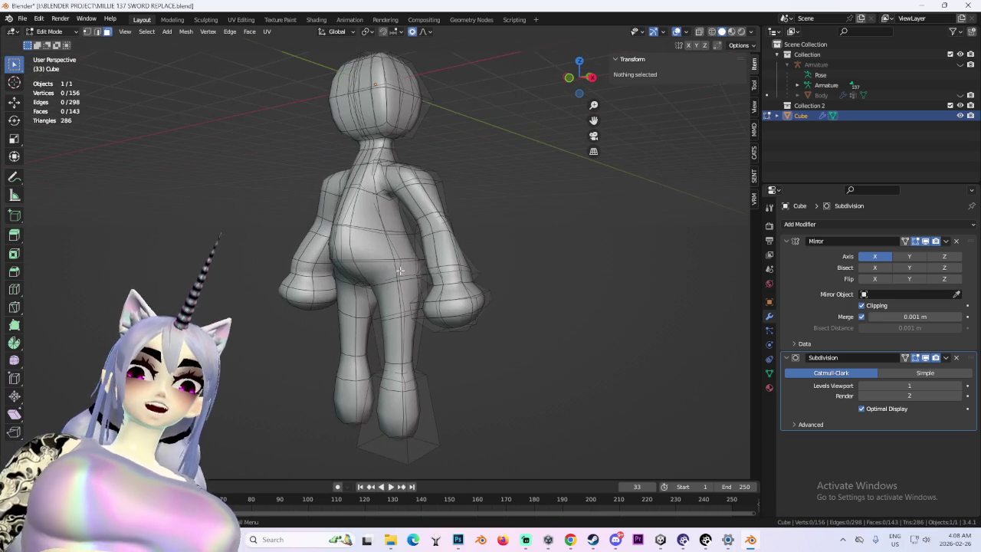
left_click(460, 269)
key("g")
key("Escape")
scroll(464, 270, "up", 1)
scroll(464, 269, "down", 2)
mouse_move(457, 274)
middle_mouse_down()
mouse_move(493, 283)
mouse_move(444, 278)
middle_mouse_up()
scroll(445, 279, "up", 2)
scroll(447, 235, "down", 1)
- Pick a different head face from behind, then clear the selection
middle_click_drag(447, 235, 576, 244)
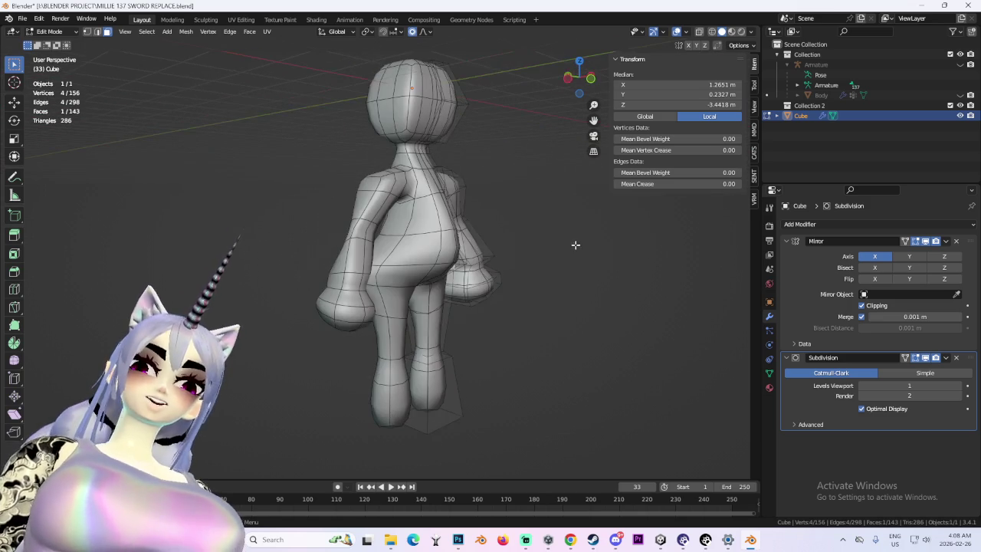
left_click(432, 118)
middle_click_drag(432, 117, 460, 154)
scroll(459, 271, "up", 1)
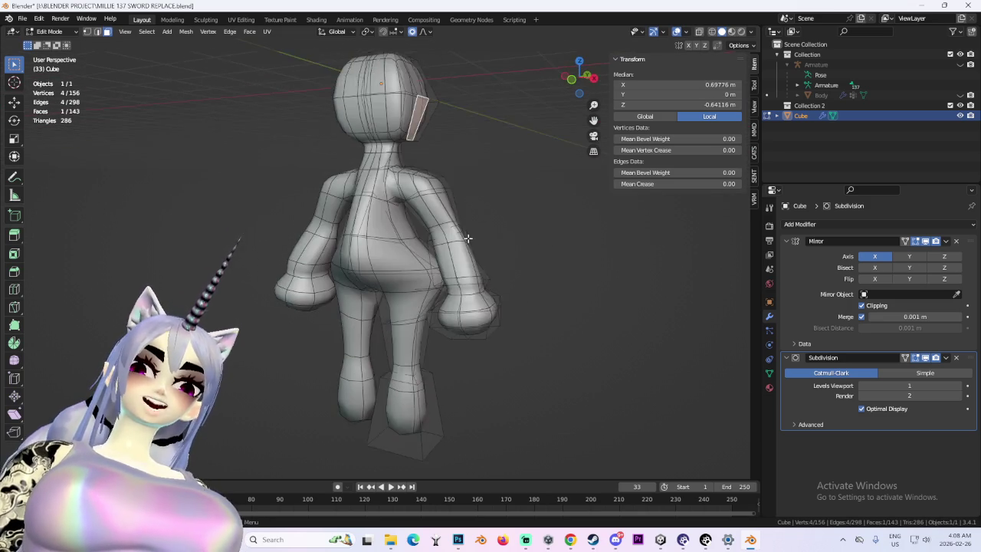
scroll(458, 271, "up", 2)
key("alt+a")
mouse_move(459, 272)
middle_mouse_down()
mouse_move(405, 270)
mouse_move(446, 278)
middle_mouse_up()
- Push a hip face and the surrounding hip face loop outward
left_click(414, 273)
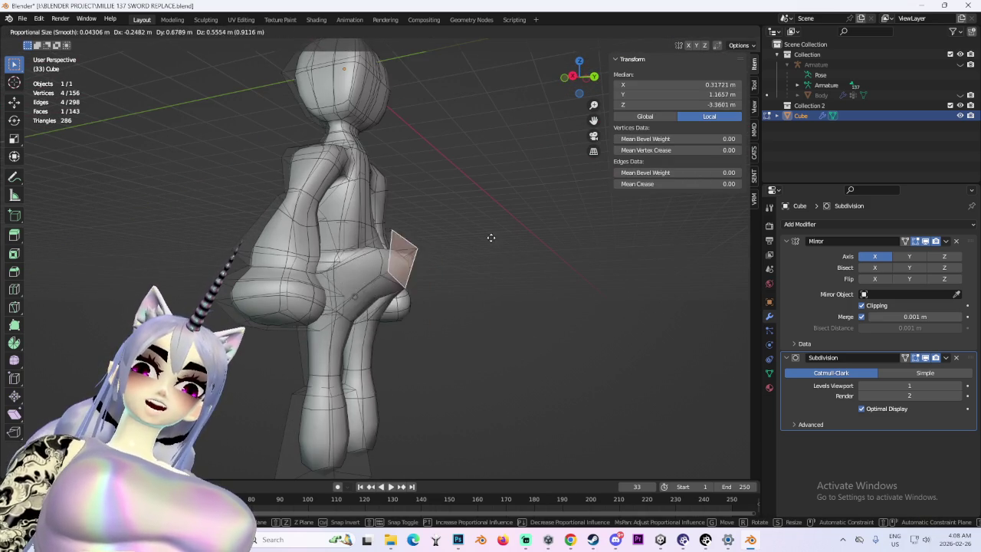
left_click(459, 269)
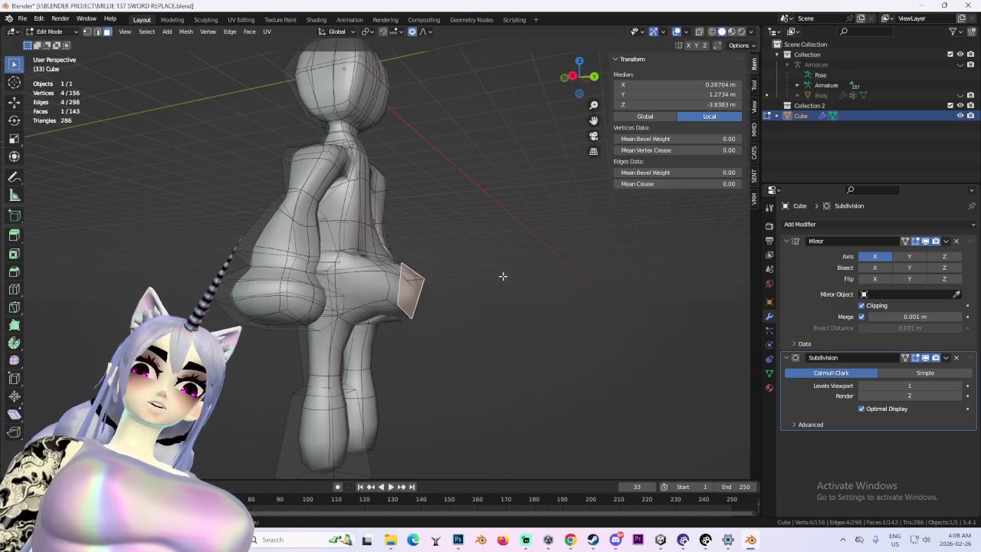
middle_click_drag(503, 276, 565, 309)
left_click(501, 323, "alt")
key("g")
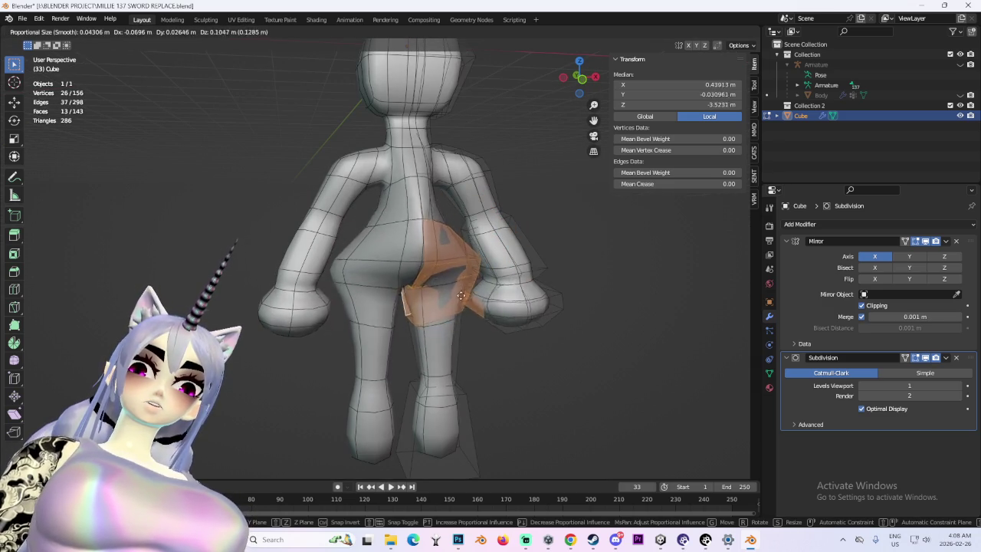
left_click(471, 320)
middle_click_drag(470, 322, 466, 326)
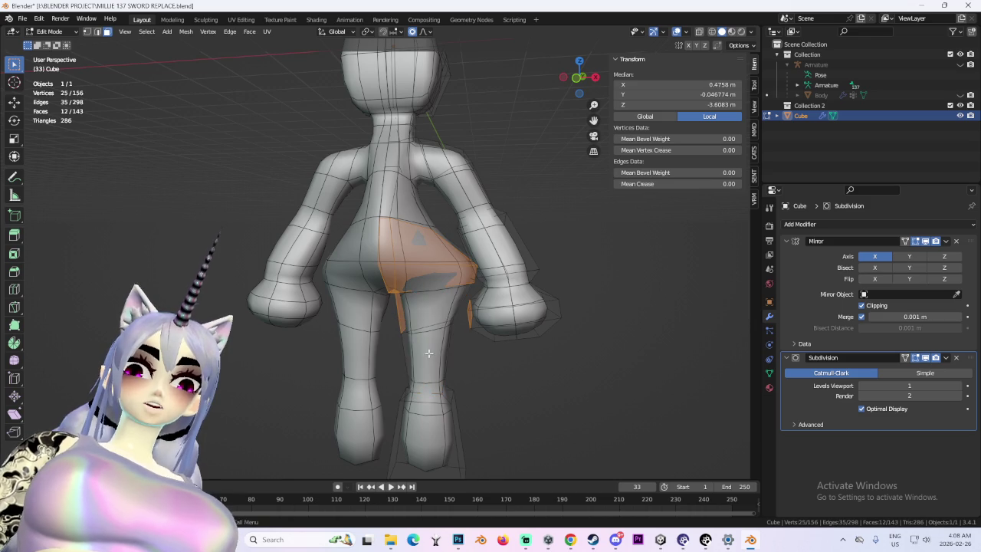
- Redo the hip move after undoing an oversized warp, and pull the torso outward to one side
middle_click_drag(500, 328, 452, 301)
key("g")
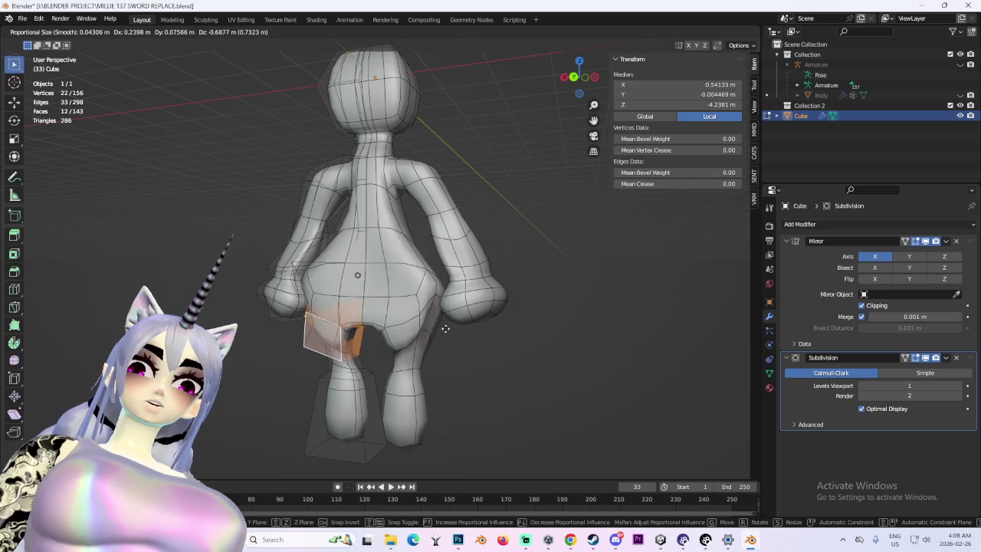
key("ctrl+z")
mouse_move(345, 315)
middle_mouse_down()
mouse_move(513, 315)
mouse_move(509, 272)
mouse_move(360, 299)
mouse_move(524, 289)
middle_mouse_up()
left_click(540, 294)
key("g")
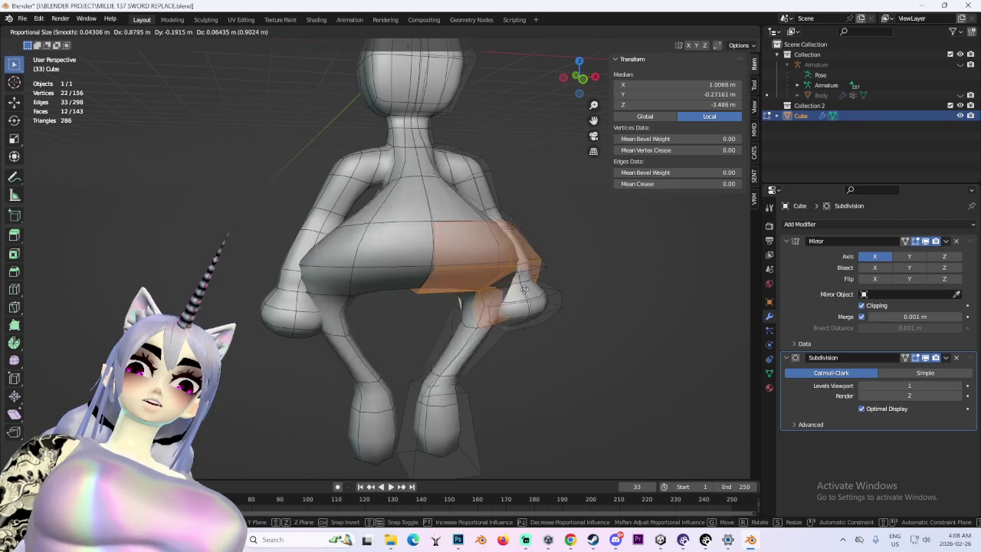
middle_click_drag(523, 289, 617, 270)
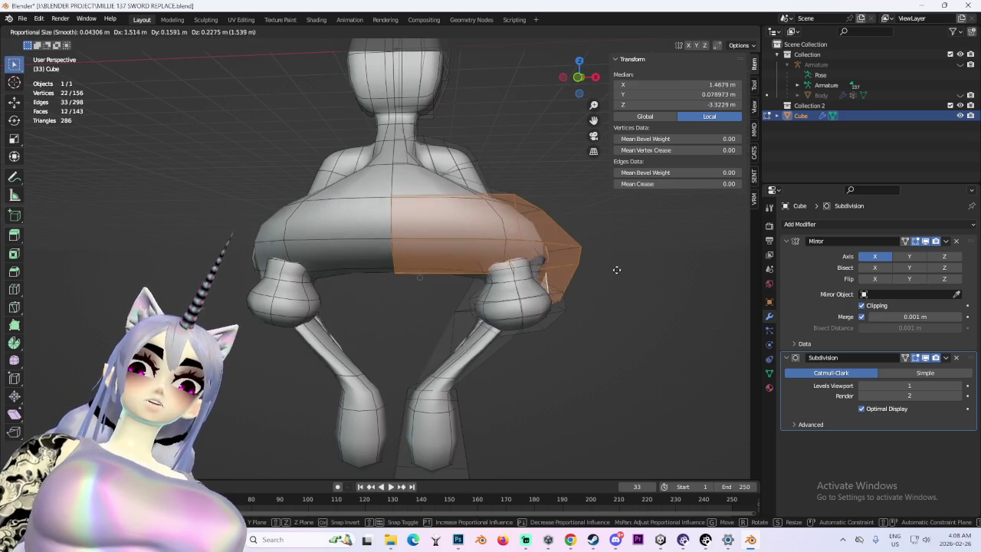
left_click(617, 270)
- Select the leg faces, grow the selection, and lift them upward
left_click(483, 350)
key("g")
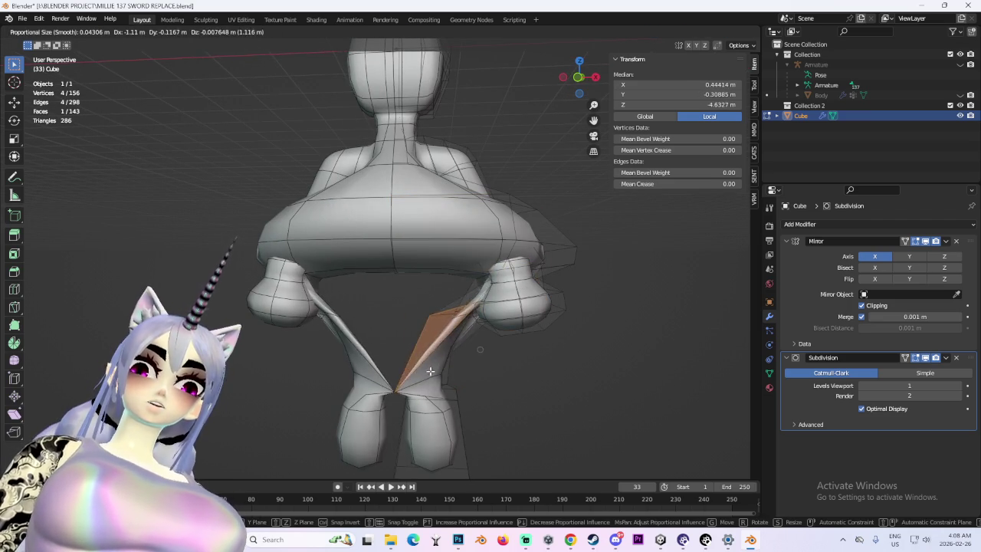
middle_click_drag(430, 371, 508, 312)
left_click(508, 311)
key("ctrl+KP_Add")
key("g")
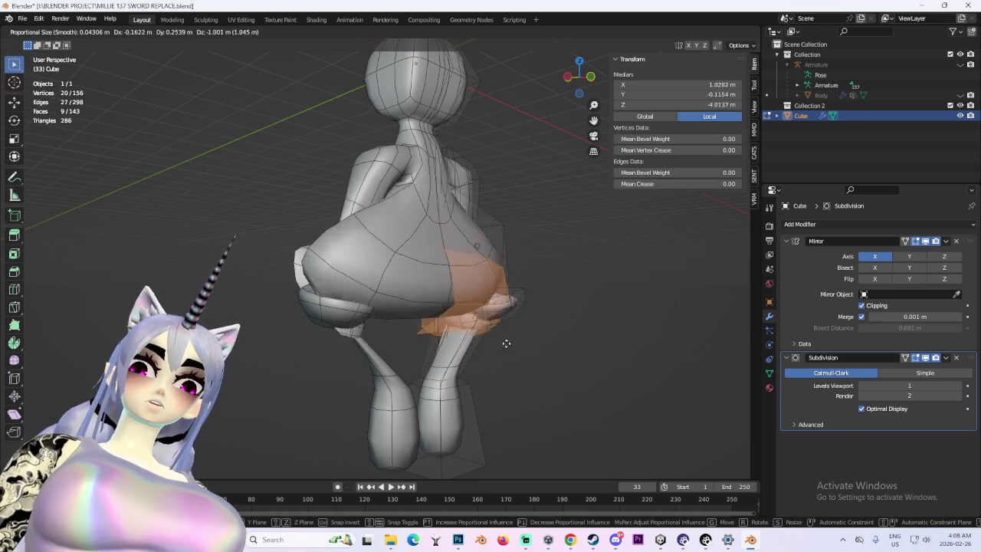
left_click(508, 192)
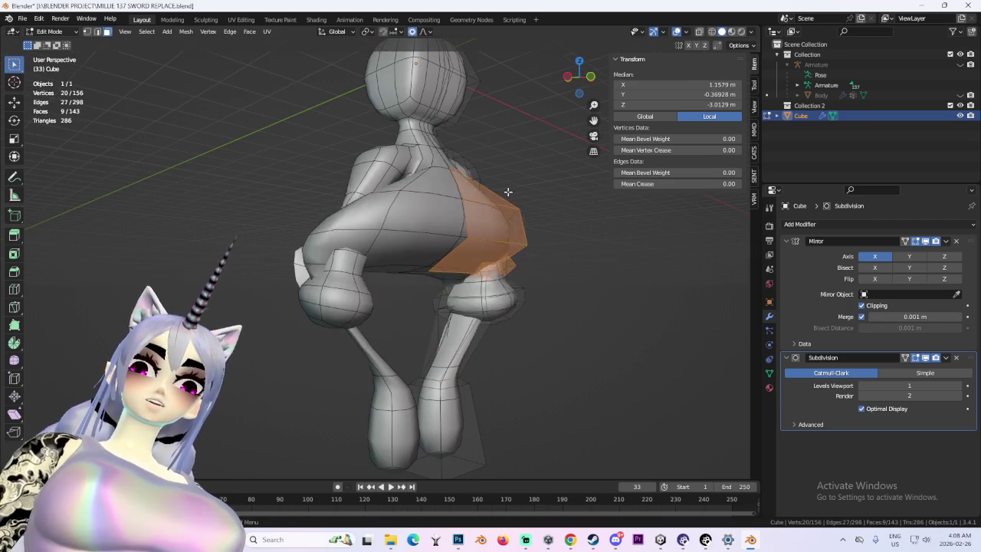
- Select the head faces and rotate the head by about -15°
scroll(508, 191, "down", 3)
left_click(418, 153)
key("r")
middle_click_drag(475, 206, 291, 220)
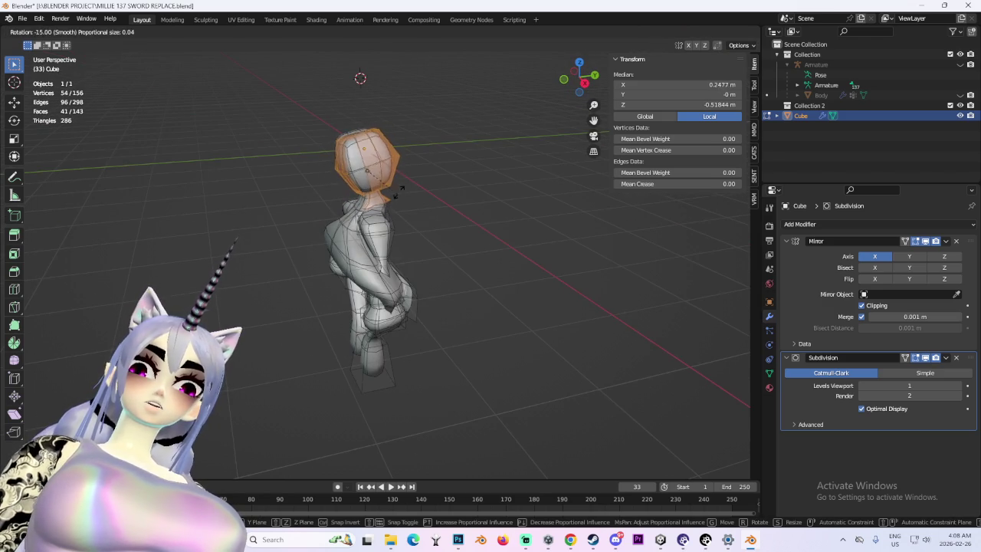
- Confirm the head rotation and box-select the lower leg piece
left_click(398, 192)
middle_click_drag(398, 192, 405, 342)
middle_click_drag(433, 388, 460, 429)
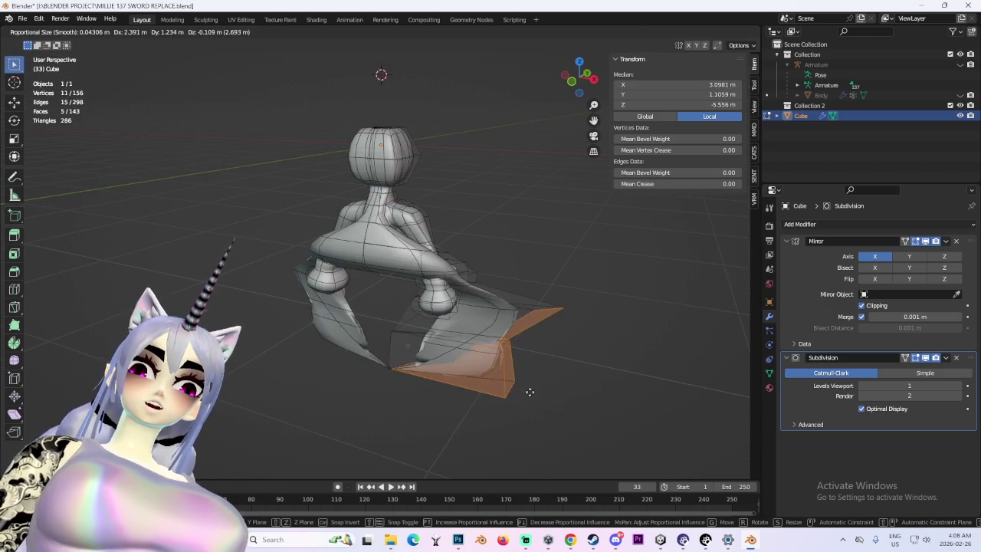
left_click_drag(483, 477, 407, 345)
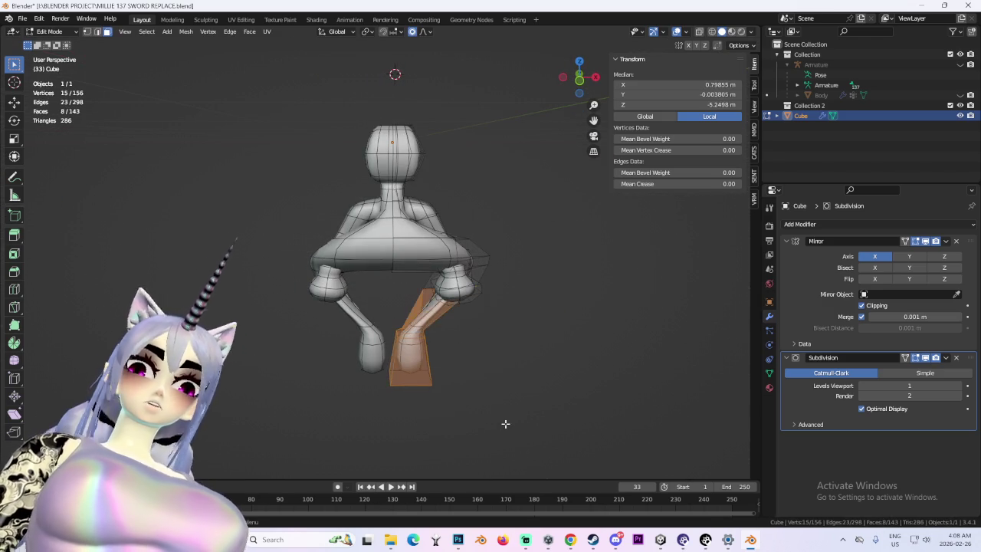
key("r")
key("Escape")
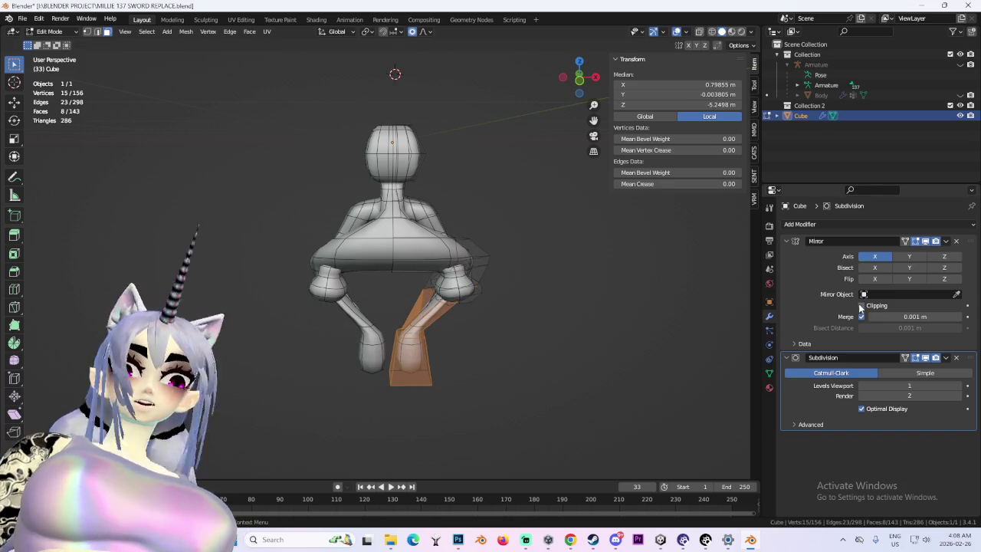
- Move the lower leg with proportional falloff, then undo that deformation with Ctrl+Z
key("g")
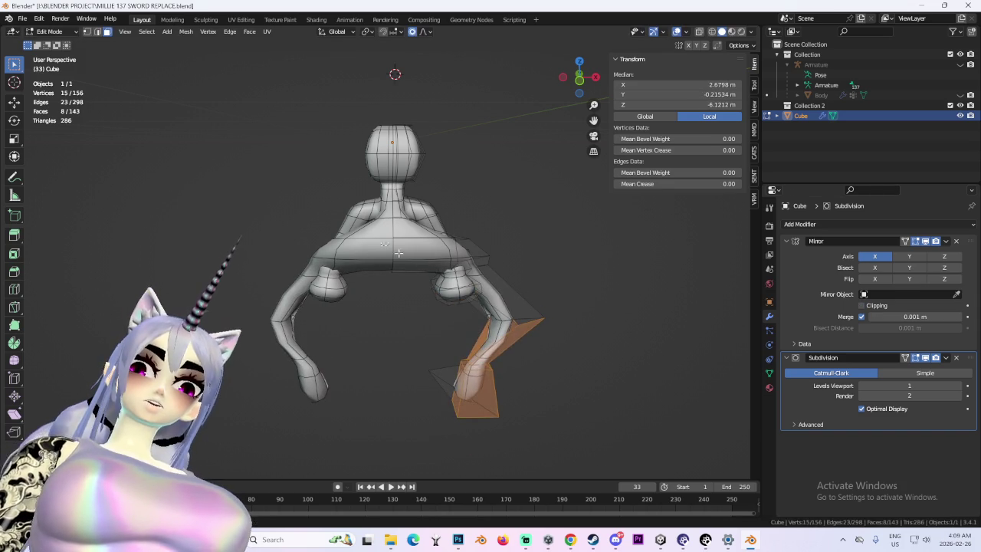
key("g")
middle_click_drag(384, 291, 374, 309)
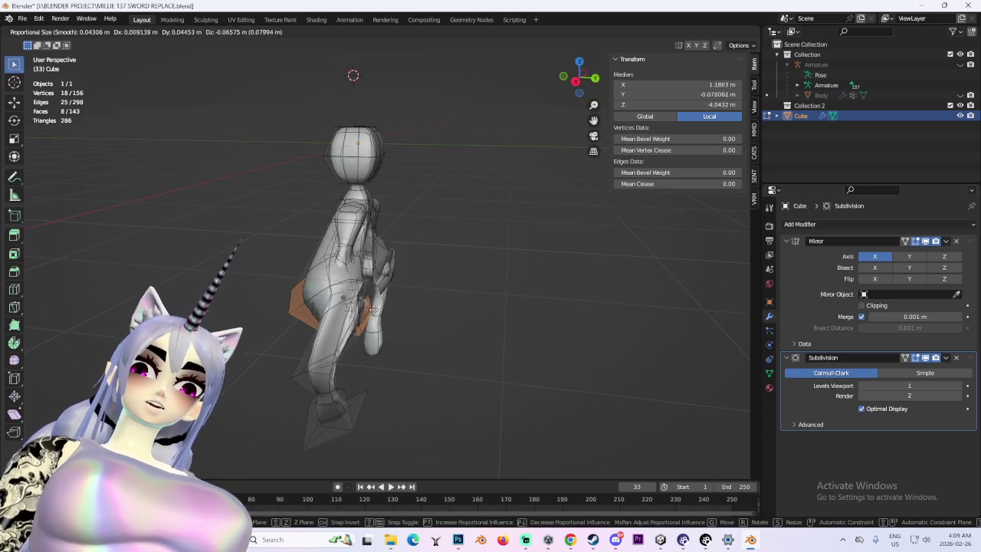
mouse_move(450, 308)
middle_mouse_down()
mouse_move(458, 265)
mouse_move(365, 274)
mouse_move(405, 275)
middle_mouse_up()
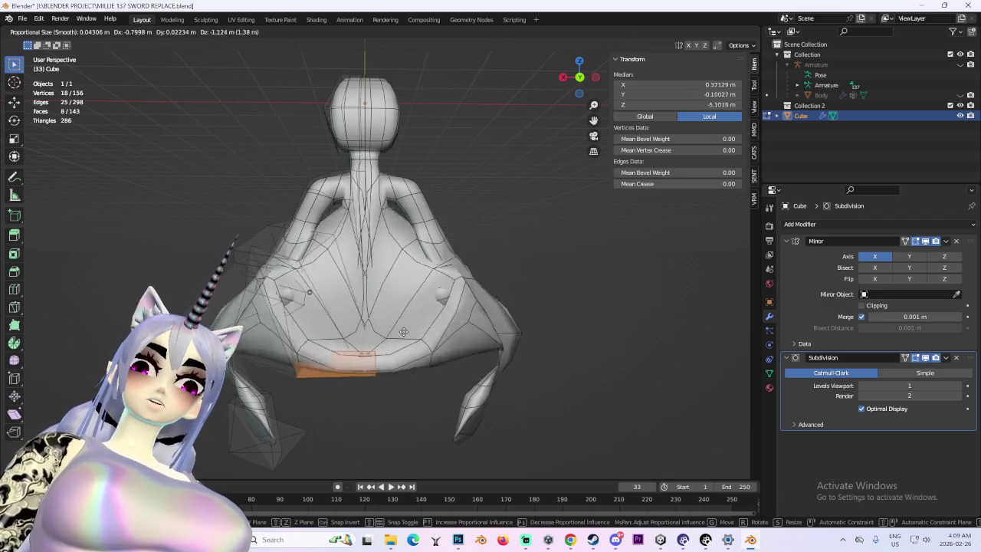
left_click(407, 221)
mouse_move(407, 129)
middle_mouse_down()
mouse_move(452, 220)
mouse_move(563, 230)
mouse_move(501, 230)
mouse_move(483, 258)
mouse_move(501, 309)
middle_mouse_up()
key("ctrl+z")
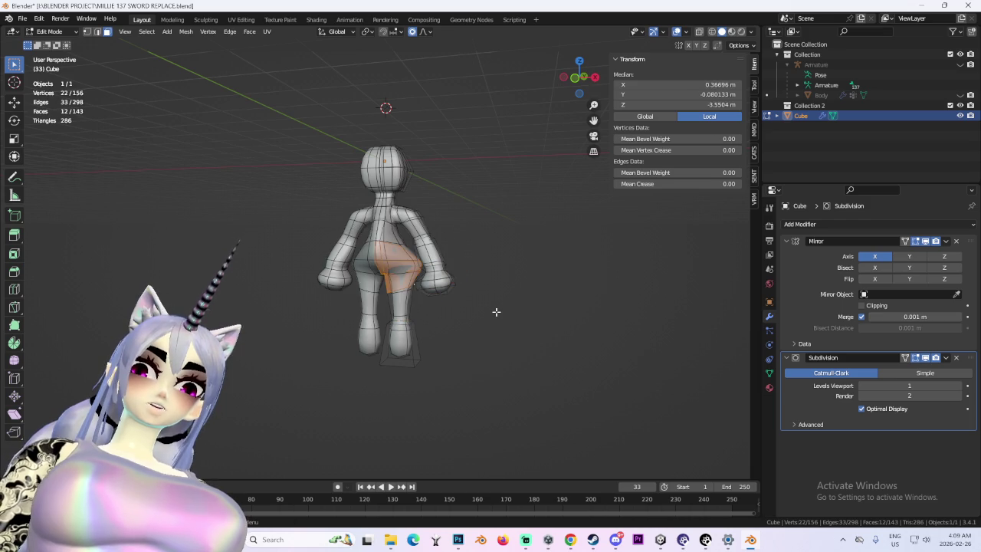
key("g")
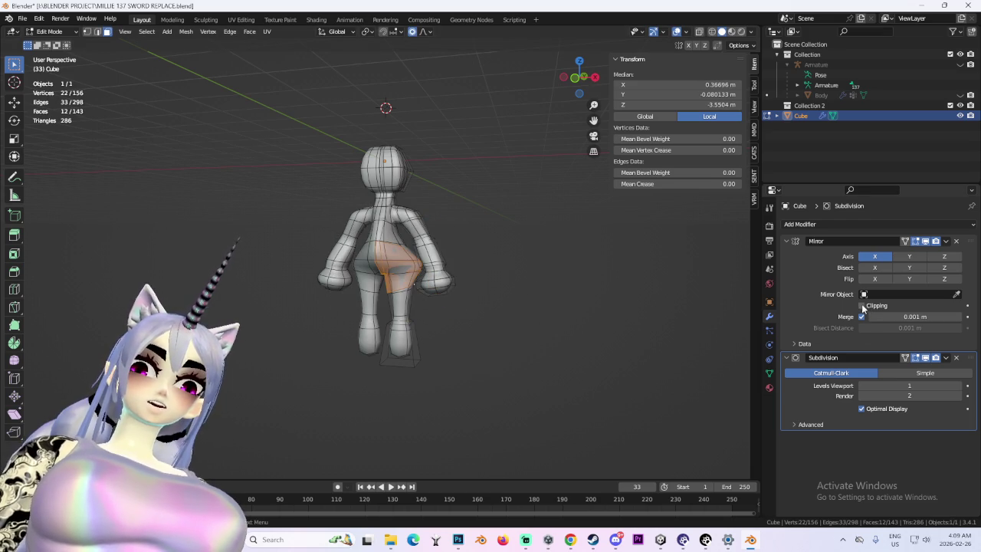
- Move the selected hip faces downward and adjust them once more
key("g")
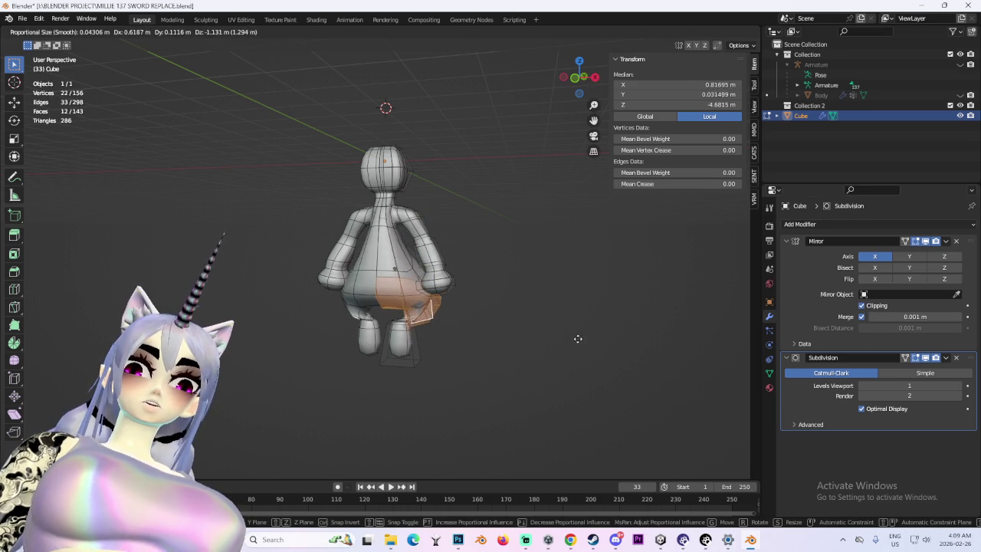
left_click(578, 338)
middle_click_drag(578, 338, 633, 331)
scroll(598, 348, "up", 3)
mouse_move(548, 345)
middle_mouse_down()
mouse_move(432, 340)
mouse_move(517, 346)
mouse_move(532, 304)
mouse_move(565, 296)
middle_mouse_up()
key("g")
left_click(465, 362)
- Push a single hip face outward along the Y axis
scroll(418, 303, "up", 4)
middle_click_drag(418, 302, 344, 298)
left_click(345, 297)
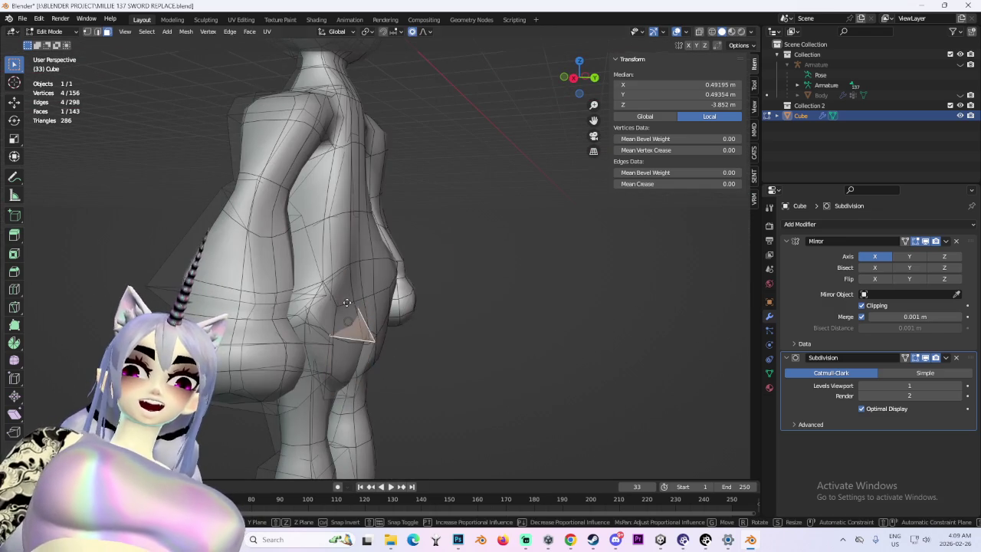
key("y")
scroll(503, 325, "down", 5)
left_click(556, 338)
- Select a face at the top of the head and grow it to the linked half of the head
mouse_move(556, 338)
middle_mouse_down()
mouse_move(526, 311)
mouse_move(620, 342)
mouse_move(521, 335)
mouse_move(452, 308)
mouse_move(405, 76)
middle_mouse_up()
left_click(405, 77)
middle_click_drag(460, 136, 387, 90)
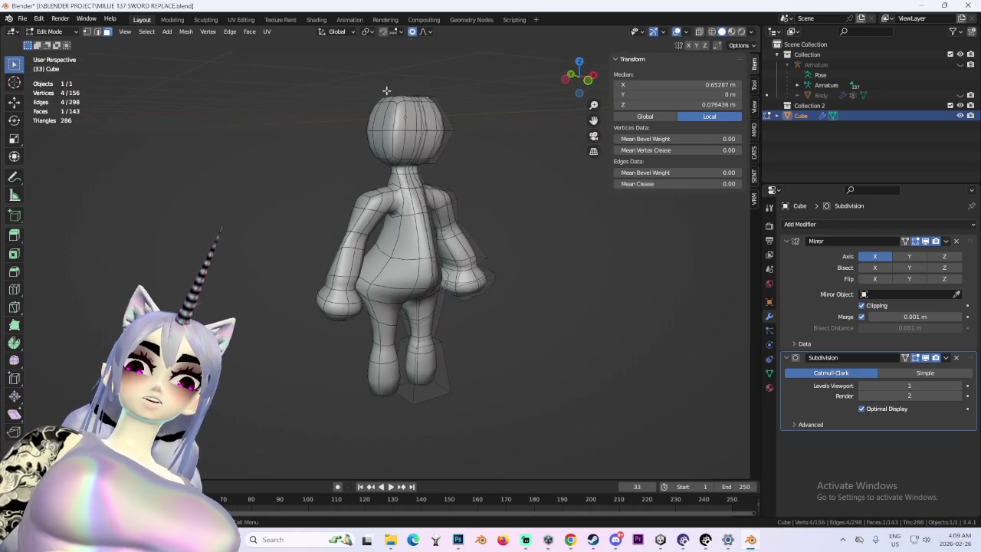
key("ctrl+l")
- Start a vertical move of the head part, cancel it, and clear the selection
key("g")
key("z")
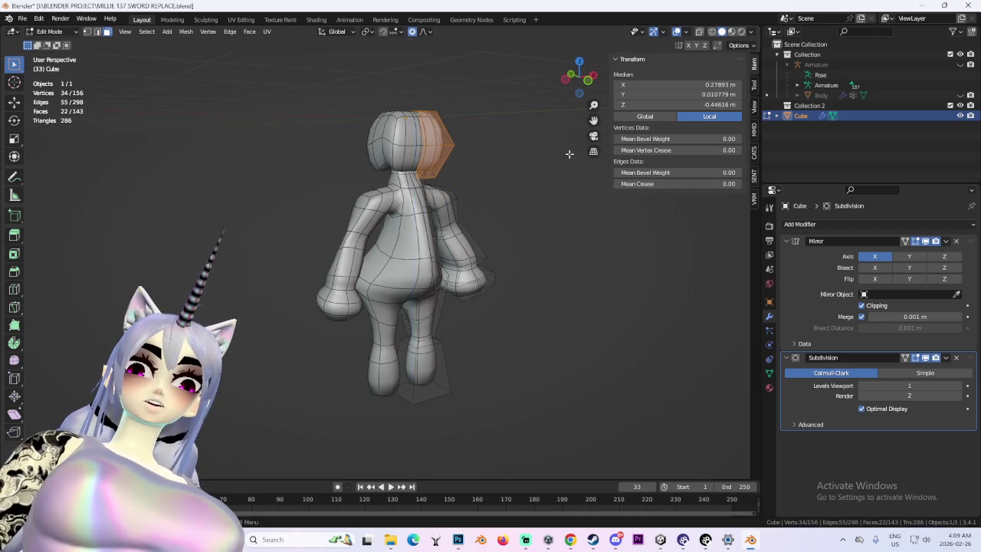
key("Escape")
key("alt+a")
middle_click_drag(510, 245, 529, 263)
- Select the hand faces and a lower-back face, starting trial moves without applying them
key("l")
key("g")
key("Escape")
mouse_move(544, 297)
middle_mouse_down()
mouse_move(411, 296)
mouse_move(431, 311)
mouse_move(388, 286)
mouse_move(535, 278)
mouse_move(448, 309)
mouse_move(514, 317)
mouse_move(535, 352)
mouse_move(463, 346)
mouse_move(462, 333)
mouse_move(506, 335)
mouse_move(477, 321)
middle_mouse_up()
left_click(387, 285)
key("g")
- Hide the wireframe and overlays, snap to a side view, and undo twice
key("shift+alt+z")
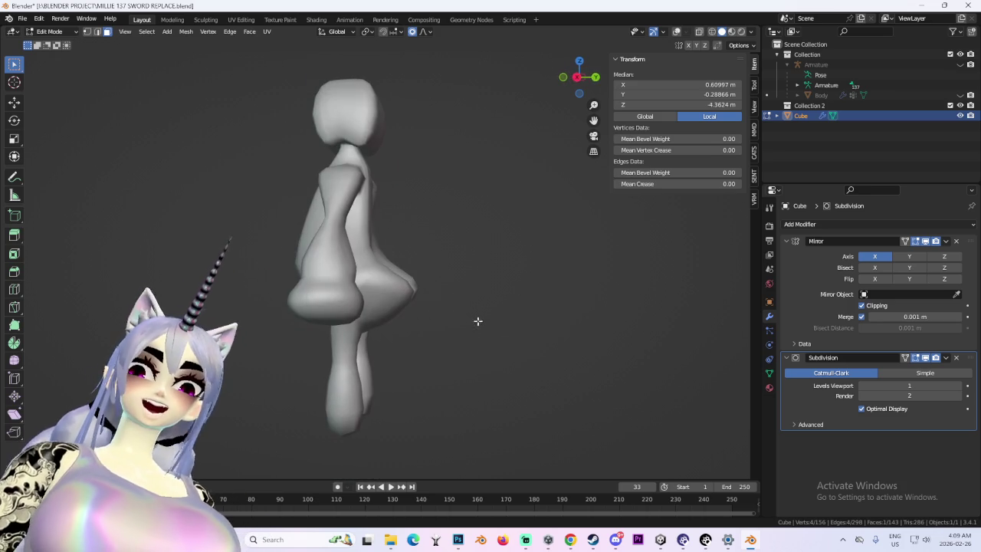
left_click(581, 78)
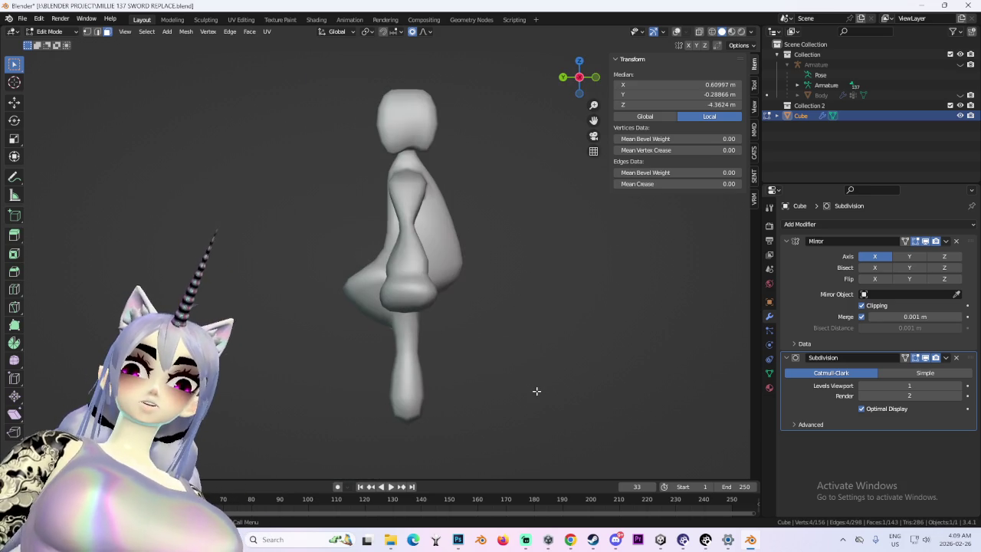
key("ctrl+z")
mouse_move(464, 393)
middle_mouse_down()
mouse_move(485, 409)
mouse_move(555, 401)
mouse_move(541, 384)
mouse_move(593, 382)
mouse_move(480, 333)
mouse_move(577, 341)
mouse_move(502, 331)
middle_mouse_up()
key("ctrl+z")
key("ctrl+z")
key("ctrl+z")
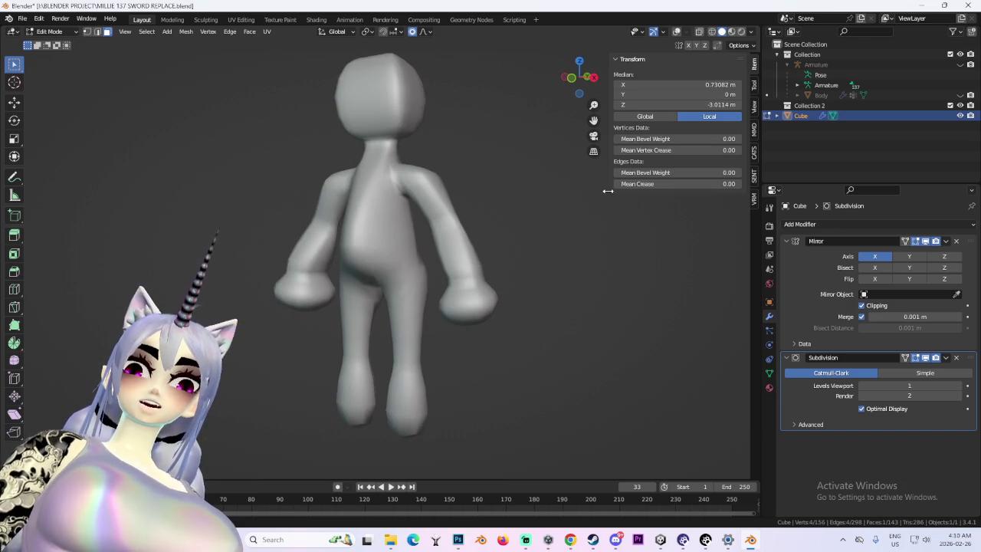
- Restore the overlays and raise the box-selected lower-leg faces along Z
left_click(677, 32)
middle_click_drag(460, 361, 410, 391)
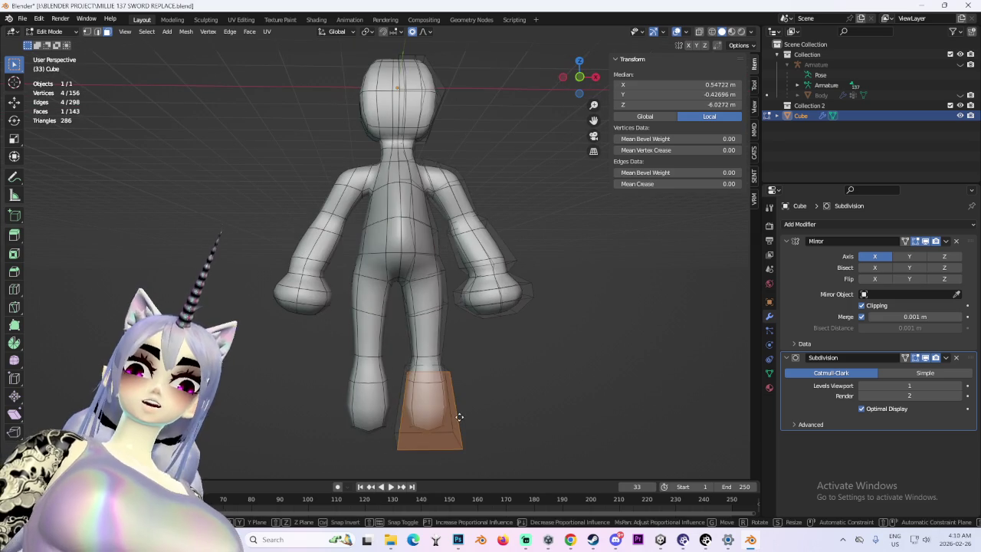
left_click_drag(388, 323, 500, 472)
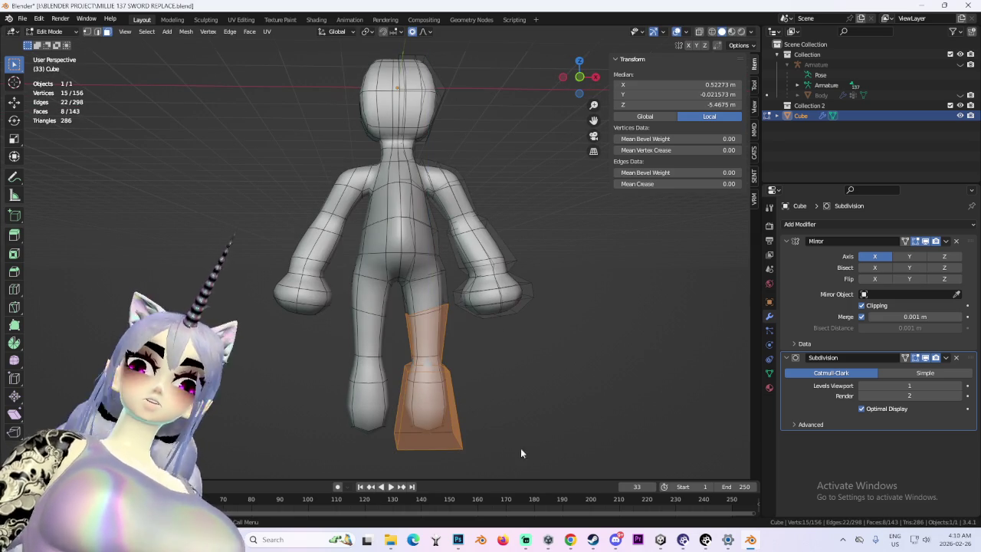
key("g")
key("z")
left_click(603, 413)
- Extrude the foot face along its normal, then select another foot face and an edge
mouse_move(603, 414)
middle_mouse_down()
mouse_move(368, 396)
mouse_move(432, 385)
mouse_move(394, 390)
middle_mouse_up()
key("e")
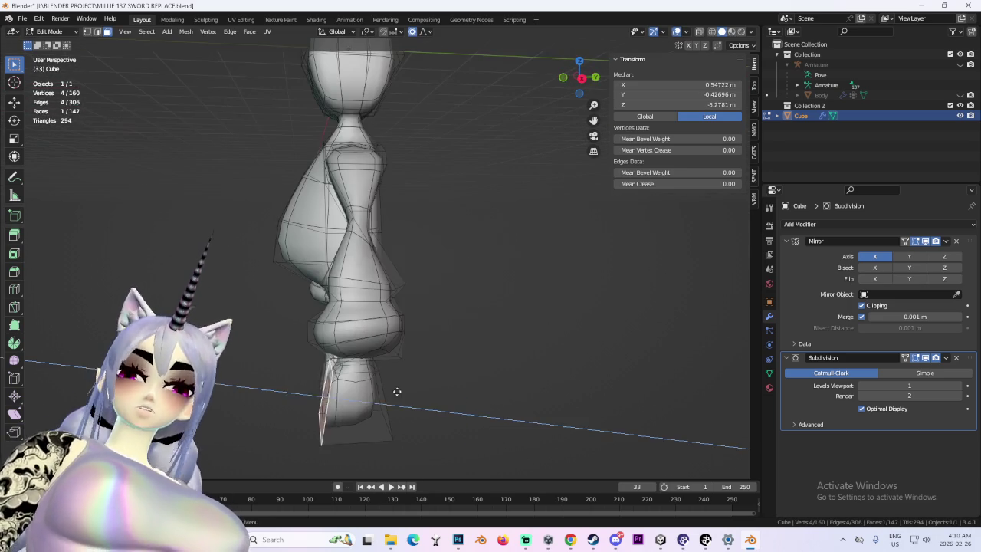
left_click(336, 398)
mouse_move(337, 399)
middle_mouse_down()
mouse_move(520, 396)
mouse_move(469, 382)
middle_mouse_up()
scroll(385, 346, "up", 3)
mouse_move(385, 346)
middle_mouse_down()
mouse_move(307, 317)
mouse_move(515, 278)
mouse_move(451, 318)
middle_mouse_up()
left_click(302, 413)
middle_click_drag(302, 413, 452, 323)
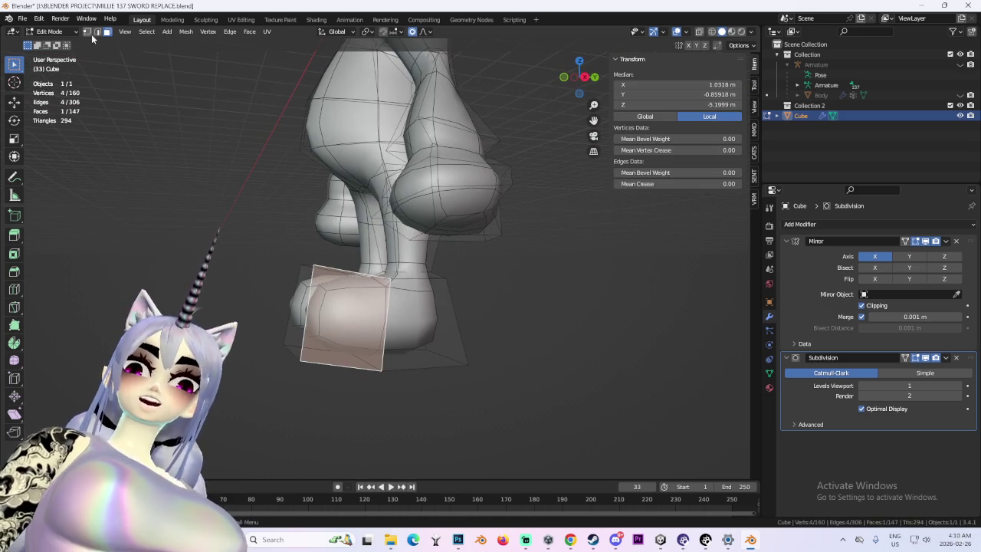
left_click(351, 279)
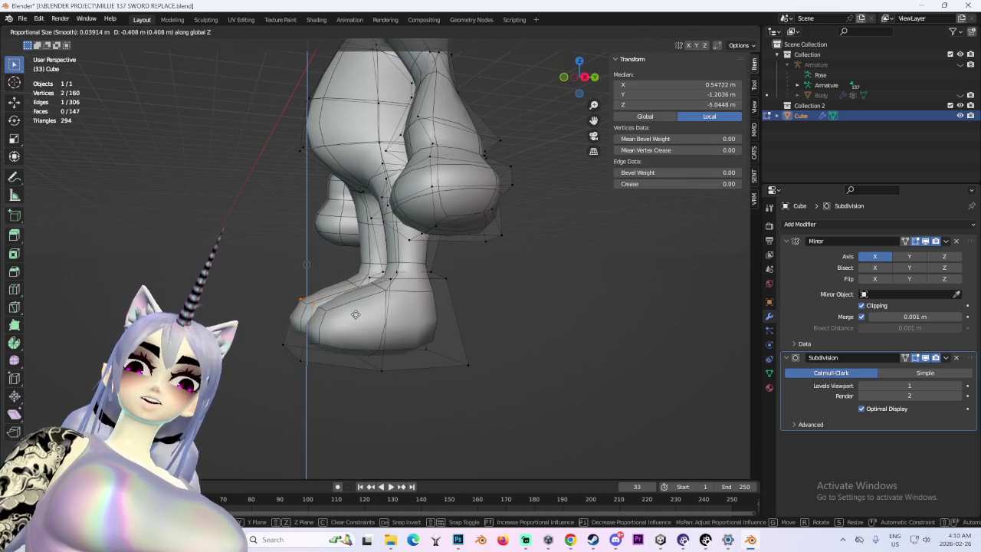
- Try moves of the foot edge, vertices and face around the legs, cancelling each
key("Escape")
middle_click_drag(356, 315, 471, 340)
key("g")
key("Escape")
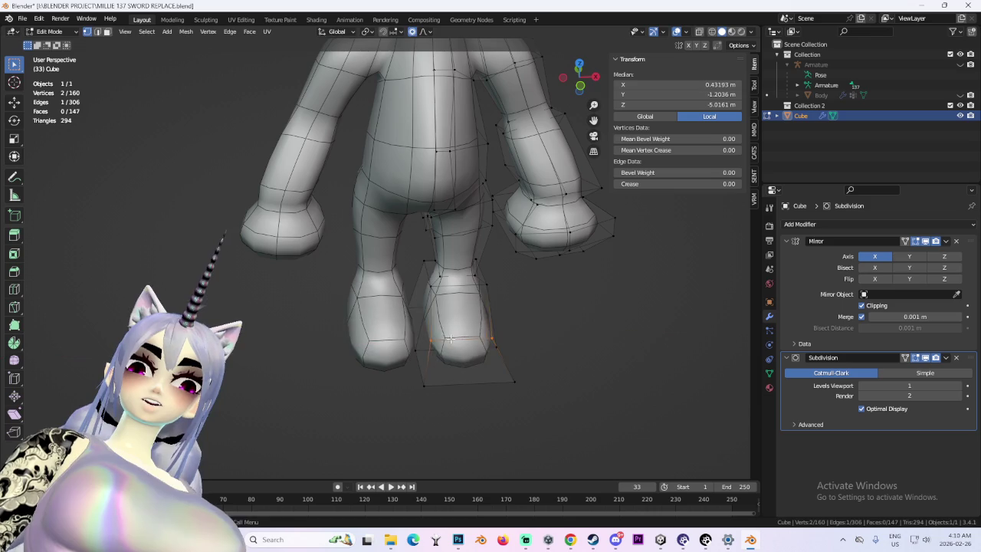
mouse_move(563, 398)
middle_mouse_down()
mouse_move(399, 345)
mouse_move(460, 358)
middle_mouse_up()
middle_click_drag(405, 320, 431, 353)
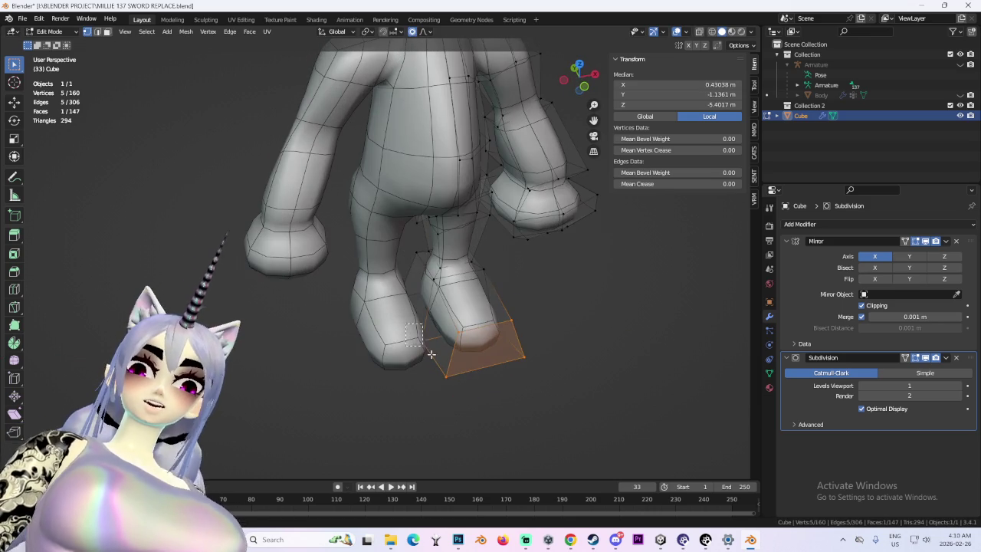
key("Escape")
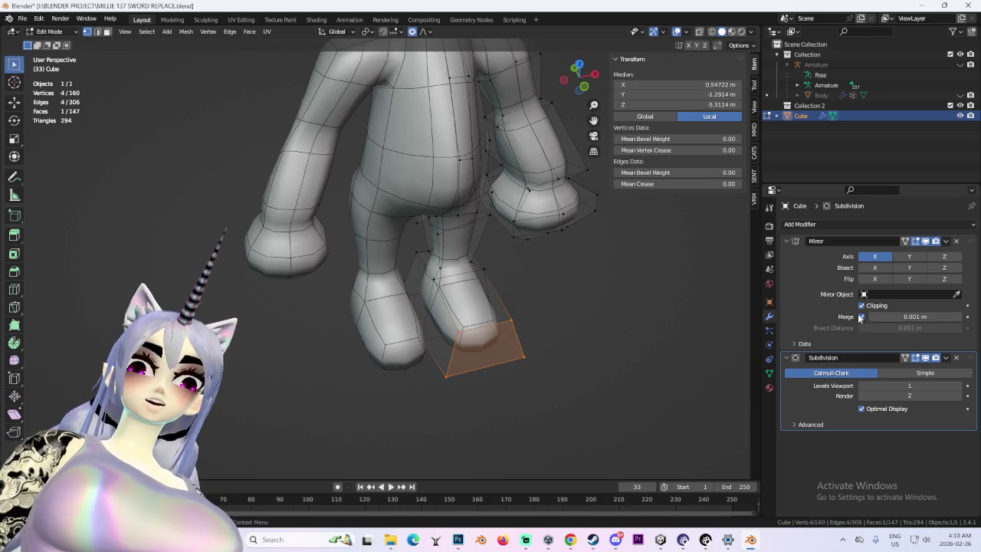
mouse_move(545, 355)
middle_mouse_down()
mouse_move(574, 370)
mouse_move(512, 370)
middle_mouse_up()
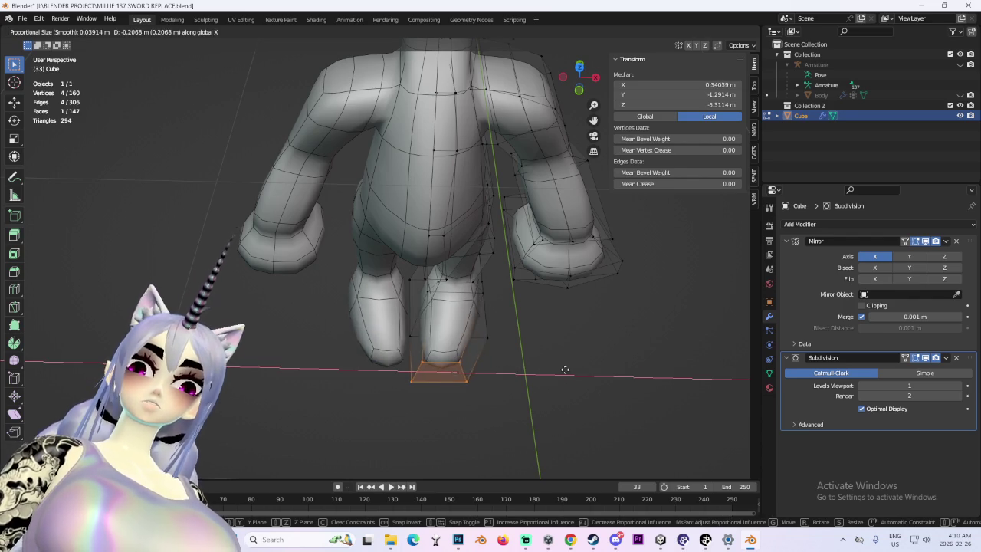
key("Escape")
middle_click_drag(583, 377, 493, 330)
- Push the foot face along Y and ease the selection with two proportional moves
key("g")
key("y")
left_click(434, 373)
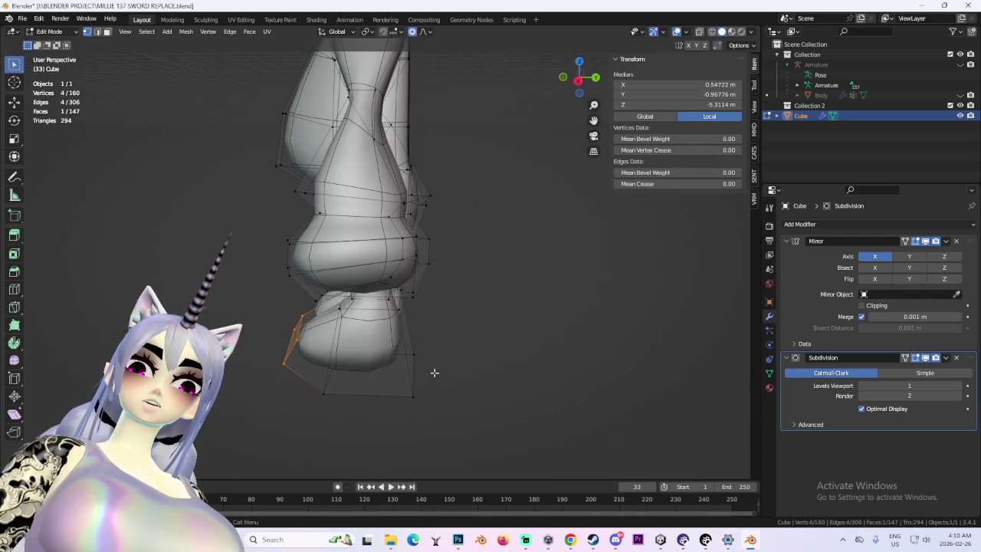
middle_click_drag(434, 373, 347, 378)
key("g")
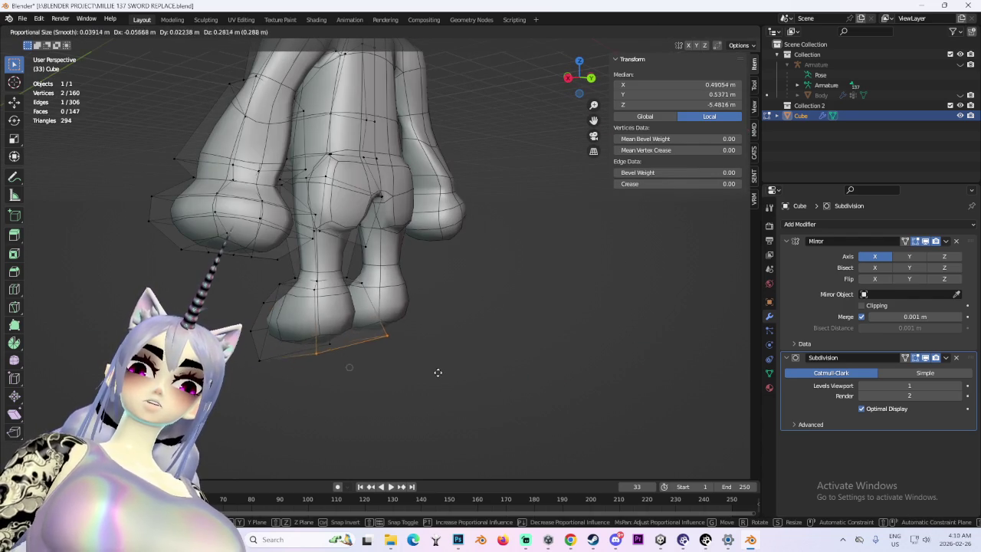
scroll(450, 377, "up", 5)
left_click(466, 285)
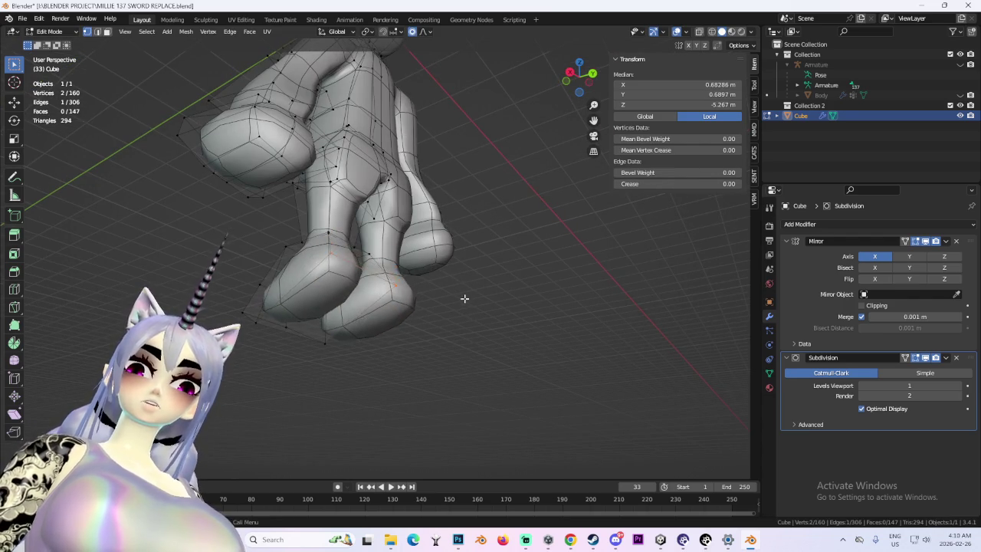
middle_click_drag(464, 296, 502, 333)
key("g")
left_click(456, 274)
middle_click_drag(456, 275, 480, 220)
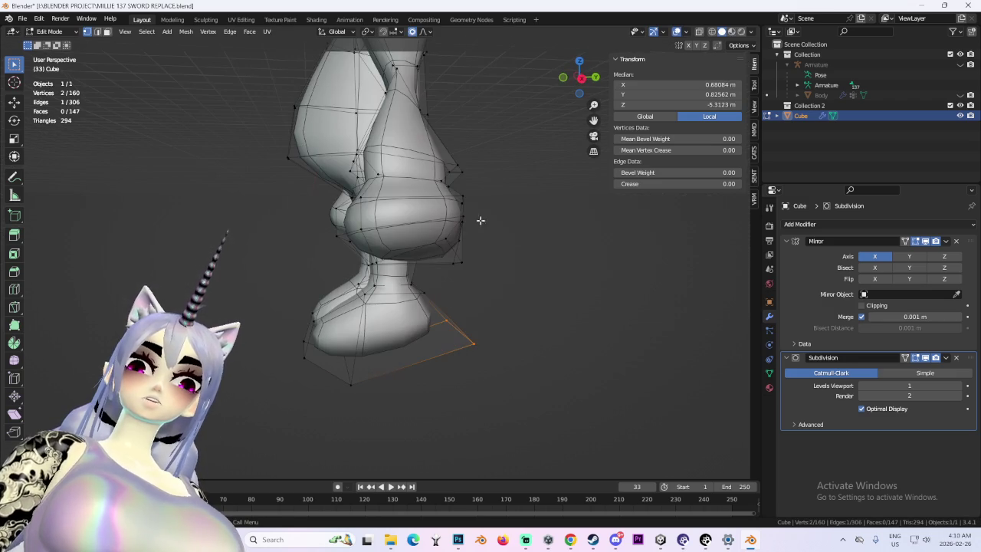
- In right orthographic view, proportionally move an edge at the back of the leg
left_click(582, 79)
scroll(307, 176, "up", 2)
left_click(332, 211)
key("g")
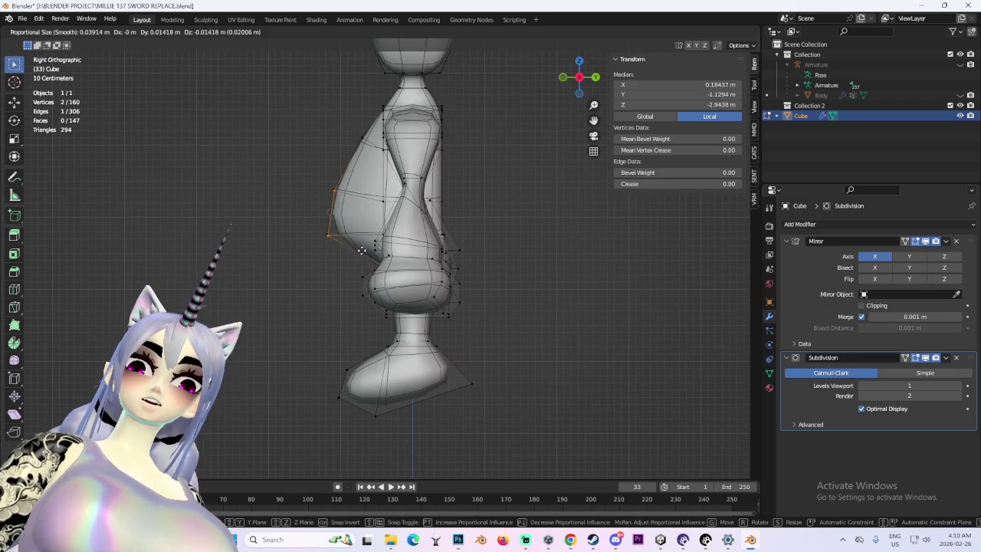
left_click(375, 246)
mouse_move(375, 246)
middle_mouse_down()
mouse_move(441, 209)
mouse_move(480, 227)
middle_mouse_up()
key("Escape")
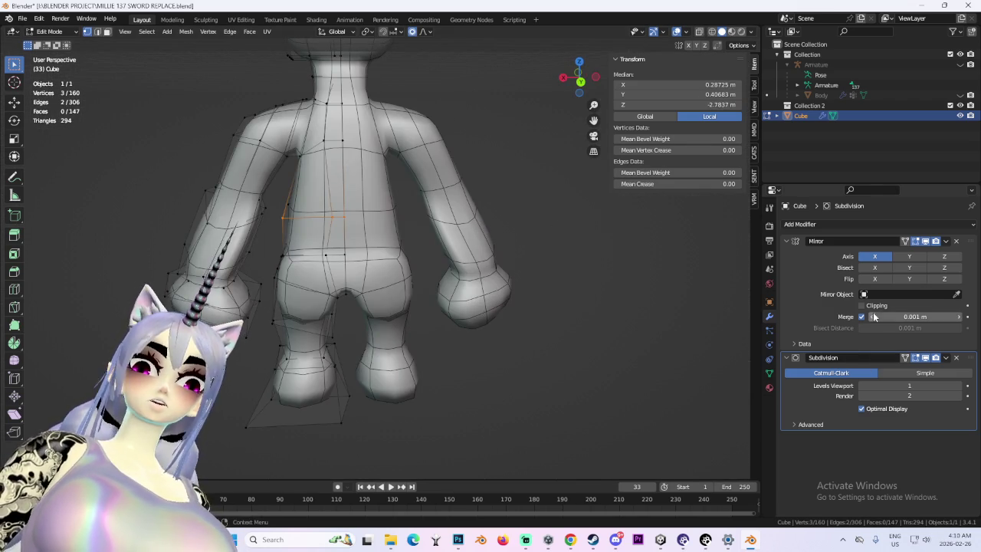
key("g")
mouse_move(537, 292)
middle_mouse_down()
mouse_move(504, 270)
mouse_move(409, 154)
middle_mouse_up()
- Re-enable mirror clipping and push an upper-leg edge with widened proportional falloff
left_click(477, 268)
left_click(409, 154)
key("g")
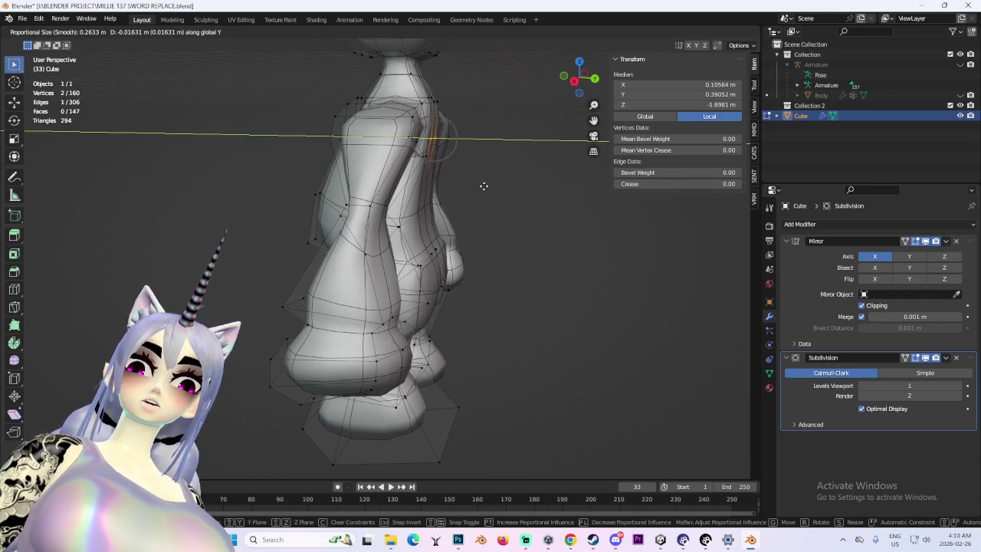
scroll(498, 195, "down", 5)
left_click(524, 220)
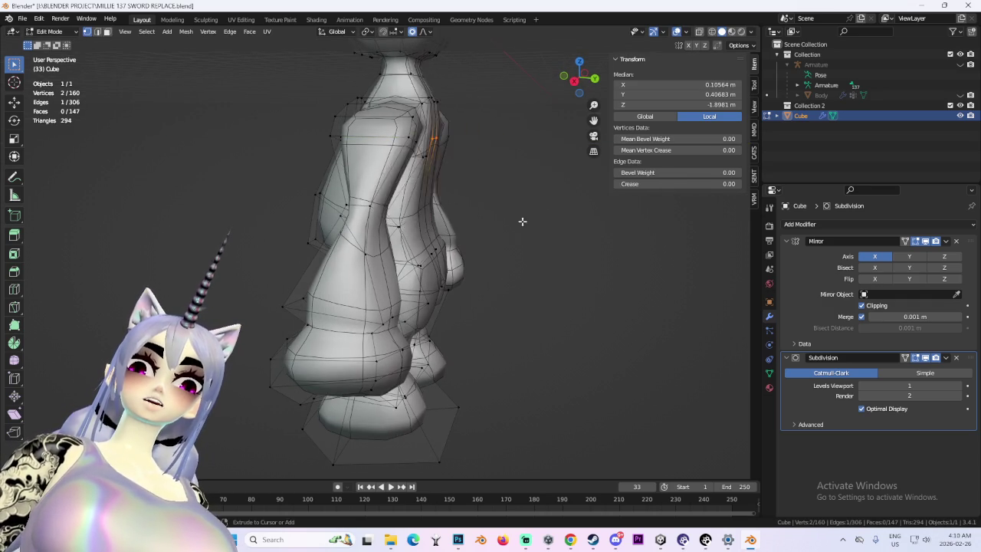
mouse_move(524, 219)
middle_mouse_down()
mouse_move(427, 218)
mouse_move(522, 214)
mouse_move(424, 234)
mouse_move(416, 214)
middle_mouse_up()
- Try moving a waist vertex, cancel it, and select a vertex on the mirror seam
left_click(429, 201)
key("g")
right_click(396, 202)
left_click(424, 234)
left_click(416, 214)
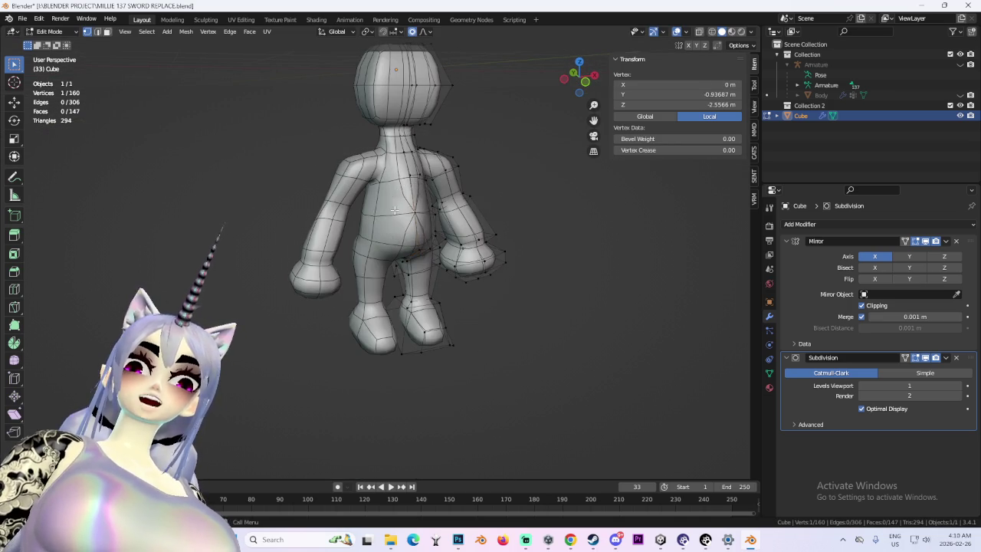
- Move the seam vertex along Y twice, then undo the move
key("g")
key("y")
left_click(482, 241)
mouse_move(482, 242)
middle_mouse_down()
mouse_move(460, 230)
mouse_move(490, 241)
middle_mouse_up()
key("g")
key("y")
left_click(490, 241)
key("ctrl+z")
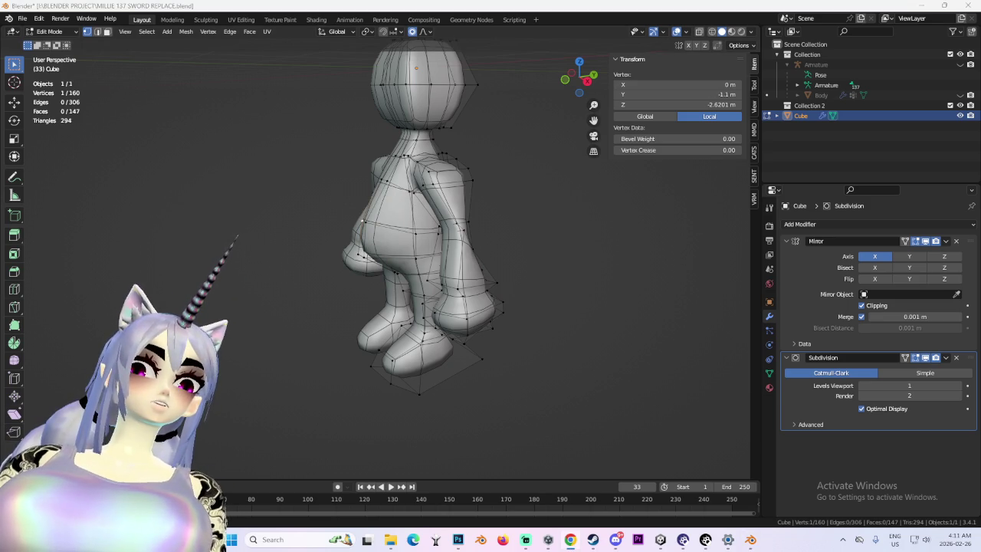
- Search Google for 'the farmer balan wonderworld' and preview the image results
type("the farmer ba")
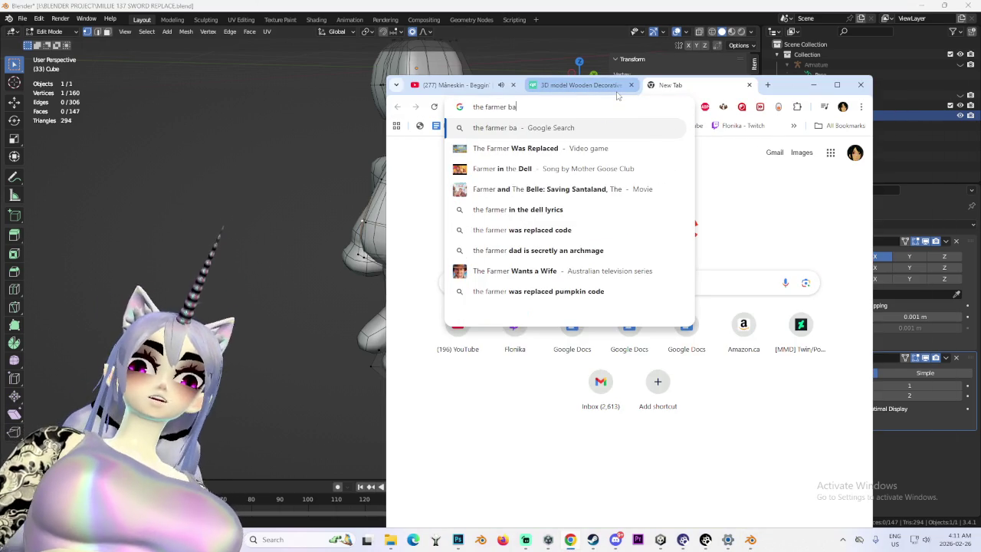
type("lan wonderwor")
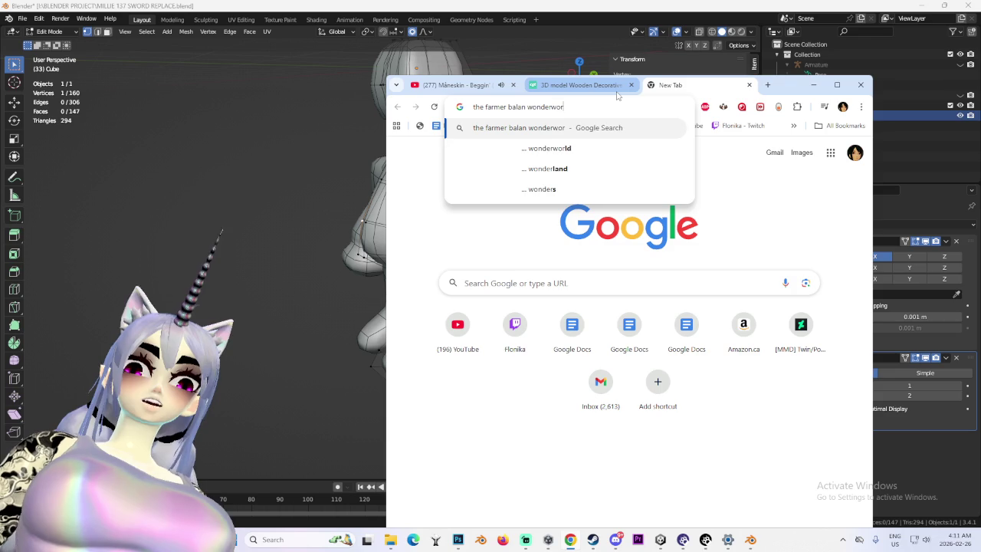
type("ld")
key("Return")
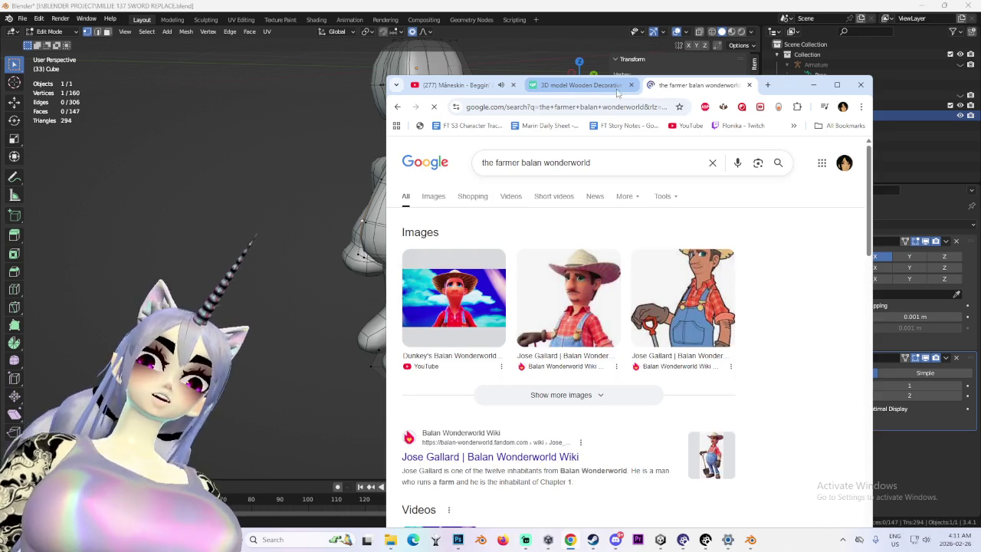
left_click(434, 197)
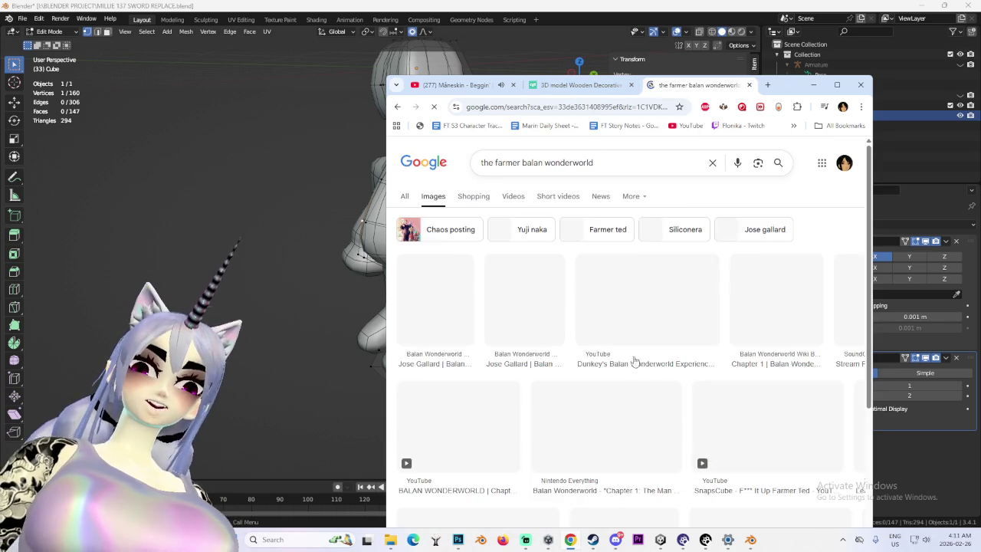
left_click(462, 316)
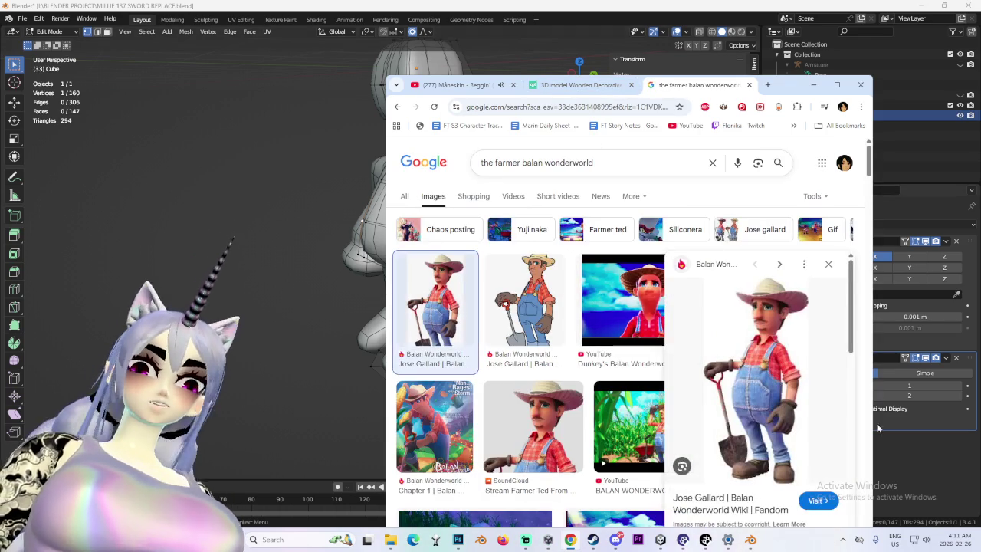
- View the farmer's 3D render on his Fandom wiki page, then return to YouTube and Blender
left_click(776, 365)
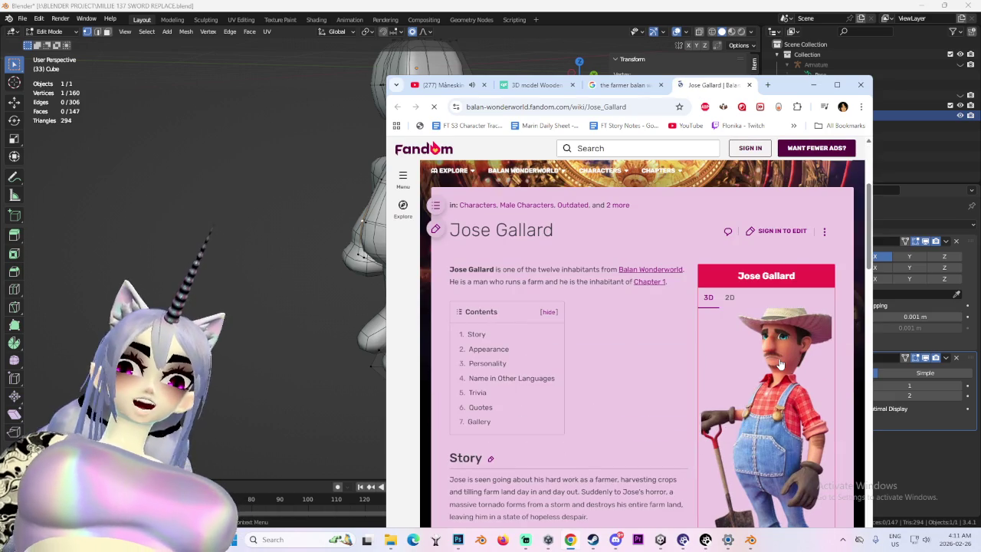
left_click(780, 365)
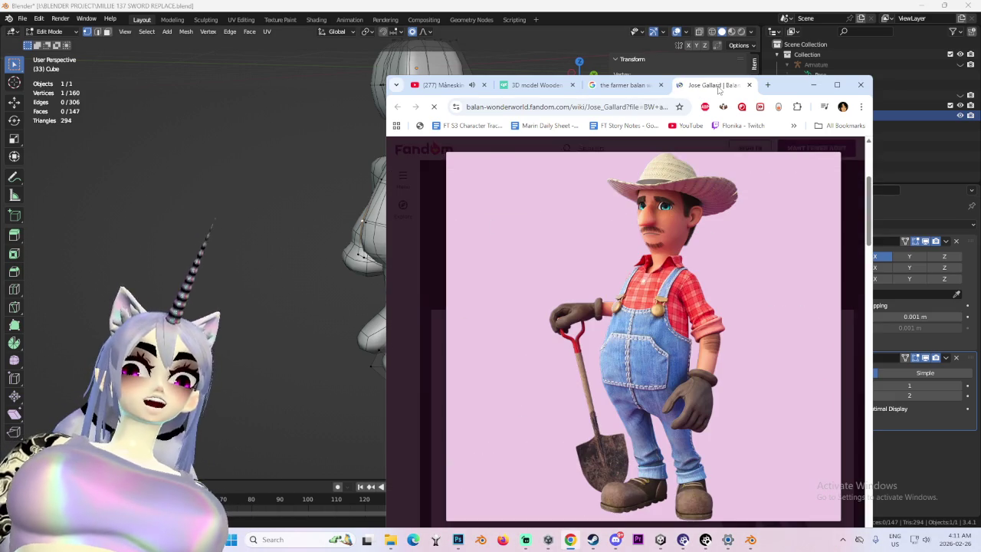
left_click(431, 86)
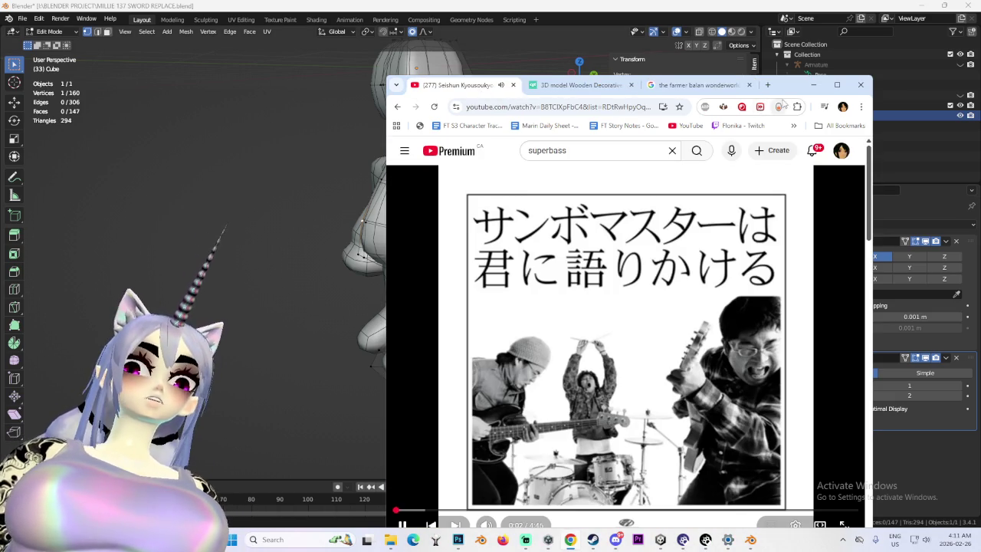
left_click(813, 84)
- Move a vertex along Y with proportional editing from a three-quarter back view
middle_click_drag(657, 260, 451, 215)
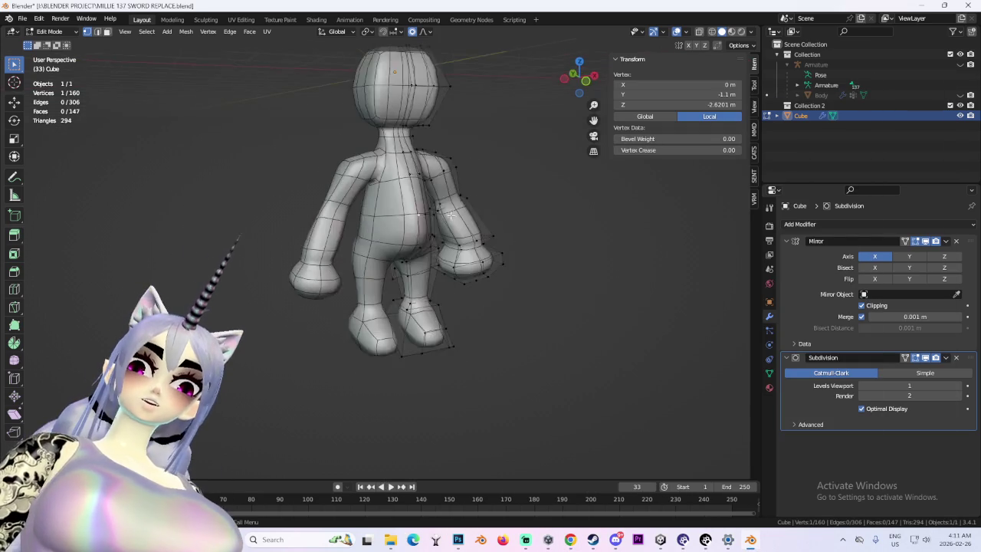
scroll(450, 215, "up", 3)
key("g")
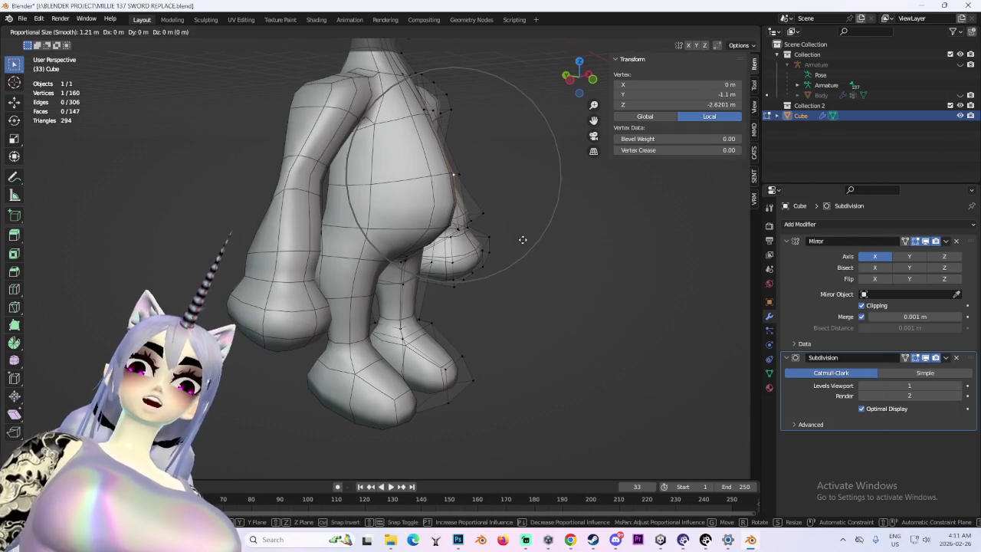
key("y")
left_click(523, 240)
- Select then deselect foot vertices, and pick vertices near the wrist
mouse_move(523, 240)
middle_mouse_down()
mouse_move(424, 253)
mouse_move(458, 261)
middle_mouse_up()
left_click_drag(491, 391, 490, 391)
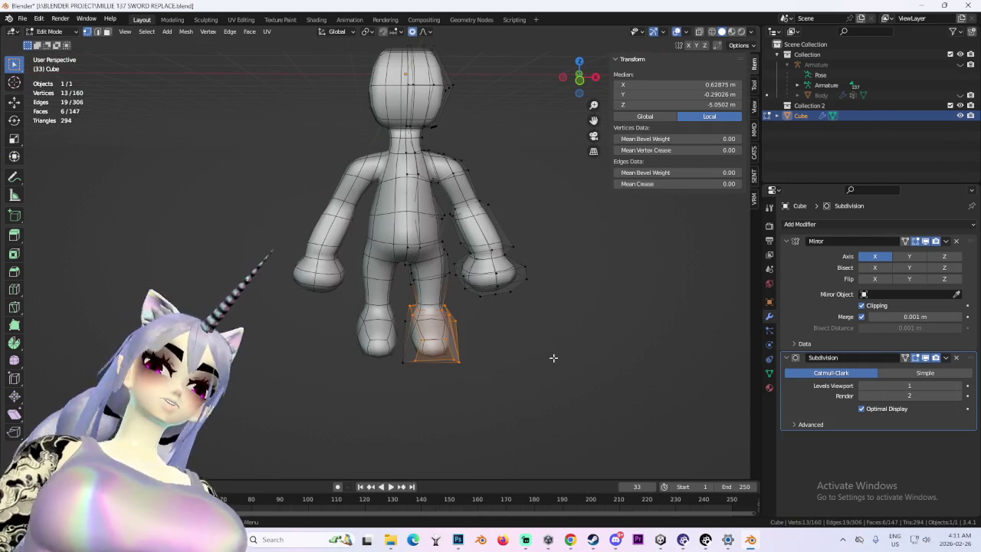
left_click(560, 366)
middle_click_drag(509, 262, 501, 227)
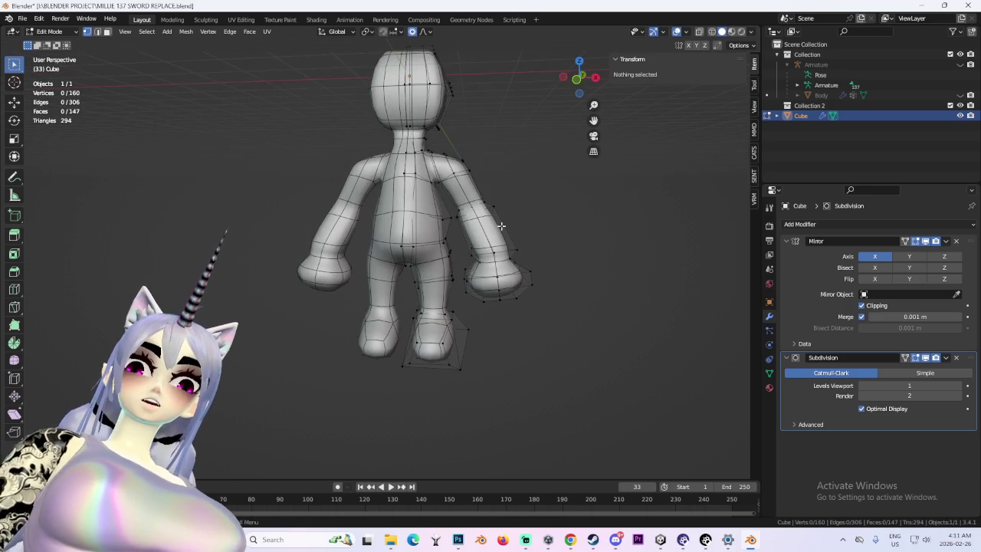
left_click(501, 227)
key("g")
left_click(529, 263)
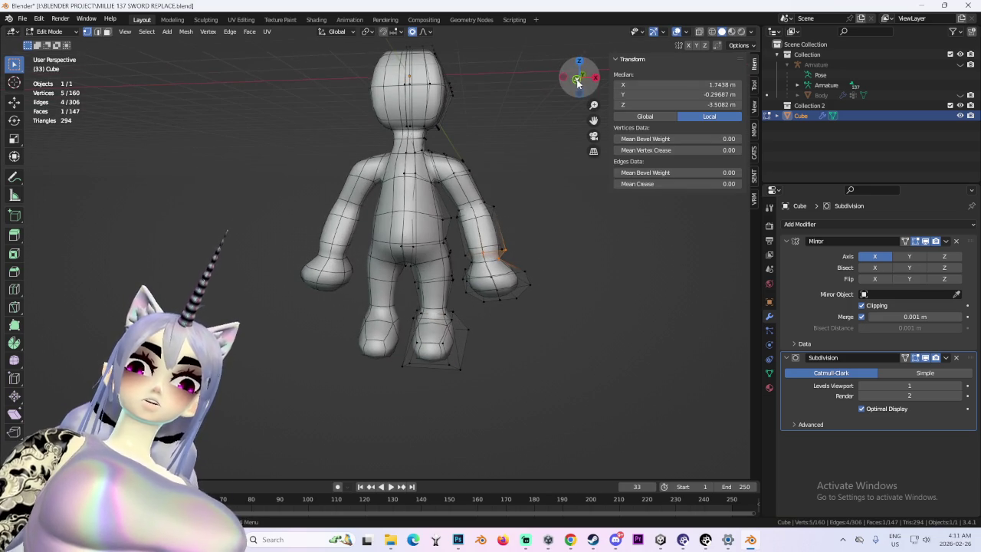
- In front orthographic X-ray view, scale the box-selected right hand down proportionally
left_click(579, 83)
left_click_drag(531, 301, 427, 243)
scroll(499, 237, "up", 3)
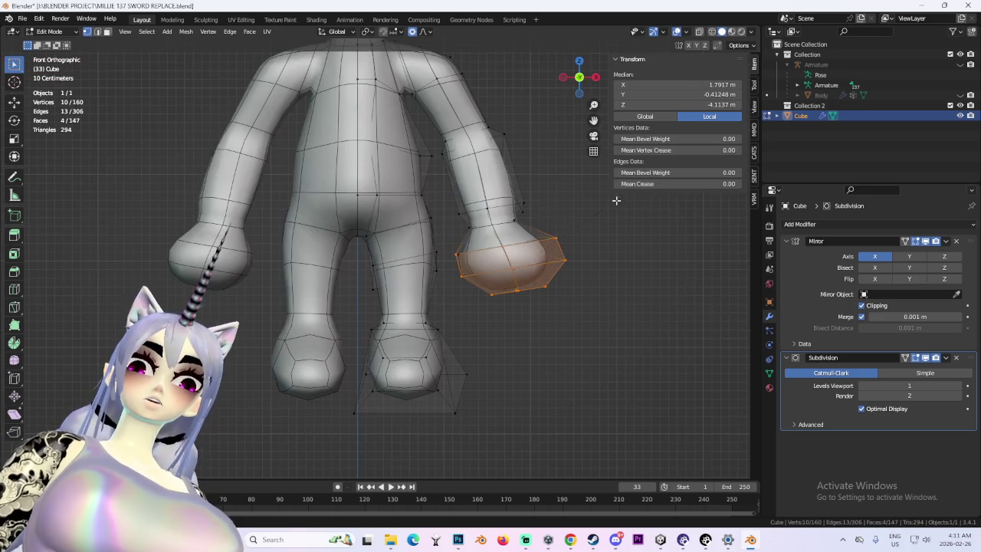
left_click(711, 33)
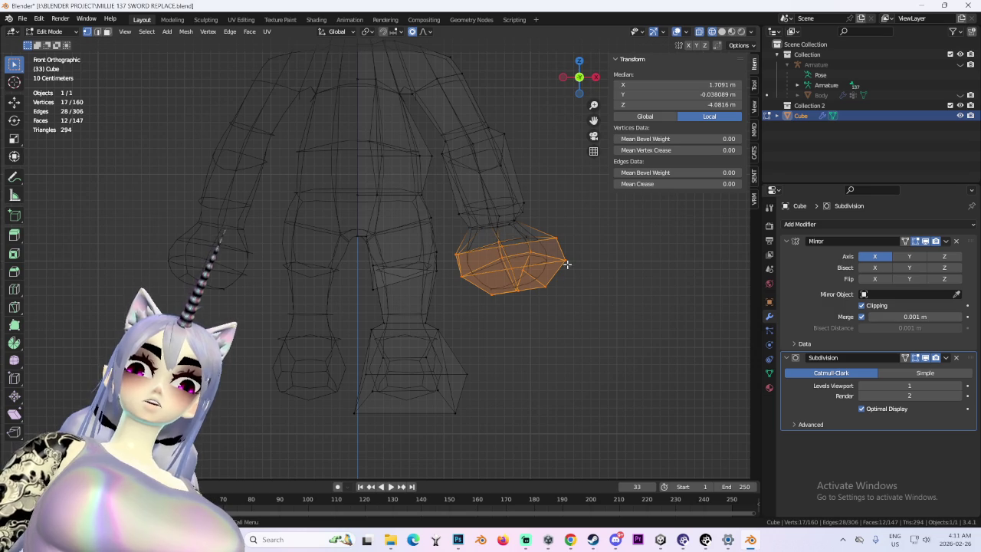
key("s")
left_click(578, 277)
scroll(548, 237, "down", 2)
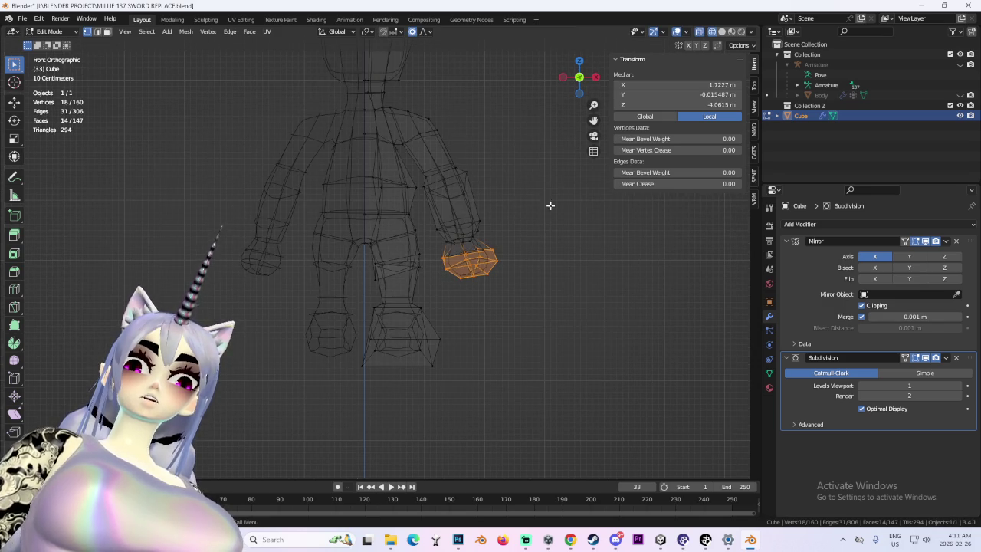
key("alt+a")
mouse_move(547, 225)
middle_mouse_down()
mouse_move(539, 241)
mouse_move(342, 243)
mouse_move(299, 234)
mouse_move(285, 207)
middle_mouse_up()
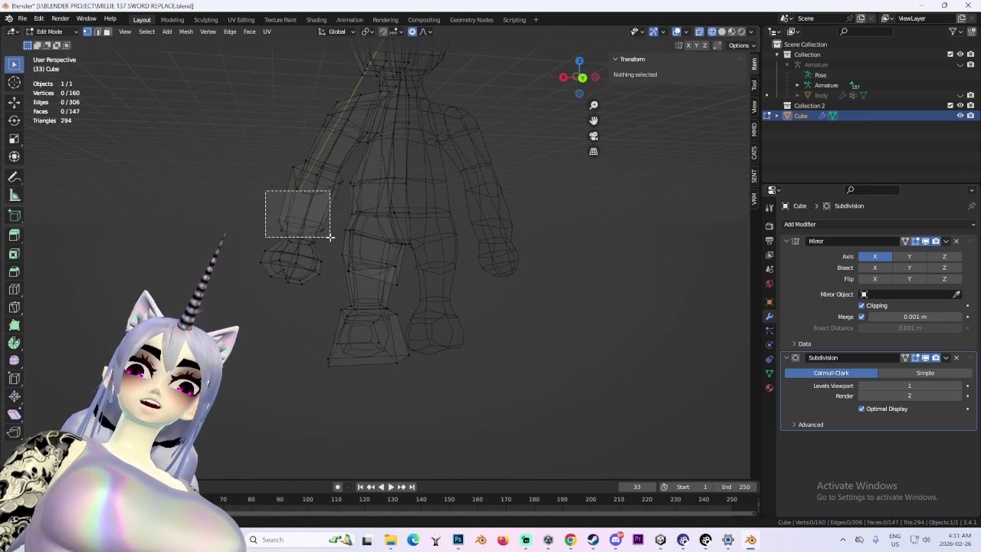
- Scale the other hand down to match, then return to solid shading
left_click_drag(331, 237, 331, 237)
key("KP_Decimal")
key("s")
left_click(483, 261)
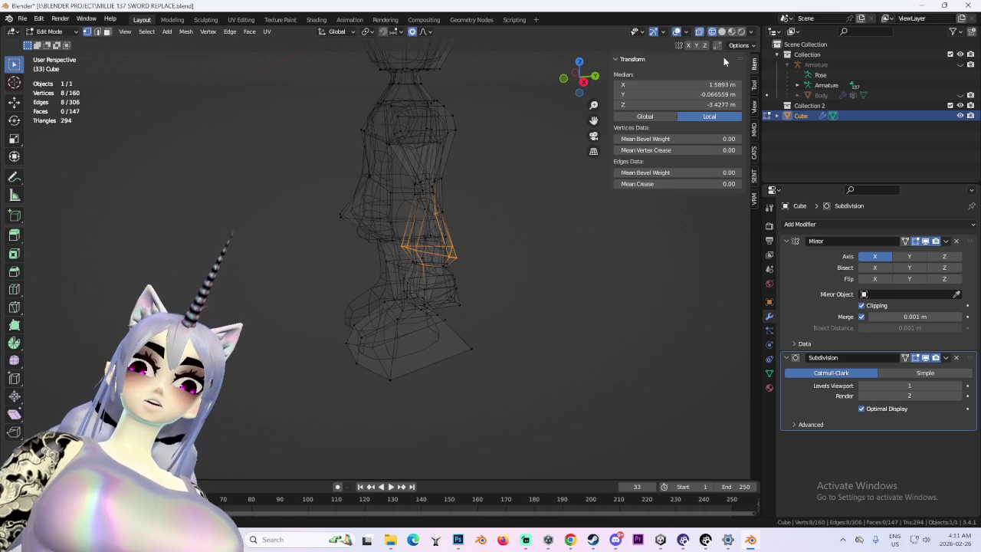
left_click(721, 31)
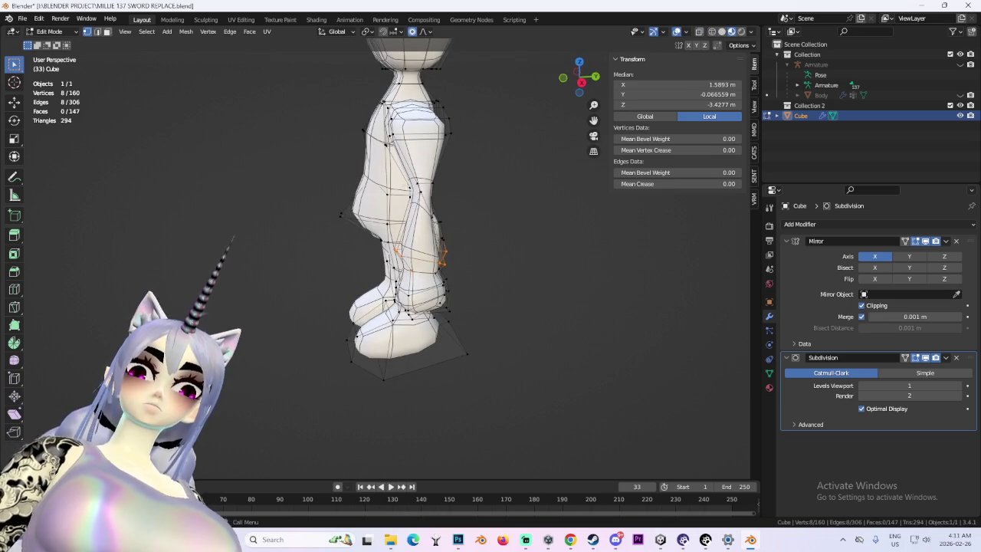
- Select a torso face and a second vertex, cancelling trial soft moves
left_click(428, 201)
key("g")
right_click(430, 206)
mouse_move(429, 206)
middle_mouse_down()
mouse_move(496, 197)
mouse_move(449, 197)
mouse_move(528, 230)
mouse_move(459, 217)
mouse_move(595, 302)
mouse_move(461, 266)
mouse_move(456, 245)
mouse_move(631, 241)
mouse_move(499, 245)
middle_mouse_up()
left_click(475, 176, "shift")
key("g")
key("y")
right_click(495, 215)
- Push the two vertices backward along Y, then select a single body vertex
key("g")
key("y")
left_click(568, 230)
left_click(565, 289)
left_click(439, 242)
scroll(445, 204, "down", 3)
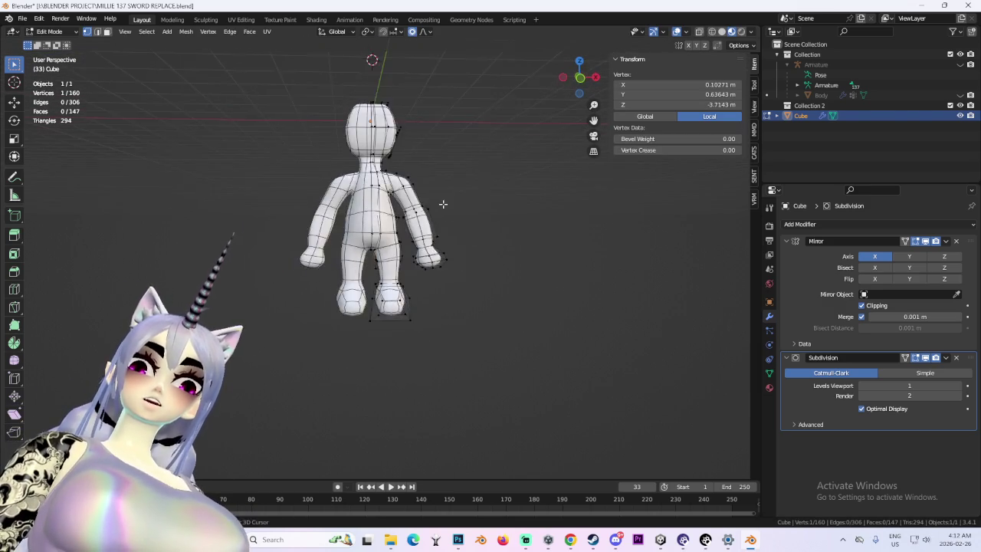
- Box-select the head in right side view and softly move it over the body
middle_click_drag(444, 204, 482, 207)
scroll(444, 204, "up", 4)
mouse_move(485, 141)
middle_mouse_down()
mouse_move(416, 127)
mouse_move(436, 109)
middle_mouse_up()
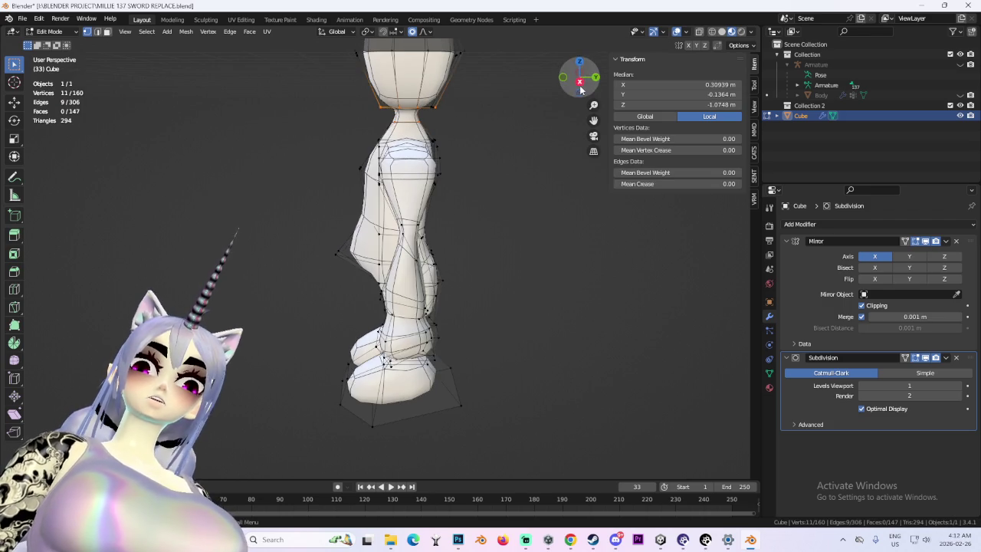
key("KP_3")
scroll(436, 110, "down", 3)
left_click_drag(318, 90, 467, 177)
key("g")
left_click(450, 179)
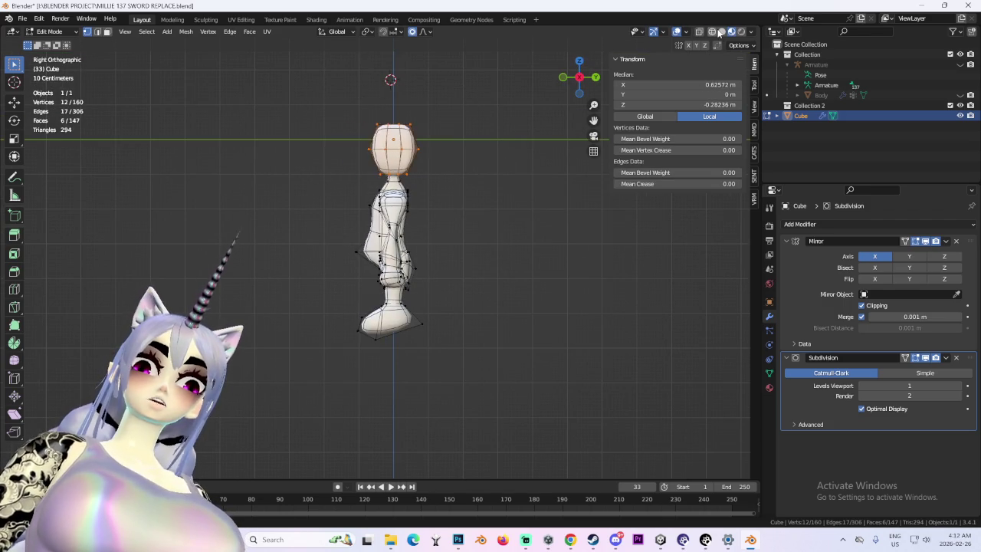
left_click_drag(472, 178, 473, 179)
mouse_move(508, 176)
middle_mouse_down()
mouse_move(548, 190)
mouse_move(466, 202)
mouse_move(479, 199)
middle_mouse_up()
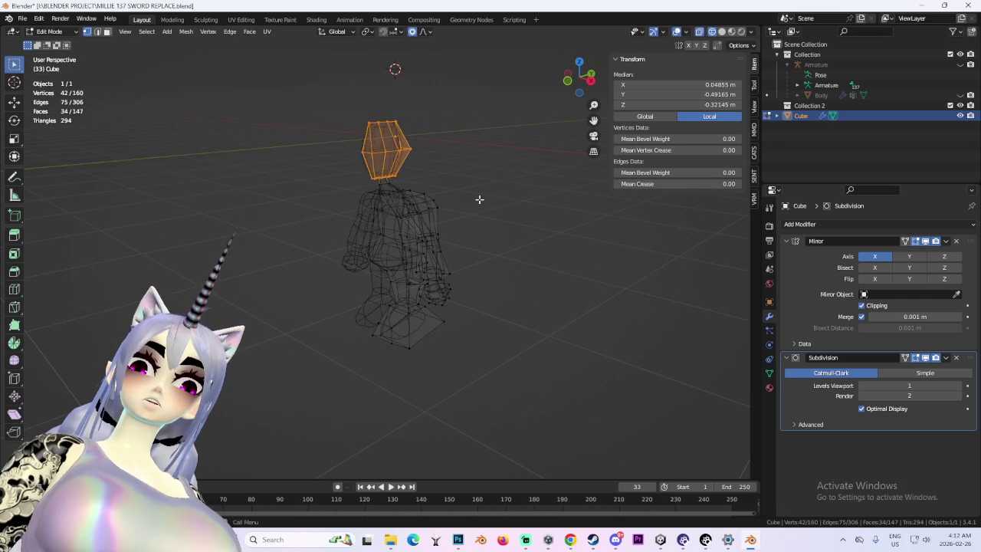
left_click(591, 80)
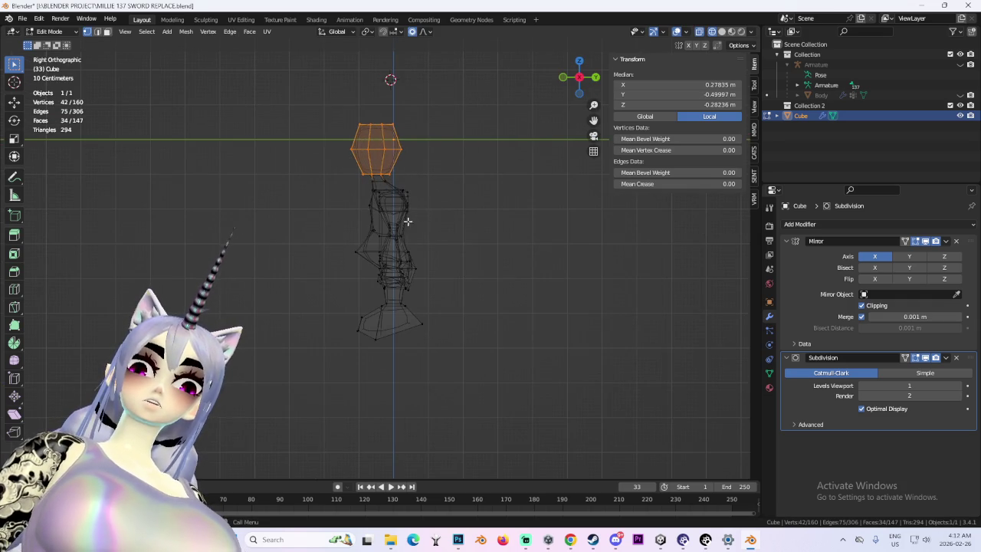
scroll(408, 221, "up", 3)
- Pull the front torso edges with an enlarged proportional falloff to smooth the front
left_click(337, 249)
key("g")
left_click(353, 260)
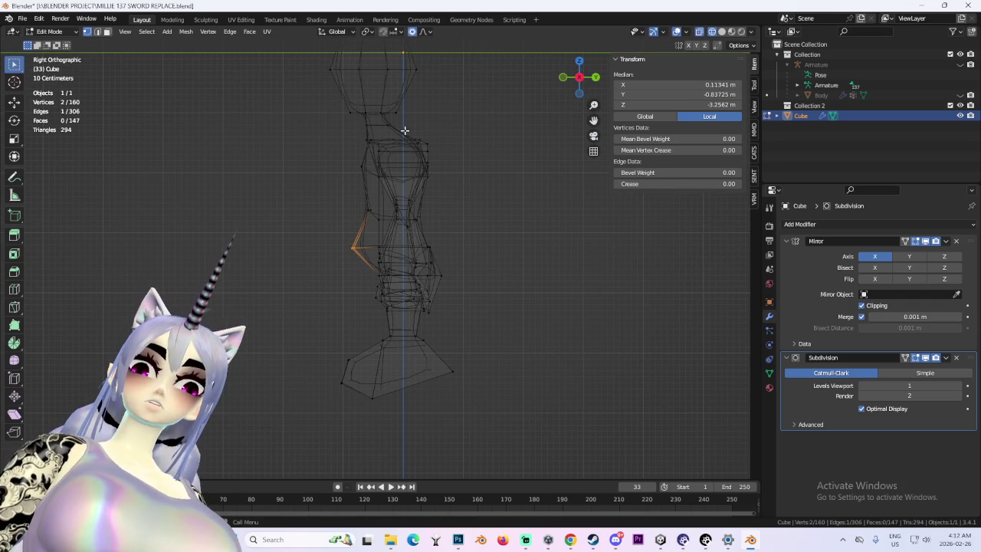
key("g")
scroll(479, 185, "down", 4)
scroll(471, 199, "down", 7)
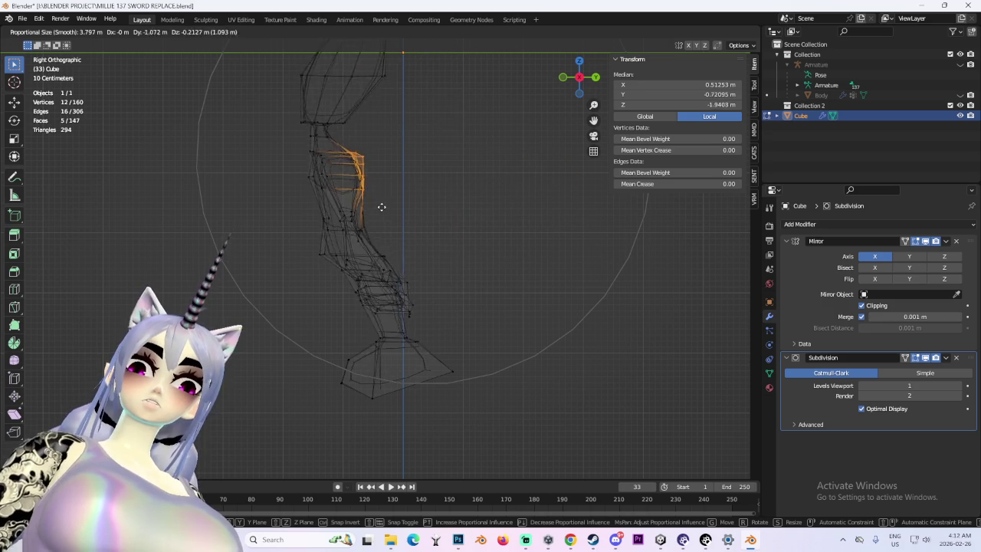
left_click(406, 209)
- Return to solid shading, deselect everything, and undo to reselect the head vertices
middle_click_drag(416, 210, 556, 210)
key("alt+z")
mouse_move(530, 322)
middle_mouse_down()
mouse_move(583, 307)
mouse_move(523, 260)
middle_mouse_up()
key("alt+a")
key("ctrl+z")
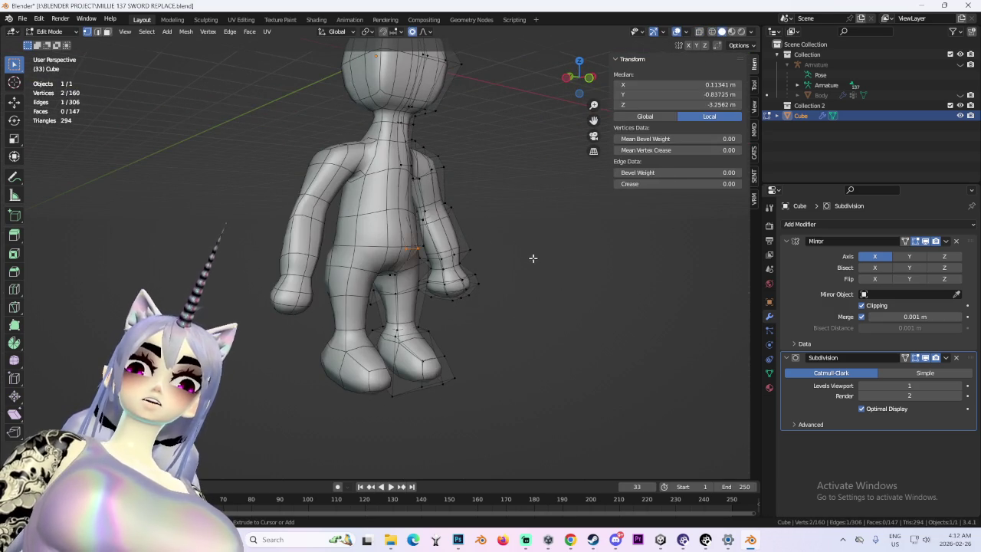
- Softly move a single side edge, then deselect everything
middle_click_drag(593, 233, 329, 245)
left_click(360, 268)
key("g")
left_click(373, 270)
mouse_move(373, 270)
middle_mouse_down()
mouse_move(537, 240)
mouse_move(624, 274)
mouse_move(509, 331)
mouse_move(565, 338)
mouse_move(633, 302)
mouse_move(493, 296)
mouse_move(368, 274)
mouse_move(482, 284)
mouse_move(345, 268)
middle_mouse_up()
key("alt+a")
- Disable Mirror clipping and pull the crotch vertex about 0.12 m with proportional falloff
scroll(345, 269, "up", 1)
left_click(345, 263)
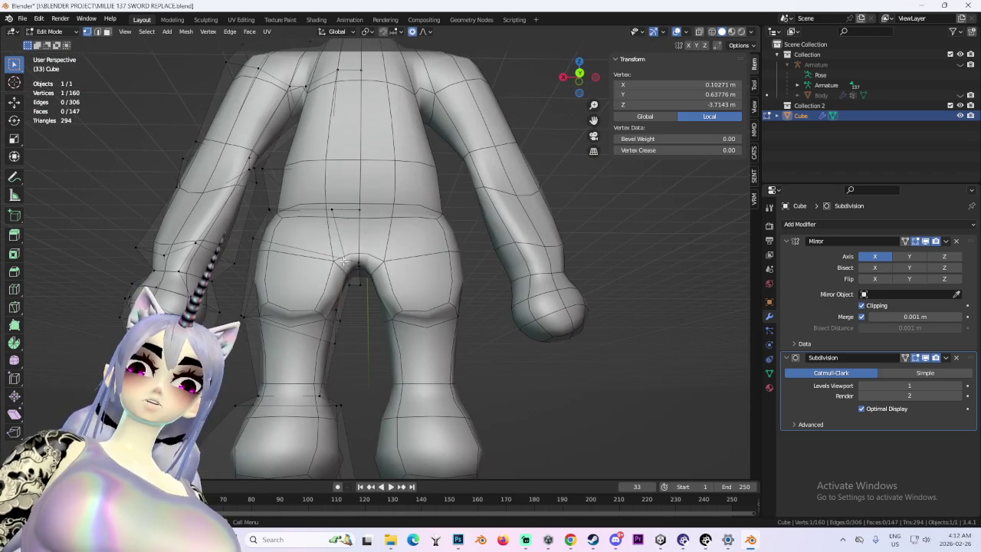
key("g")
left_click(355, 268)
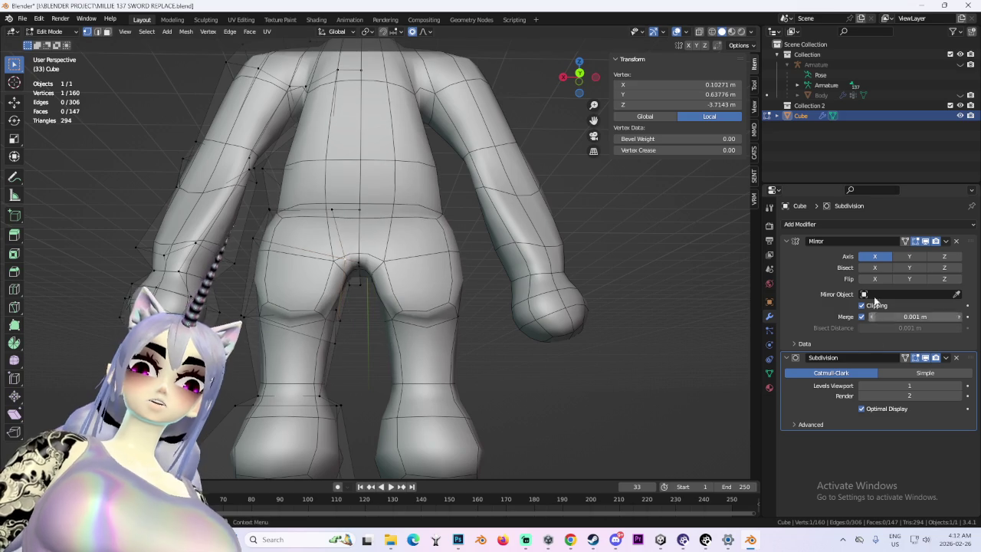
left_click(875, 303)
key("g")
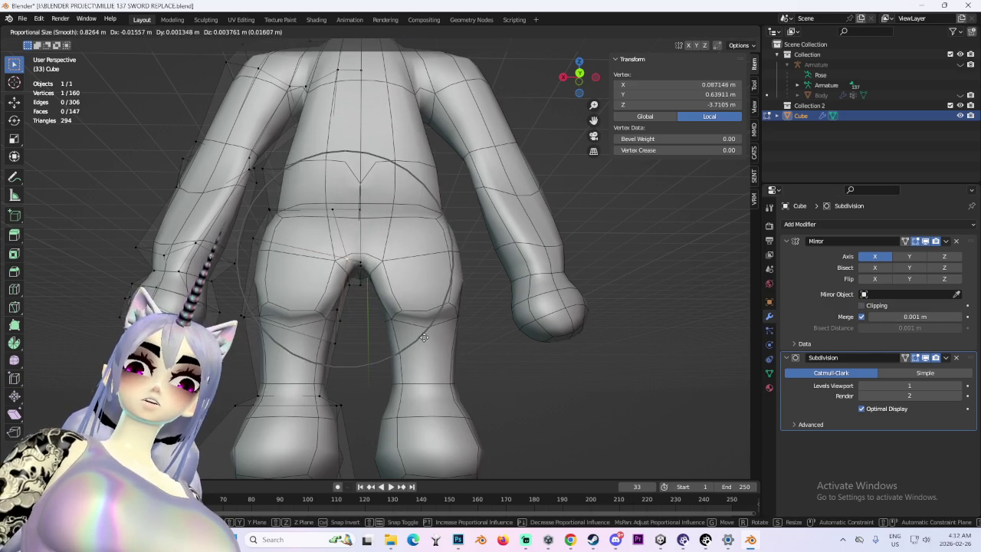
left_click(435, 337)
- Refine the crotch and hip vertices with soft moves from below and behind
middle_click_drag(449, 329, 321, 273)
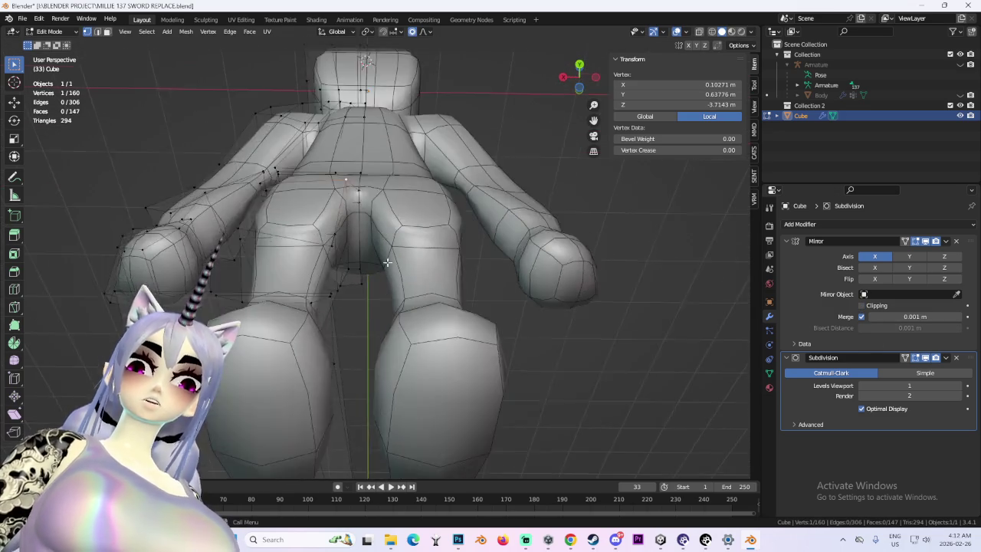
key("g")
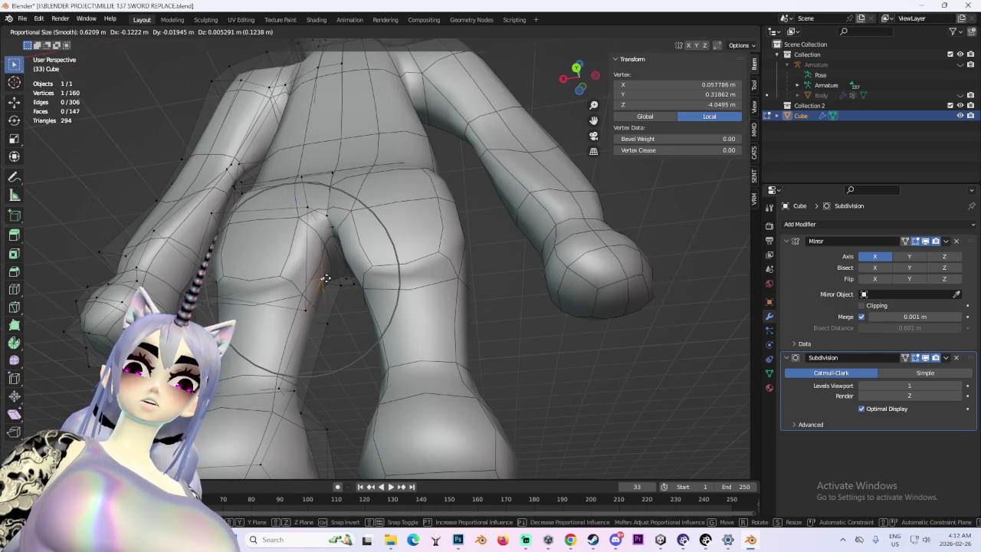
left_click(326, 278)
mouse_move(326, 278)
middle_mouse_down()
mouse_move(450, 278)
mouse_move(614, 306)
middle_mouse_up()
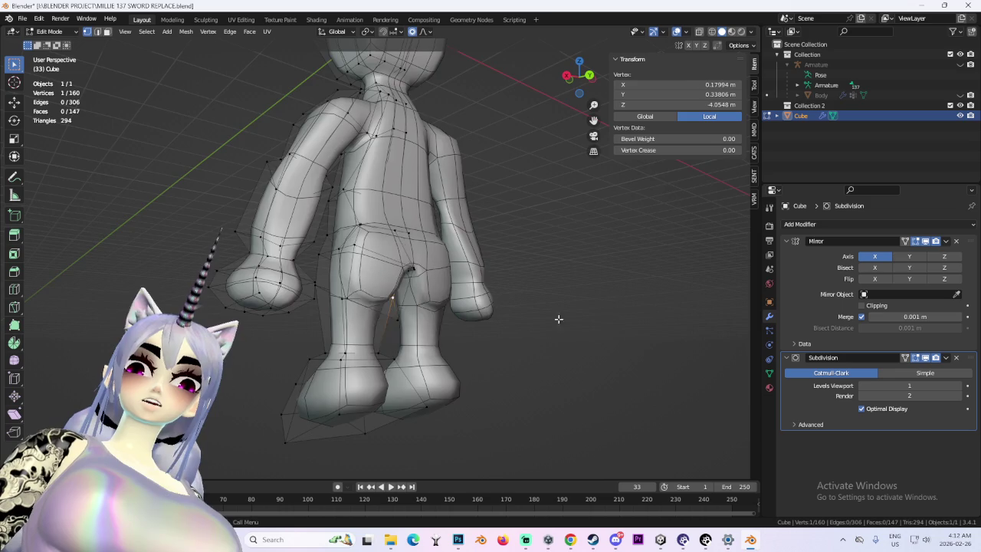
scroll(558, 319, "up", 4)
key("g")
left_click(503, 314)
mouse_move(473, 278)
middle_mouse_down()
mouse_move(353, 280)
mouse_move(363, 216)
mouse_move(460, 274)
mouse_move(443, 289)
mouse_move(465, 353)
mouse_move(392, 314)
mouse_move(501, 272)
middle_mouse_up()
left_click(586, 82)
middle_click_drag(471, 241, 556, 248)
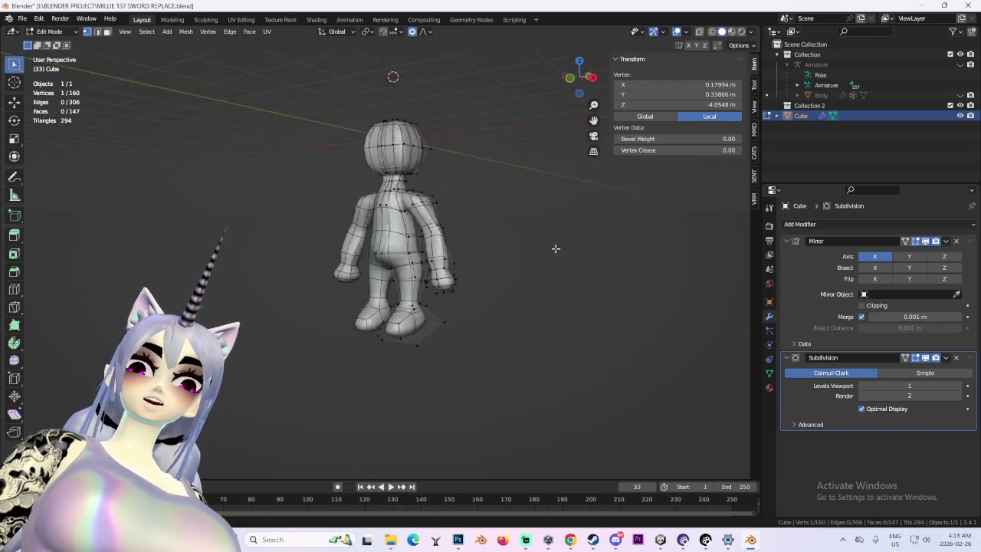
- Box-select the head and neck in front view, then select the neck edge loop
scroll(429, 212, "up", 4)
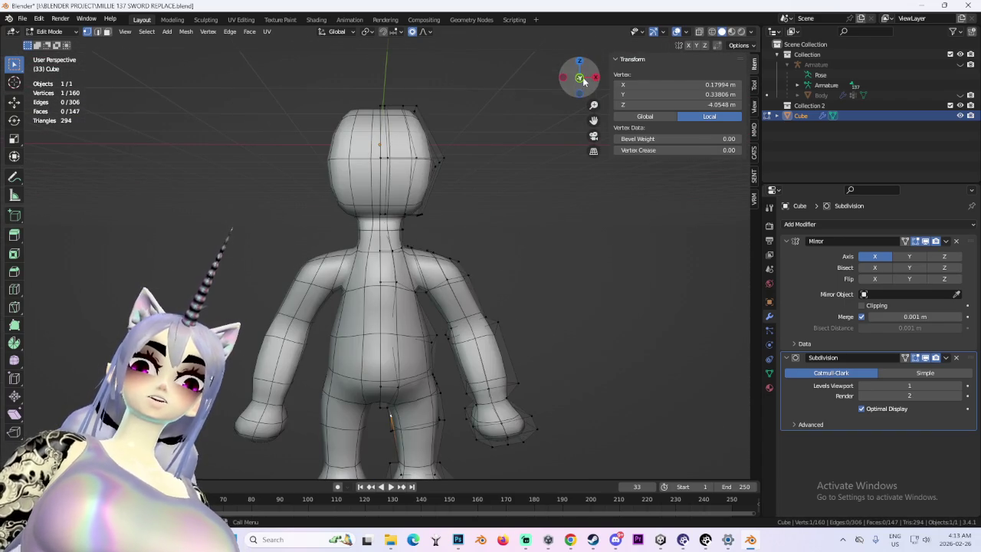
left_click(580, 78)
left_click_drag(255, 46, 528, 233)
scroll(463, 232, "up", 3)
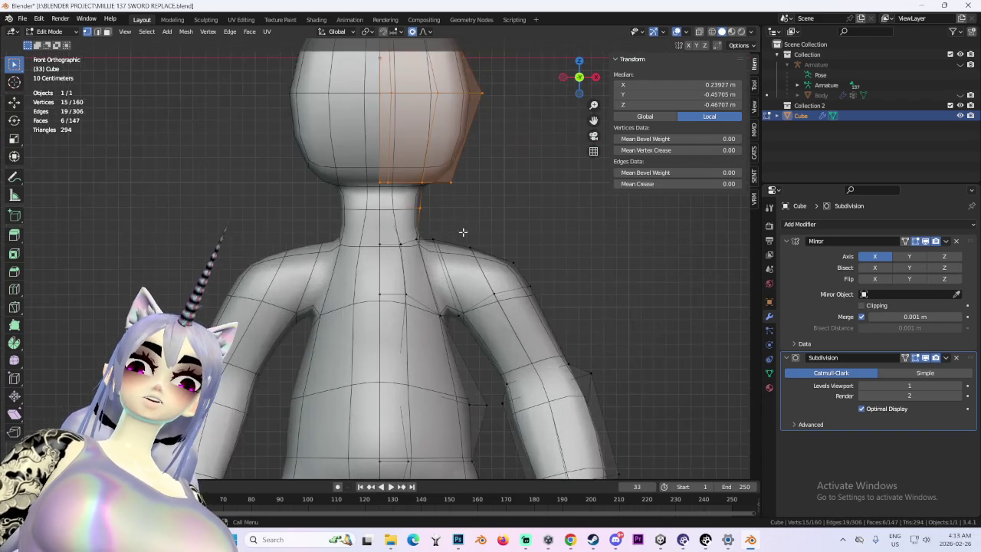
middle_click_drag(463, 231, 452, 228)
left_click_drag(473, 219, 478, 217)
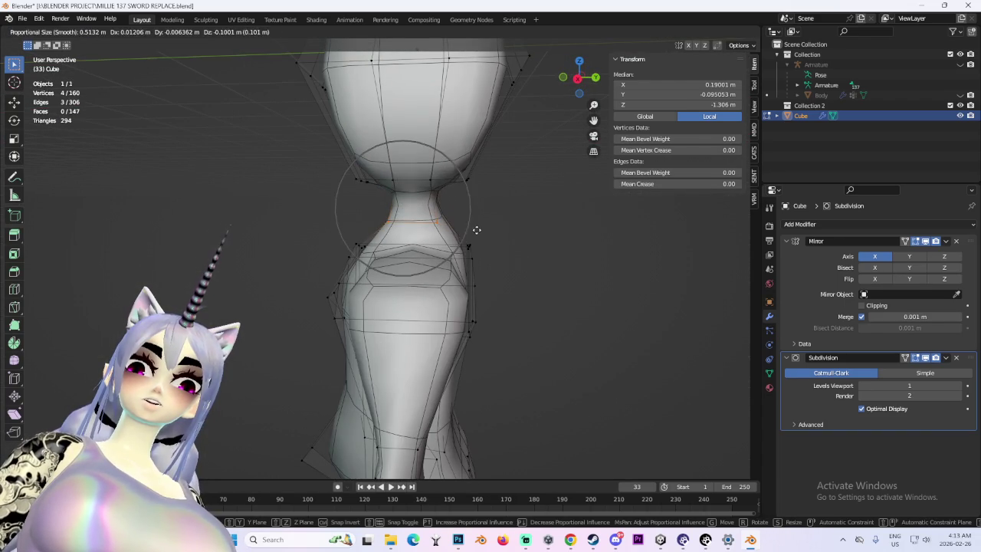
left_click(476, 230)
- In right-side wireframe view, move the neck loop down along Z
left_click(596, 76)
left_click(712, 31)
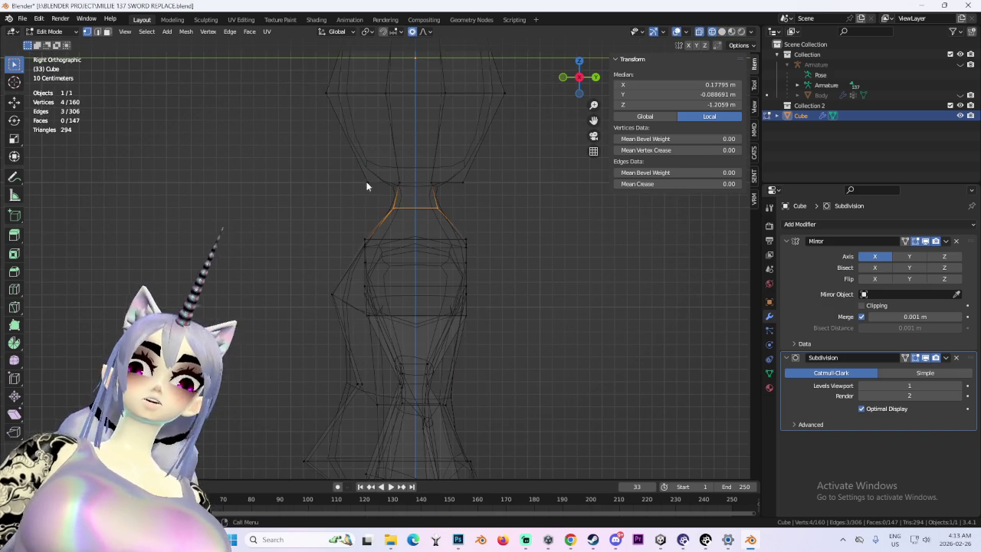
key("g")
key("z")
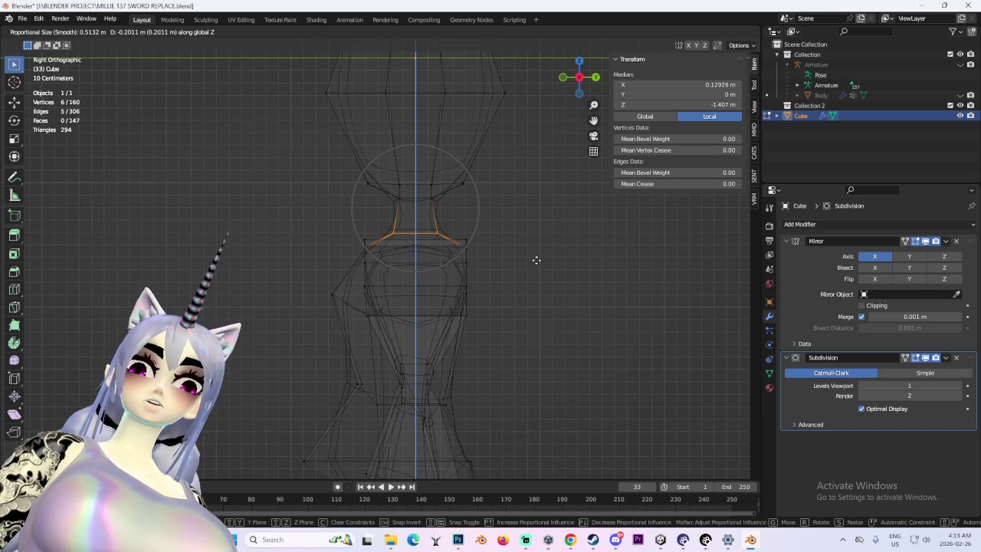
left_click(537, 260)
- Box-select the upper part of the mesh and scale it vertically along Z
left_click_drag(525, 235, 171, 38)
key("s")
key("z")
scroll(519, 143, "down", 2)
scroll(516, 148, "down", 2)
scroll(519, 151, "down", 2)
left_click(519, 151)
- Nudge a body vertex into place with two soft proportional moves
mouse_move(519, 151)
middle_mouse_down()
mouse_move(507, 249)
mouse_move(528, 254)
middle_mouse_up()
key("alt+a")
scroll(543, 258, "up", 2)
scroll(495, 265, "up", 3)
scroll(474, 274, "up", 3)
middle_click_drag(475, 274, 478, 230)
left_click(477, 234)
key("g")
left_click(522, 183)
middle_click_drag(522, 182, 541, 224)
left_click(542, 223)
key("g")
left_click(522, 240)
- Softly move the vertices where the arm meets the torso, viewed from the front
middle_click_drag(543, 259, 529, 246)
left_click(529, 245)
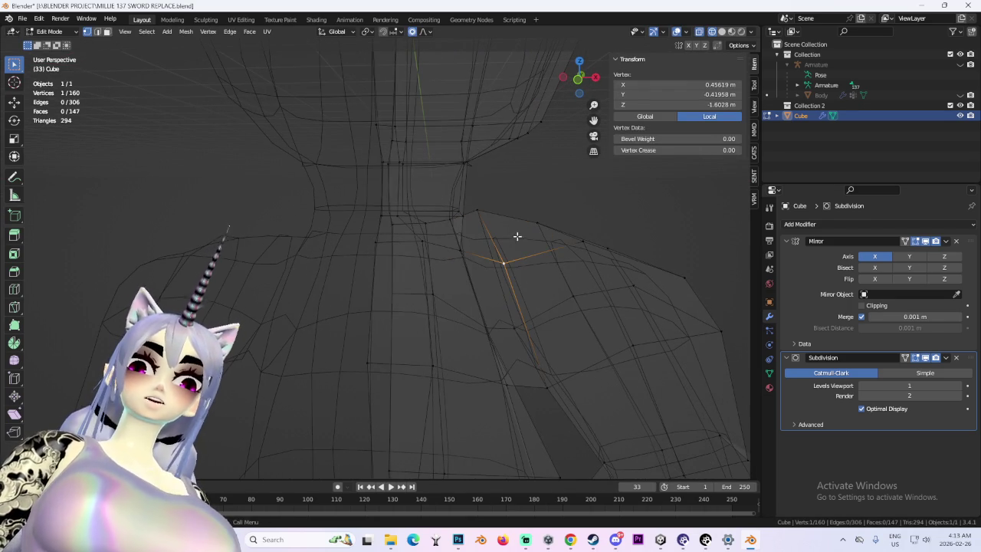
left_click(476, 206, "shift")
key("KP_1")
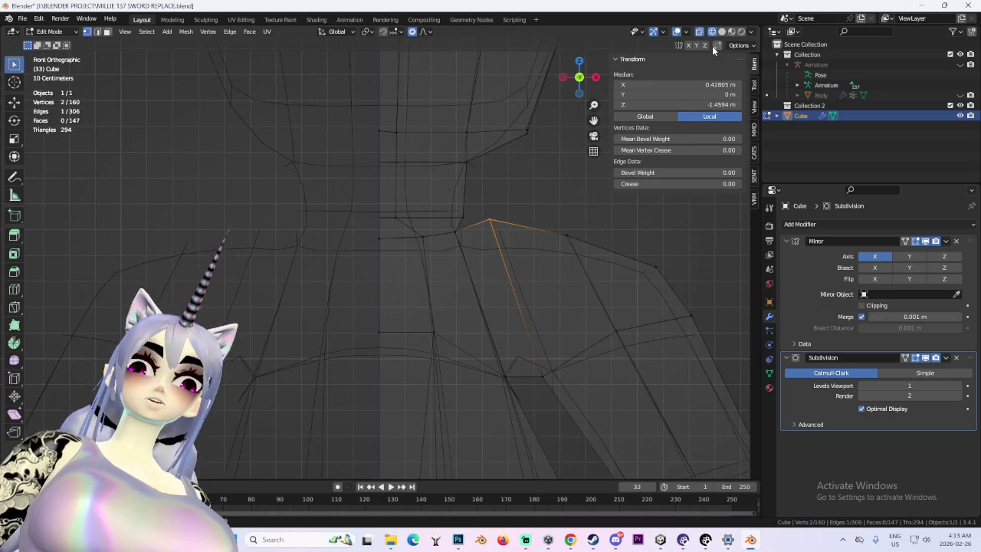
left_click(722, 32)
key("g")
left_click(550, 244)
- Select a shoulder vertex, then undo the last shape change
left_click(576, 232)
scroll(588, 256, "down", 3)
scroll(605, 260, "down", 2)
key("ctrl+z")
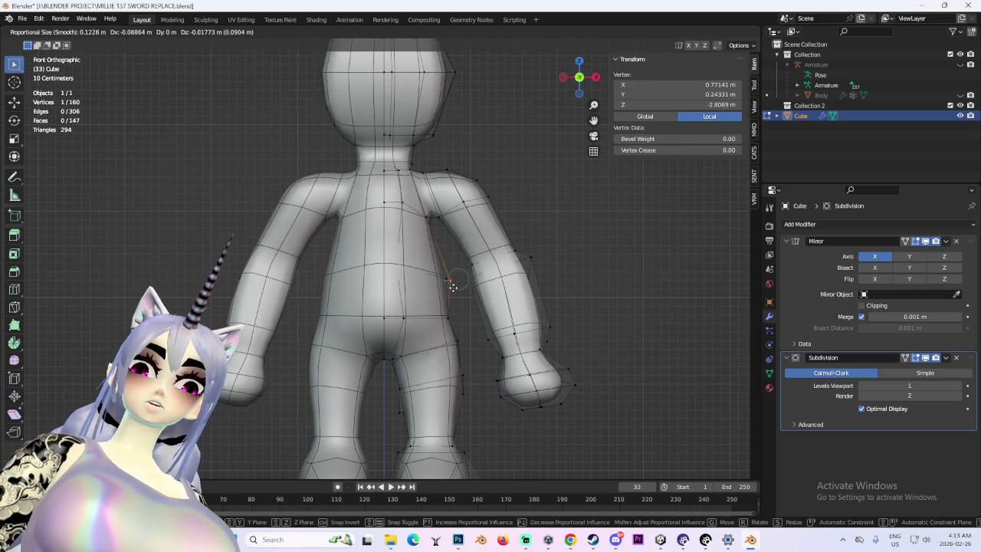
- Apply the armpit vertex move and orbit around the legs and arm
left_click(453, 287)
scroll(453, 284, "down", 3)
scroll(464, 314, "down", 2)
mouse_move(464, 313)
middle_mouse_down()
mouse_move(491, 286)
mouse_move(462, 327)
middle_mouse_up()
scroll(495, 291, "up", 2)
scroll(463, 326, "up", 3)
mouse_move(416, 280)
middle_mouse_down()
mouse_move(460, 329)
mouse_move(434, 331)
mouse_move(502, 329)
mouse_move(587, 296)
mouse_move(352, 170)
mouse_move(435, 200)
mouse_move(419, 203)
middle_mouse_up()
scroll(499, 319, "down", 3)
scroll(587, 296, "up", 5)
scroll(353, 170, "down", 3)
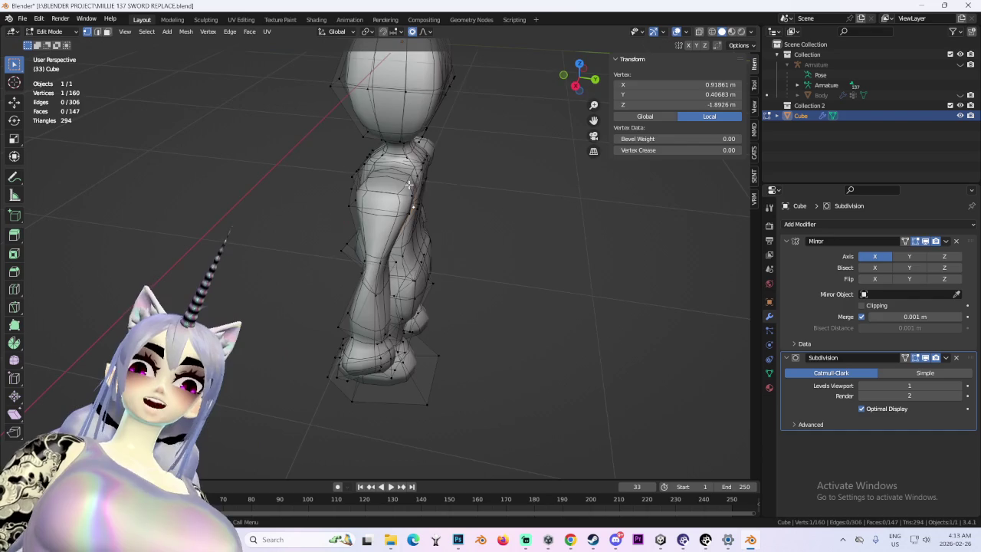
- Move the shoulder edge loop and a shoulder vertex with proportional falloff
left_click(419, 204, "alt")
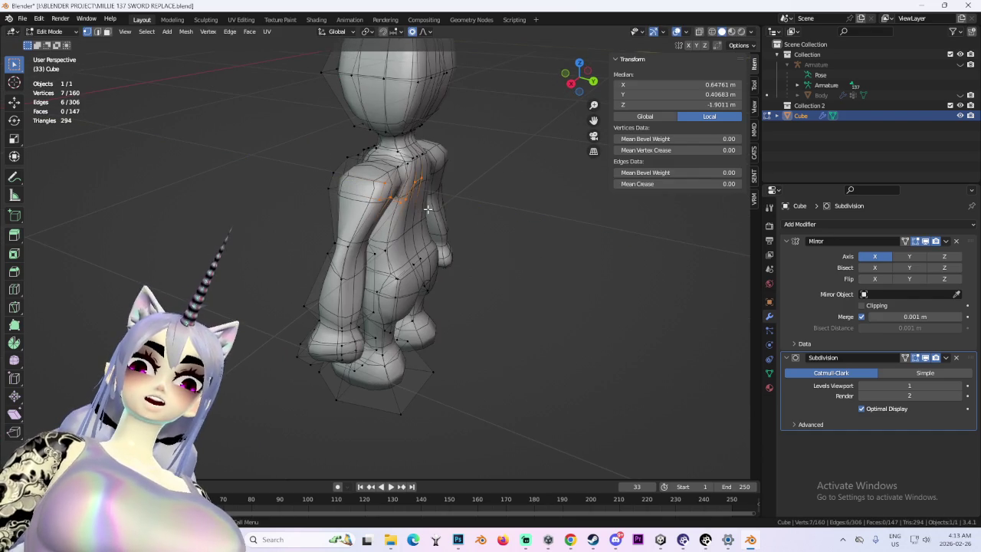
key("g")
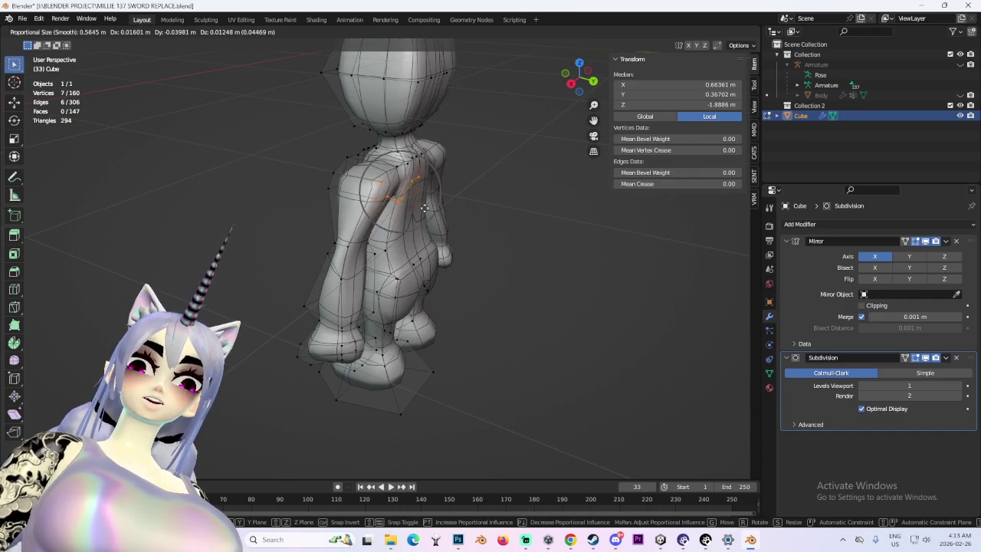
left_click(424, 207)
middle_click_drag(424, 207, 475, 204)
left_click(406, 184)
middle_click_drag(406, 184, 409, 182)
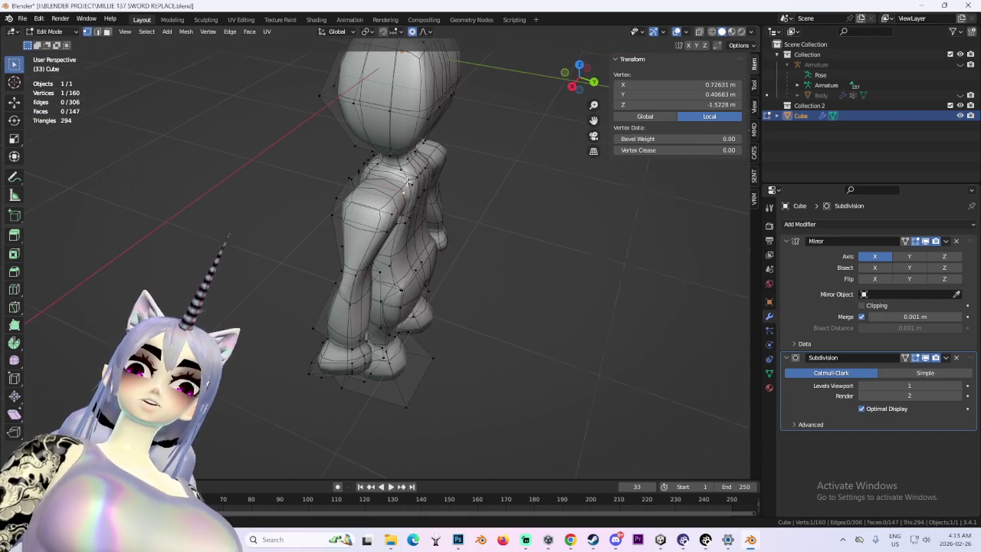
key("g")
left_click(377, 210)
- In wireframe, select the upper arm loops, removing a stray vertex
mouse_move(473, 276)
middle_mouse_down()
mouse_move(372, 257)
mouse_move(453, 219)
mouse_move(493, 216)
middle_mouse_up()
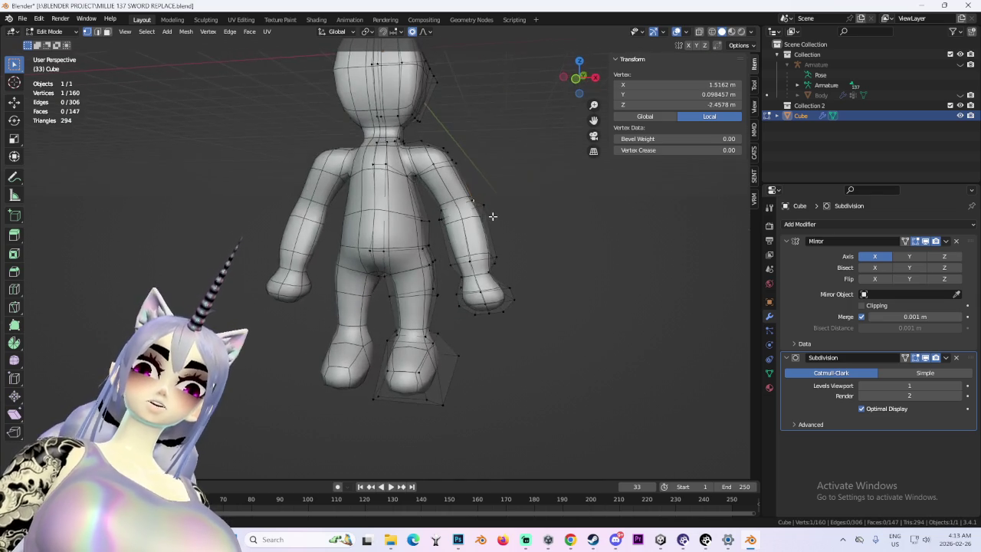
key("shift+z")
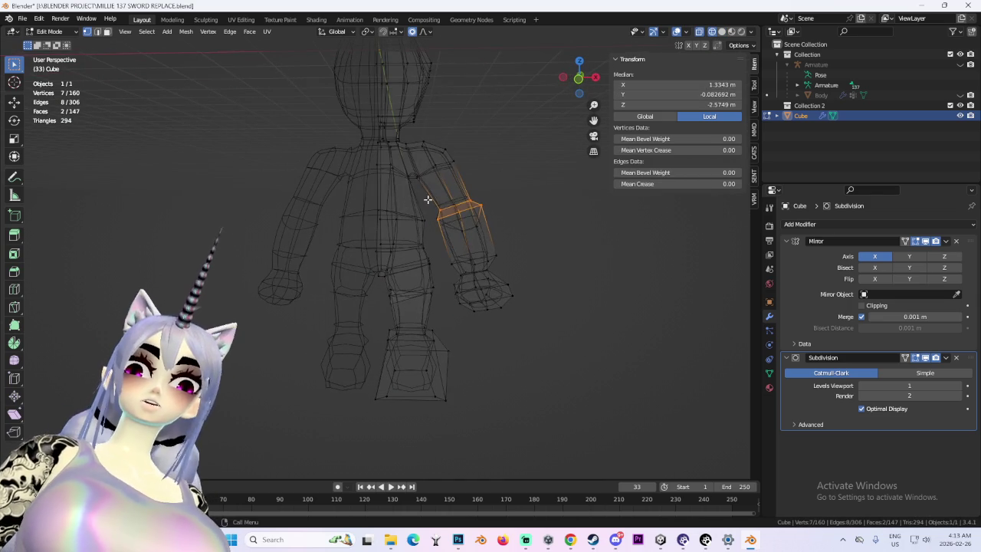
left_click_drag(493, 223, 494, 223)
mouse_move(562, 222)
middle_mouse_down()
mouse_move(622, 241)
mouse_move(373, 227)
middle_mouse_up()
left_click_drag(379, 238, 379, 239, "ctrl")
mouse_move(379, 239)
middle_mouse_down()
mouse_move(340, 241)
mouse_move(331, 218)
middle_mouse_up()
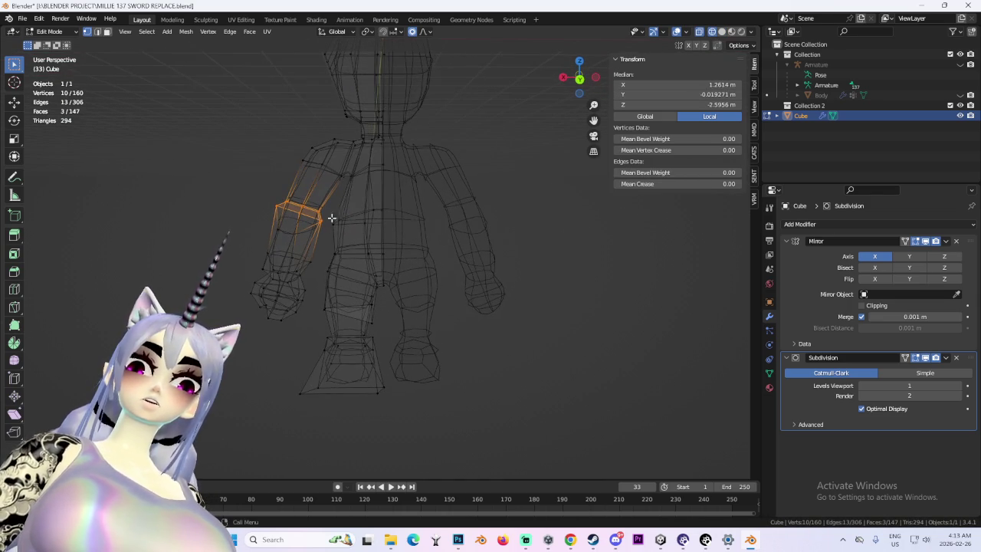
left_click(722, 31)
- Scale the arm loops front to back along Y with 0.51 proportional size, then deselect
mouse_move(460, 230)
middle_mouse_down()
mouse_move(441, 257)
mouse_move(464, 296)
mouse_move(568, 280)
middle_mouse_up()
key("s")
key("y")
right_click(478, 286)
key("alt+a")
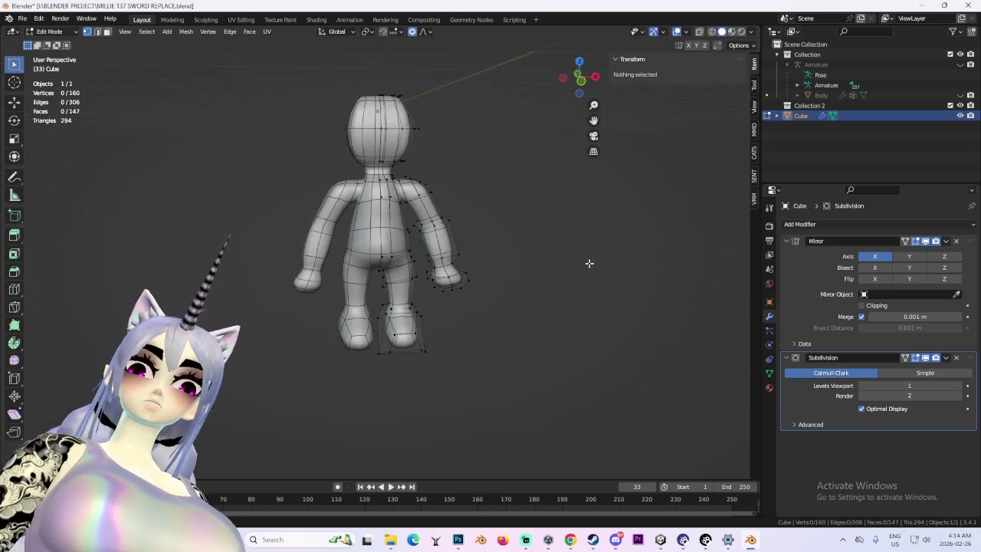
- From the front view, select one leg's vertices and move them with proportional falloff
left_click(583, 80)
scroll(572, 328, "down", 1)
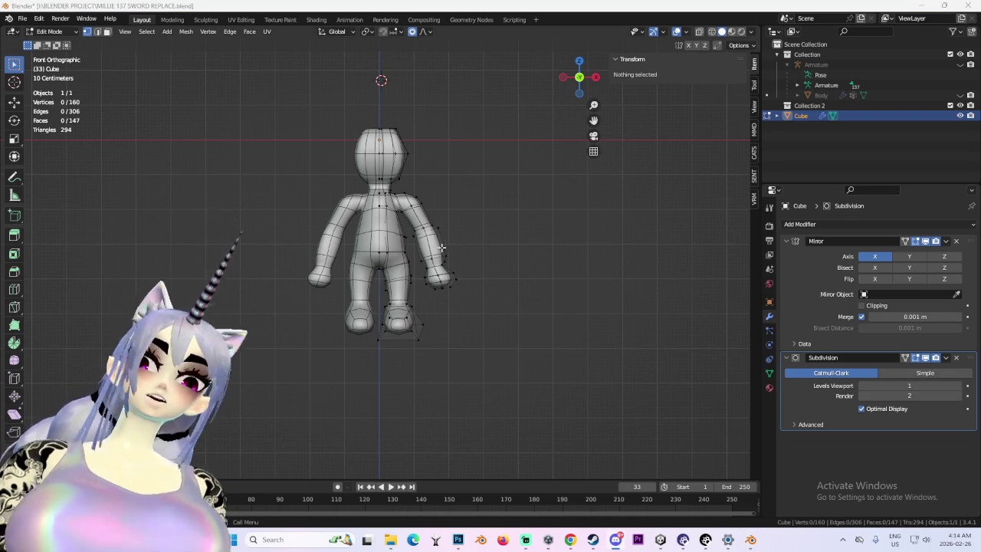
scroll(424, 228, "up", 2)
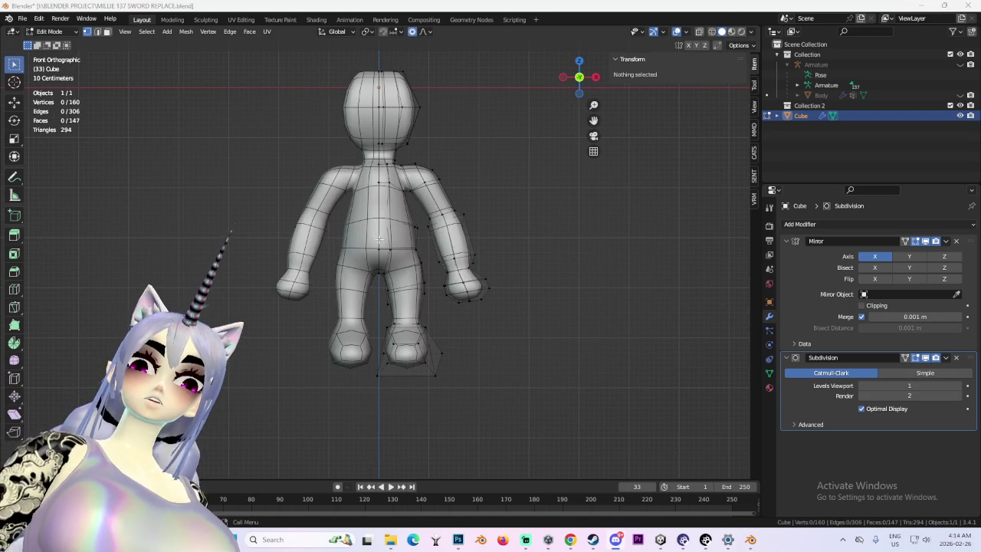
mouse_move(404, 406)
left_mouse_down()
mouse_move(438, 437)
mouse_move(423, 330)
left_mouse_up()
scroll(460, 345, "up", 2)
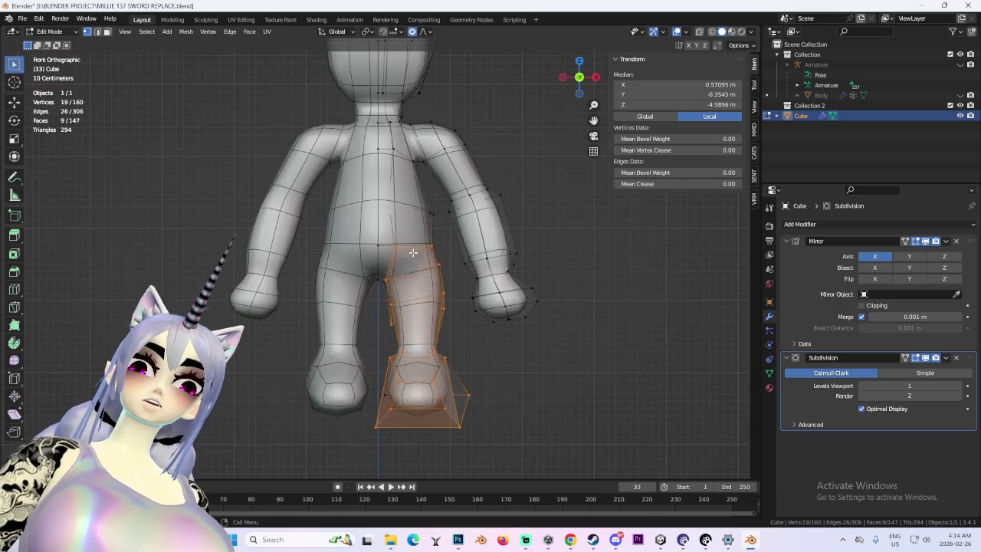
scroll(483, 305, "up", 2)
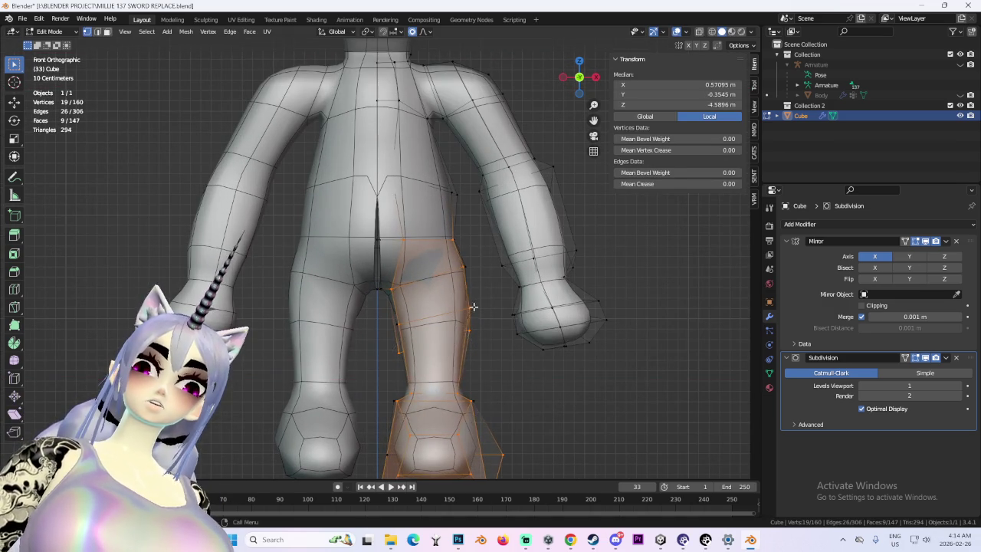
key("g")
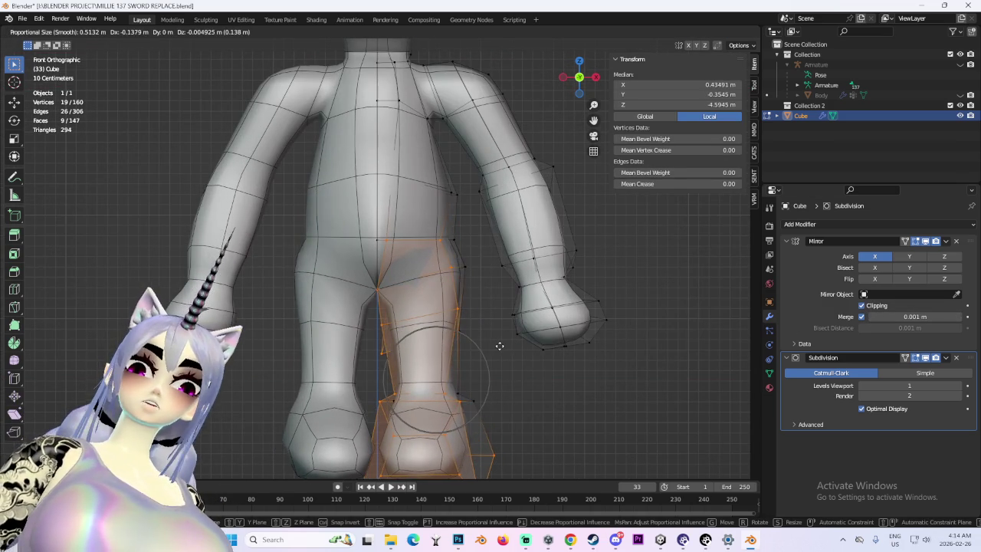
left_click(511, 344)
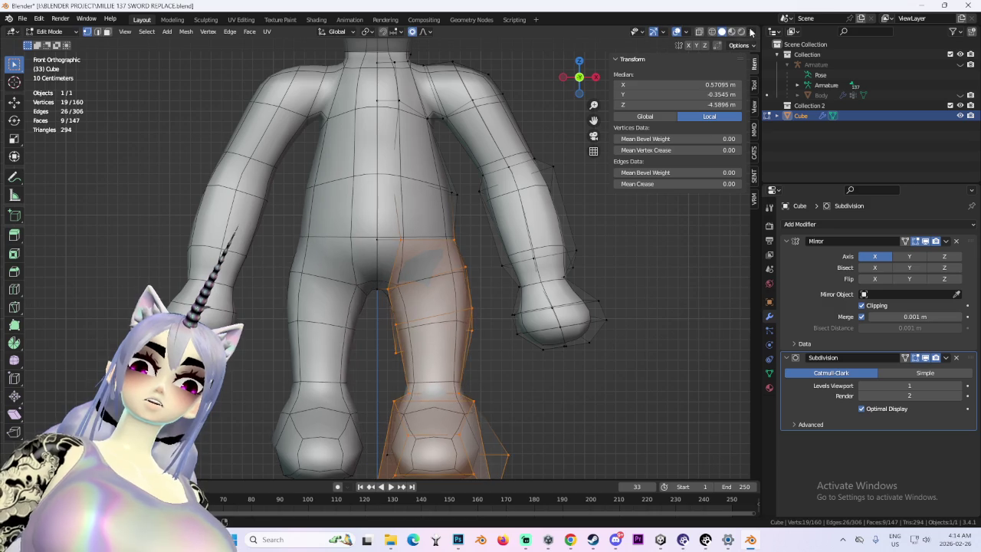
- In wireframe, extend the selection to the thigh loop and nudge the thigh vertex and edges
left_click(713, 32)
left_click_drag(467, 285, 368, 405, "shift")
mouse_move(429, 399)
middle_mouse_down()
mouse_move(437, 382)
mouse_move(366, 296)
middle_mouse_up()
left_click(285, 261, "shift")
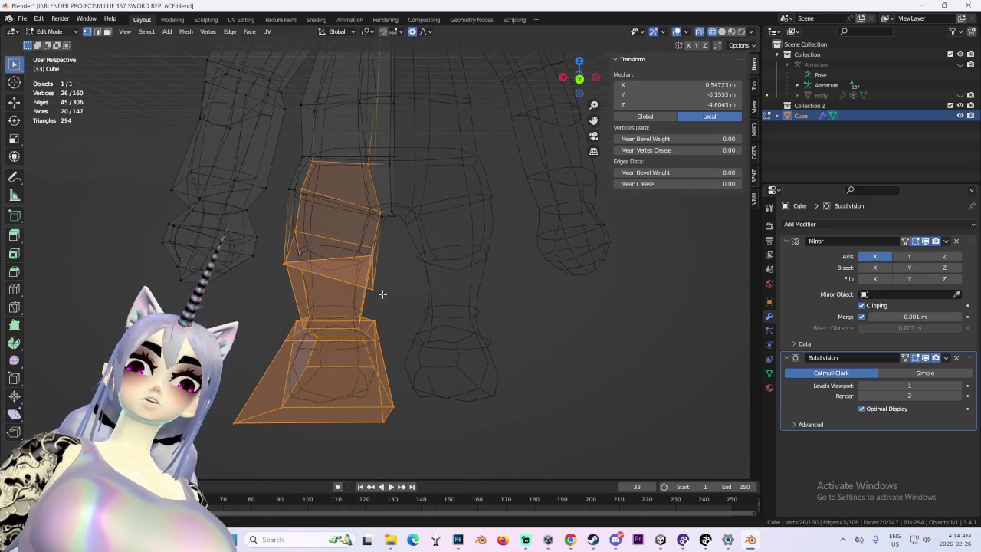
left_click(371, 287)
key("g")
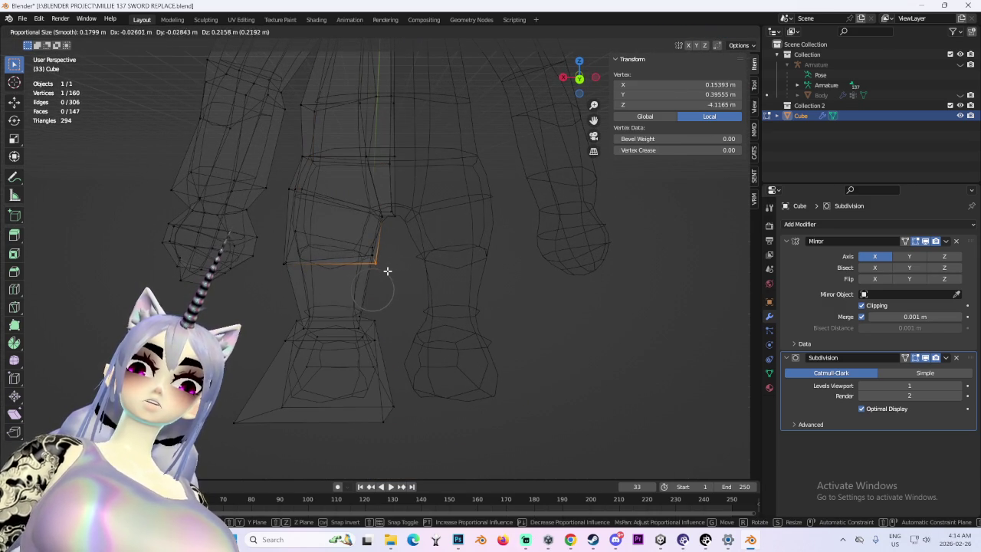
left_click(387, 270)
scroll(339, 201, "down", 2)
key("g")
left_click(374, 286)
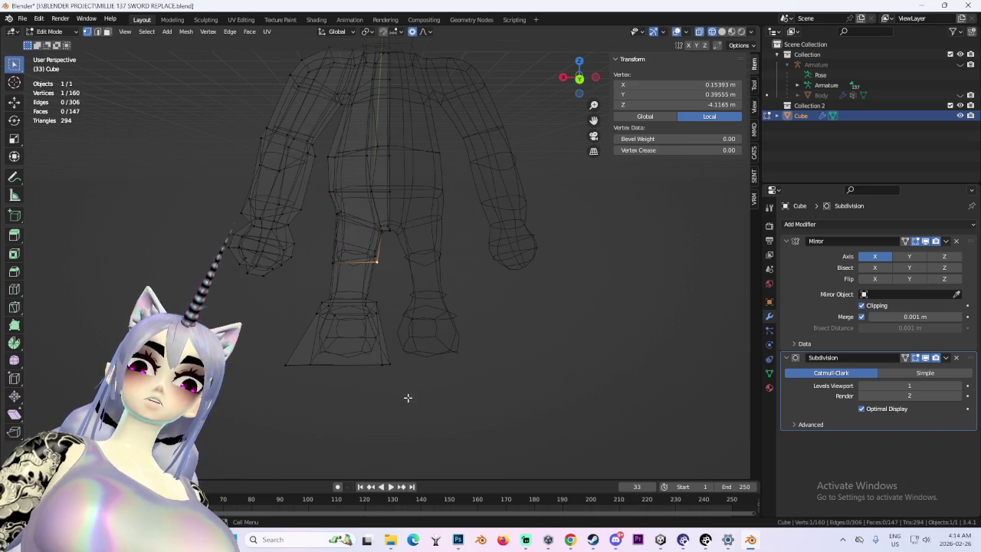
- Scale the lower leg and foot down with soft falloff, then shrink the foot further
left_click_drag(302, 226, 391, 423)
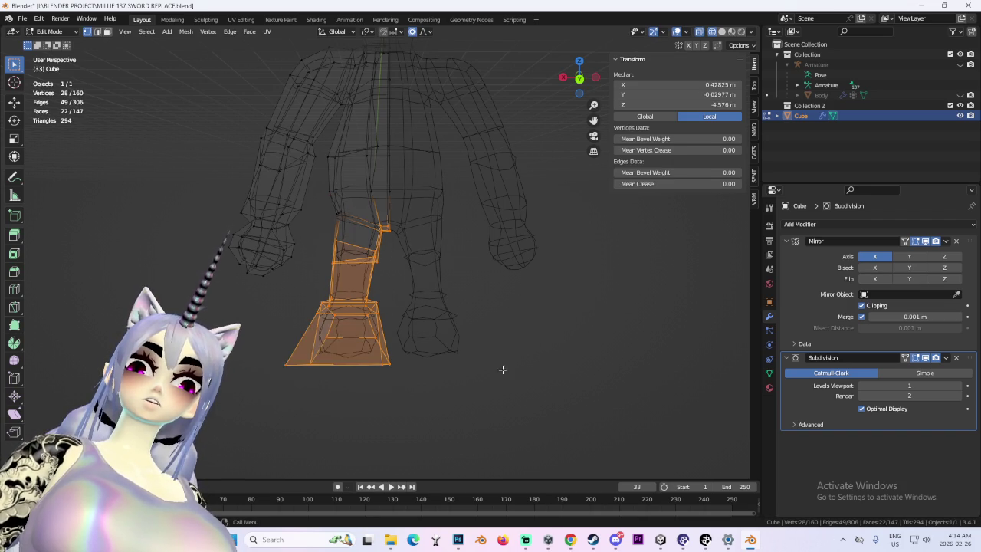
key("s")
left_click(478, 358)
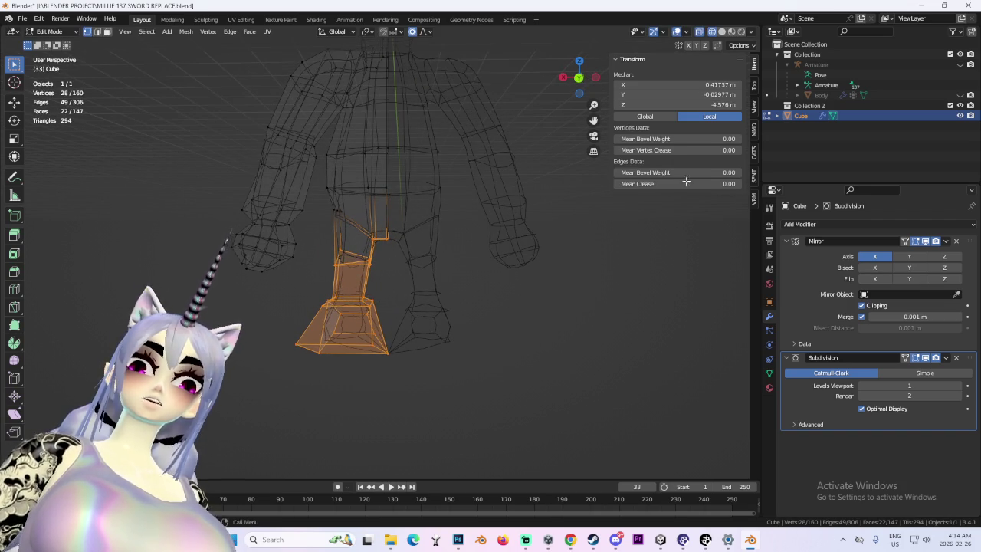
key("s")
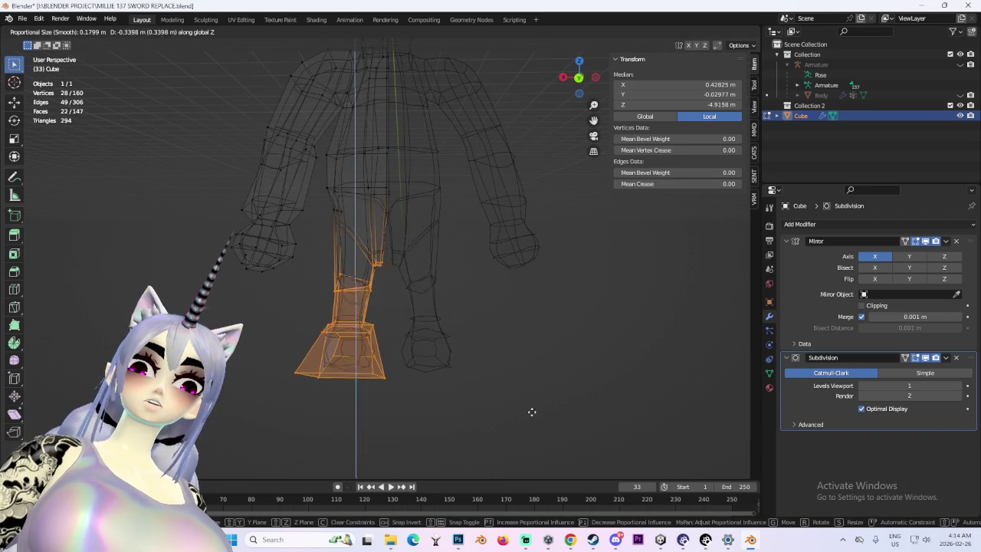
left_click(598, 279)
- Try lowering the leg straight down along Z, then undo it
scroll(499, 335, "up", 2)
scroll(521, 325, "up", 2)
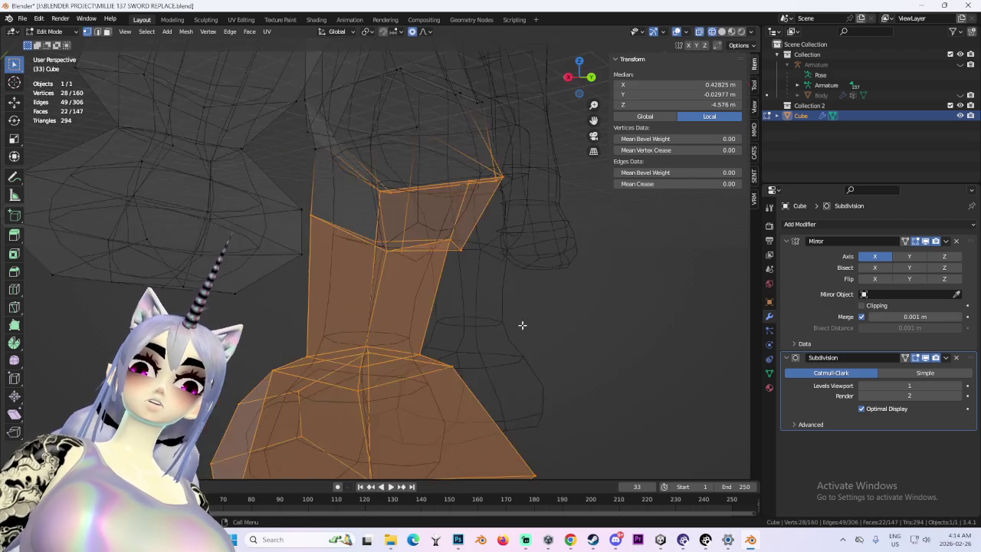
scroll(445, 252, "down", 1)
scroll(460, 326, "down", 2)
scroll(471, 324, "down", 3)
key("g")
key("z")
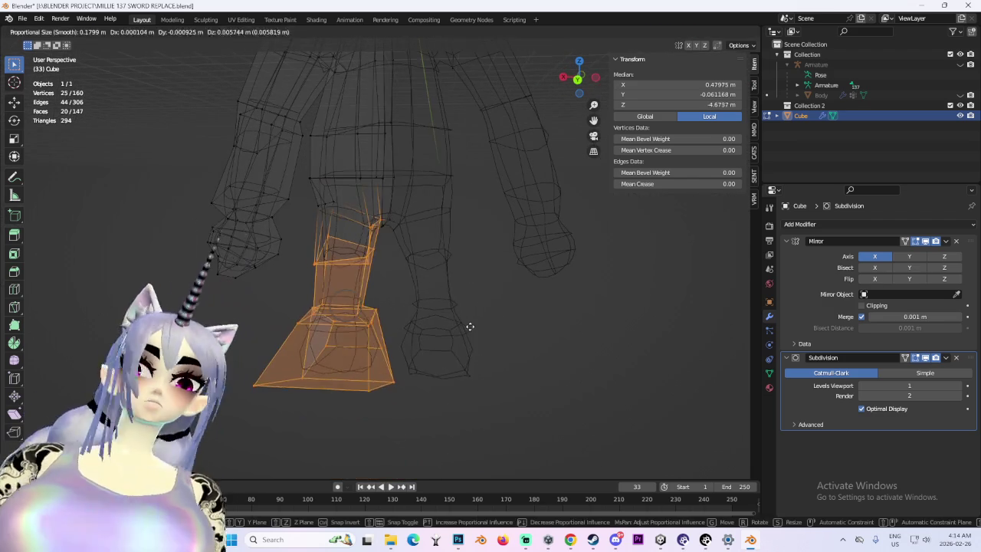
left_click(480, 392)
key("ctrl+z")
scroll(409, 307, "up", 2)
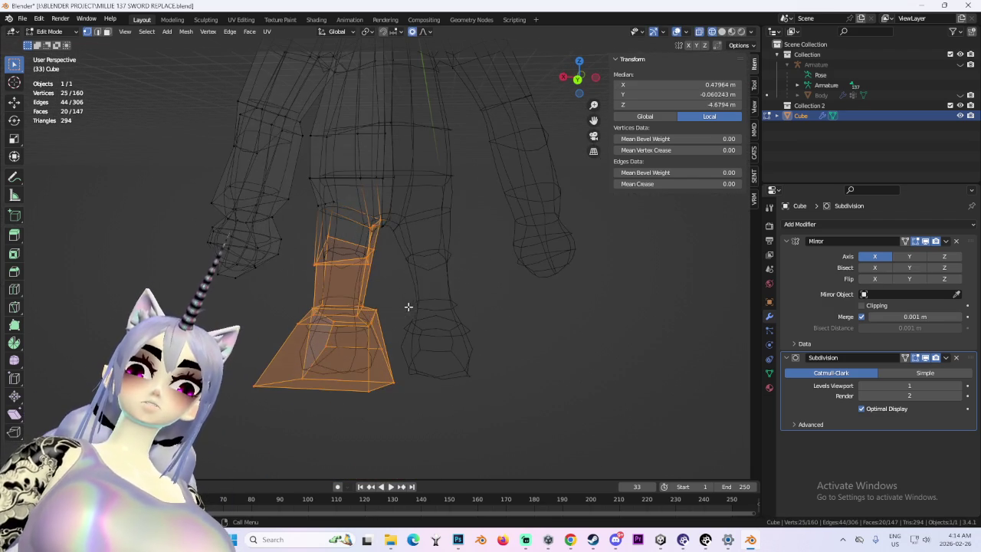
- From the back view, reposition the leg twice with proportional falloff and clear the selection
left_click(578, 79)
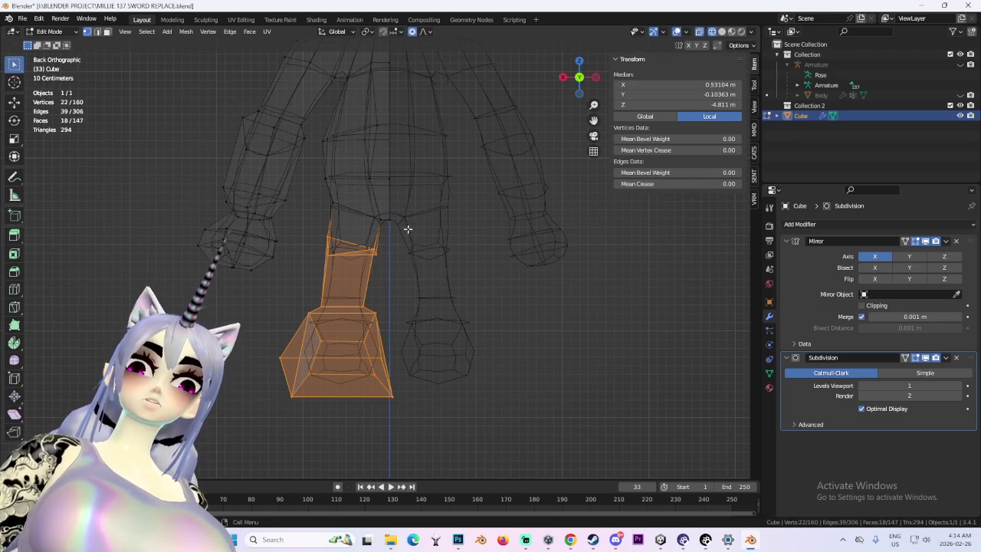
key("g")
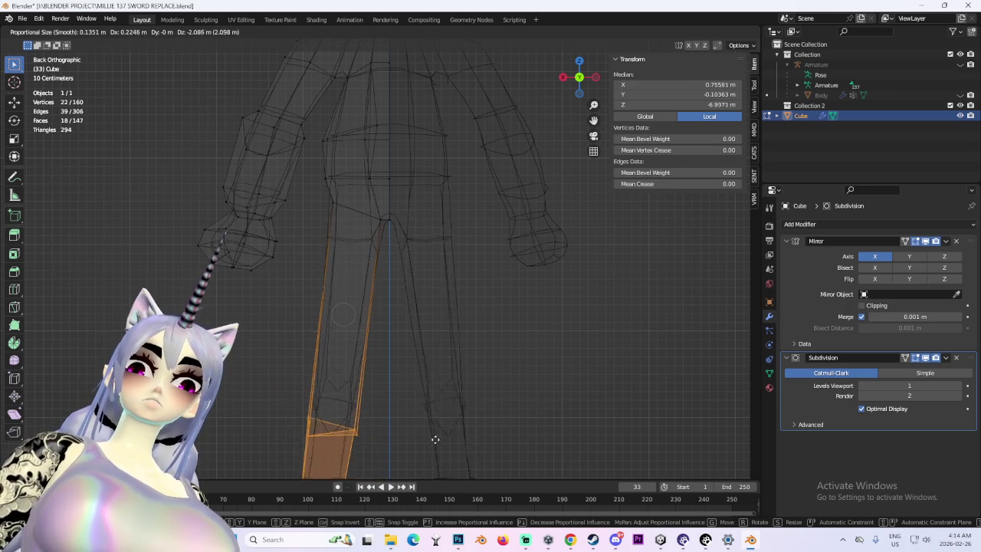
scroll(475, 337, "down", 5)
left_click(498, 295)
key("g")
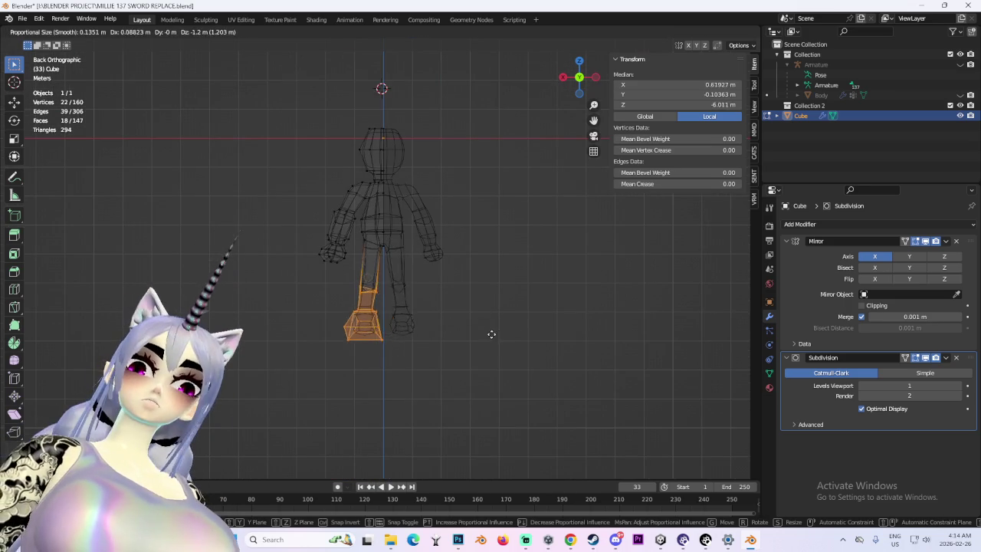
left_click(497, 343)
mouse_move(495, 342)
middle_mouse_down()
mouse_move(386, 248)
mouse_move(490, 249)
middle_mouse_up()
scroll(495, 253, "up", 3)
left_click(559, 206)
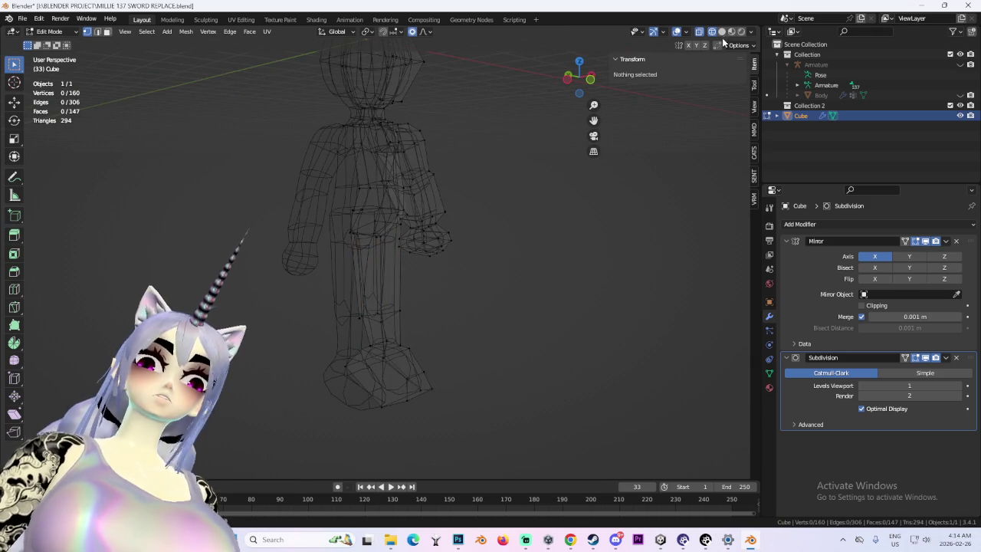
- In Solid shading, restore the leg selection and drag it back up under the body
left_click(722, 31)
scroll(463, 197, "down", 4)
scroll(468, 197, "up", 3)
key("ctrl+z")
key("ctrl+z")
mouse_move(547, 200)
middle_mouse_down()
mouse_move(503, 250)
mouse_move(450, 258)
middle_mouse_up()
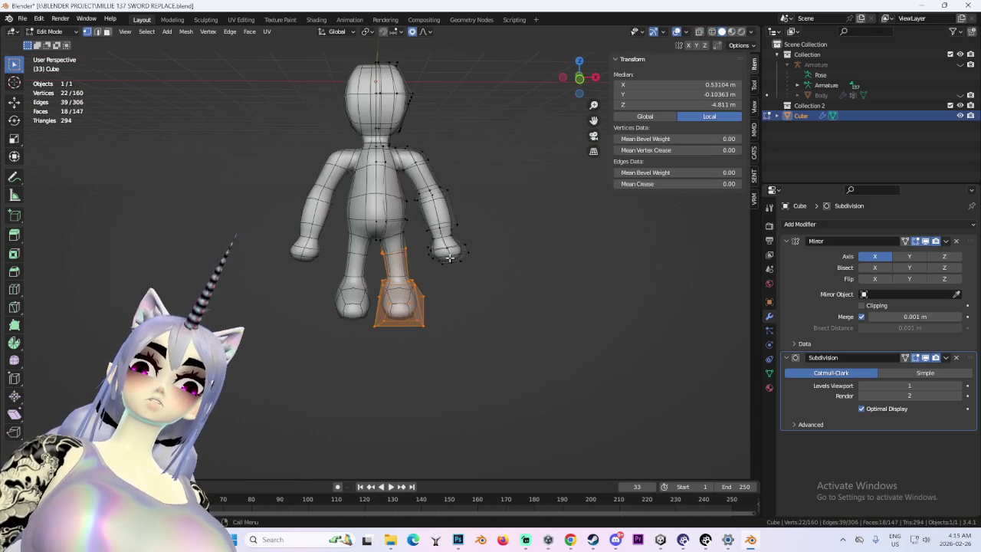
scroll(430, 239, "up", 1)
scroll(335, 208, "up", 1)
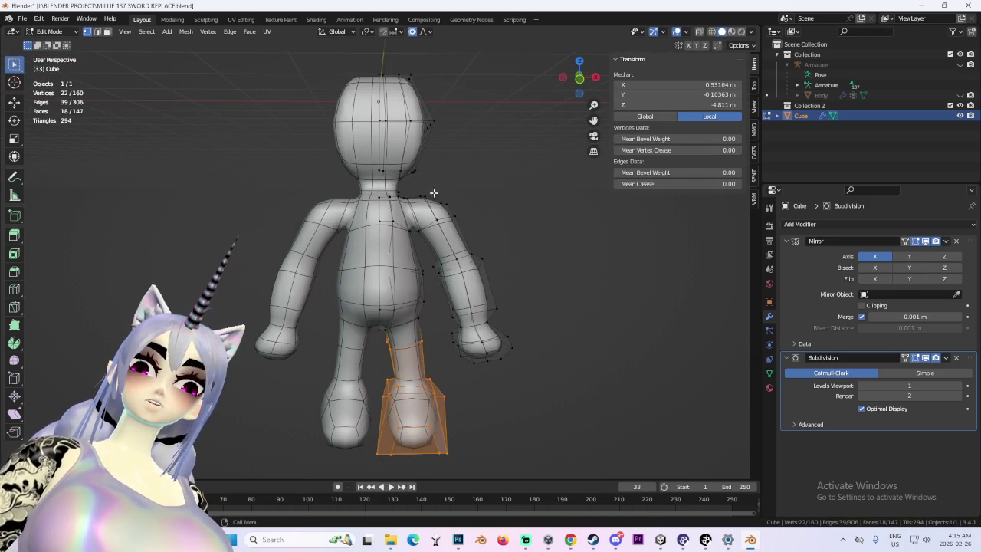
- From the front orthographic view, reshape the shoulder vertices with smooth proportional moves
left_click(575, 82)
key("g")
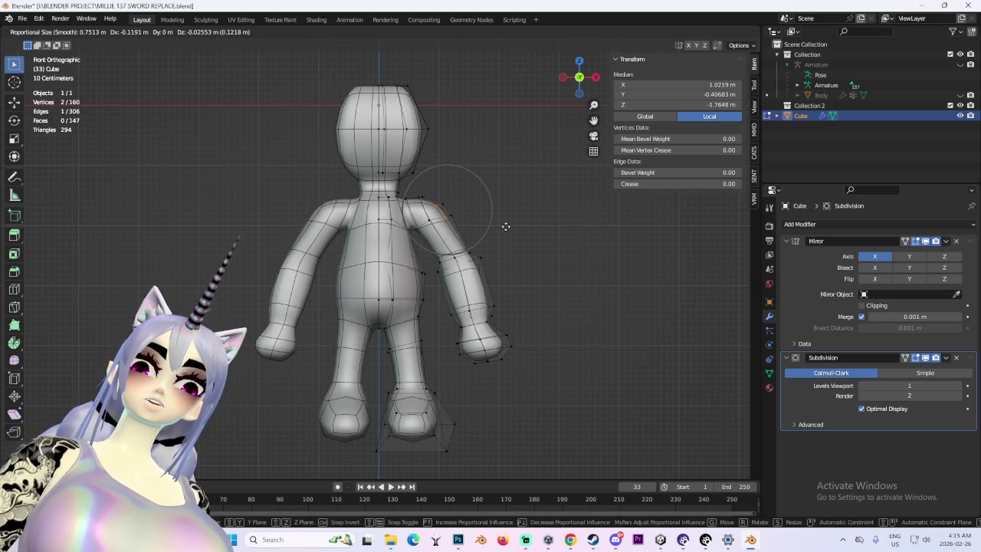
left_click(510, 229)
key("g")
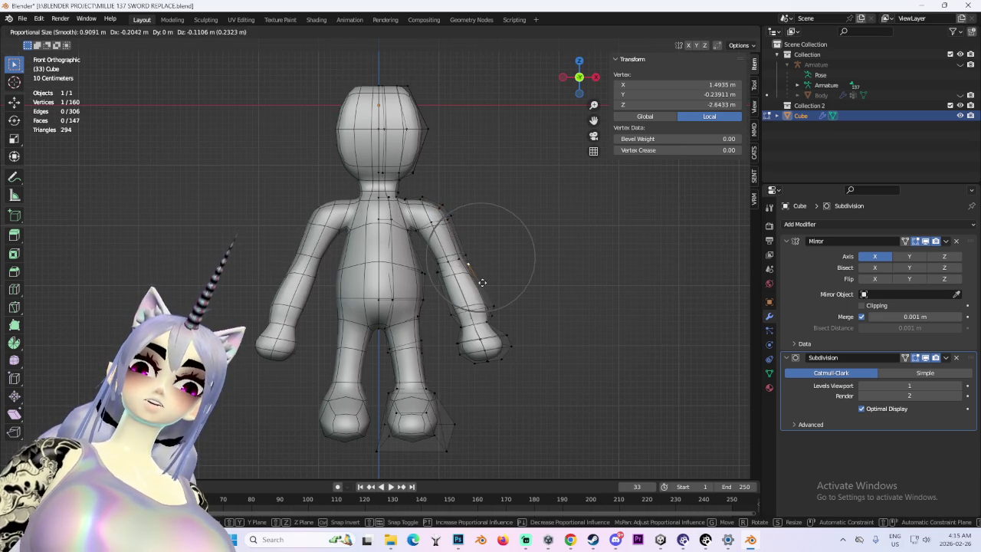
scroll(485, 282, "down", 3)
left_click(482, 287)
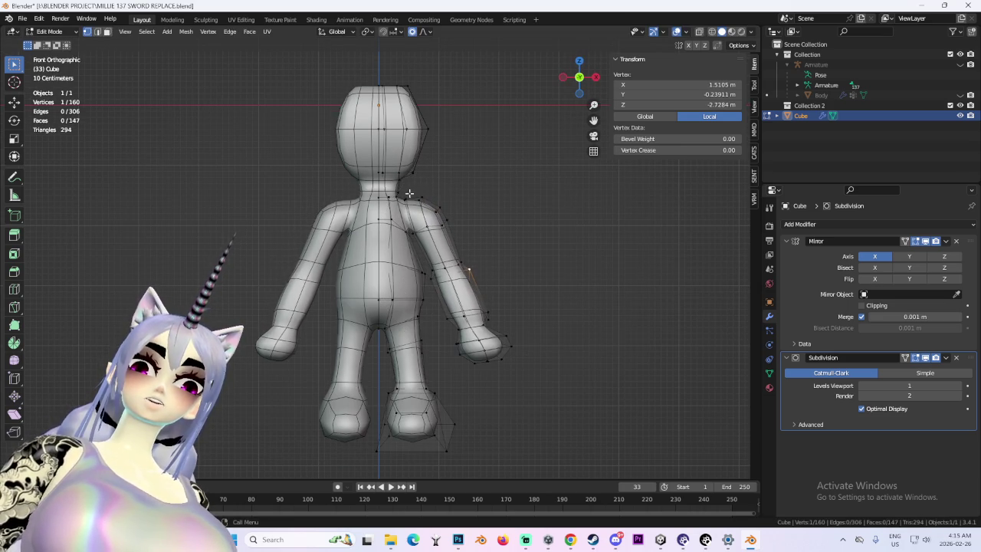
left_click(421, 226, "ctrl")
key("g")
key("ctrl+z")
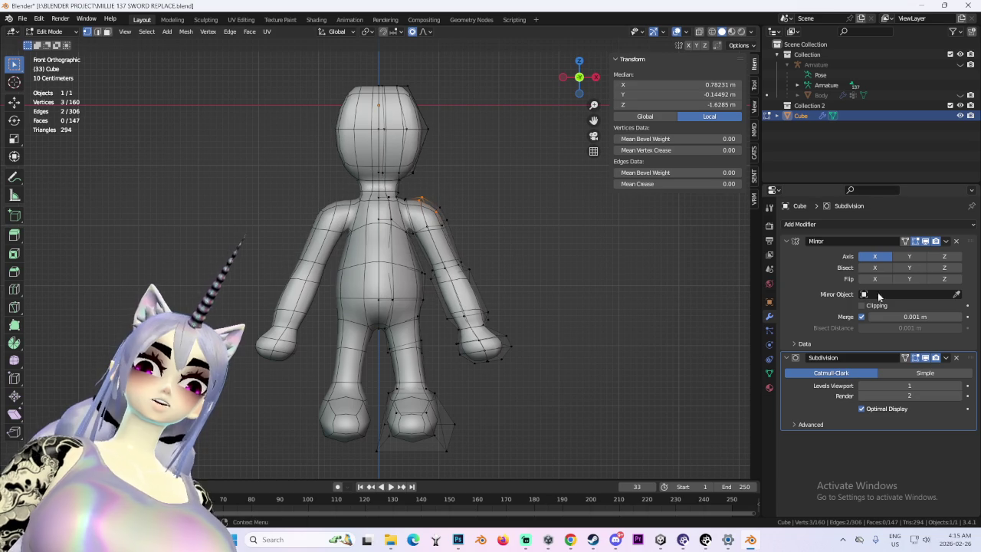
key("g")
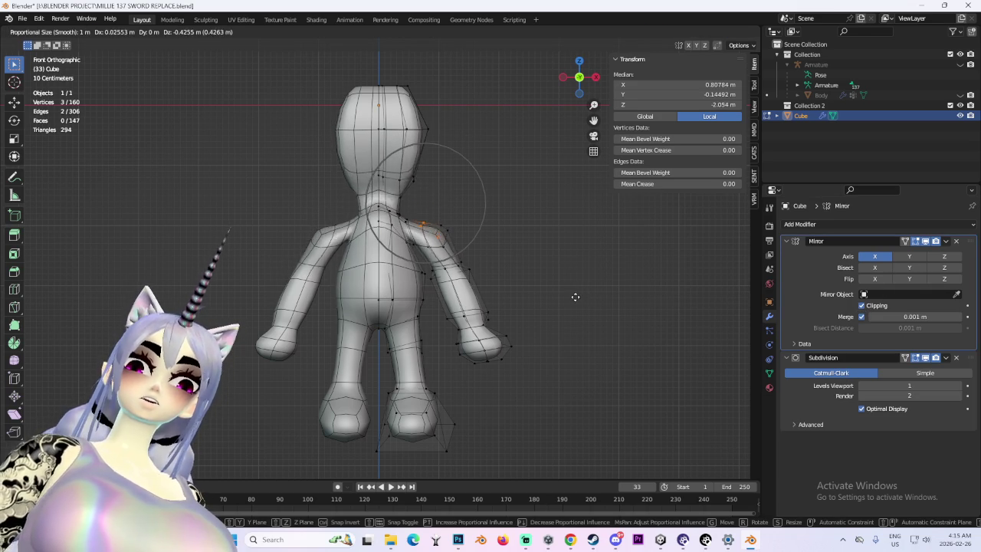
key("Escape")
- Push the side-of-head vertices out with falloff, including a Y-constrained move of about 0.27 m
mouse_move(451, 189)
middle_mouse_down()
mouse_move(329, 171)
mouse_move(511, 190)
mouse_move(490, 175)
middle_mouse_up()
left_click(324, 169)
mouse_move(427, 111)
middle_mouse_down()
mouse_move(456, 131)
mouse_move(453, 140)
middle_mouse_up()
left_click_drag(421, 115, 453, 140)
key("g")
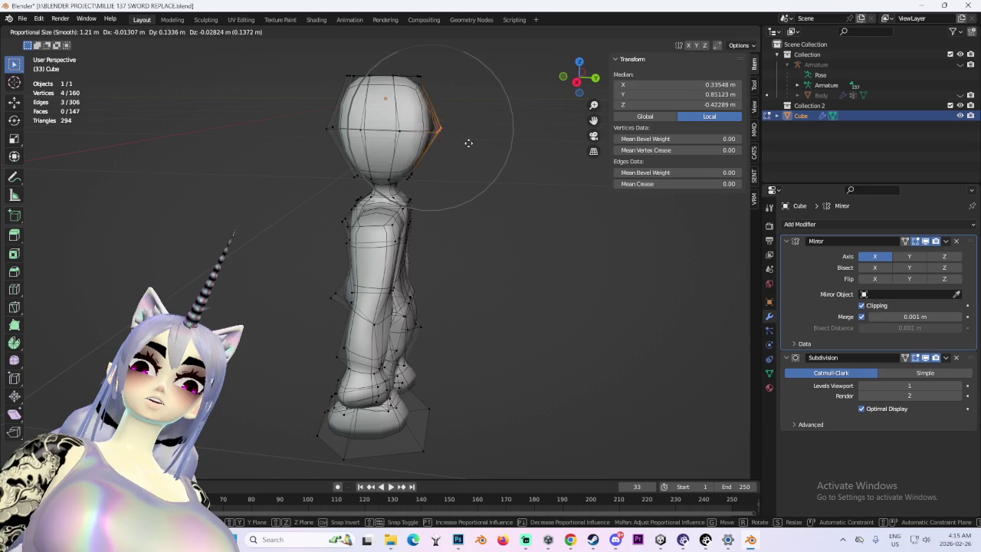
mouse_move(491, 140)
middle_mouse_down()
mouse_move(512, 131)
mouse_move(428, 156)
mouse_move(488, 194)
middle_mouse_up()
left_click(478, 137)
key("g")
key("y")
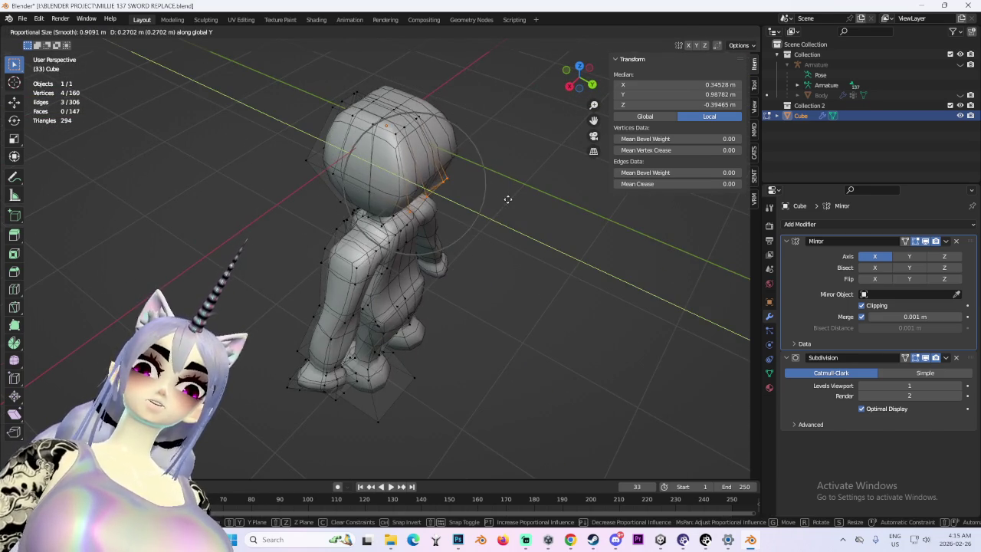
left_click(569, 150)
- Select vertices down the neck and move them with smooth proportional falloff
middle_click_drag(569, 150, 578, 86)
left_click(579, 84)
scroll(414, 169, "up", 4)
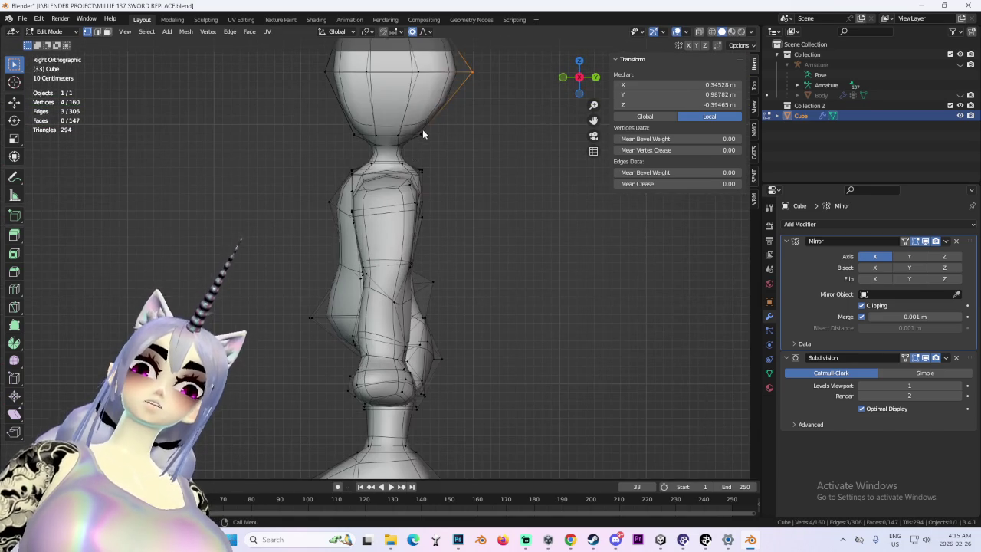
left_click(423, 128)
key("g")
left_click(422, 130)
mouse_move(421, 130)
middle_mouse_down()
mouse_move(488, 136)
mouse_move(397, 129)
mouse_move(424, 120)
mouse_move(486, 145)
middle_mouse_up()
left_click(421, 138, "ctrl")
key("g")
left_click(486, 124)
scroll(472, 140, "down", 4)
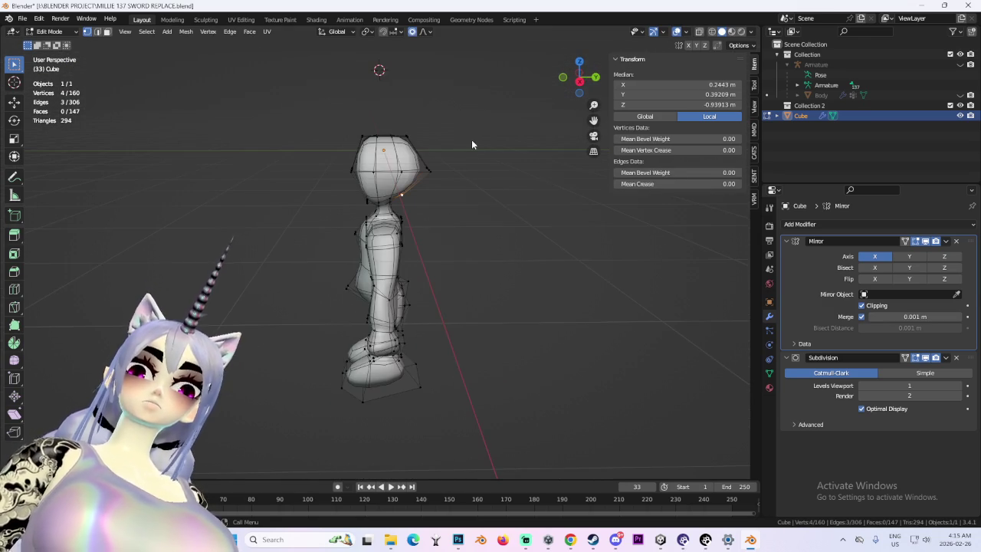
middle_click_drag(388, 179, 522, 169)
scroll(475, 184, "up", 3)
mouse_move(430, 197)
middle_mouse_down()
mouse_move(440, 226)
mouse_move(368, 218)
middle_mouse_up()
- In Face select mode, pick two head faces and extrude them
left_click(106, 31)
left_click(357, 215)
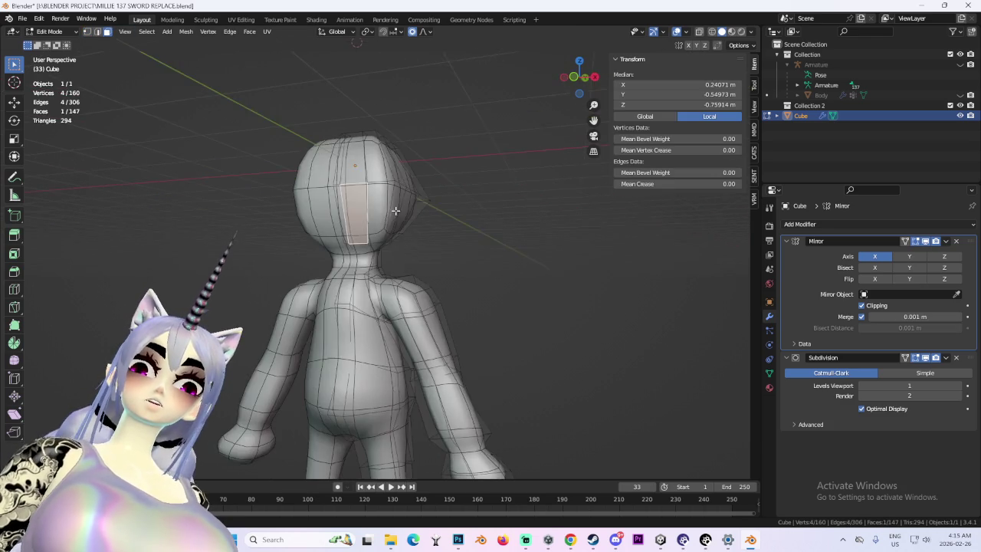
left_click(346, 159, "shift")
mouse_move(346, 160)
middle_mouse_down()
mouse_move(402, 188)
mouse_move(519, 222)
mouse_move(496, 287)
mouse_move(450, 286)
mouse_move(528, 283)
mouse_move(600, 116)
mouse_move(529, 241)
middle_mouse_up()
key("e")
left_click(467, 199)
- Toggle the overlays off and on, restore the head faces and extrude them along normals
key("shift+alt+z")
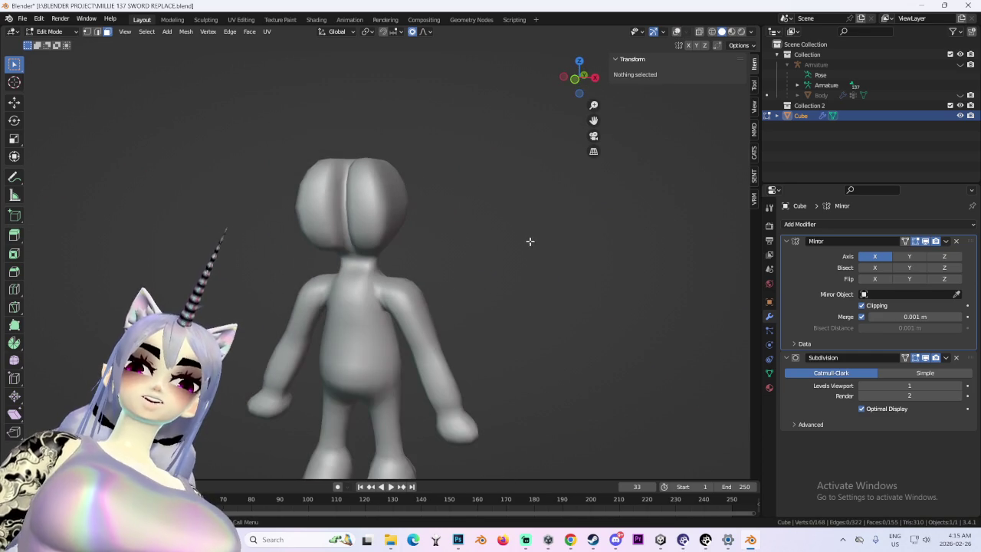
key("ctrl+z")
key("shift+alt+z")
scroll(442, 209, "up", 4)
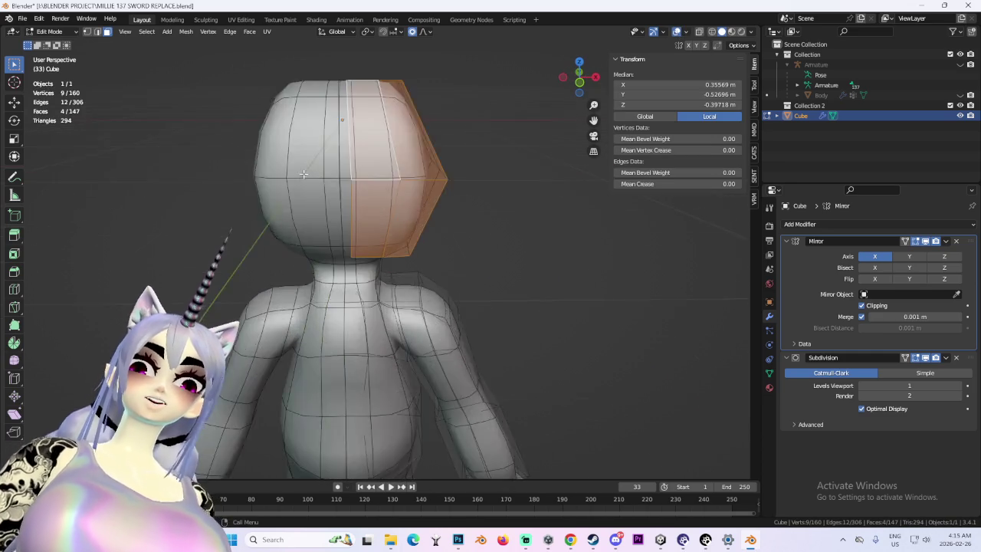
middle_click_drag(398, 191, 350, 179)
middle_click_drag(420, 229, 384, 207)
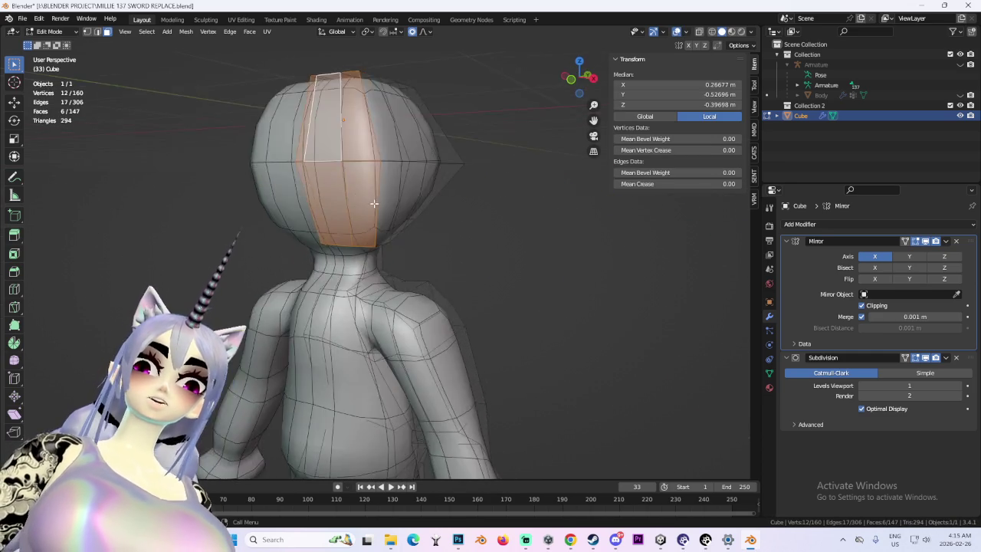
scroll(383, 207, "down", 2)
key("e")
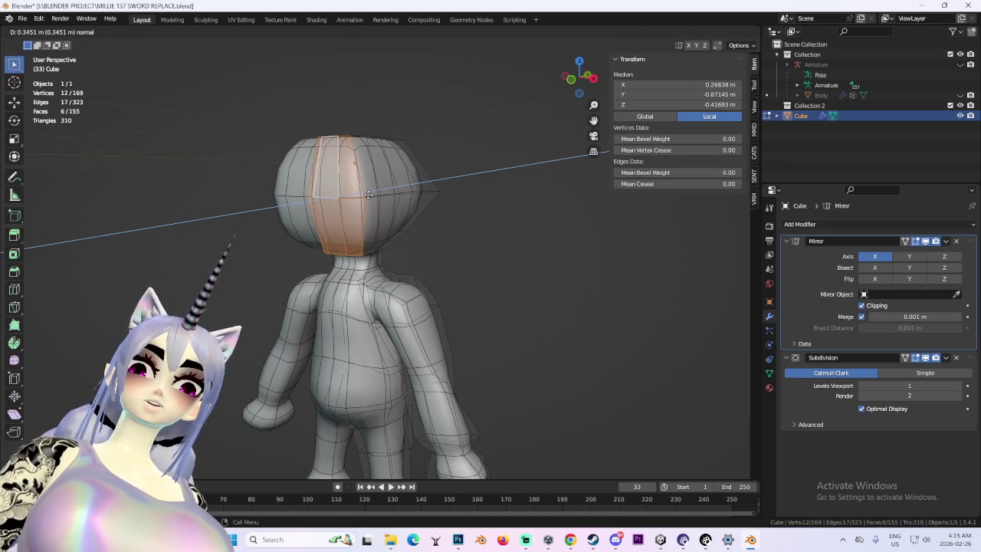
- With X-ray on, select faces on both sides of the head near the jaw
mouse_move(349, 222)
middle_mouse_down()
mouse_move(421, 185)
mouse_move(360, 201)
middle_mouse_up()
left_click(311, 225)
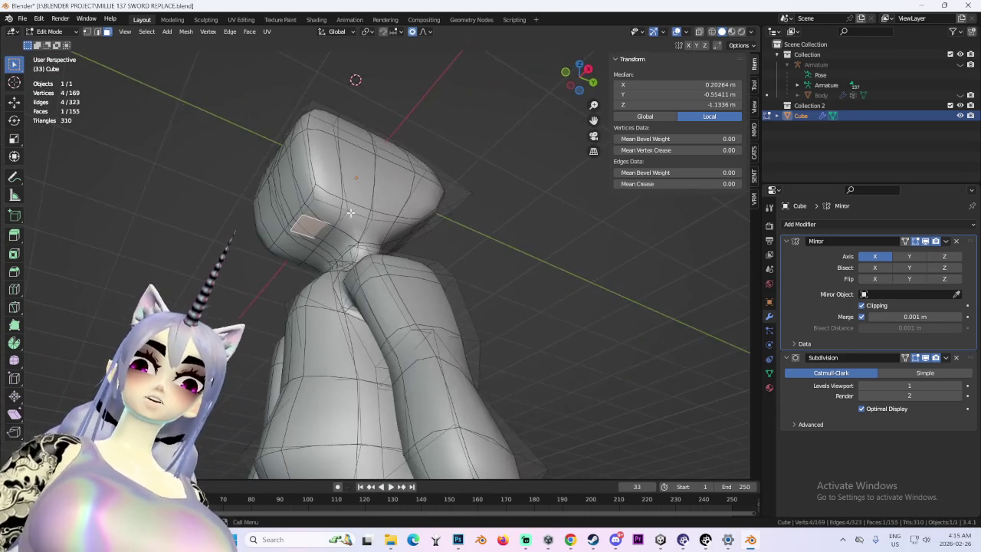
left_click(705, 34)
middle_click_drag(399, 108, 353, 97)
left_click(333, 208, "shift")
scroll(385, 220, "up", 3)
mouse_move(385, 221)
middle_mouse_down()
mouse_move(431, 241)
mouse_move(392, 219)
mouse_move(311, 248)
mouse_move(445, 253)
mouse_move(448, 264)
mouse_move(288, 196)
mouse_move(384, 246)
mouse_move(478, 269)
mouse_move(416, 267)
mouse_move(562, 109)
middle_mouse_up()
left_click(389, 220, "shift")
- Extrude the faces under the head and shift the new strip along X
key("e")
left_click(485, 275)
left_click(571, 79)
key("s")
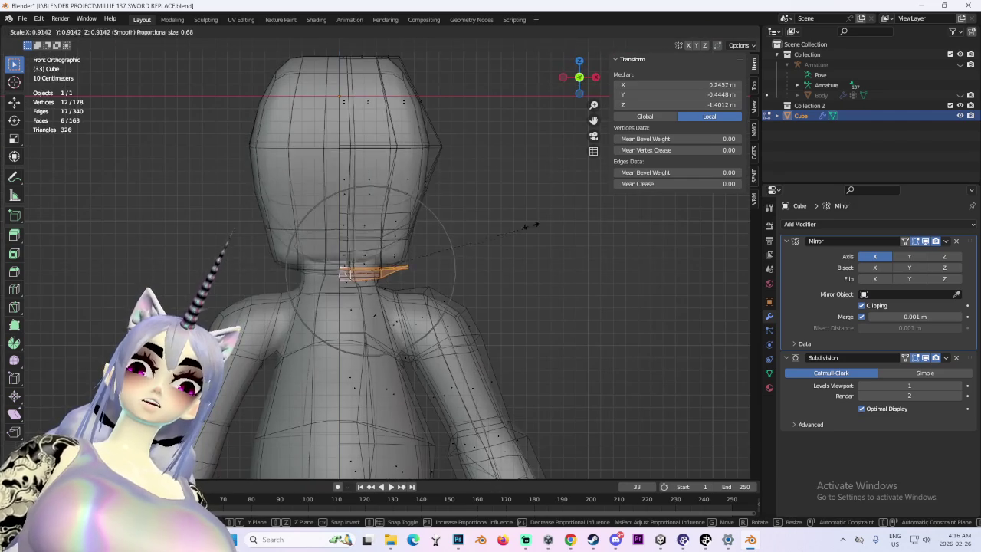
key("g")
key("x")
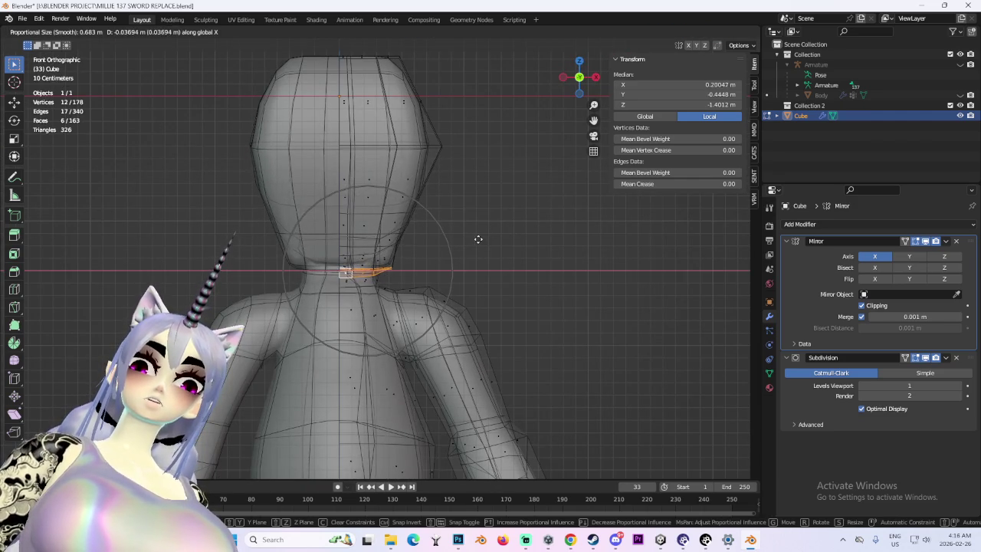
left_click(477, 238)
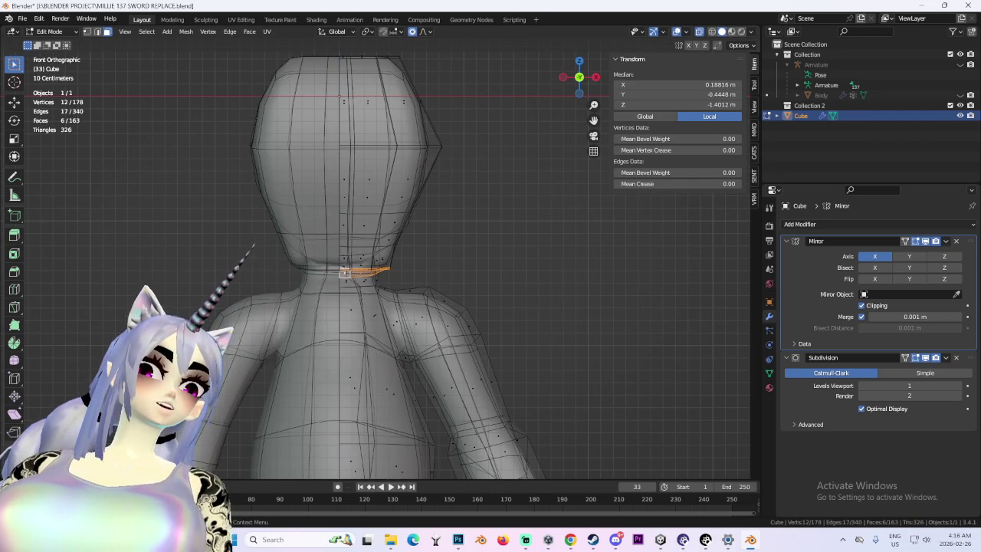
mouse_move(630, 378)
middle_mouse_down()
mouse_move(416, 281)
mouse_move(424, 273)
middle_mouse_up()
key("g")
left_click(390, 281)
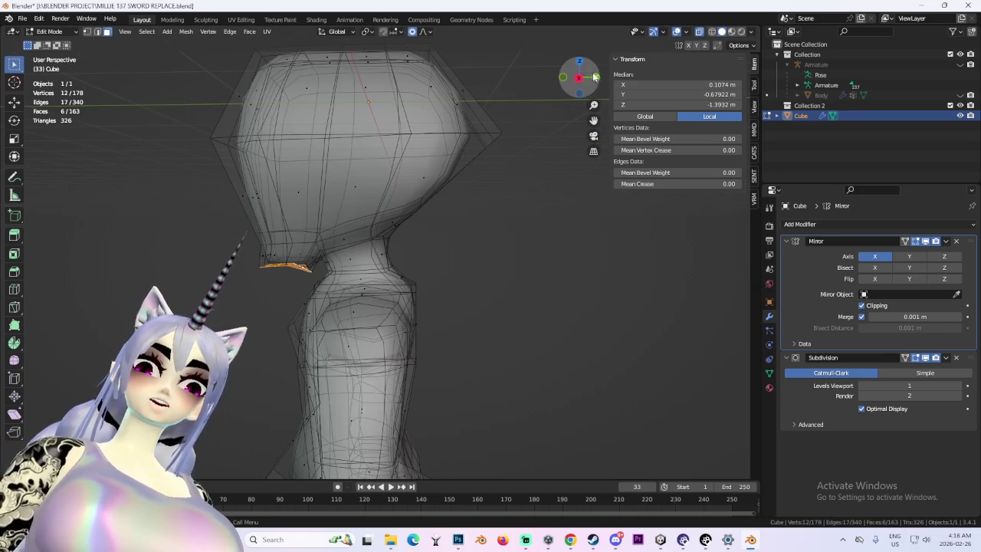
- Check the extrusion from front and side views, then undo it
left_click(595, 77)
middle_click_drag(508, 192, 528, 198)
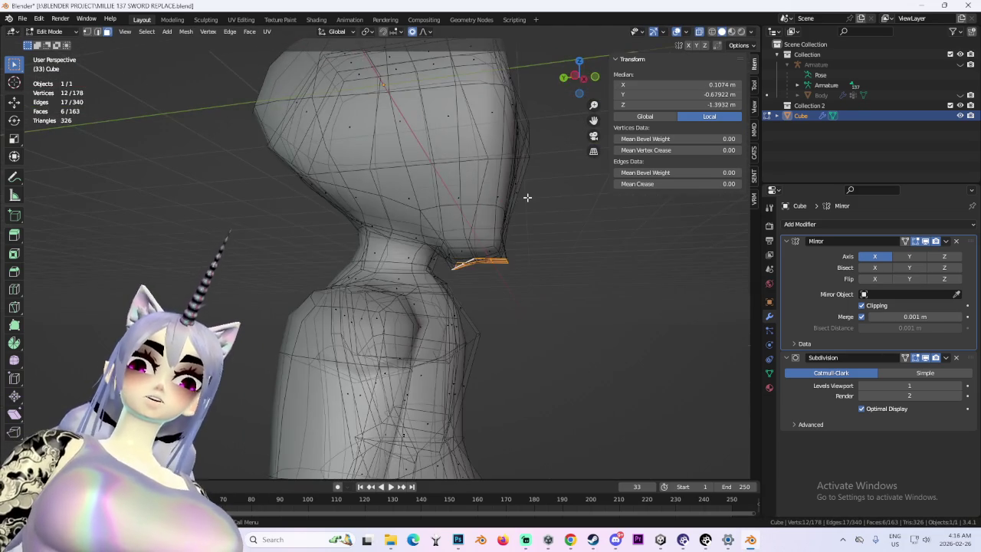
left_click(577, 79)
scroll(552, 261, "up", 3)
scroll(550, 260, "up", 2)
key("ctrl+z")
mouse_move(550, 260)
middle_mouse_down()
mouse_move(401, 230)
mouse_move(366, 245)
mouse_move(470, 230)
mouse_move(351, 170)
middle_mouse_up()
- Fill the gap beside the plate with a new face, move it, and scale it along X
left_click(351, 169)
key("f")
mouse_move(412, 215)
middle_mouse_down()
mouse_move(526, 214)
mouse_move(543, 317)
mouse_move(544, 309)
mouse_move(372, 265)
mouse_move(501, 280)
mouse_move(506, 258)
mouse_move(538, 262)
mouse_move(475, 271)
mouse_move(529, 279)
middle_mouse_up()
key("g")
left_click(469, 314)
scroll(467, 307, "down", 3)
key("s")
key("x")
left_click(450, 273)
key("KP_1")
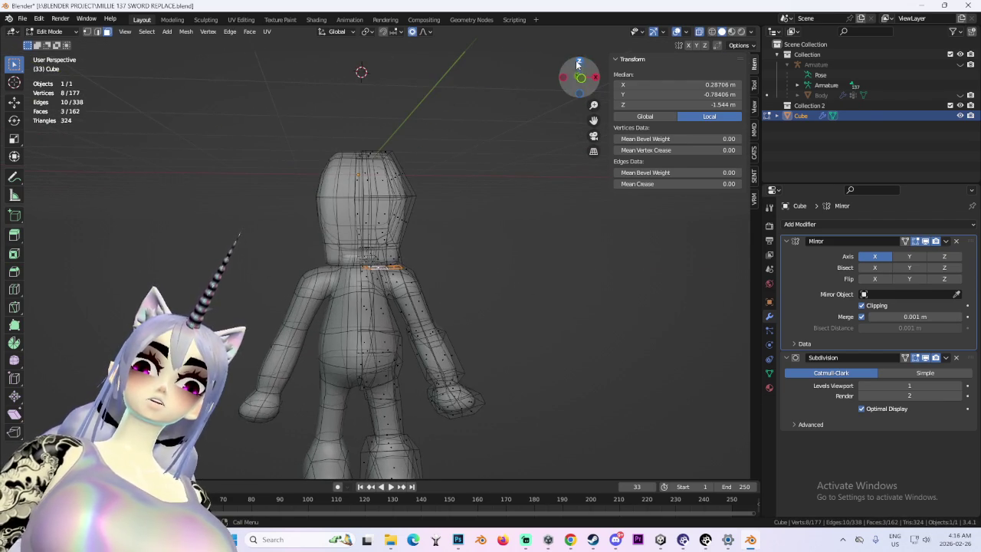
- Narrow the under-head faces along X with proportional falloff
scroll(528, 273, "up", 3)
key("s")
key("x")
left_click(525, 256)
- In Right Ortho view, push the back-of-head faces outward with proportional falloff
mouse_move(526, 256)
middle_mouse_down()
mouse_move(453, 221)
mouse_move(470, 225)
mouse_move(519, 162)
middle_mouse_up()
left_click(595, 78)
left_click_drag(552, 261, 455, 92)
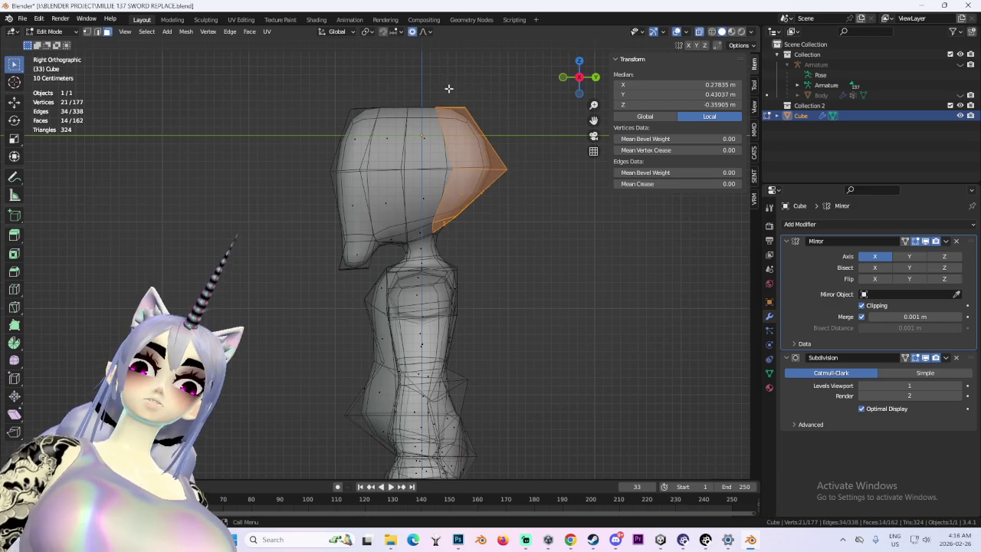
key("g")
left_click(466, 229)
scroll(467, 228, "up", 2)
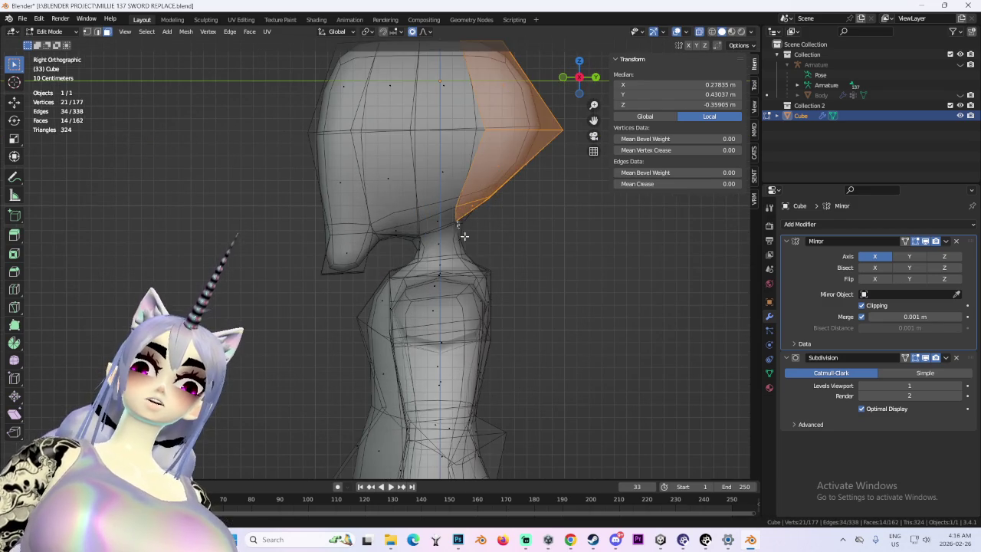
key("g")
left_click(508, 256)
- Select the neck edge loop and move it with falloff in side view
mouse_move(508, 256)
middle_mouse_down()
mouse_move(412, 252)
mouse_move(493, 240)
mouse_move(381, 105)
middle_mouse_up()
scroll(412, 251, "up", 4)
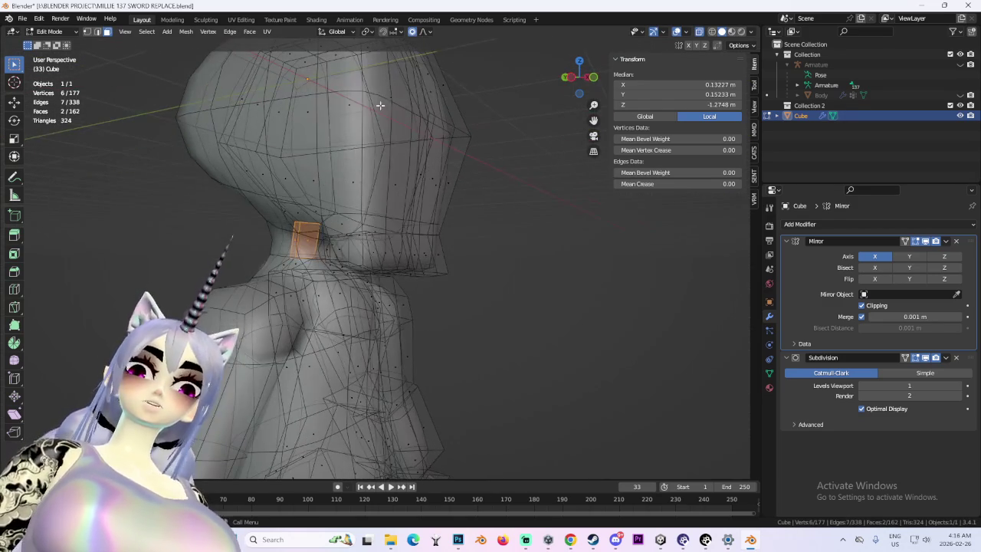
middle_click_drag(472, 223, 417, 222)
left_click(427, 230, "alt")
key("g")
left_click(427, 230)
key("KP_3")
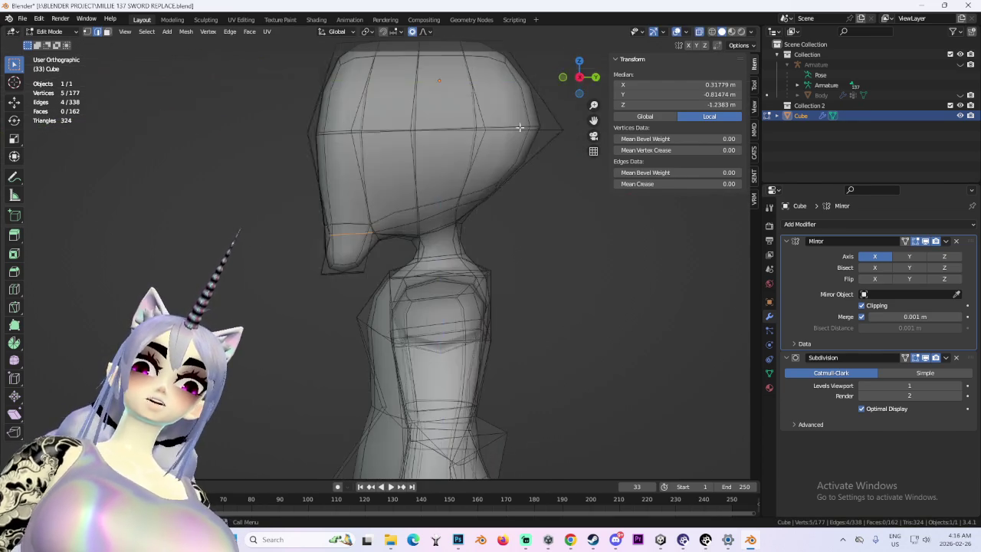
key("g")
left_click(378, 214)
- Pull the selected head vertices about 0.19 m along Y with smooth falloff
mouse_move(378, 215)
middle_mouse_down()
mouse_move(379, 138)
mouse_move(431, 136)
mouse_move(472, 156)
middle_mouse_up()
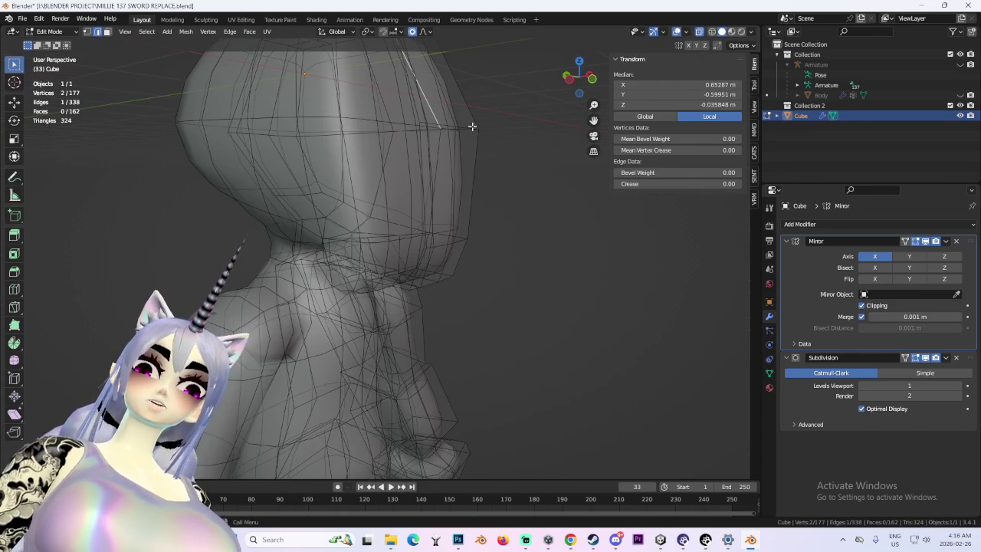
mouse_move(431, 121)
middle_mouse_down()
mouse_move(376, 171)
mouse_move(368, 164)
mouse_move(389, 220)
mouse_move(379, 246)
mouse_move(411, 307)
mouse_move(355, 285)
mouse_move(460, 241)
mouse_move(394, 219)
mouse_move(431, 230)
mouse_move(409, 226)
mouse_move(438, 267)
mouse_move(491, 269)
mouse_move(434, 268)
middle_mouse_up()
left_click(376, 171, "shift")
key("g")
key("y")
left_click(347, 168)
scroll(438, 267, "down", 3)
scroll(438, 267, "down", 3)
scroll(434, 268, "up", 2)
left_click(50, 32)
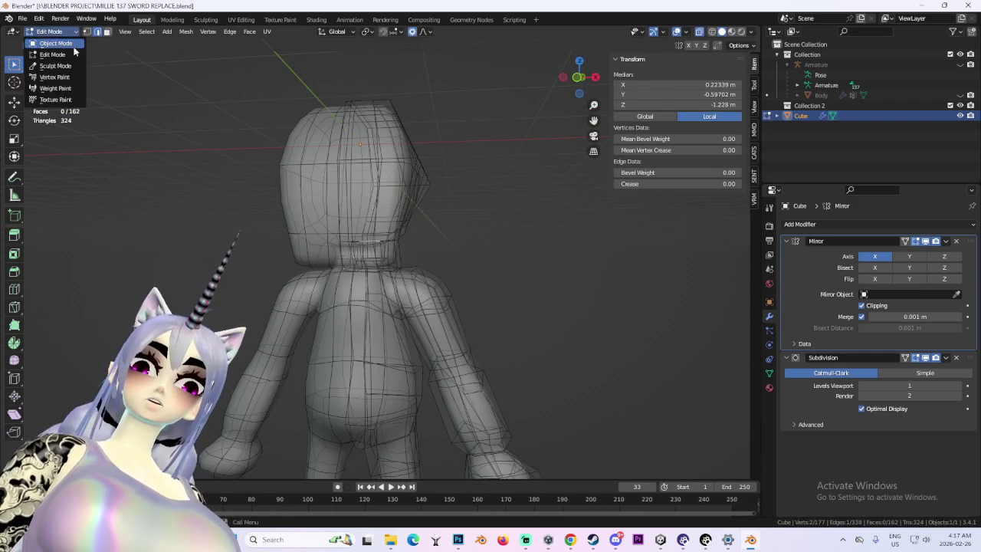
- Return to Object Mode and reselect the character mesh from a three-quarter view
left_click(52, 42)
scroll(497, 254, "down", 3)
left_click(497, 254)
scroll(547, 251, "up", 2)
mouse_move(497, 254)
middle_mouse_down()
mouse_move(547, 252)
mouse_move(449, 241)
mouse_move(416, 263)
middle_mouse_up()
left_click(381, 220)
mouse_move(381, 220)
middle_mouse_down()
mouse_move(543, 293)
mouse_move(436, 290)
mouse_move(382, 306)
middle_mouse_up()
scroll(543, 294, "up", 3)
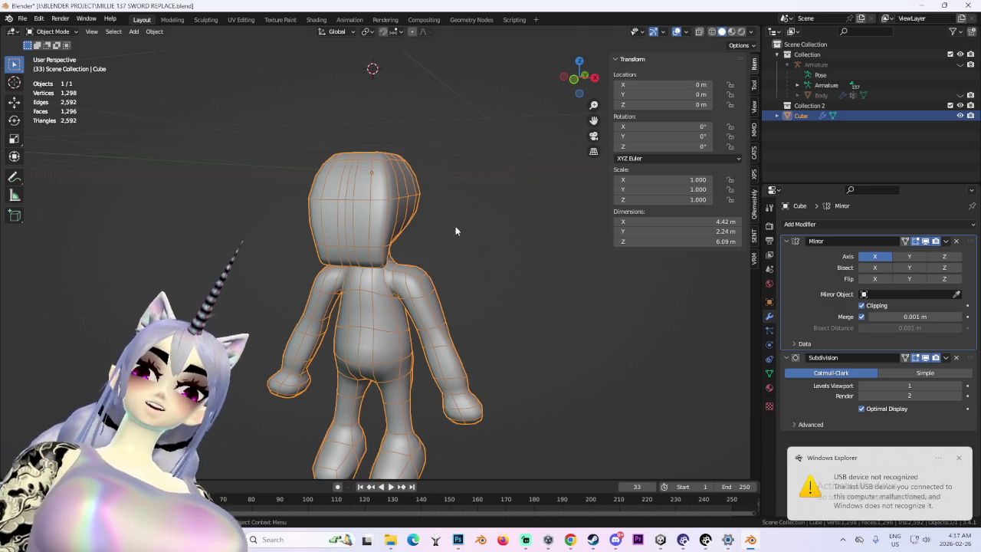
scroll(420, 192, "down", 3)
scroll(420, 192, "down", 2)
mouse_move(420, 193)
middle_mouse_down()
mouse_move(487, 286)
mouse_move(458, 292)
mouse_move(393, 279)
middle_mouse_up()
scroll(394, 280, "up", 3)
- In Edit Mode, delete the back-of-neck vertices, leaving 169 vertices
key("Tab")
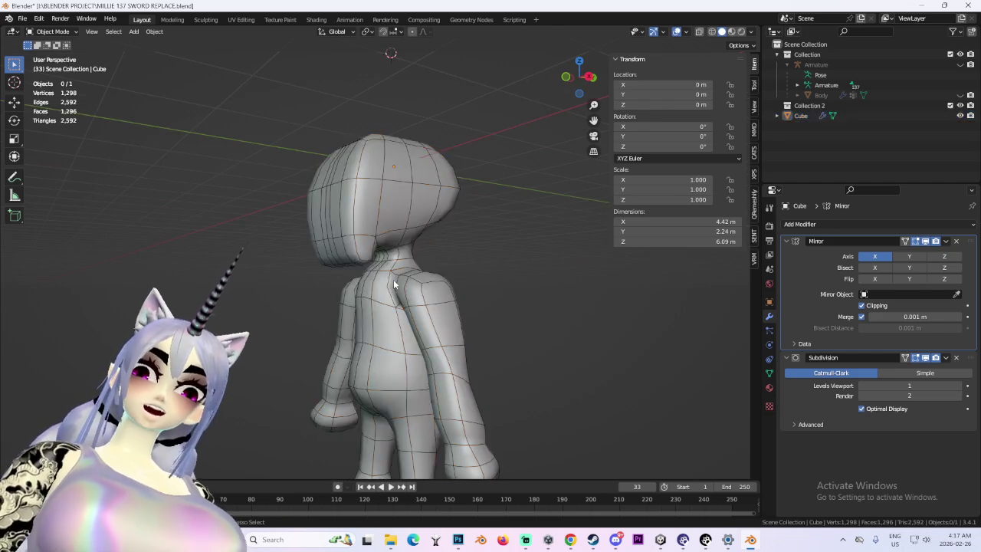
left_click(386, 259)
left_click(385, 258, "shift")
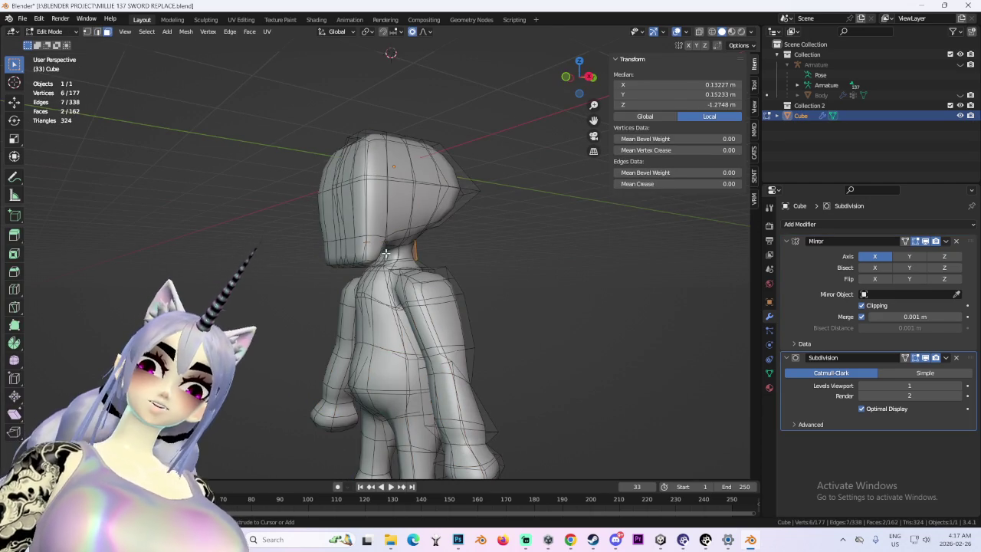
key("x")
left_click(386, 253)
- Orbit around to inspect the character's back after the deletion
scroll(414, 276, "down", 3)
middle_click_drag(432, 281, 582, 286)
scroll(582, 286, "up", 2)
mouse_move(521, 310)
middle_mouse_down()
mouse_move(460, 322)
mouse_move(523, 346)
mouse_move(484, 344)
mouse_move(518, 344)
mouse_move(510, 340)
mouse_move(497, 368)
middle_mouse_up()
scroll(517, 345, "down", 2)
scroll(517, 345, "up", 2)
scroll(498, 368, "up", 1)
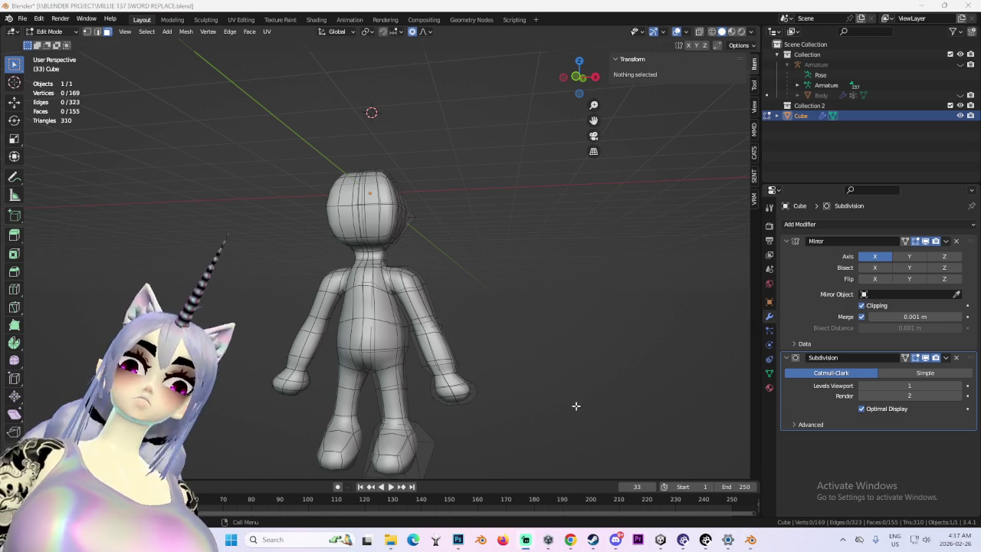
- Dismiss the Unity Hub window and switch back to Object Mode
left_click(552, 540)
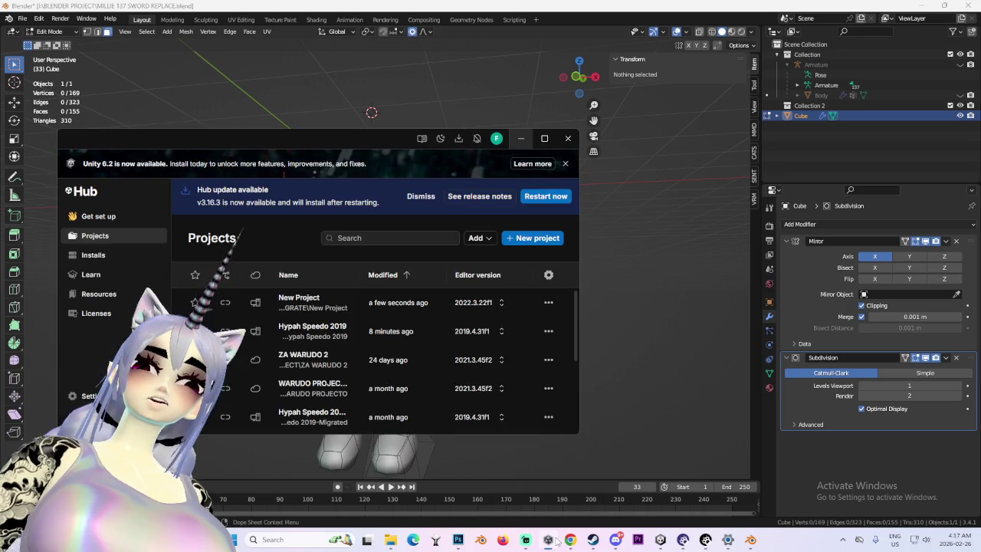
left_click(557, 539)
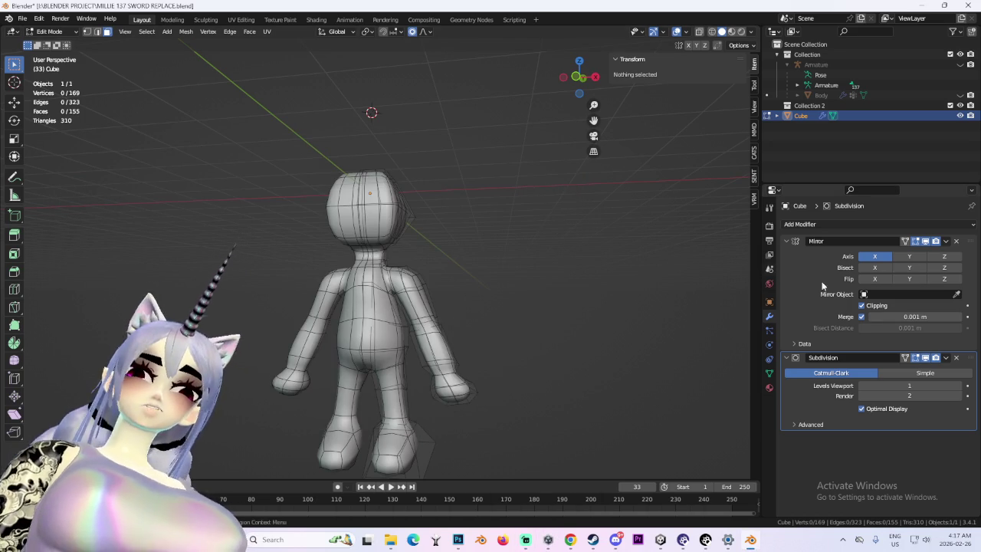
left_click(946, 357)
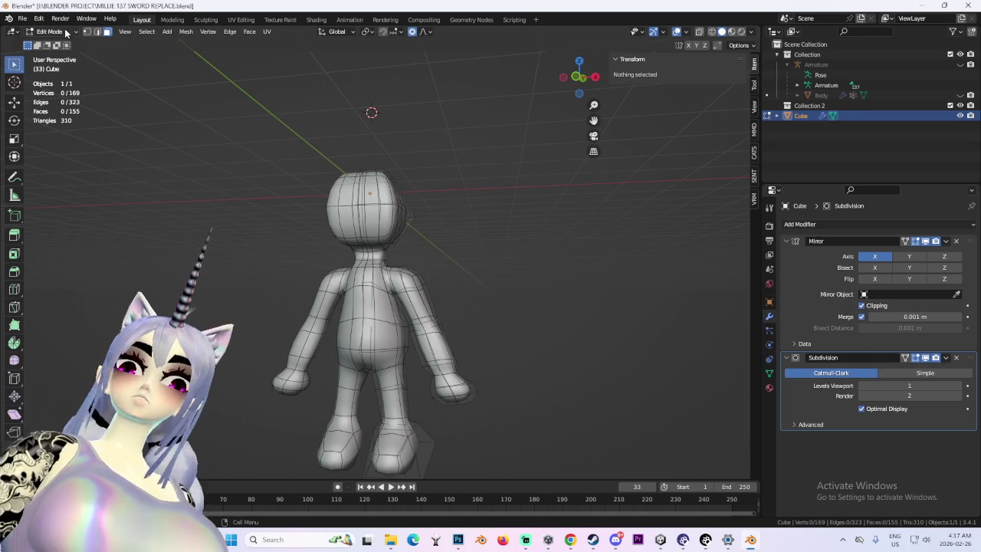
left_click(66, 32)
left_click(53, 43)
- Apply the Subdivision and Mirror modifiers, baking a 1,242-vertex mesh
left_click(946, 357)
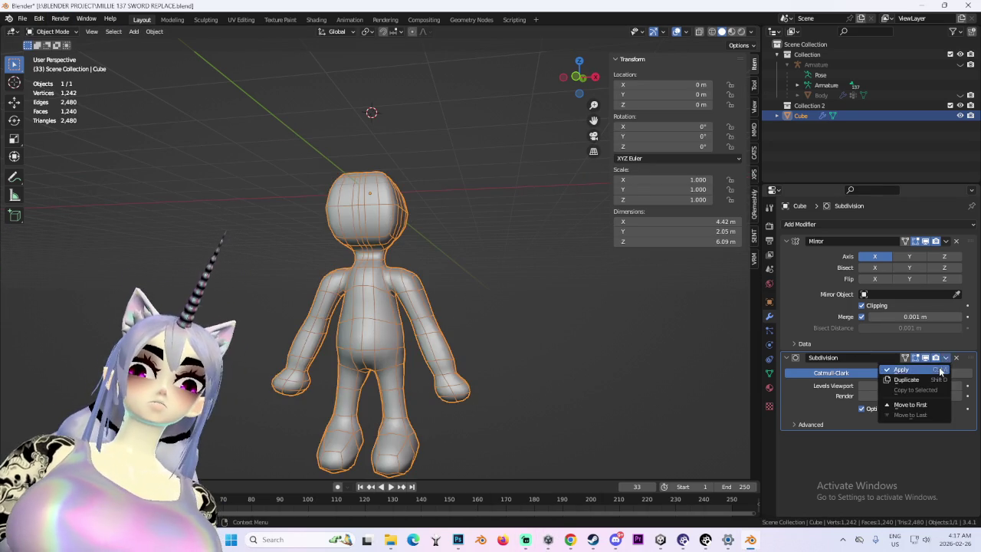
left_click(904, 367)
left_click(936, 257)
mouse_move(434, 314)
middle_mouse_down()
mouse_move(449, 282)
mouse_move(400, 279)
mouse_move(461, 168)
middle_mouse_up()
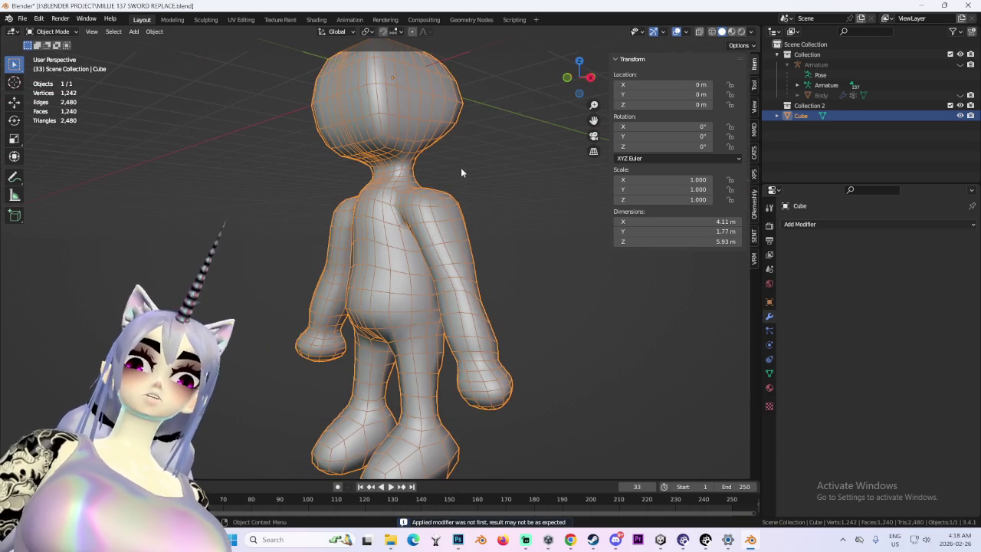
- Enter Edit Mode and select the entire baked mesh
left_click(135, 33)
left_click(61, 34)
left_click(66, 58)
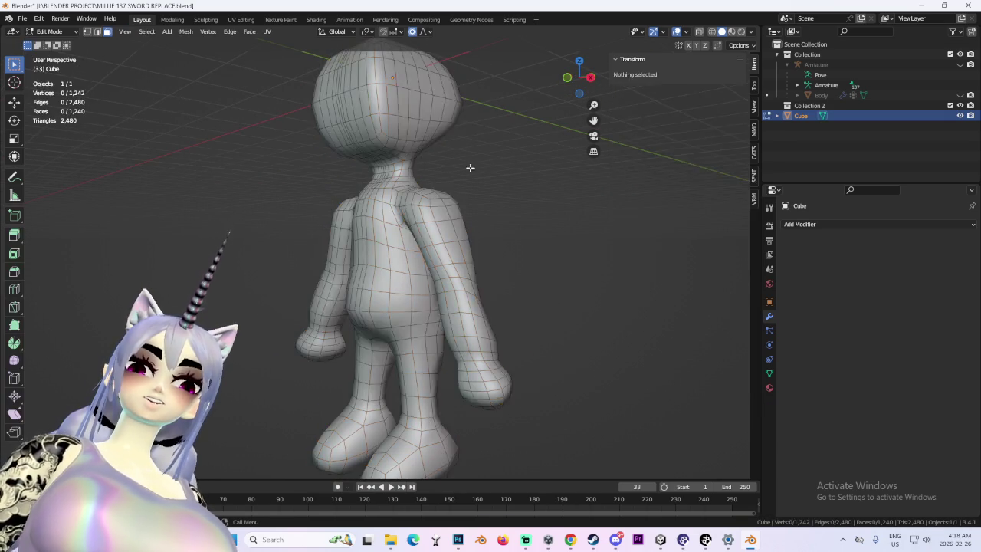
key("a")
left_click(187, 32)
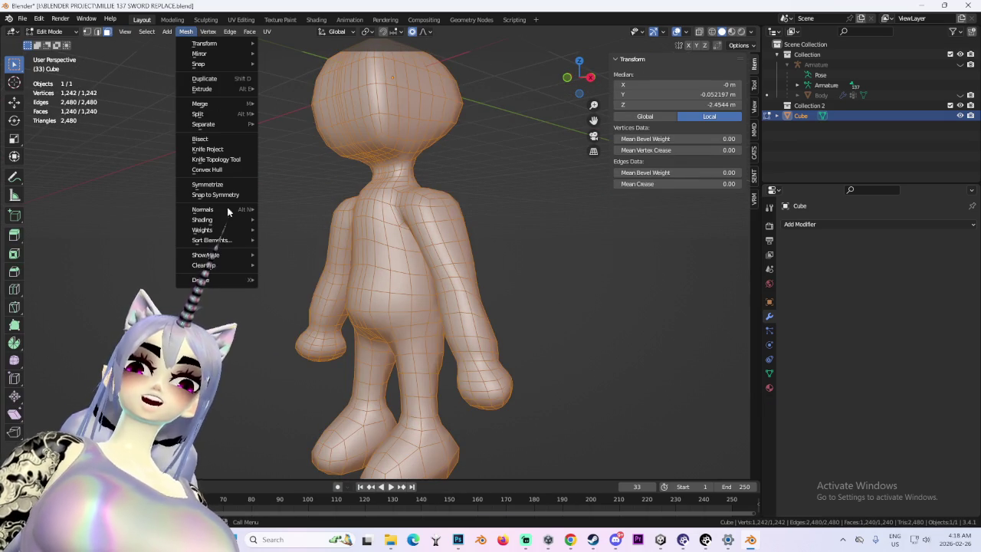
mouse_move(204, 266)
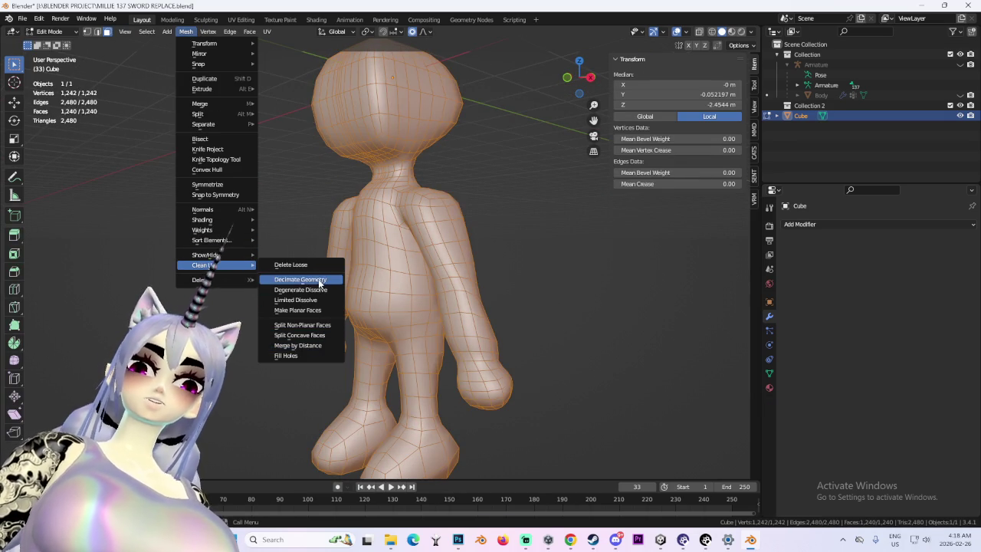
left_click(320, 283)
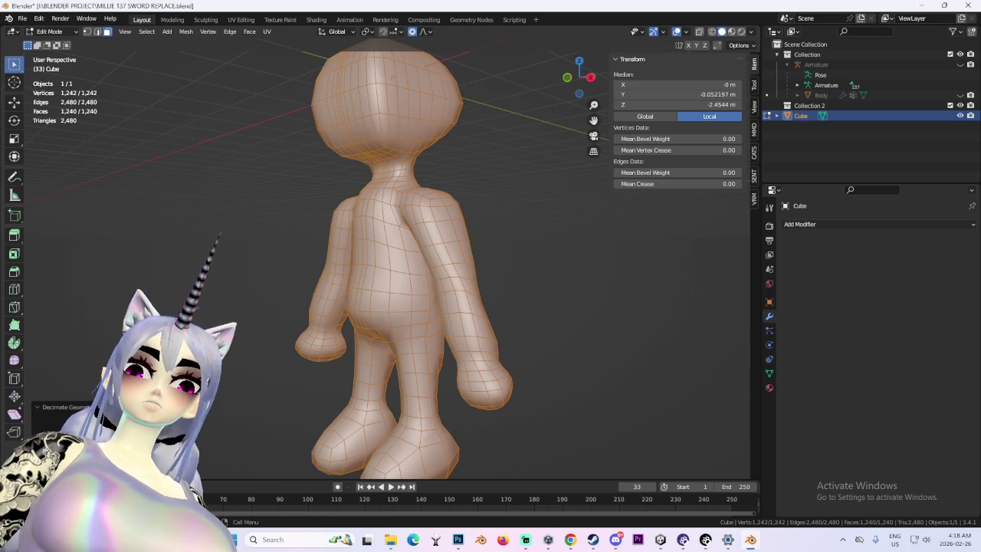
- Test decimating to about 150 vertices, undo it, and view Front Ortho
left_click_drag(76, 429, 46, 430)
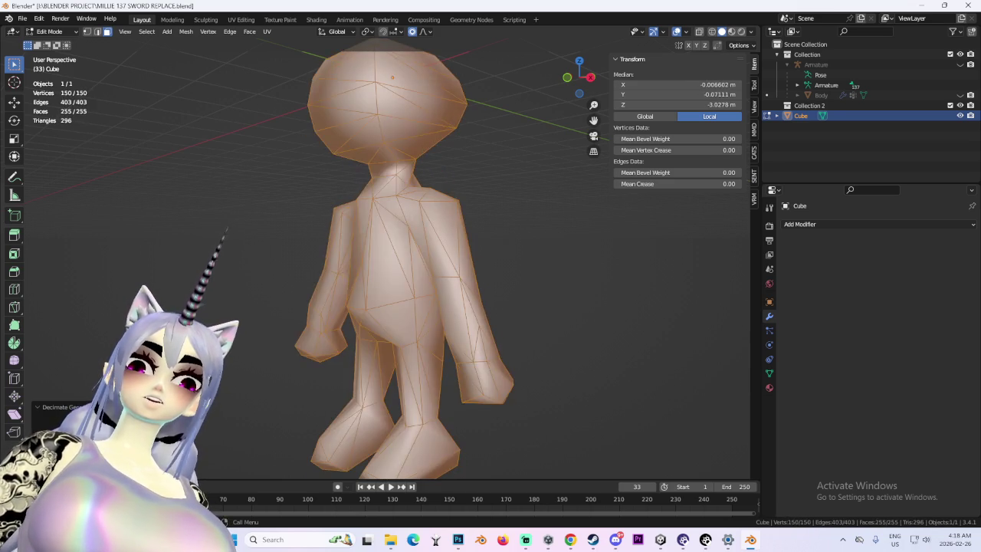
key("ctrl+z")
mouse_move(388, 314)
middle_mouse_down()
mouse_move(503, 289)
mouse_move(598, 81)
middle_mouse_up()
scroll(470, 324, "down", 3)
scroll(470, 325, "up", 5)
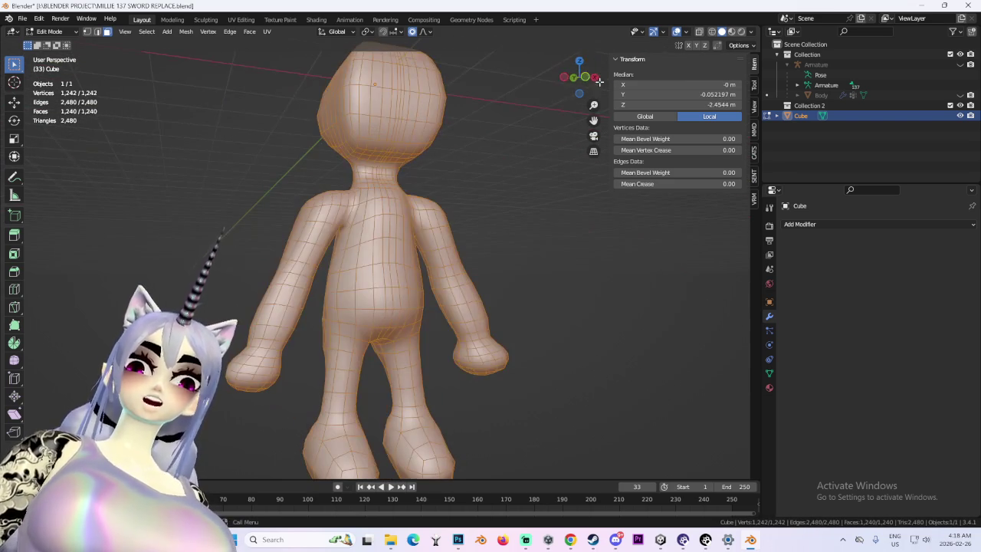
key("KP_1")
- Back in Object Mode, add a Mirror modifier across X with clipping and merge
mouse_move(378, 214)
middle_mouse_down()
mouse_move(434, 315)
mouse_move(280, 307)
mouse_move(439, 262)
mouse_move(478, 274)
mouse_move(496, 200)
middle_mouse_up()
scroll(280, 307, "down", 3)
scroll(440, 261, "up", 2)
scroll(496, 200, "down", 2)
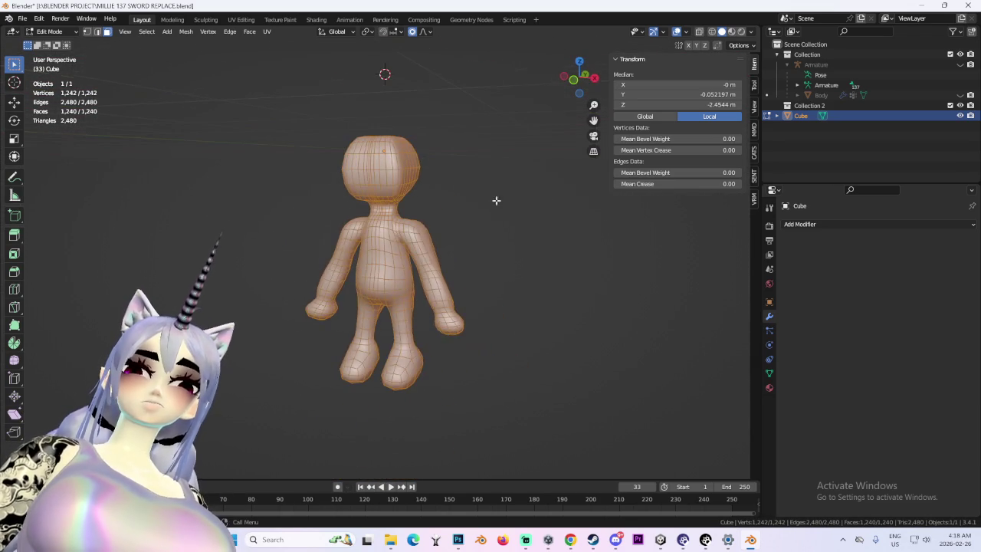
left_click(577, 78)
scroll(430, 313, "up", 2)
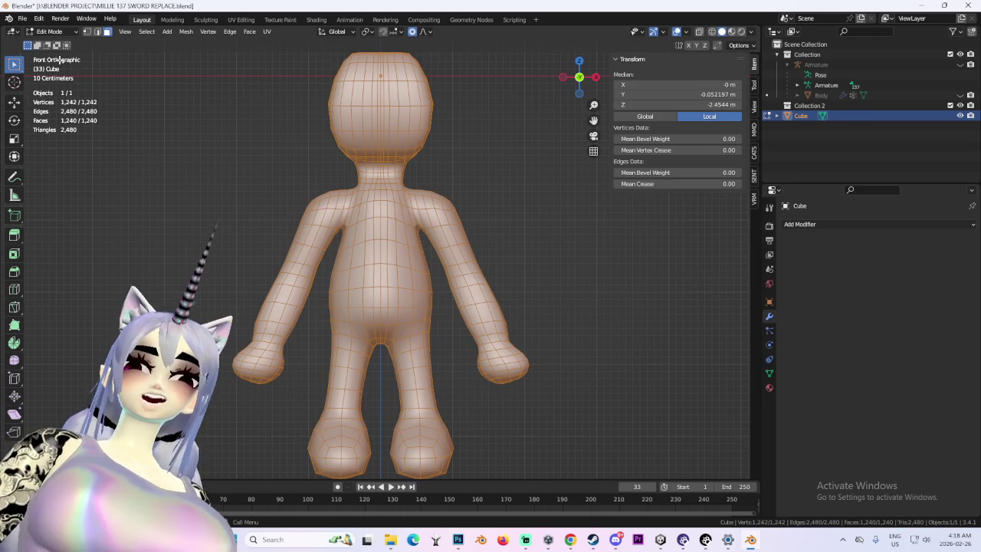
left_click(64, 35)
left_click(56, 48)
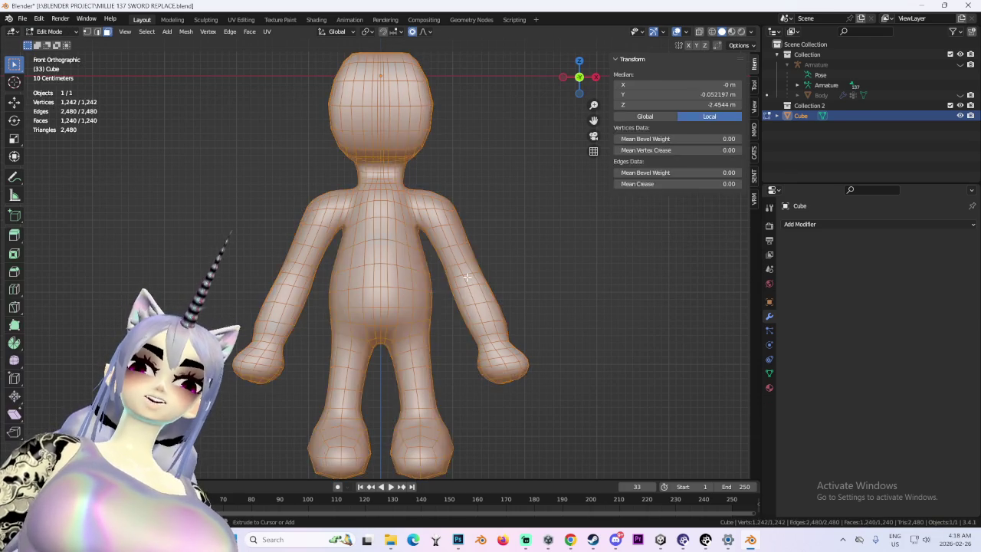
key("ctrl+shift+z")
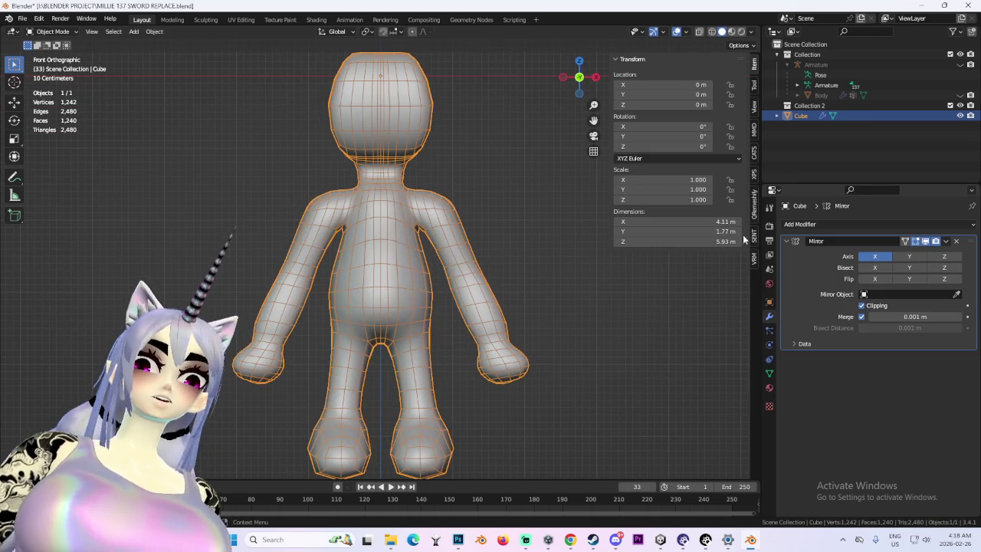
- Enter Edit Mode with wireframe shading and zoom in on the torso and legs
middle_click_drag(583, 207, 525, 169)
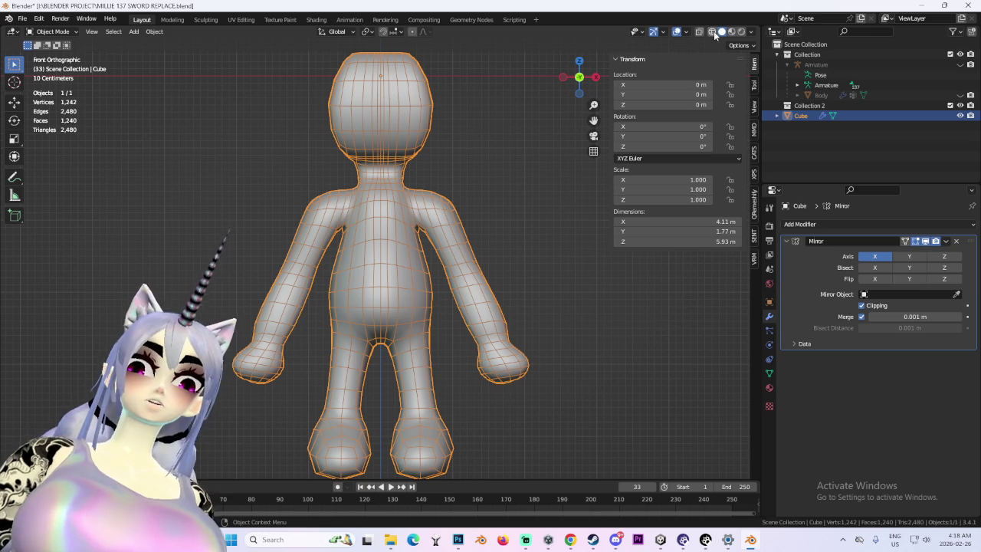
left_click(61, 31)
left_click(54, 53)
left_click(711, 33)
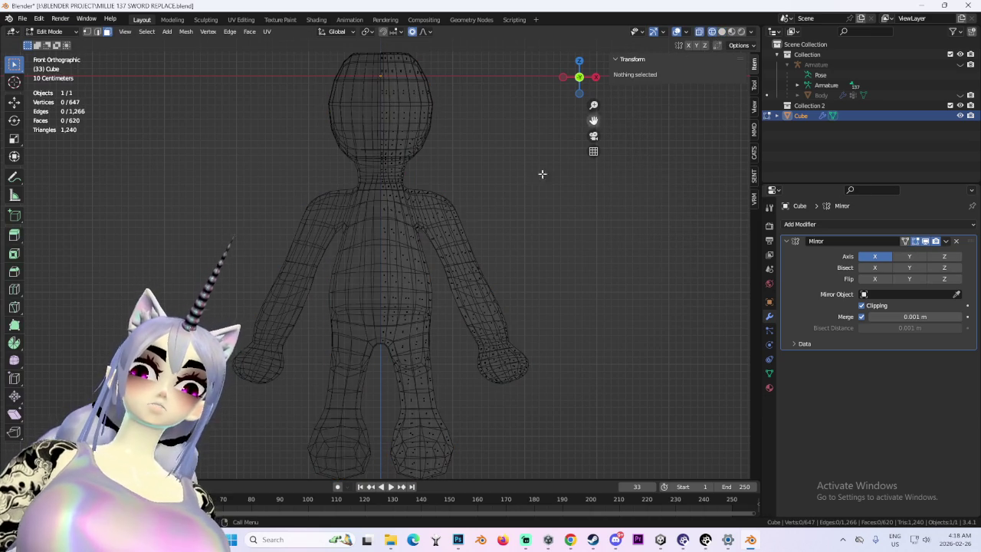
mouse_move(606, 406)
left_mouse_down()
mouse_move(464, 306)
mouse_move(646, 313)
left_mouse_up()
scroll(516, 355, "right", 3, "ctrl")
scroll(389, 316, "down", 5, "shift")
scroll(390, 315, "up", 1)
scroll(366, 245, "up", 2)
scroll(368, 238, "up", 2, "shift")
scroll(368, 197, "up", 2, "shift")
scroll(386, 271, "up", 1)
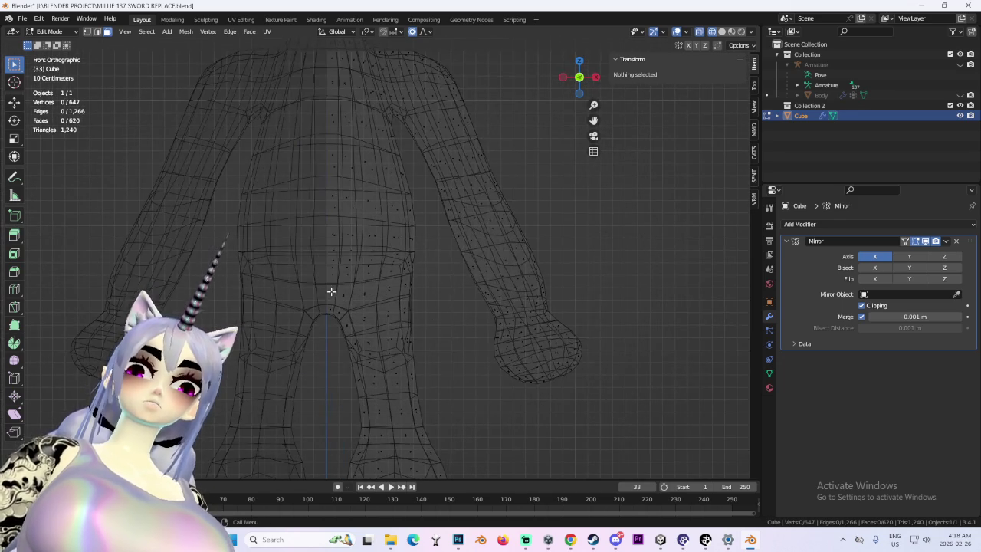
scroll(321, 263, "down", 2)
scroll(368, 237, "down", 1)
scroll(373, 232, "up", 3)
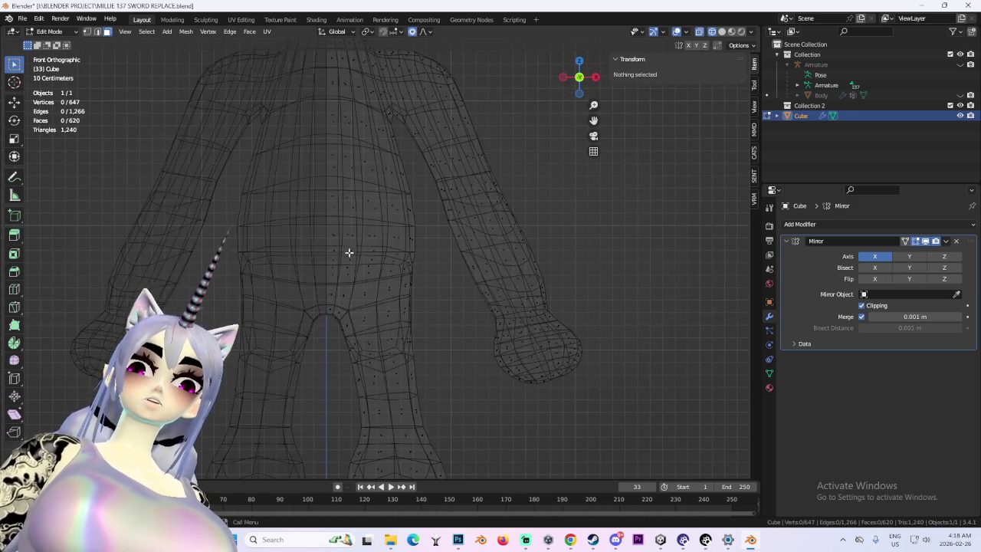
- Box-select the front hip and chest faces, dropping the shoulder patch
left_click_drag(356, 250, 416, 273)
scroll(346, 241, "up", 2, "shift")
scroll(346, 241, "up", 2, "shift")
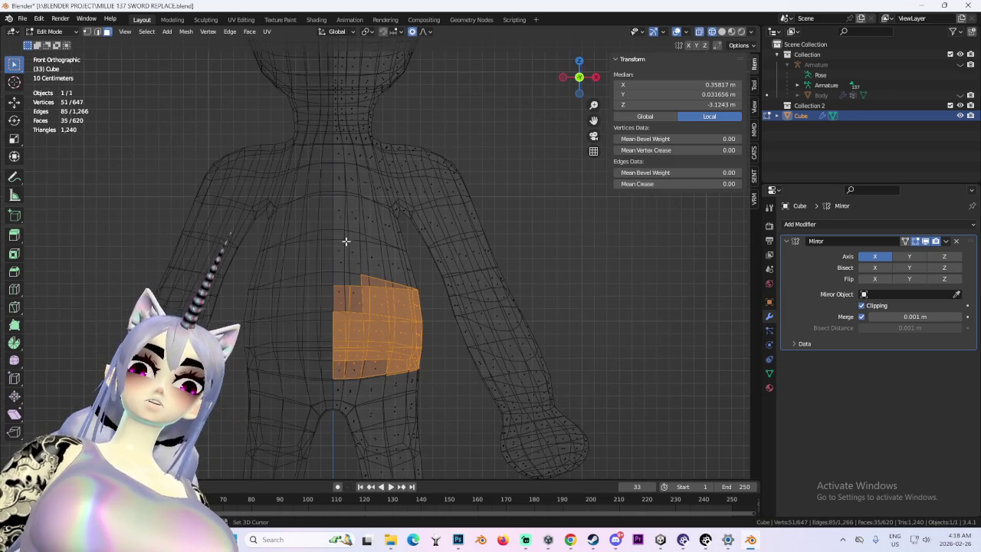
left_click_drag(356, 271, 371, 231, "shift")
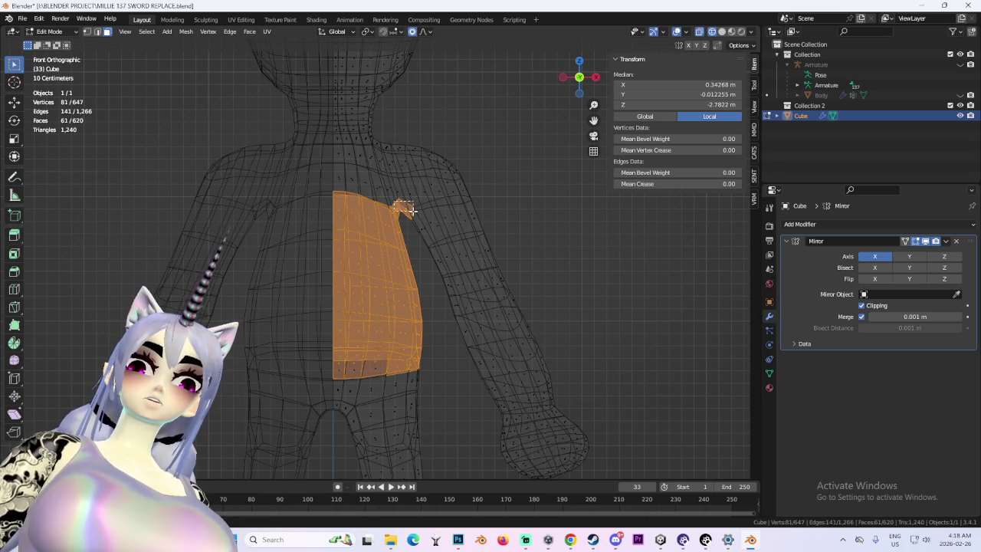
left_click_drag(410, 208, 411, 210, "ctrl")
mouse_move(418, 212)
middle_mouse_down()
mouse_move(463, 219)
mouse_move(376, 277)
mouse_move(357, 304)
middle_mouse_up()
left_click(721, 32)
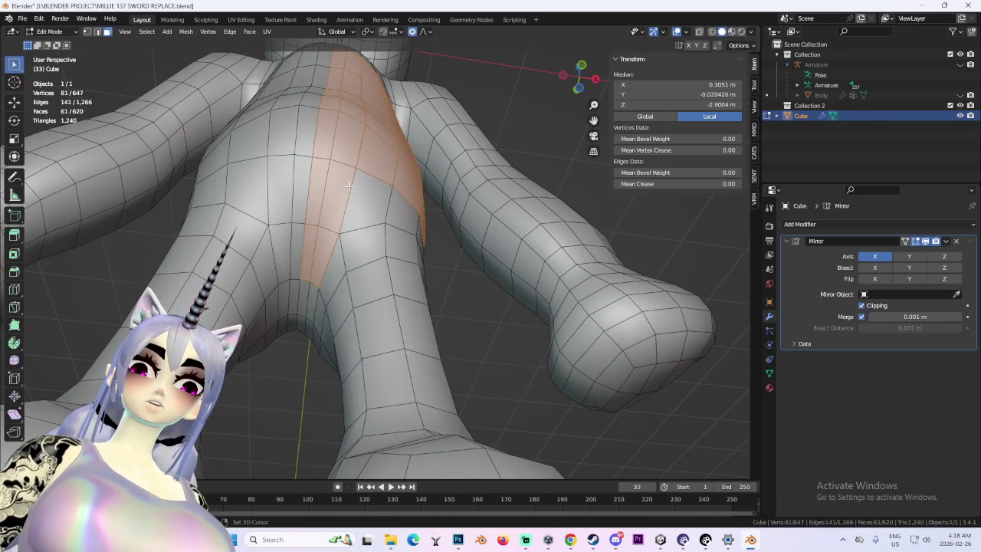
- Add the back and side torso faces to the selection
middle_click_drag(348, 187, 302, 280)
middle_click_drag(398, 267, 336, 311)
left_click_drag(423, 325, 423, 325, "shift")
middle_click_drag(423, 325, 433, 323)
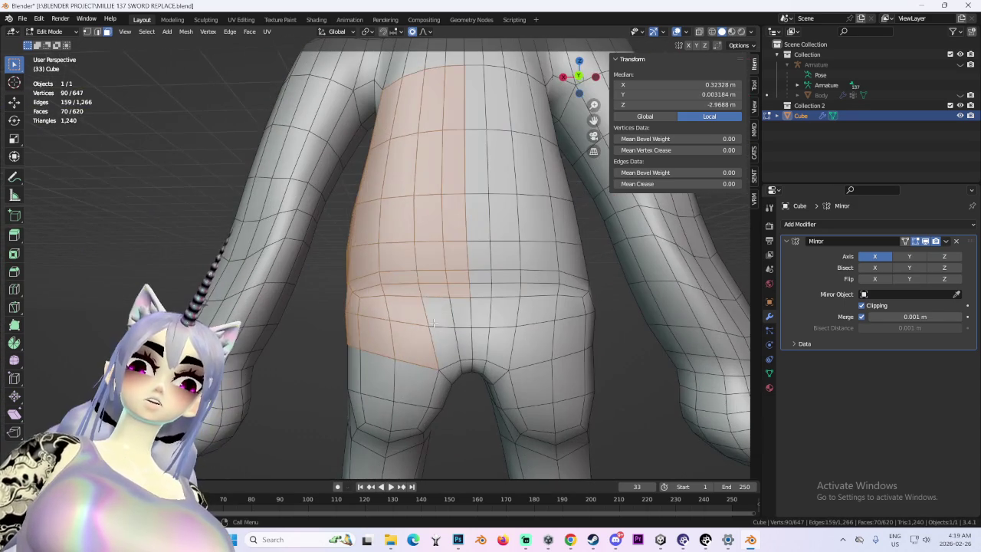
left_click_drag(470, 346, 470, 345, "shift")
mouse_move(470, 346)
middle_mouse_down()
mouse_move(427, 243)
mouse_move(400, 234)
middle_mouse_up()
middle_click_drag(481, 275, 429, 261)
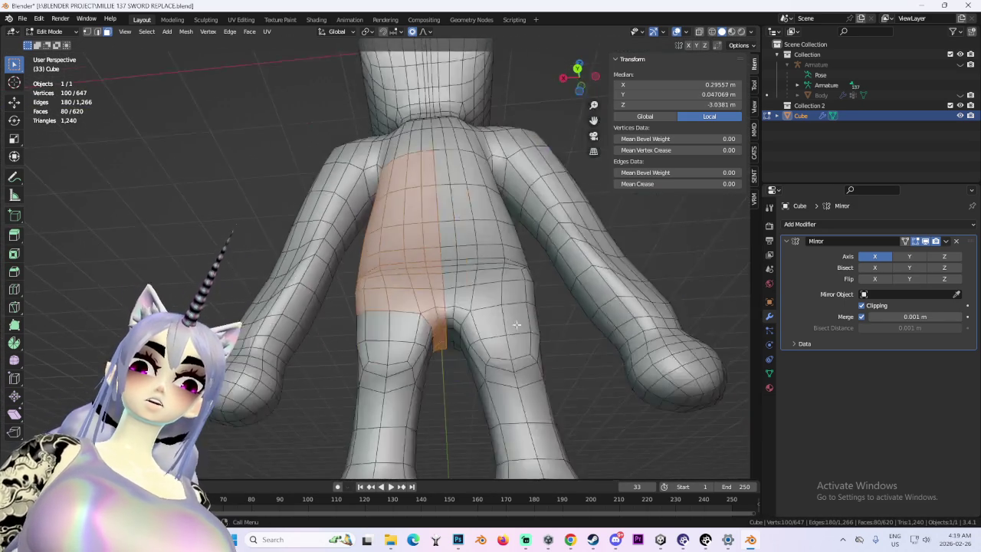
- Extend the torso selection with more chest faces and around the back
scroll(430, 261, "up", 2)
scroll(430, 261, "up", 2)
scroll(427, 258, "up", 2)
scroll(427, 258, "down", 3)
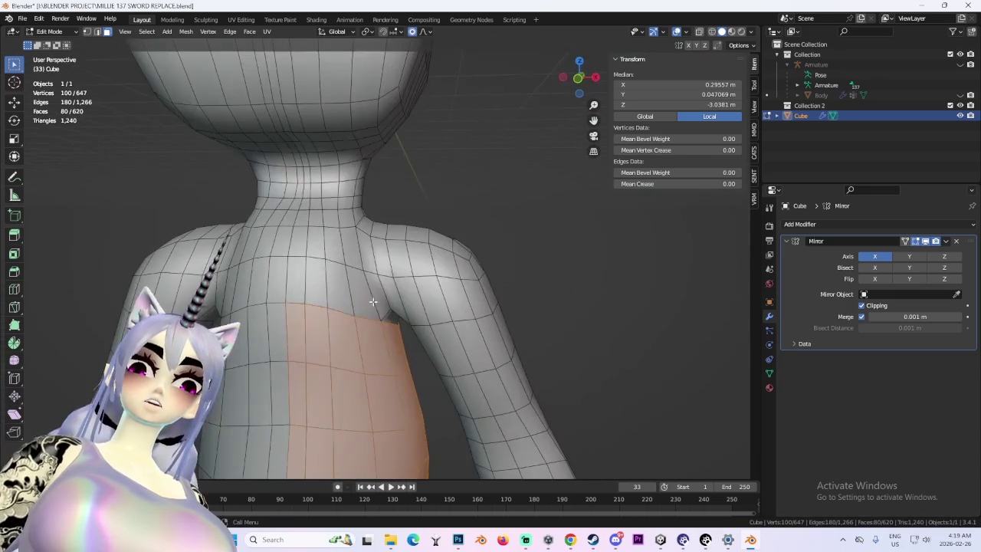
scroll(427, 259, "down", 3)
mouse_move(427, 258)
middle_mouse_down()
mouse_move(384, 247)
mouse_move(391, 253)
mouse_move(407, 230)
mouse_move(376, 216)
middle_mouse_up()
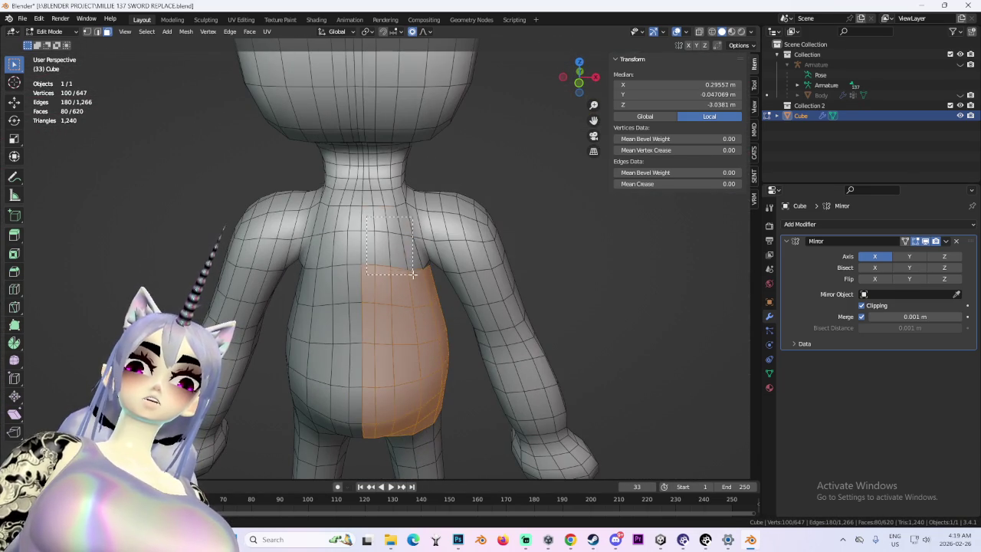
left_click_drag(413, 274, 412, 274, "shift")
middle_click_drag(412, 274, 419, 259)
mouse_move(390, 224)
middle_mouse_down()
mouse_move(361, 184)
mouse_move(340, 175)
middle_mouse_up()
left_click(332, 175, "shift")
- Remove stray faces, then separate the torso selection into its own object, Cube.001
middle_click_drag(368, 213, 331, 184)
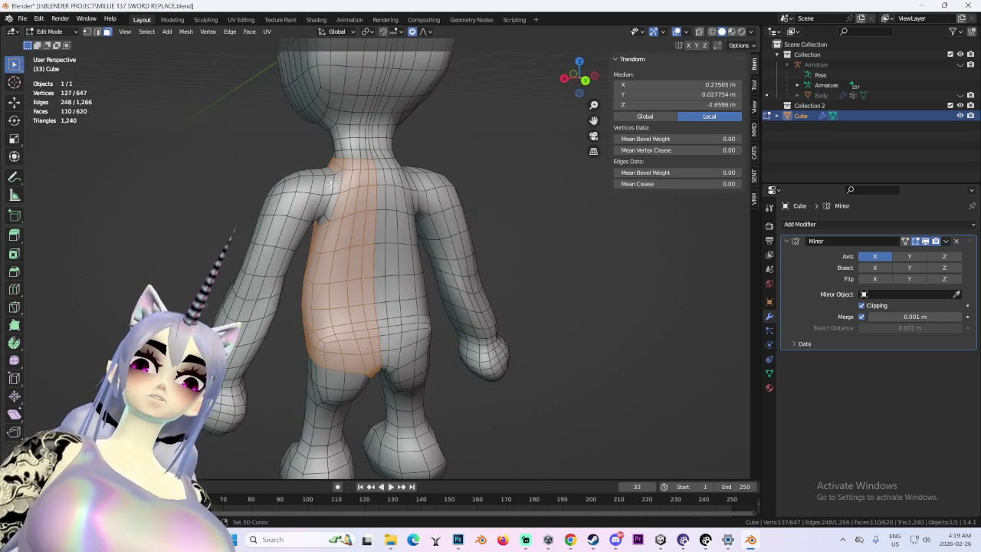
key("ctrl+z")
mouse_move(328, 223)
middle_mouse_down()
mouse_move(332, 208)
mouse_move(361, 230)
mouse_move(400, 230)
mouse_move(368, 228)
middle_mouse_up()
left_click(319, 227, "ctrl")
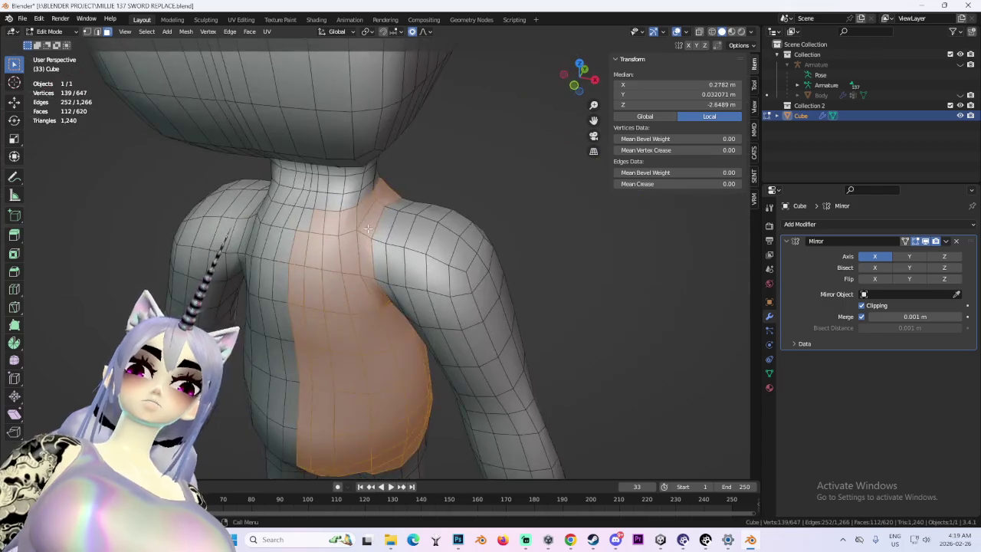
scroll(368, 229, "down", 5)
left_click(319, 191, "ctrl")
mouse_move(319, 191)
middle_mouse_down()
mouse_move(344, 169)
mouse_move(412, 268)
middle_mouse_up()
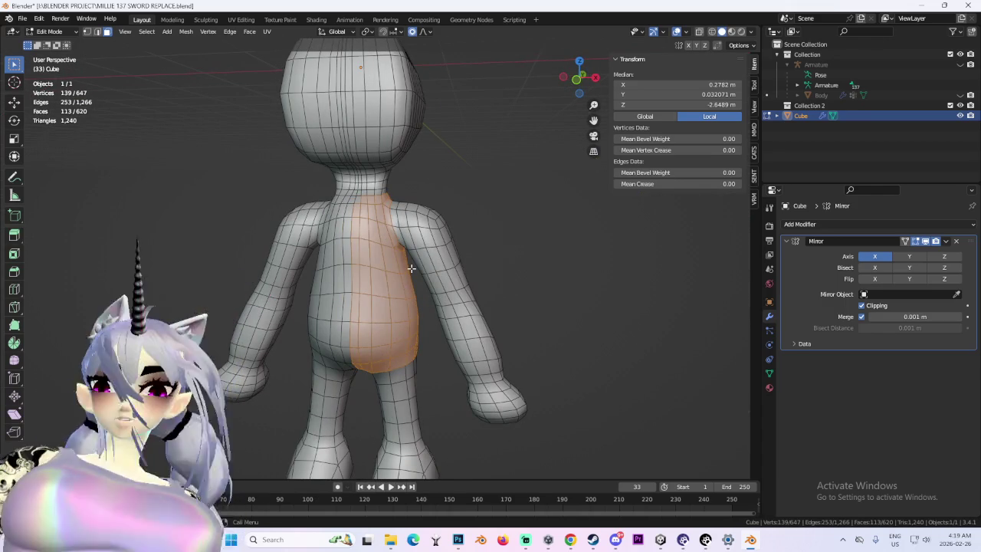
key("p")
left_click(383, 269)
- Return to Object Mode and hide the separated torso object Cube.001
left_click(61, 36)
left_click(55, 46)
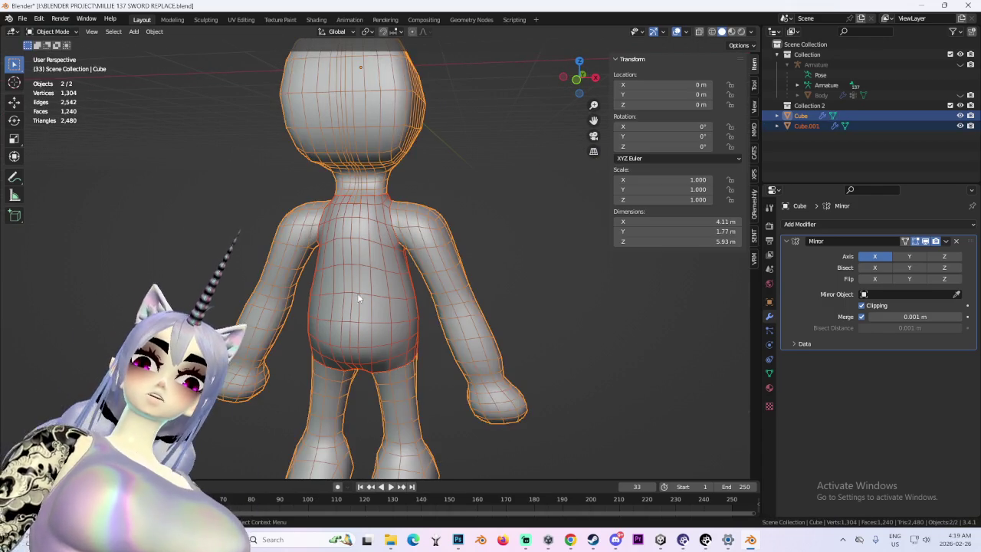
left_click(361, 307)
left_click(367, 345)
middle_click_drag(368, 345, 399, 288)
scroll(399, 288, "up", 4)
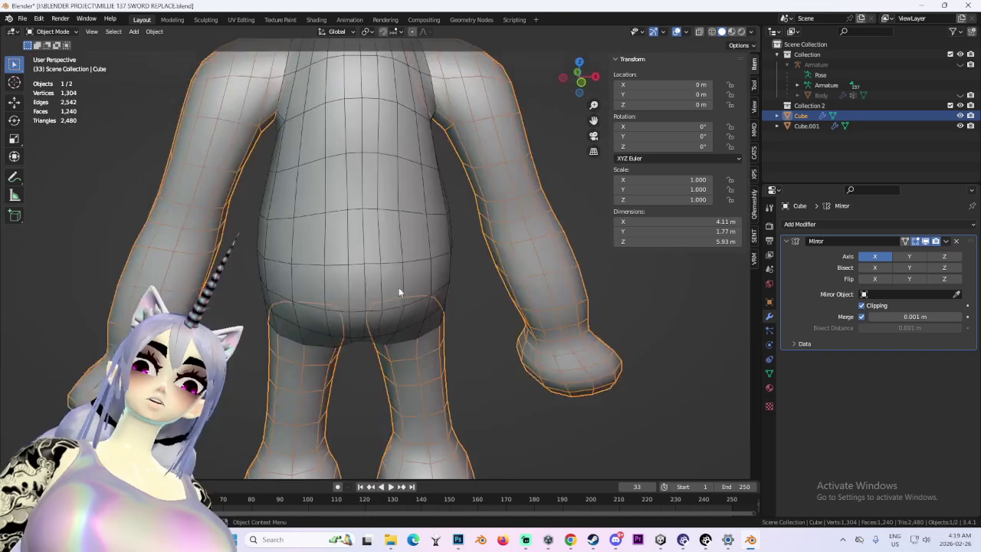
left_click(399, 288)
left_click(960, 126)
- Select the body object Cube and put it in Edit Mode
scroll(523, 265, "down", 2)
left_click(421, 333)
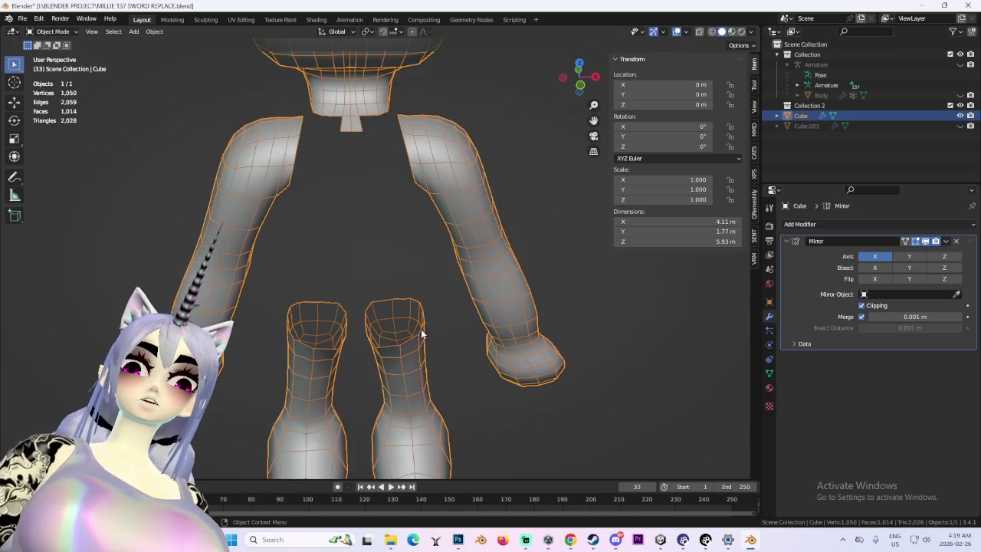
left_click(52, 32)
left_click(65, 56)
scroll(438, 296, "up", 3)
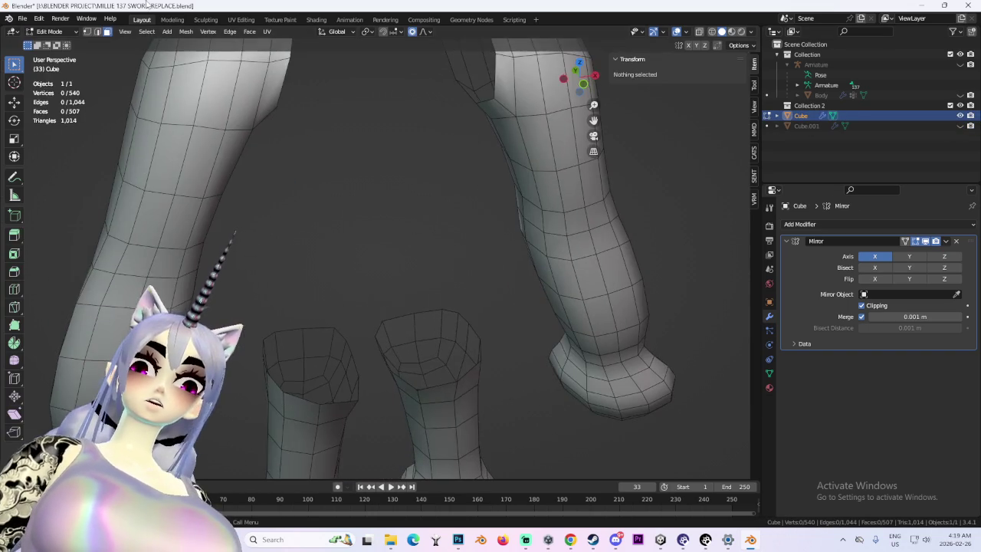
scroll(427, 200, "down", 3)
- Toggle mode, reveal hidden objects, and undo back to the torso face selection
key("Tab")
key("alt+h")
scroll(407, 254, "up", 3)
scroll(404, 208, "up", 2)
scroll(392, 187, "up", 2)
key("ctrl+z")
key("ctrl+z")
key("ctrl+z")
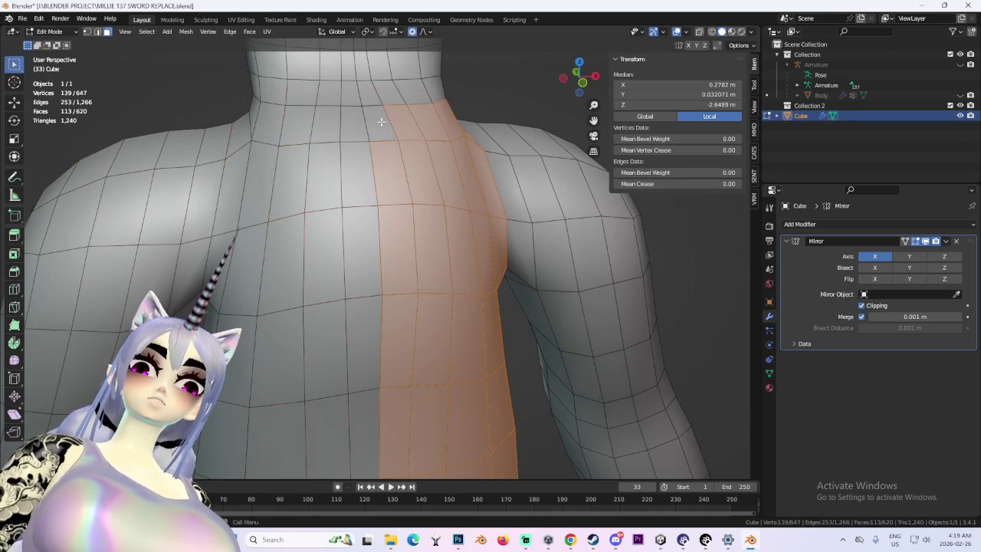
scroll(437, 159, "down", 3)
key("ctrl+z")
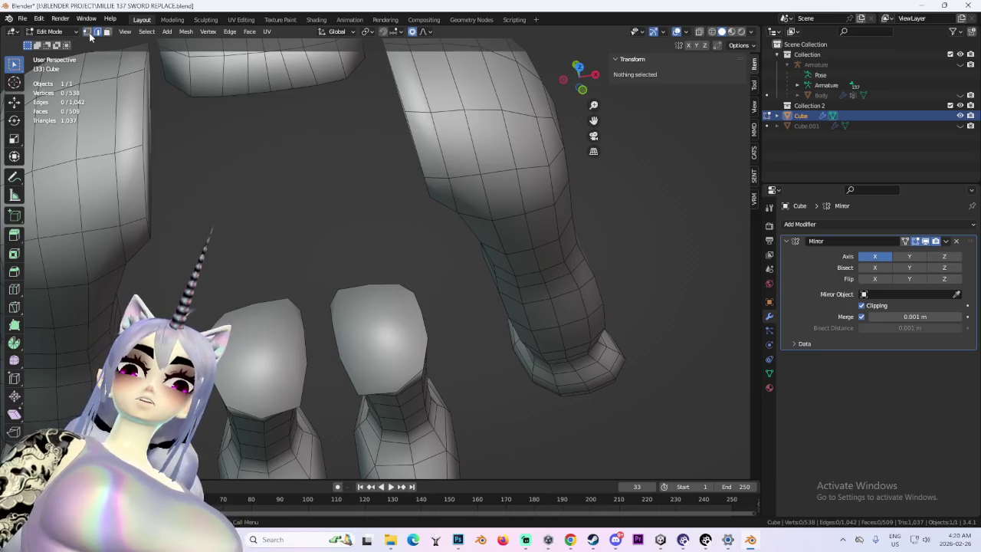
- Connect two rim vertices on the leg cap, add new vertices, and fill a face across it
mouse_move(394, 391)
middle_mouse_down()
mouse_move(423, 361)
mouse_move(365, 283)
middle_mouse_up()
left_click(440, 358)
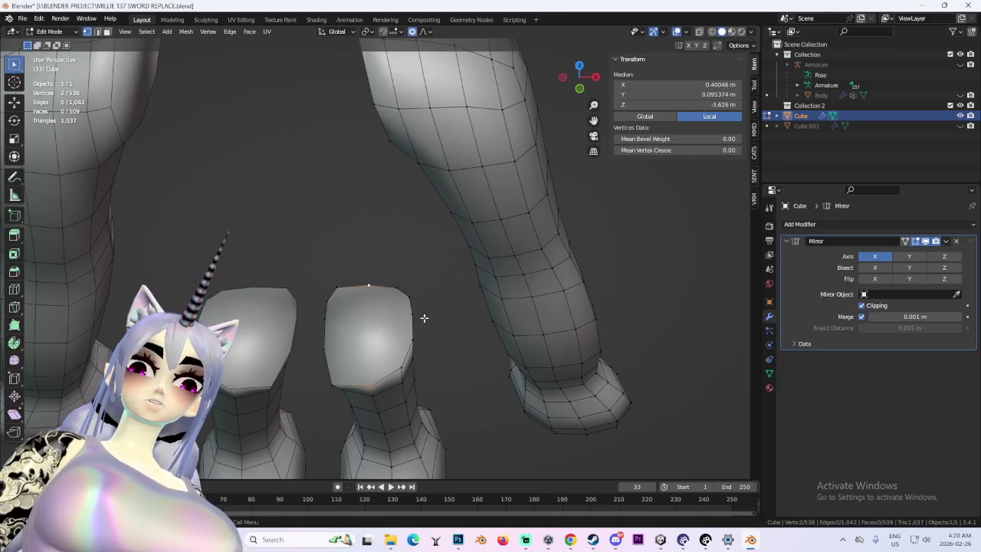
mouse_move(421, 323)
middle_mouse_down()
mouse_move(455, 328)
mouse_move(382, 336)
mouse_move(349, 309)
middle_mouse_up()
key("j")
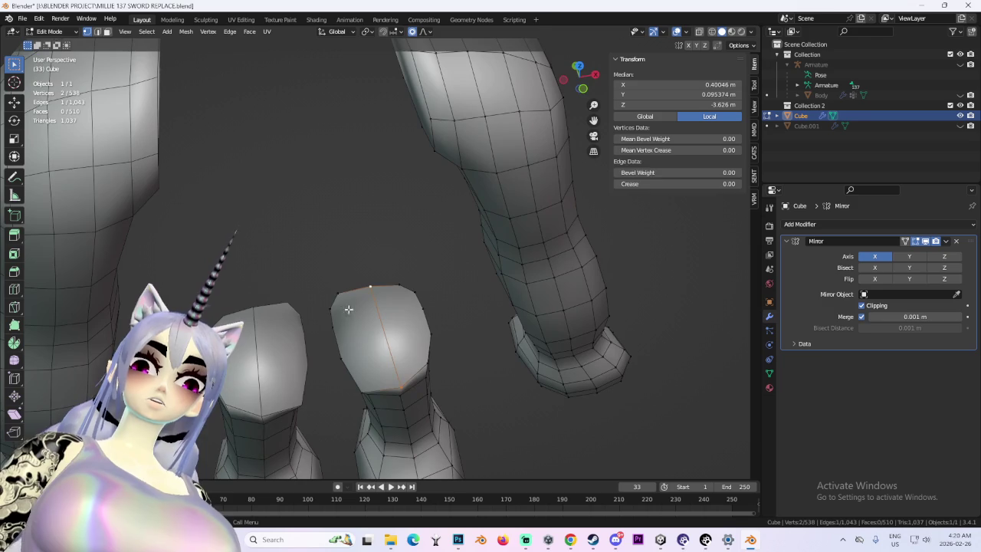
right_click(414, 298, "ctrl")
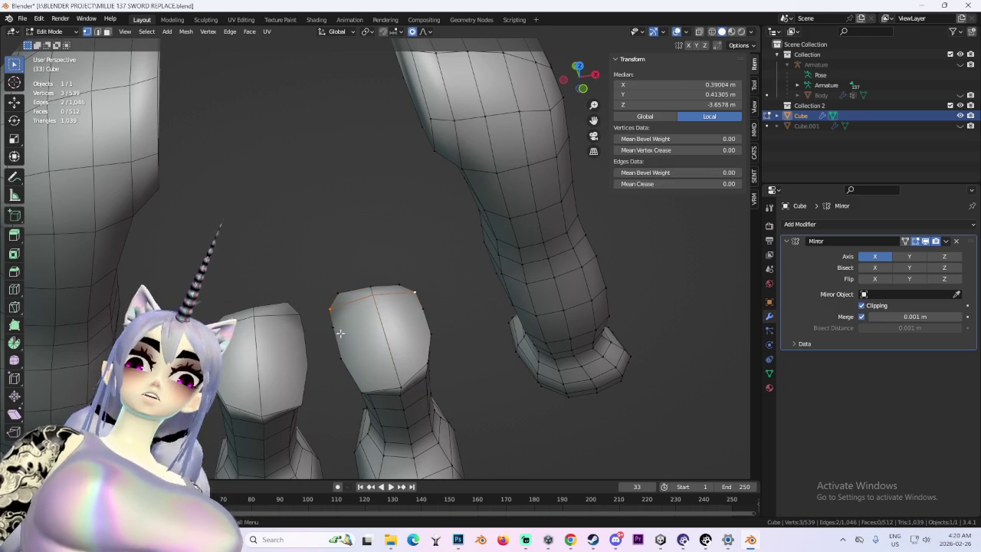
right_click(433, 326, "ctrl")
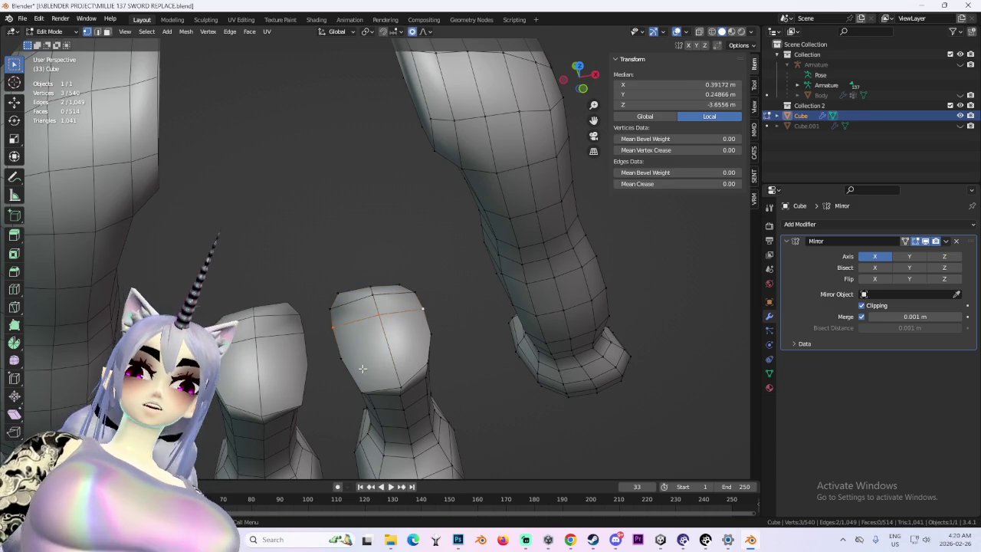
right_click(433, 335, "ctrl")
mouse_move(432, 335)
middle_mouse_down()
mouse_move(432, 345)
mouse_move(462, 221)
mouse_move(415, 106)
mouse_move(435, 200)
middle_mouse_up()
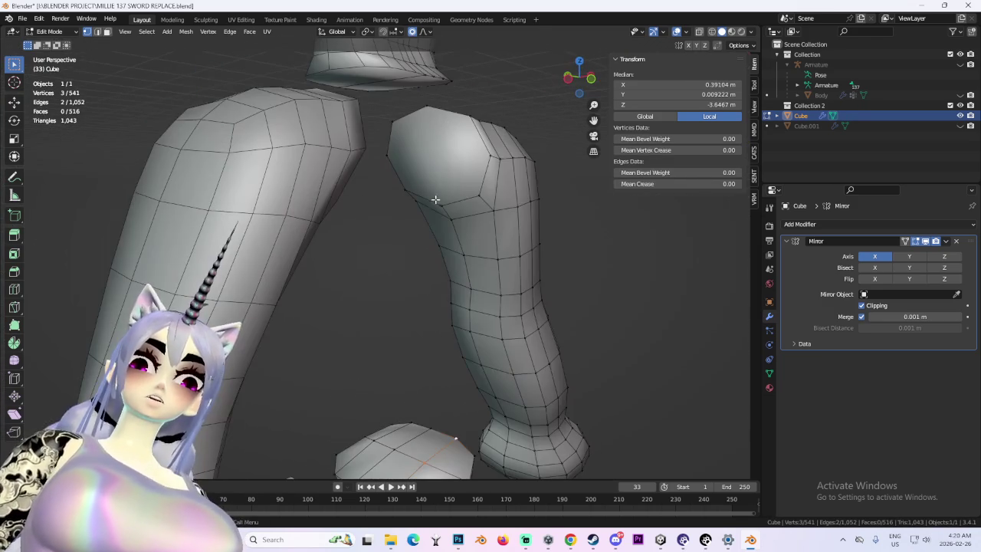
key("f")
- Add one more vertex to the cap and inspect the new geometry around the legs
right_click(486, 155, "ctrl")
mouse_move(486, 155)
middle_mouse_down()
mouse_move(315, 158)
mouse_move(355, 210)
mouse_move(356, 139)
mouse_move(365, 218)
middle_mouse_up()
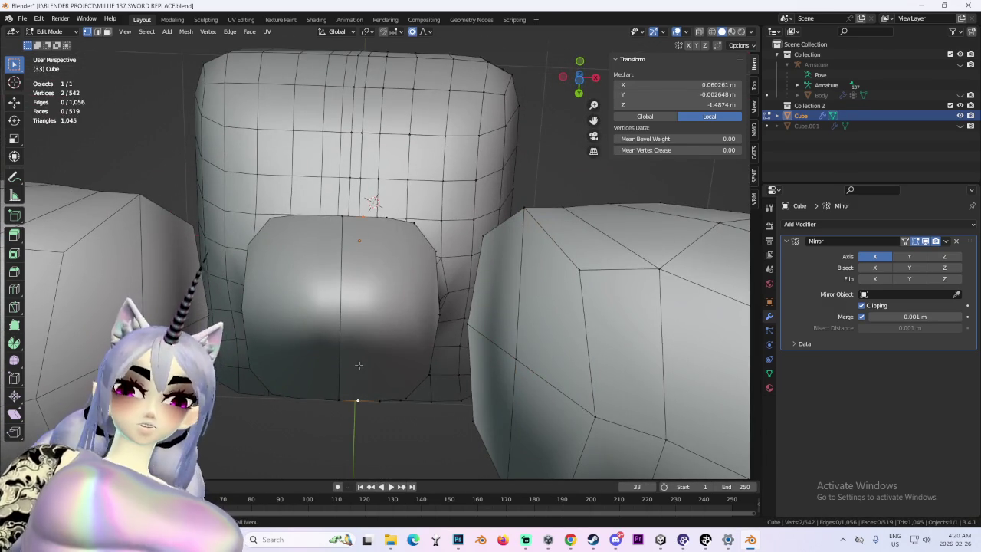
scroll(359, 366, "down", 5)
mouse_move(359, 366)
middle_mouse_down()
mouse_move(361, 401)
mouse_move(418, 361)
mouse_move(392, 286)
mouse_move(443, 331)
mouse_move(371, 263)
middle_mouse_up()
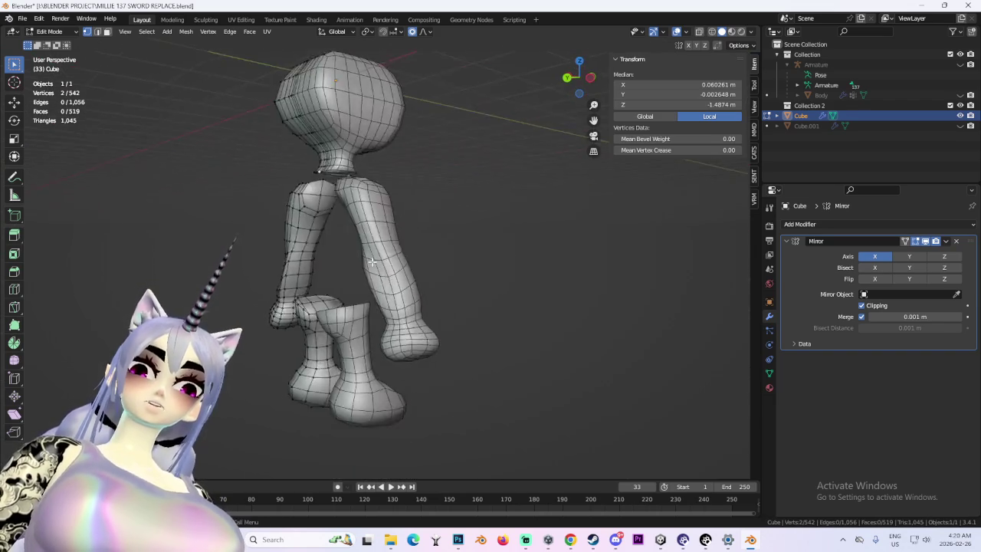
scroll(430, 296, "up", 5)
mouse_move(430, 296)
middle_mouse_down()
mouse_move(484, 337)
mouse_move(404, 358)
mouse_move(429, 346)
mouse_move(385, 338)
middle_mouse_up()
left_click(97, 33)
- Select the edge loop around the leg and try a bevel, then cancel it
left_click(243, 289, "alt")
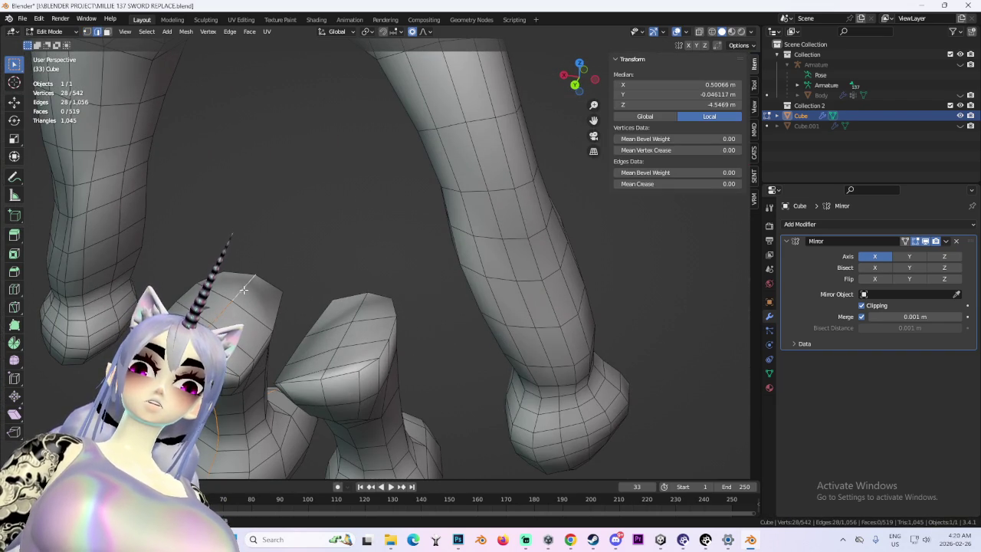
mouse_move(322, 321)
middle_mouse_down()
mouse_move(357, 294)
mouse_move(303, 303)
middle_mouse_up()
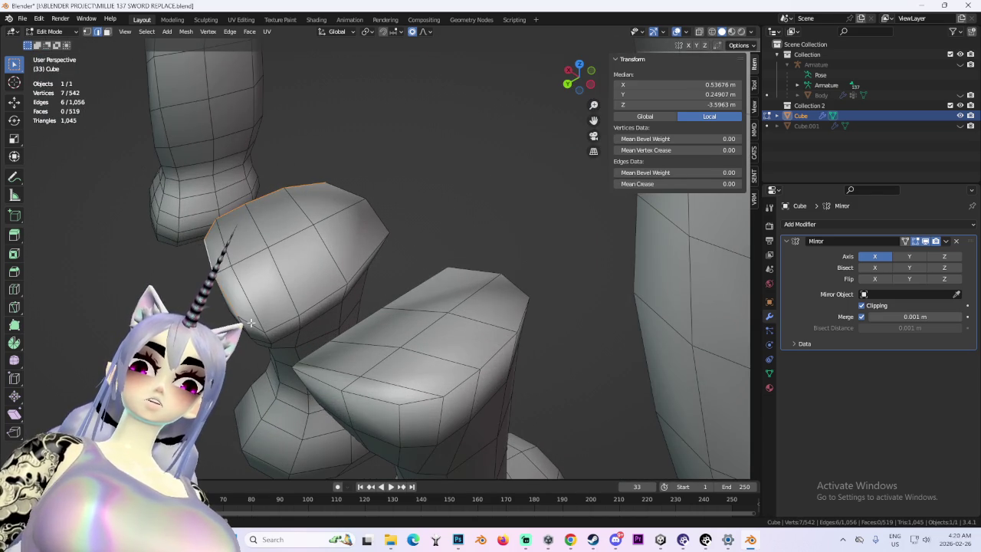
middle_click_drag(238, 297, 290, 201)
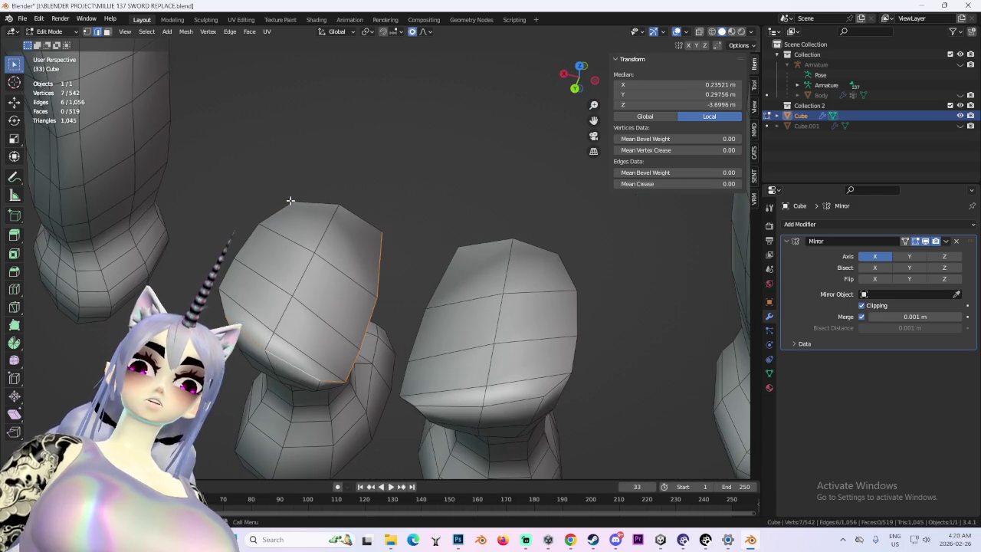
middle_click_drag(247, 288, 351, 220)
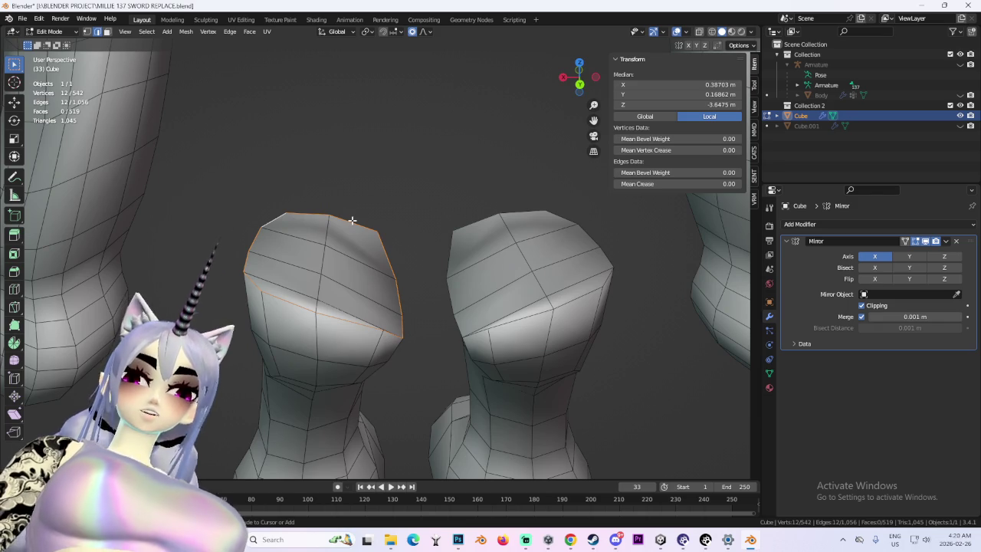
key("ctrl+b")
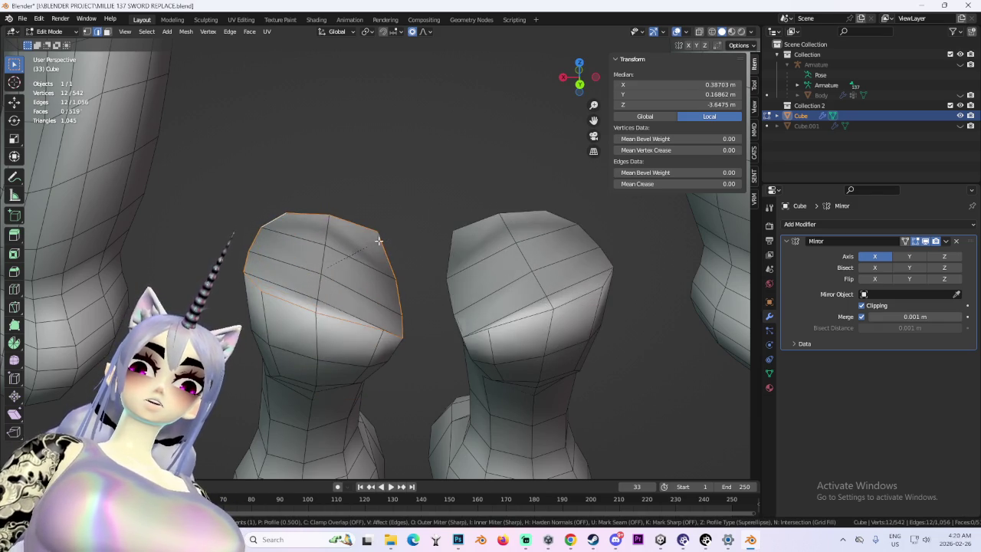
key("Escape")
mouse_move(386, 237)
middle_mouse_down()
mouse_move(366, 258)
mouse_move(387, 254)
mouse_move(98, 89)
middle_mouse_up()
- Inset the other leg's cap faces and move them to reshape the leg top
left_click(124, 51)
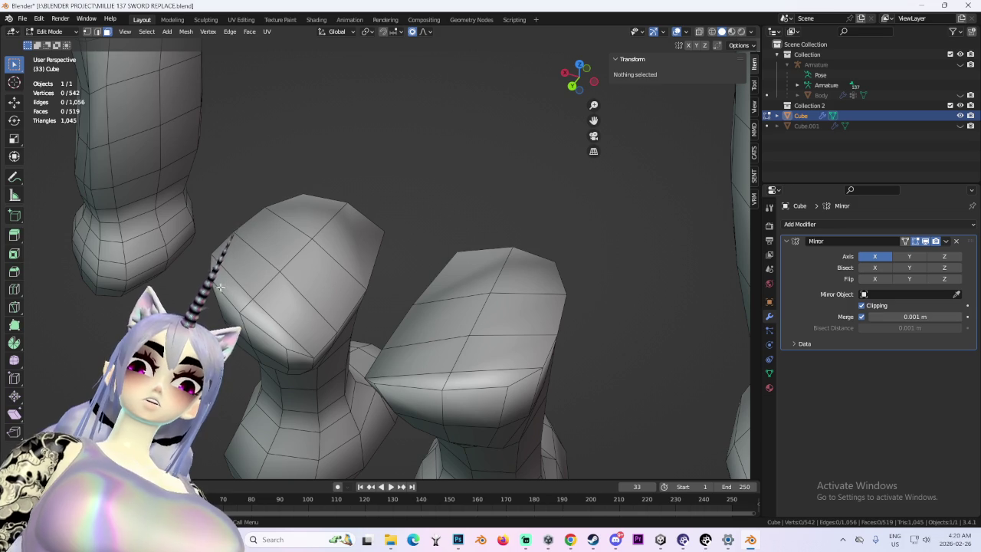
left_click(239, 263)
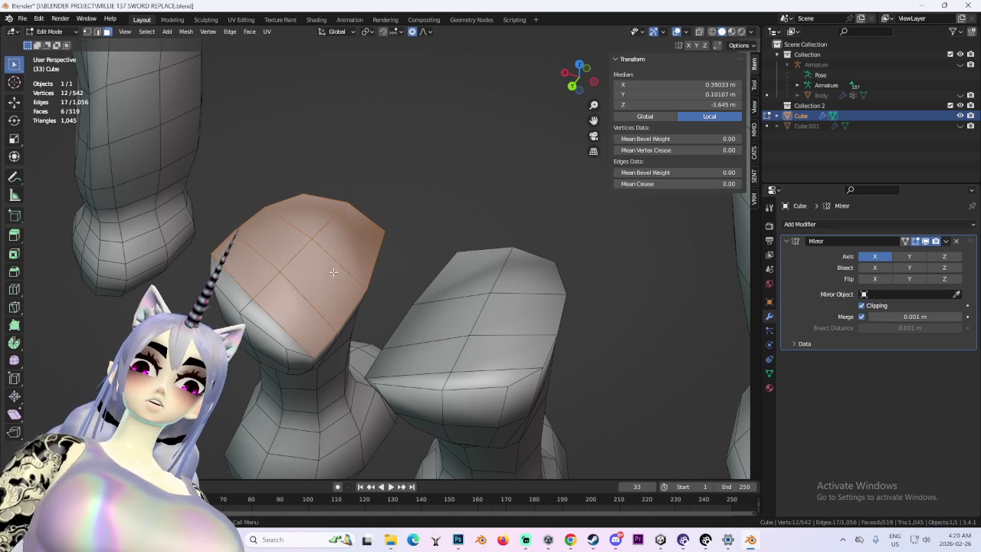
middle_click_drag(396, 304, 372, 241)
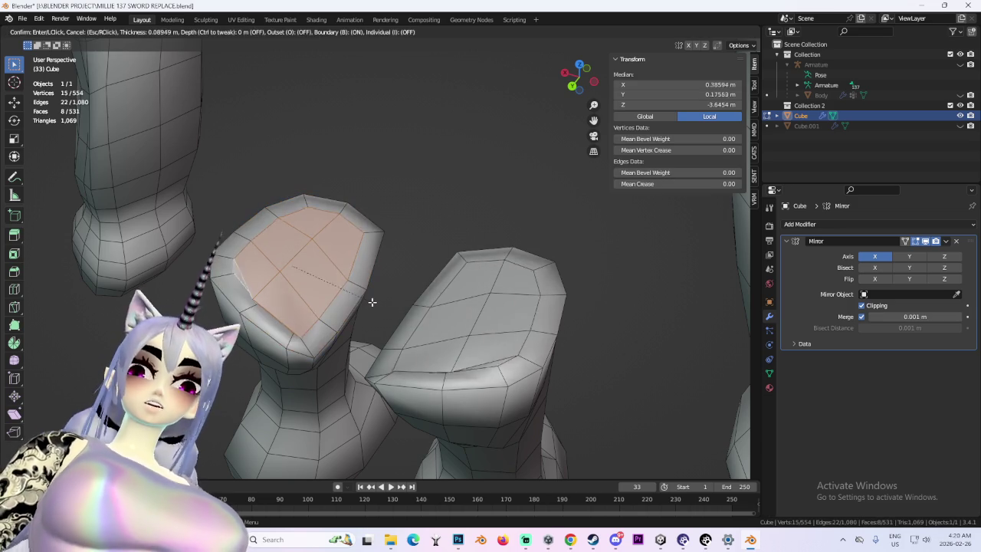
key("i")
left_click(416, 284)
middle_click_drag(416, 284, 426, 263)
key("g")
left_click(427, 279)
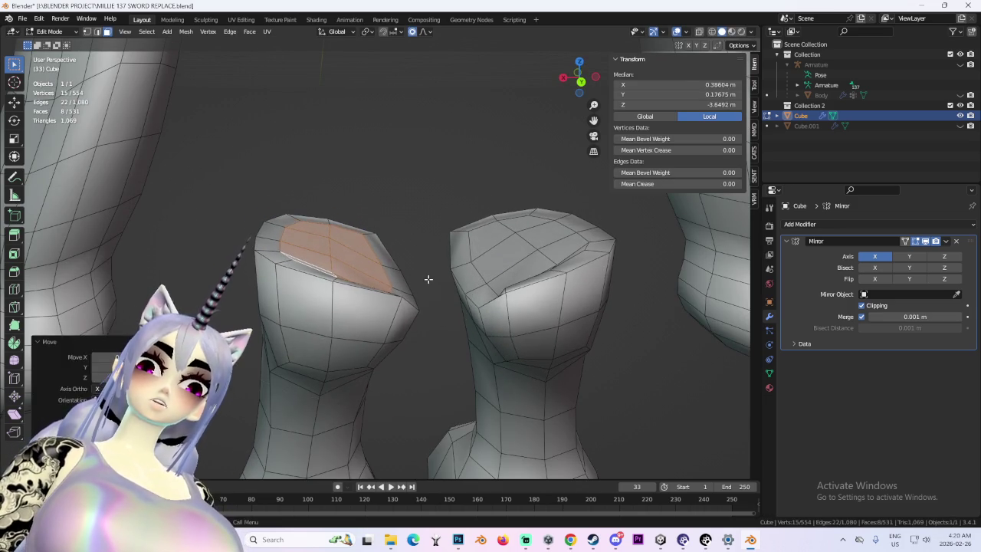
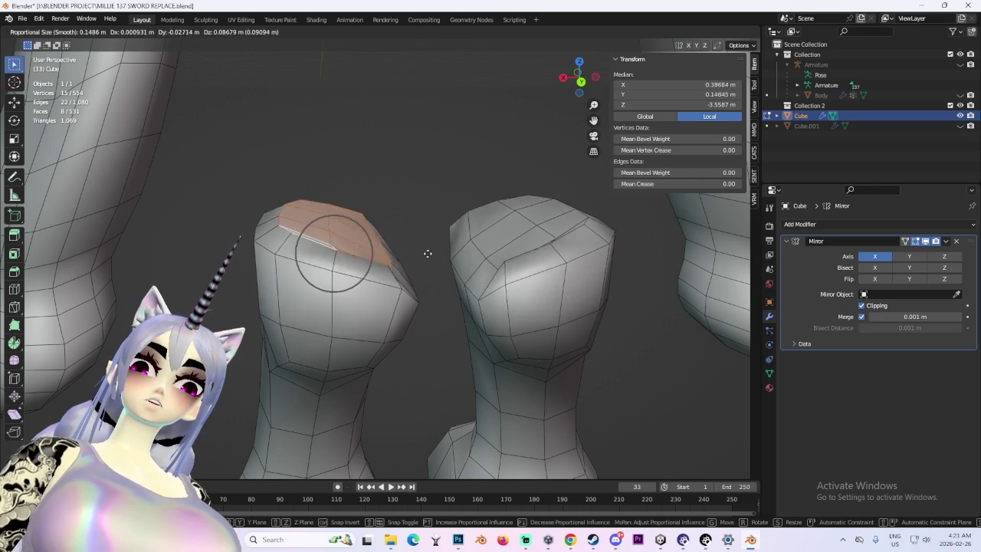
- Confirm the proportional move of the boot cap faces, then orbit to view them from above
left_click(431, 266)
scroll(431, 267, "up", 3)
middle_click_drag(431, 267, 416, 278)
scroll(416, 279, "up", 3)
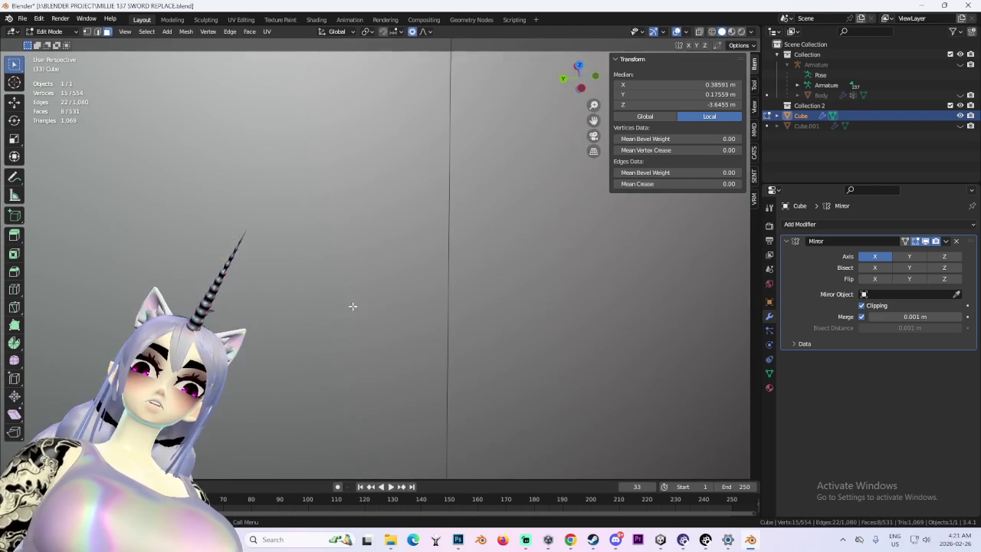
scroll(424, 291, "down", 5)
scroll(587, 280, "up", 3)
scroll(471, 274, "up", 2)
mouse_move(477, 237)
middle_mouse_down()
mouse_move(520, 275)
mouse_move(364, 290)
mouse_move(587, 285)
mouse_move(605, 259)
mouse_move(448, 263)
mouse_move(536, 253)
mouse_move(499, 263)
middle_mouse_up()
scroll(520, 275, "down", 4)
- Select the cap's rim edge loop and dissolve it along with a stray vertex
key("alt+a")
left_click(552, 256, "ctrl+alt")
left_click(559, 256, "alt")
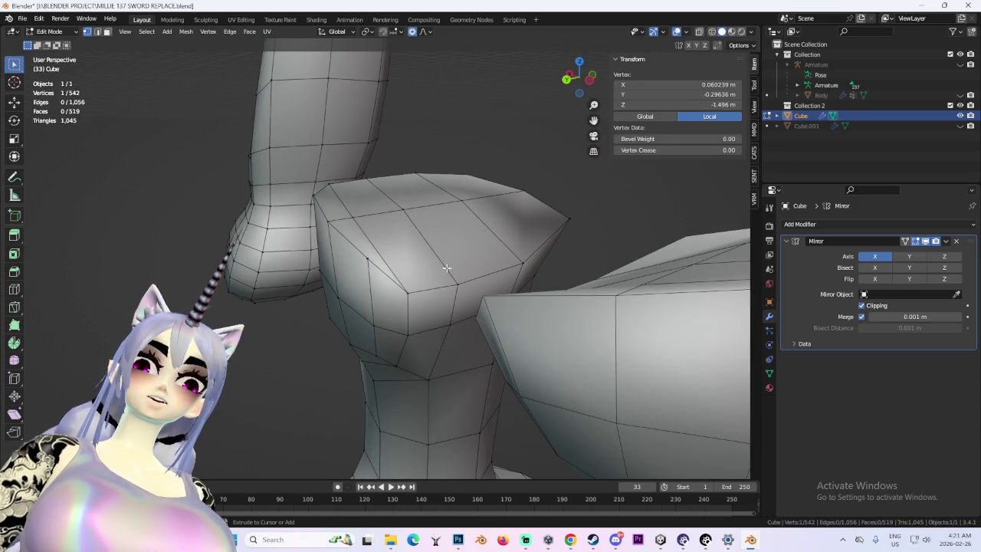
key("m")
mouse_move(449, 263)
middle_mouse_down()
mouse_move(349, 263)
mouse_move(490, 268)
mouse_move(438, 279)
mouse_move(126, 118)
middle_mouse_up()
key("m")
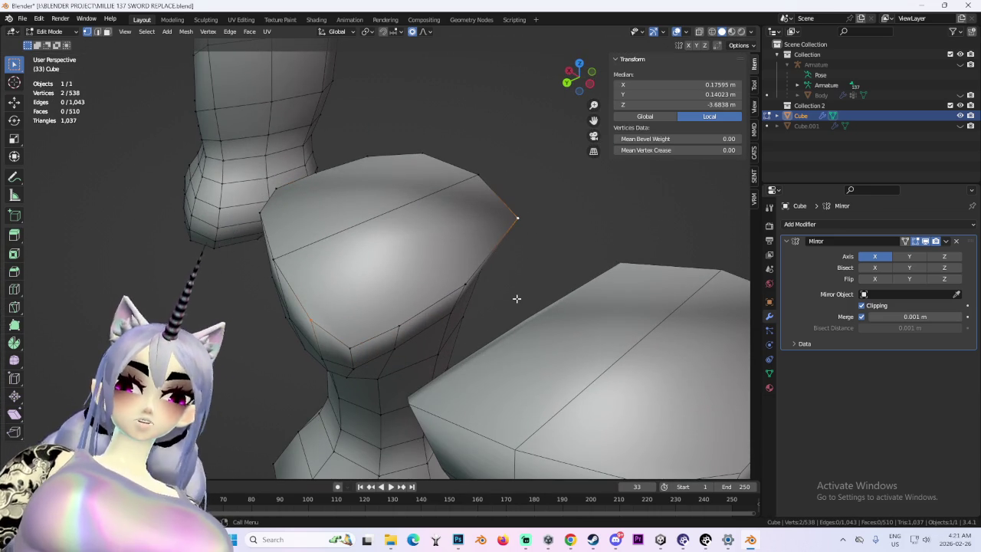
- Join pairs of cap vertices with new edges across the face
key("j")
mouse_move(521, 293)
middle_mouse_down()
mouse_move(441, 332)
mouse_move(416, 332)
mouse_move(303, 207)
middle_mouse_up()
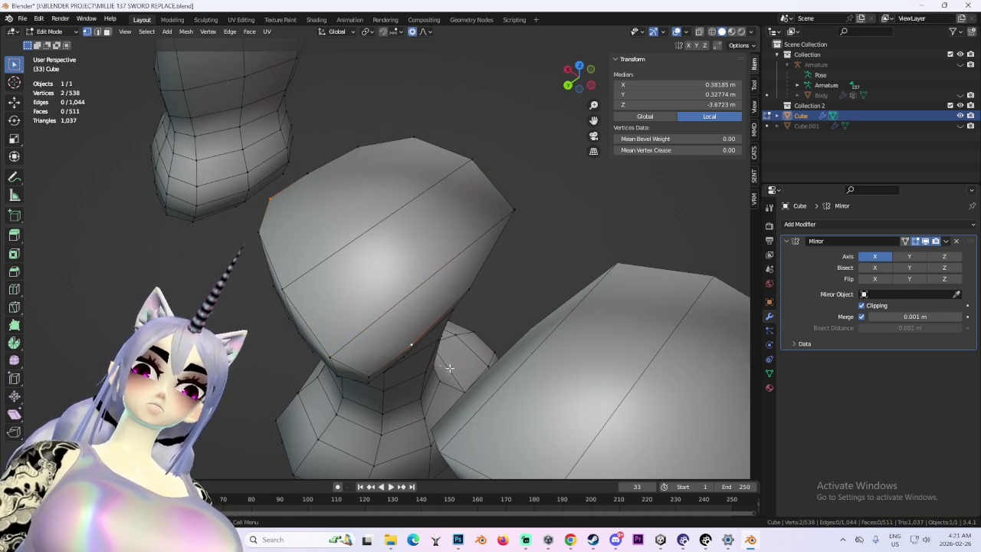
key("j")
mouse_move(449, 368)
middle_mouse_down()
mouse_move(432, 307)
mouse_move(444, 313)
mouse_move(420, 345)
middle_mouse_up()
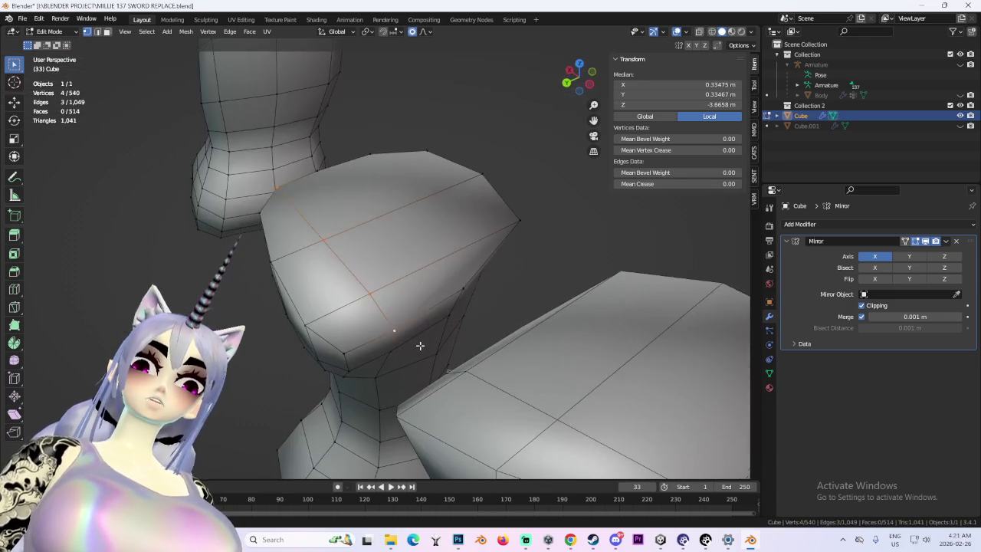
mouse_move(462, 288)
middle_mouse_down()
mouse_move(338, 168)
mouse_move(425, 223)
mouse_move(389, 265)
middle_mouse_up()
left_click(301, 191, "shift")
key("j")
- Try further vertex connections on the cap and undo the unwanted cuts
key("ctrl+z")
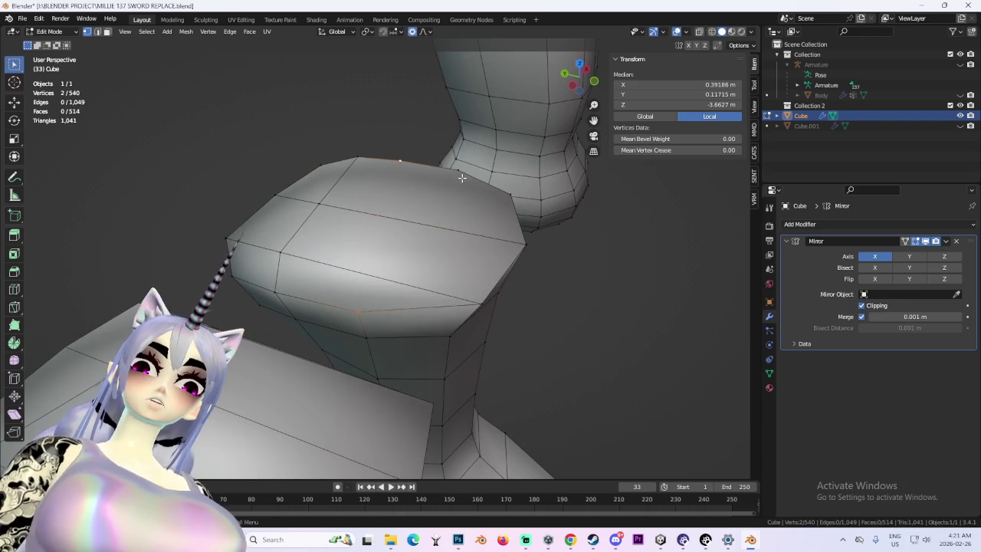
left_click(457, 169, "shift")
mouse_move(457, 168)
middle_mouse_down()
mouse_move(503, 240)
mouse_move(463, 254)
mouse_move(545, 237)
mouse_move(565, 248)
mouse_move(560, 260)
mouse_move(532, 271)
mouse_move(429, 285)
mouse_move(470, 246)
mouse_move(445, 263)
mouse_move(491, 258)
mouse_move(552, 427)
mouse_move(512, 396)
mouse_move(467, 269)
mouse_move(499, 306)
middle_mouse_up()
key("j")
key("ctrl+z")
key("ctrl+z")
mouse_move(491, 245)
middle_mouse_down()
mouse_move(482, 288)
mouse_move(502, 296)
mouse_move(453, 284)
mouse_move(453, 313)
mouse_move(400, 324)
middle_mouse_up()
key("ctrl+z")
- Connect two more vertex pairs across the boot cap with J
left_click(323, 155)
mouse_move(323, 155)
middle_mouse_down()
mouse_move(372, 305)
mouse_move(432, 350)
mouse_move(416, 324)
mouse_move(450, 308)
middle_mouse_up()
left_click(345, 333, "shift")
key("j")
left_click(328, 163, "shift")
mouse_move(329, 163)
middle_mouse_down()
mouse_move(453, 186)
mouse_move(449, 252)
mouse_move(473, 232)
mouse_move(404, 309)
middle_mouse_up()
key("j")
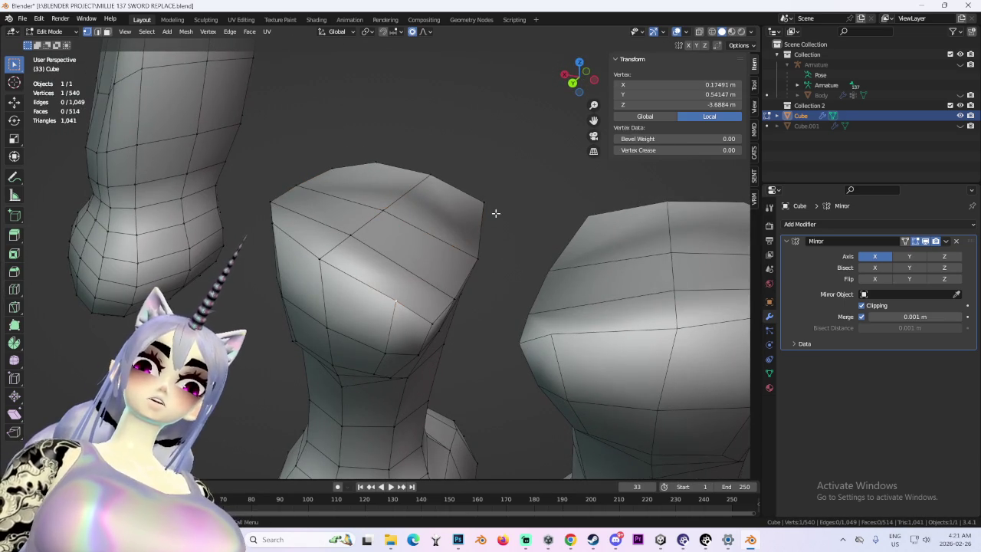
- Join another vertex pair, then undo that edge path and its leftover edges
middle_click_drag(575, 217, 553, 221)
key("j")
mouse_move(297, 263)
middle_mouse_down()
mouse_move(442, 281)
mouse_move(280, 284)
mouse_move(434, 323)
middle_mouse_up()
key("ctrl+z")
key("ctrl+z")
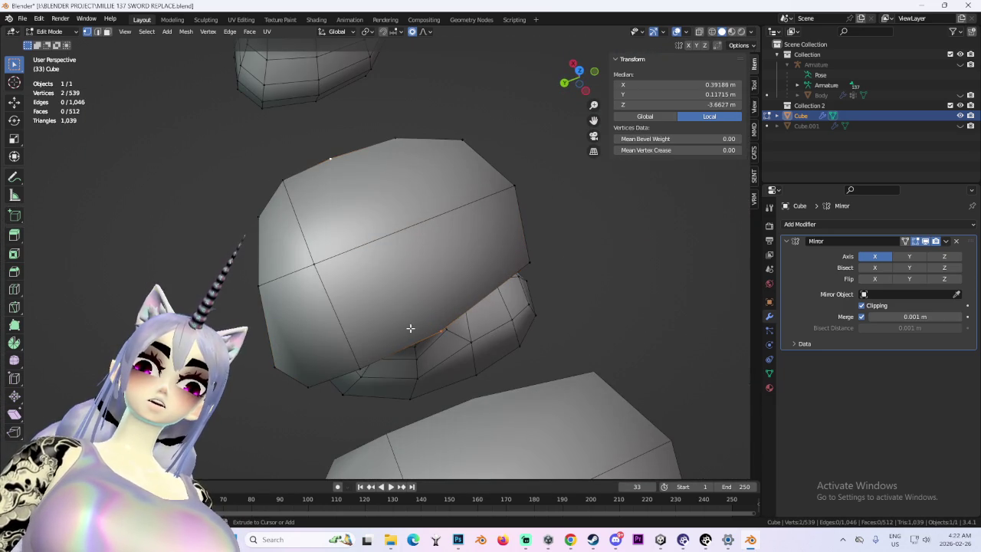
key("ctrl+z")
- Turn one cap so the cut runs vertically and connect its selected vertices
middle_click_drag(407, 328, 450, 261)
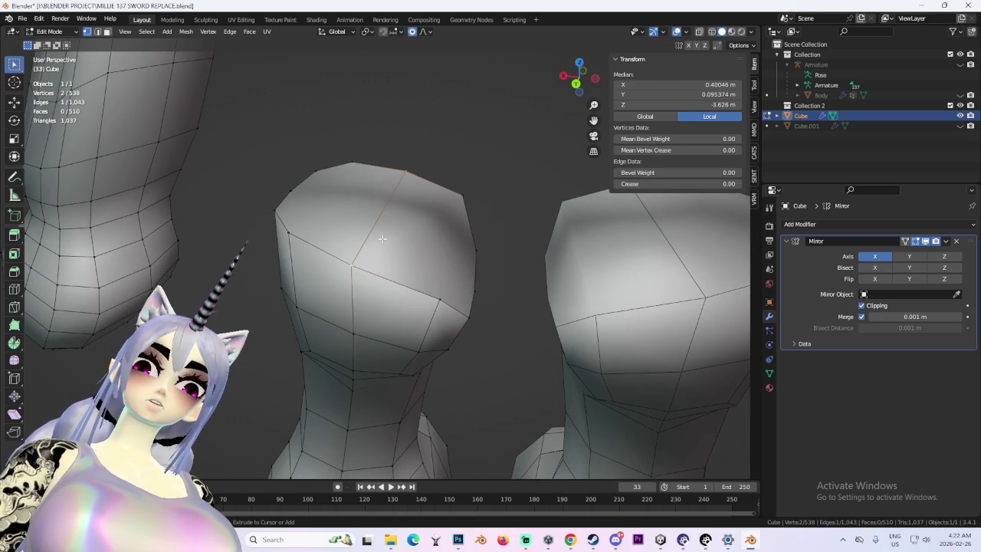
mouse_move(559, 267)
middle_mouse_down()
mouse_move(465, 306)
mouse_move(352, 290)
middle_mouse_up()
middle_click_drag(414, 288, 395, 321)
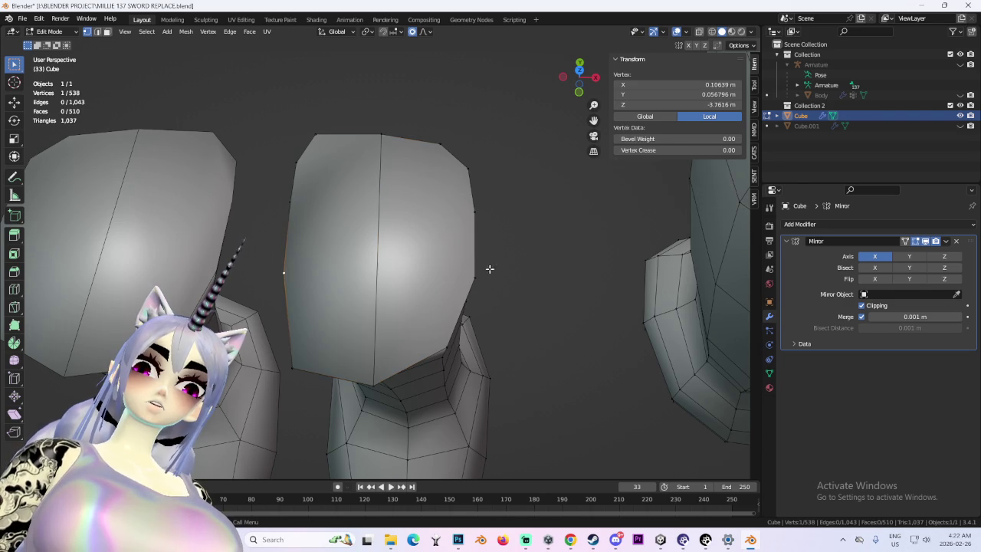
key("j")
mouse_move(499, 305)
middle_mouse_down()
mouse_move(500, 275)
mouse_move(320, 334)
middle_mouse_up()
middle_click_drag(253, 284, 250, 282)
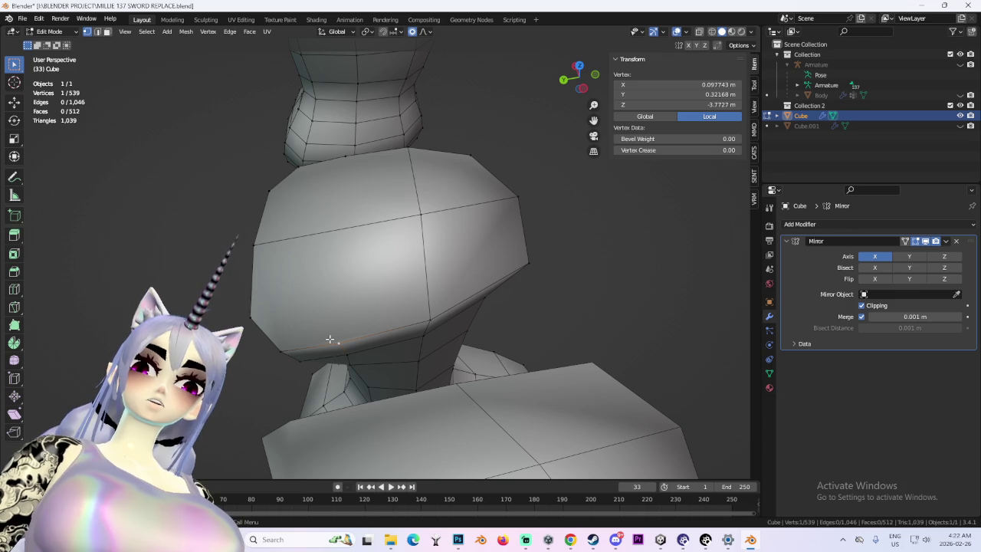
- Add two more edges between selected cap vertices with F, then deselect everything
mouse_move(358, 297)
middle_mouse_down()
mouse_move(346, 270)
mouse_move(305, 282)
mouse_move(300, 296)
middle_mouse_up()
middle_click_drag(443, 302, 447, 236)
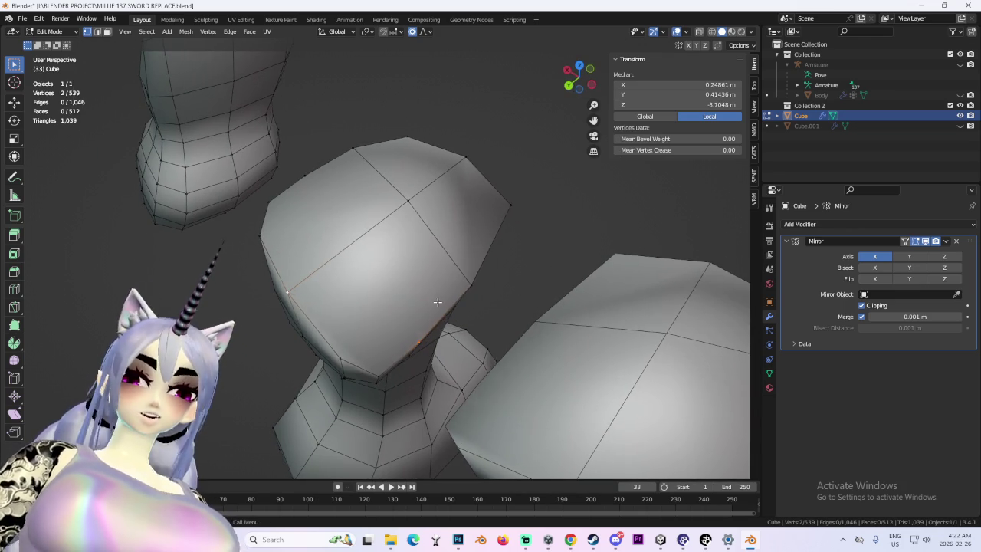
key("f")
mouse_move(436, 300)
middle_mouse_down()
mouse_move(449, 300)
mouse_move(381, 250)
middle_mouse_up()
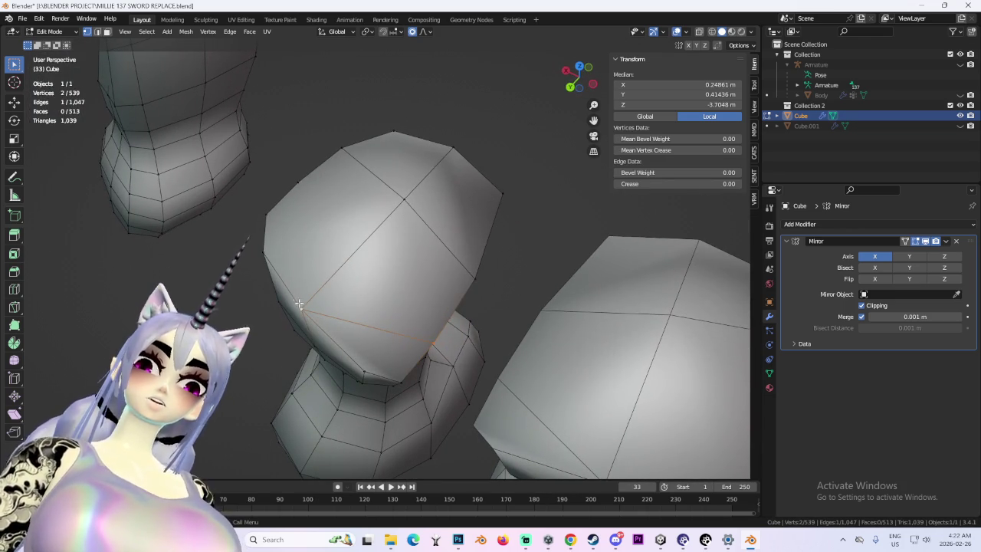
mouse_move(355, 217)
middle_mouse_down()
mouse_move(434, 256)
mouse_move(477, 244)
mouse_move(360, 238)
middle_mouse_up()
key("f")
mouse_move(433, 294)
middle_mouse_down()
mouse_move(499, 268)
mouse_move(377, 284)
mouse_move(509, 287)
mouse_move(528, 309)
mouse_move(563, 293)
mouse_move(475, 247)
mouse_move(470, 260)
mouse_move(345, 238)
middle_mouse_up()
left_click(528, 309)
- Connect vertex pairs across the bent leg's boot cap, then deselect all
scroll(472, 247, "down", 3)
scroll(467, 270, "up", 3)
scroll(467, 270, "up", 2)
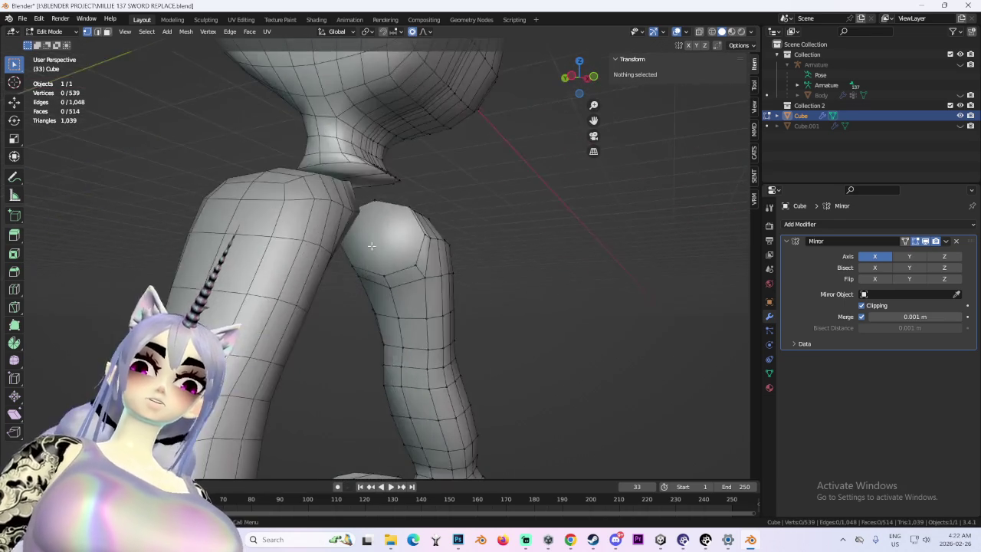
scroll(307, 225, "up", 2)
left_click(441, 207)
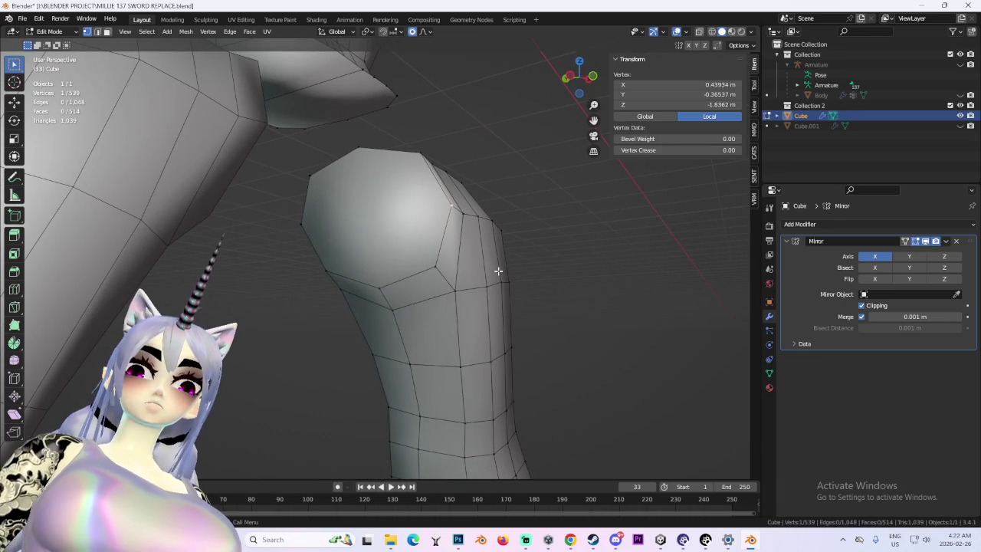
left_click(300, 223)
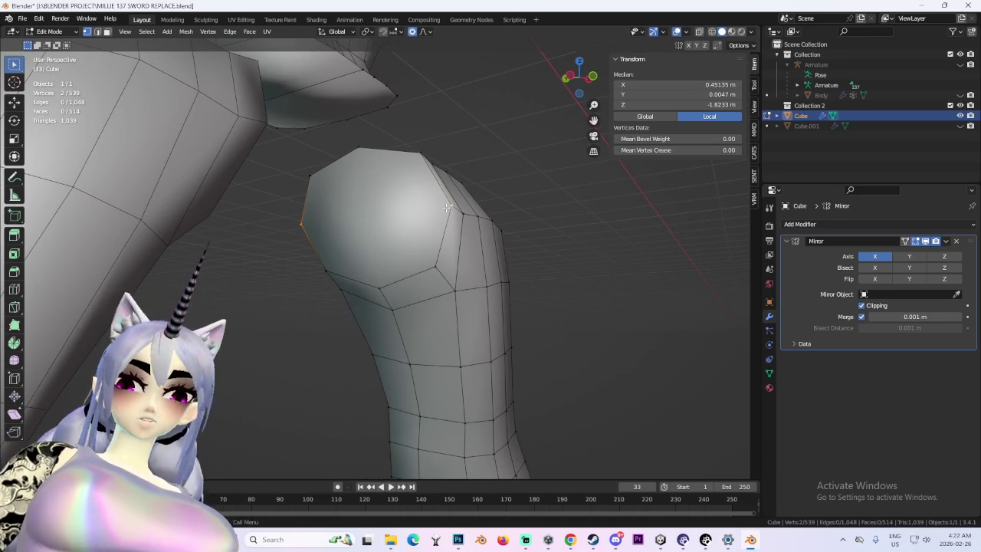
key("j")
left_click(381, 285)
scroll(382, 184, "down", 3)
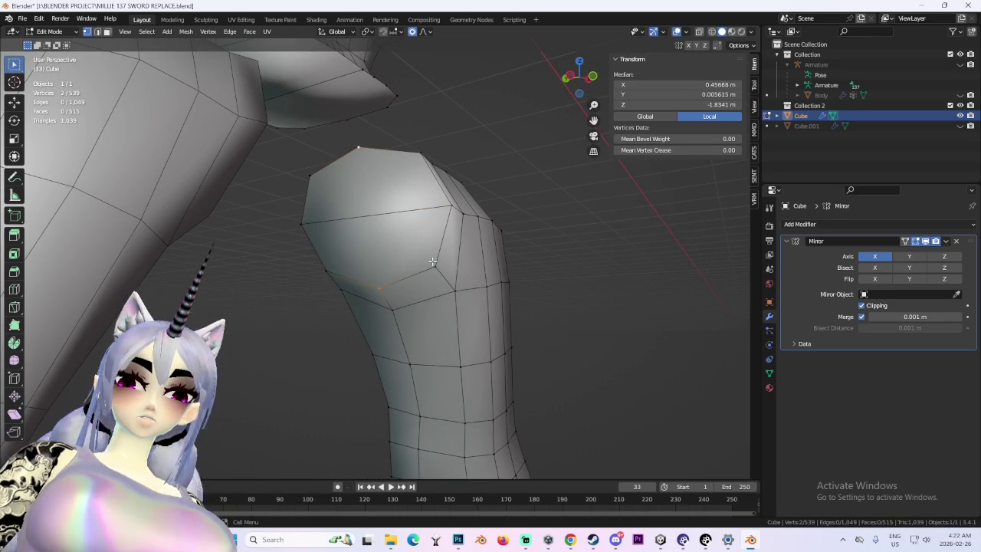
key("j")
key("alt+a")
- Unhide Cube.001 in the Outliner so the full body shows again
mouse_move(565, 281)
middle_mouse_down()
mouse_move(522, 200)
mouse_move(502, 256)
mouse_move(517, 263)
mouse_move(483, 242)
mouse_move(537, 248)
mouse_move(450, 247)
mouse_move(508, 245)
mouse_move(416, 273)
mouse_move(446, 261)
mouse_move(422, 263)
middle_mouse_up()
scroll(526, 247, "up", 3)
scroll(496, 252, "down", 3)
scroll(461, 246, "up", 3)
scroll(461, 246, "down", 3)
scroll(416, 273, "up", 3)
scroll(429, 269, "up", 2)
left_click(960, 125)
scroll(446, 261, "up", 2)
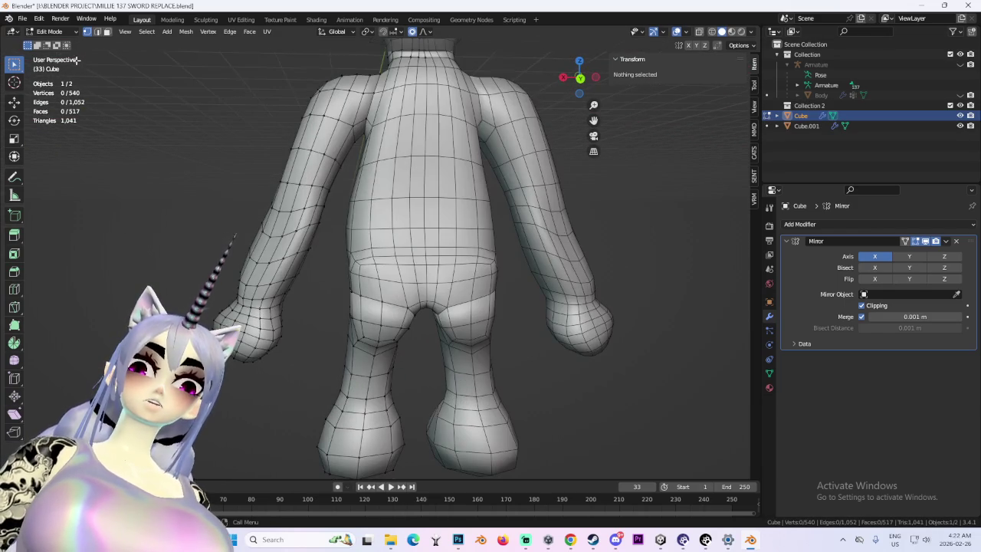
- Return to Object Mode, select Cube.001 and enter Sculpt Mode
left_click(611, 366)
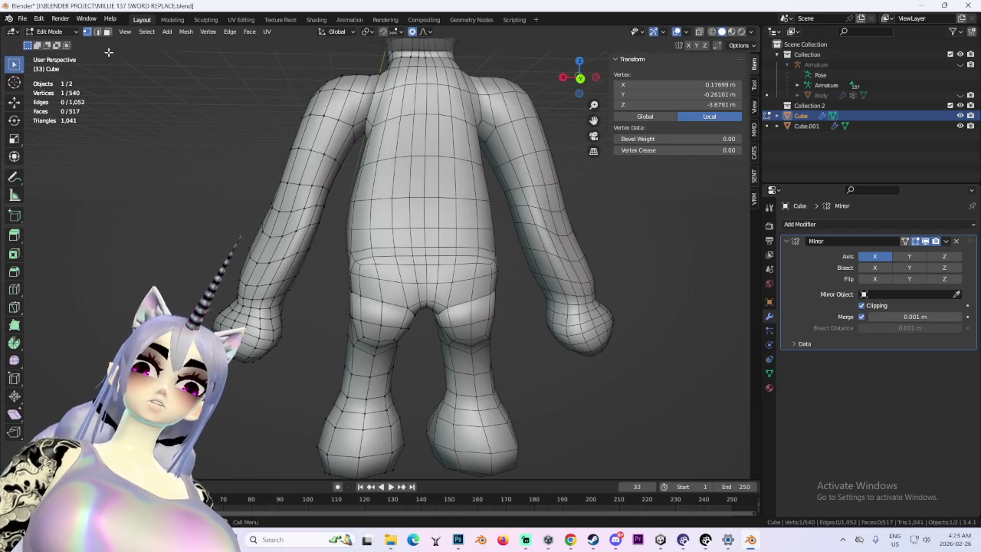
left_click(49, 31)
left_click(61, 46)
left_click(417, 269)
mouse_move(417, 270)
middle_mouse_down()
mouse_move(338, 225)
mouse_move(405, 213)
middle_mouse_up()
left_click(52, 32)
left_click(54, 77)
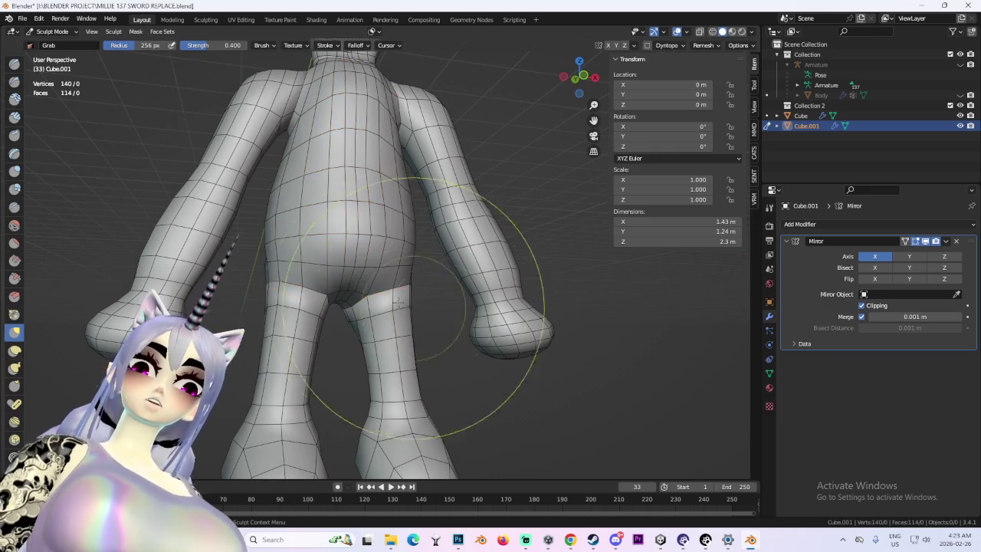
- Grab-pull the shorts mesh at the crotch, then go back to Object Mode
scroll(347, 313, "up", 2)
middle_click_drag(463, 278, 418, 298)
mouse_move(418, 259)
middle_mouse_down()
mouse_move(448, 328)
mouse_move(401, 329)
mouse_move(416, 340)
middle_mouse_up()
left_click_drag(399, 363, 430, 367)
mouse_move(429, 366)
middle_mouse_down()
mouse_move(280, 383)
mouse_move(330, 372)
middle_mouse_up()
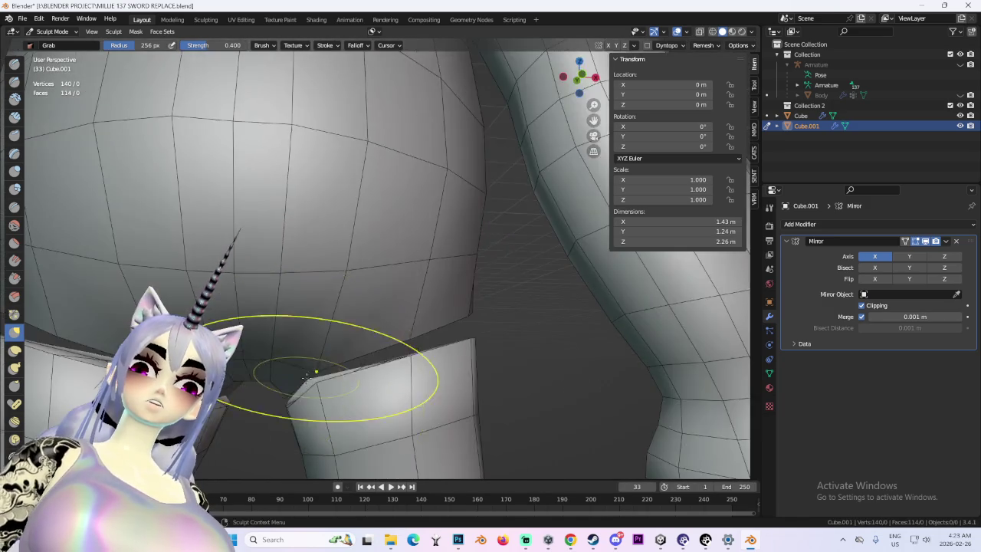
scroll(329, 372, "down", 3)
scroll(364, 352, "down", 2)
scroll(368, 348, "up", 1)
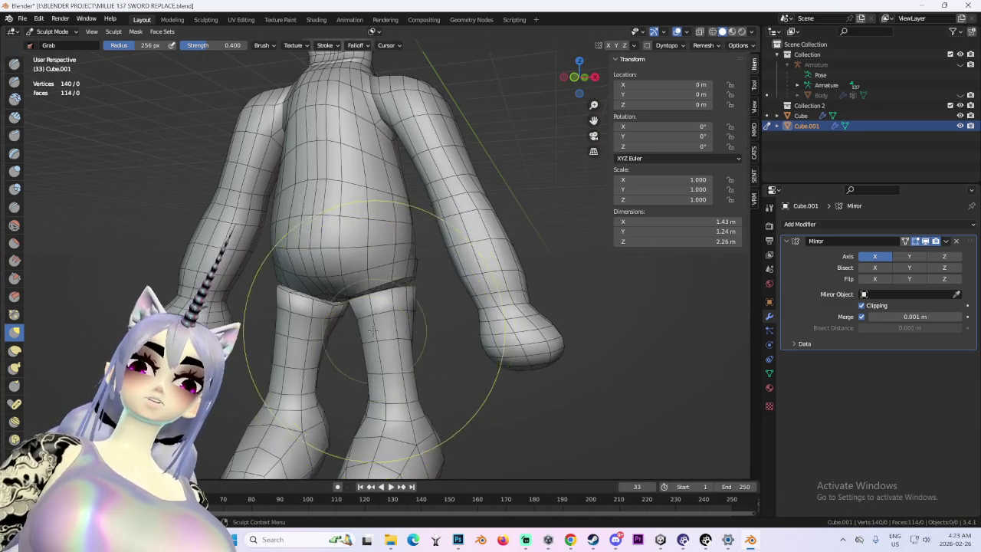
middle_click_drag(405, 406, 219, 75, "shift")
left_click(53, 32)
left_click(51, 44)
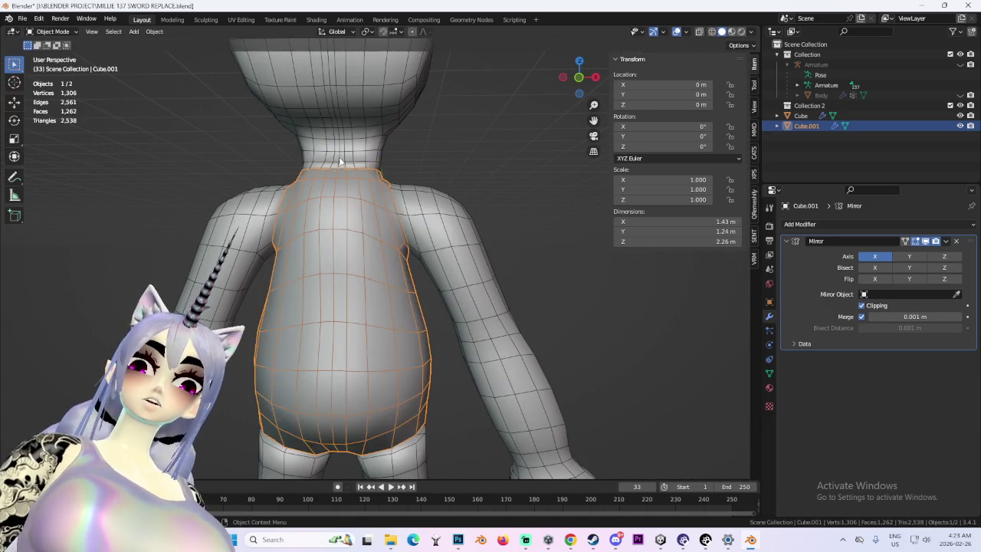
- Hide the body mesh Cube and put Cube.001 into Edit Mode
left_click(452, 234)
key("h")
middle_click_drag(526, 307, 400, 305)
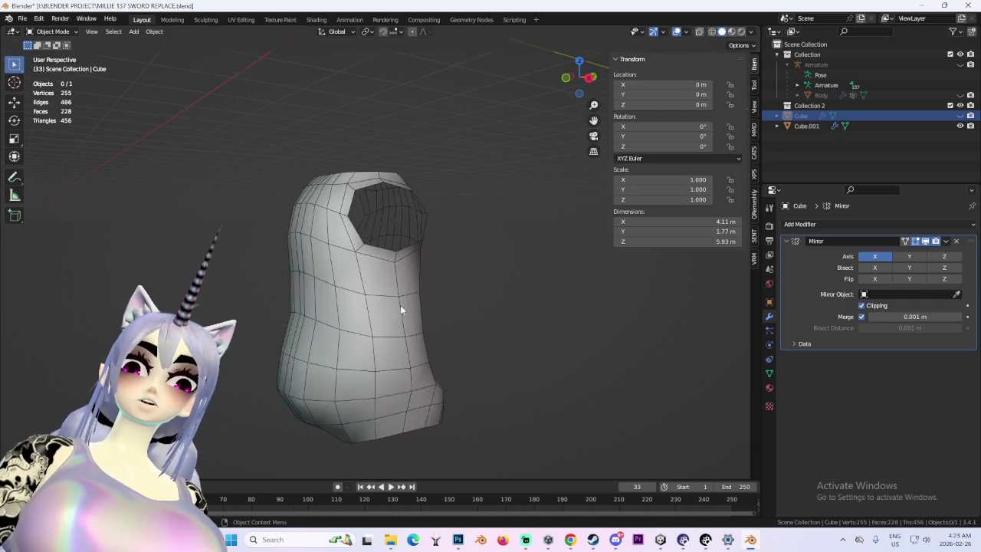
left_click(400, 305)
left_click(52, 32)
left_click(46, 54)
scroll(350, 191, "up", 2)
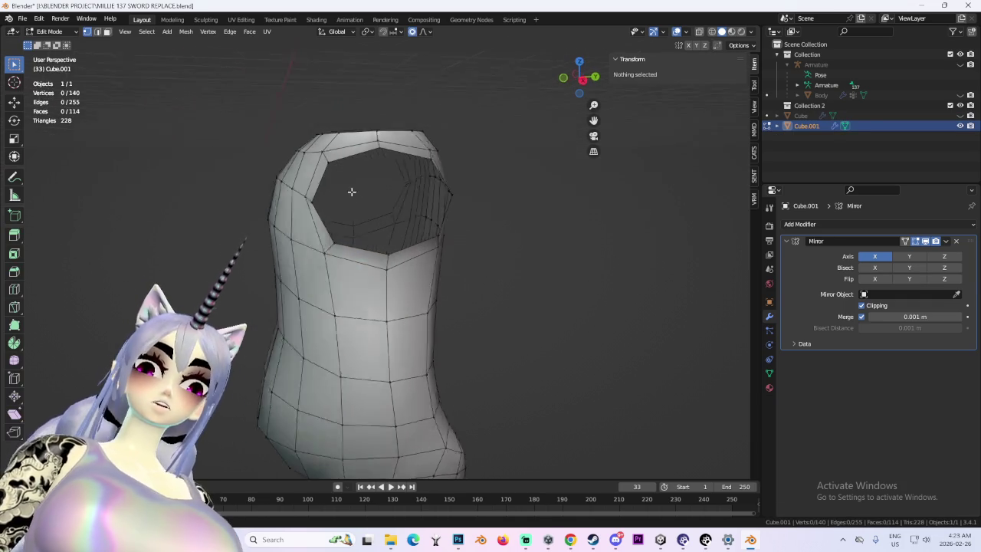
- Select the edge loop around Cube.001's opening and fill it with a face
middle_click_drag(381, 278, 325, 201)
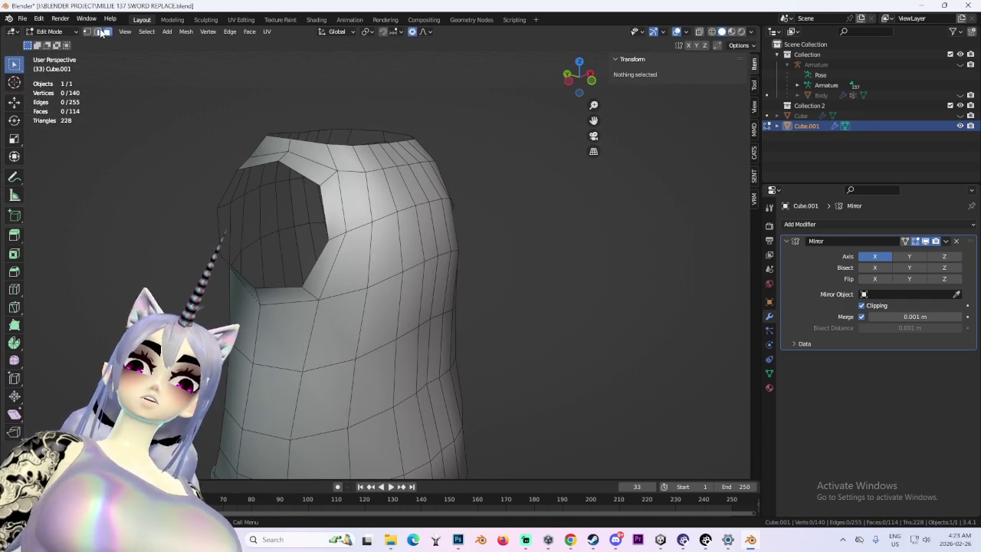
left_click(308, 176, "alt")
middle_click_drag(326, 209, 414, 199)
left_click(401, 151, "alt")
key("f")
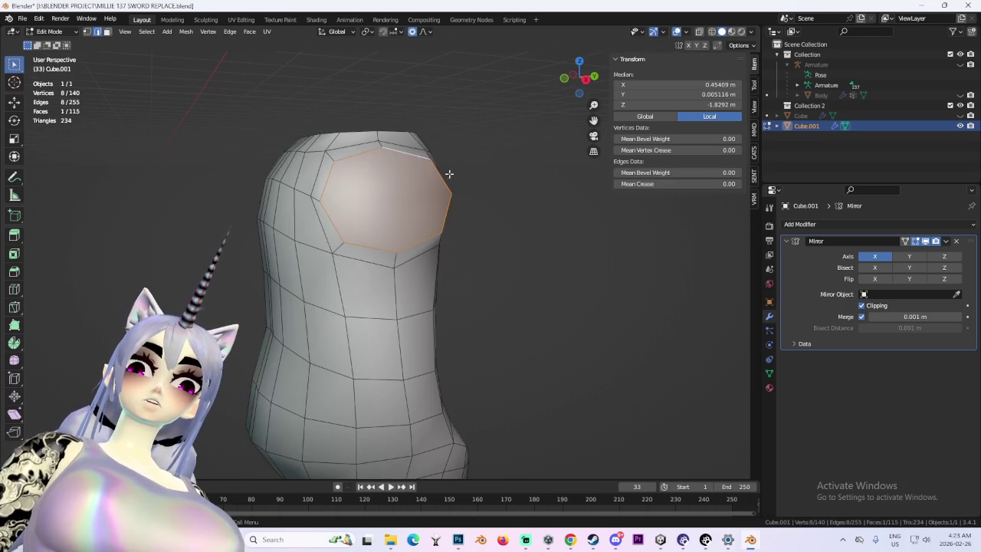
middle_click_drag(447, 171, 519, 202)
left_click(519, 202)
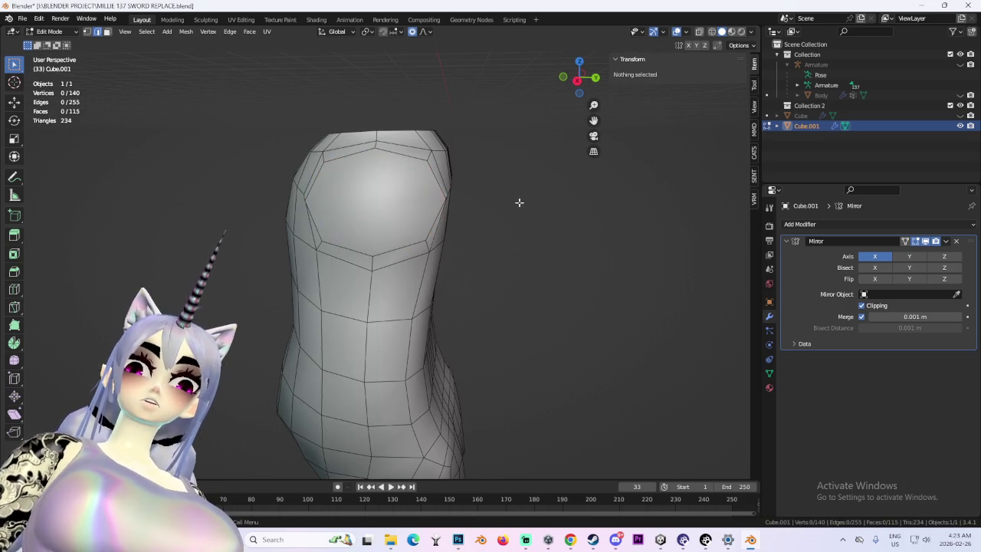
- Split the new face by joining two of its rim vertices
left_click(375, 146)
mouse_move(394, 253)
middle_mouse_down()
mouse_move(549, 237)
mouse_move(462, 235)
mouse_move(508, 235)
middle_mouse_up()
left_click(332, 204)
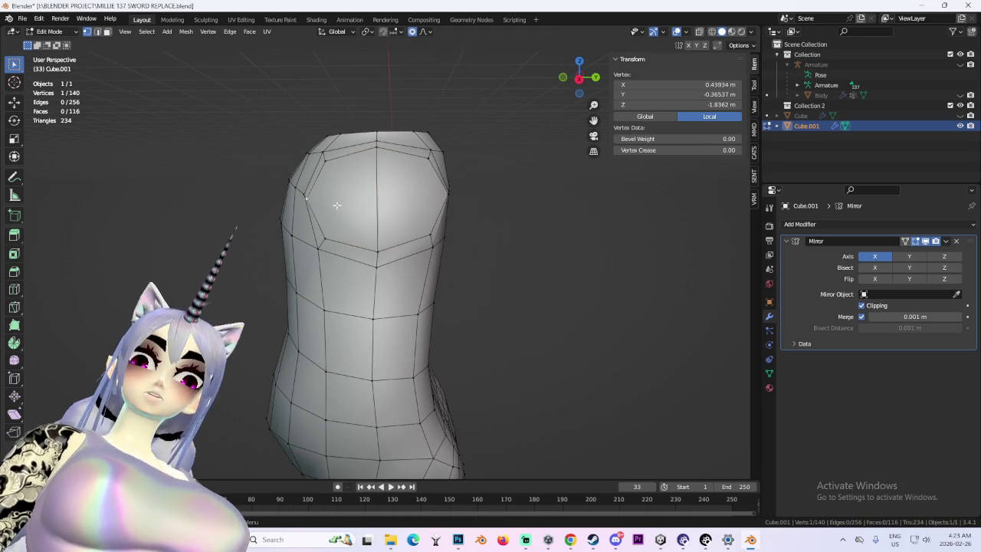
middle_click_drag(333, 204, 454, 205)
mouse_move(494, 271)
middle_mouse_down()
mouse_move(473, 258)
mouse_move(460, 315)
mouse_move(395, 246)
mouse_move(360, 253)
mouse_move(306, 230)
mouse_move(414, 243)
middle_mouse_up()
key("j")
- Fill Cube.001's other opening with a new face
left_click(108, 31)
left_click(342, 227, "alt")
key("f")
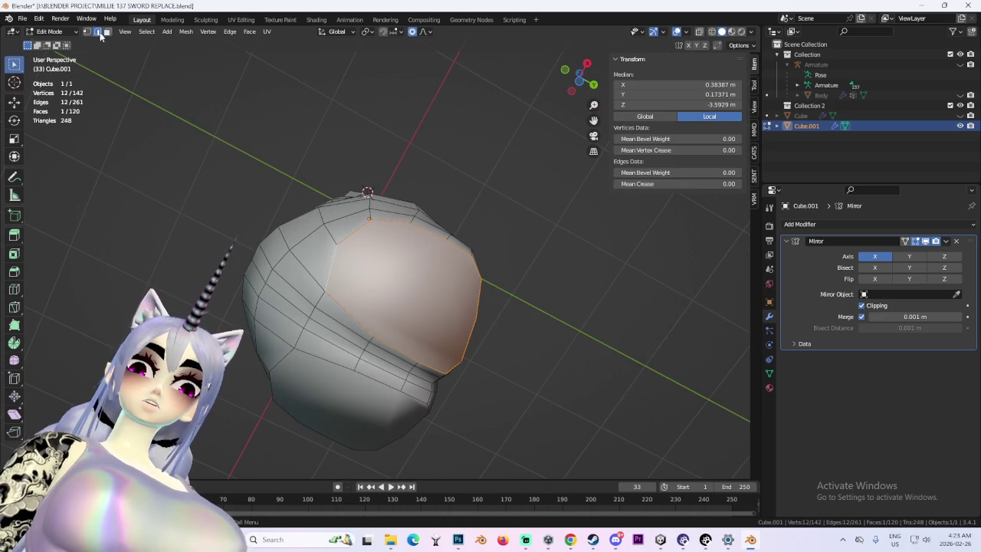
- Connect two vertices on the top of Cube.001 with a new edge
left_click(437, 249)
mouse_move(437, 248)
middle_mouse_down()
mouse_move(477, 258)
mouse_move(377, 248)
middle_mouse_up()
left_click(457, 229, "shift")
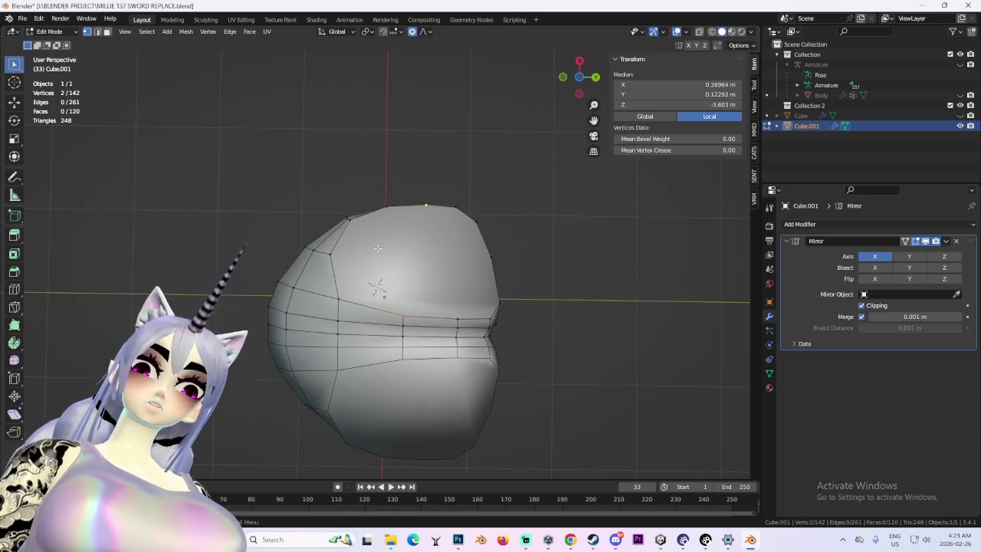
scroll(557, 261, "up", 1)
left_click(556, 261)
left_click(317, 252)
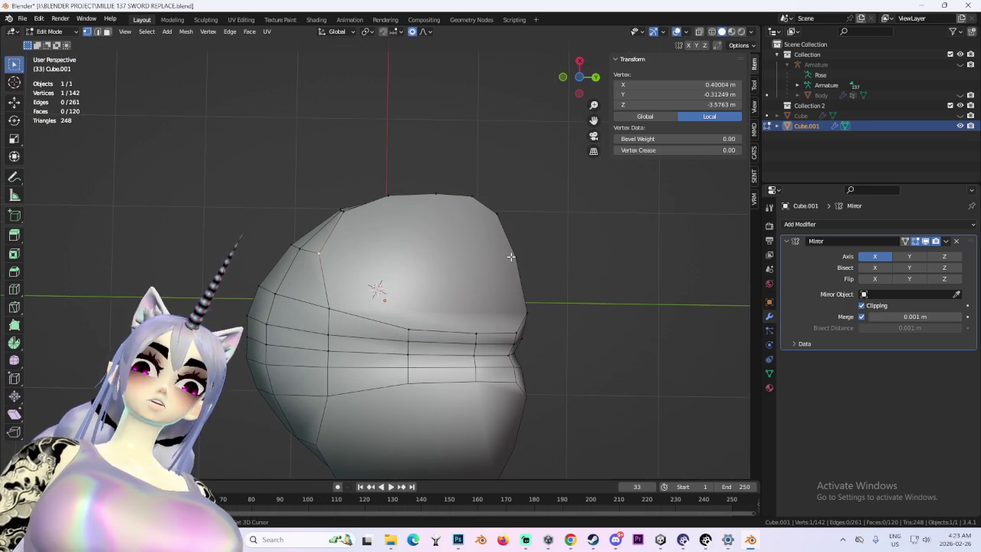
key("j")
- Cut three more edges across the top of Cube.001 by joining vertex pairs
left_click(570, 293)
mouse_move(499, 262)
middle_mouse_down()
mouse_move(570, 294)
mouse_move(526, 302)
mouse_move(416, 192)
middle_mouse_up()
left_click(385, 199)
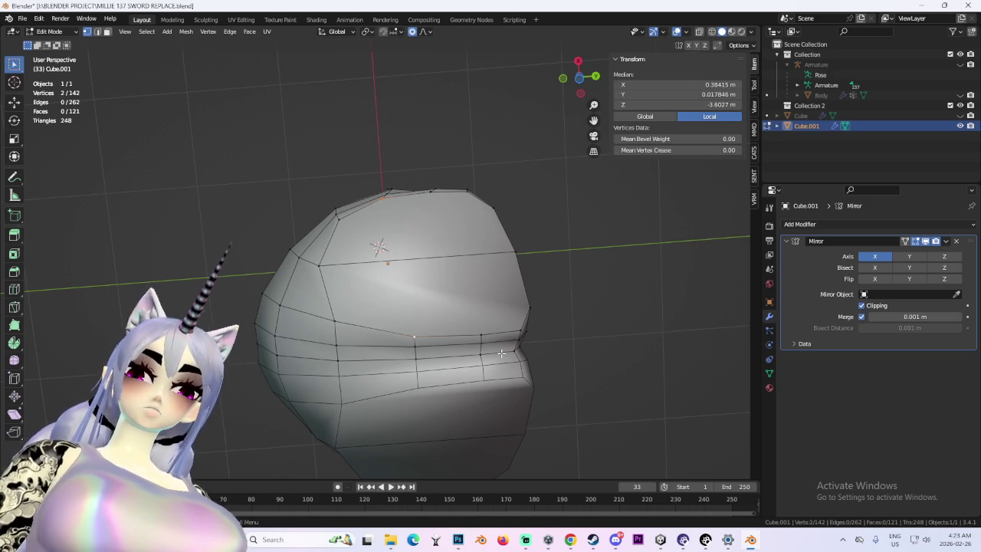
key("j")
left_click(481, 332)
middle_click_drag(482, 331, 500, 291)
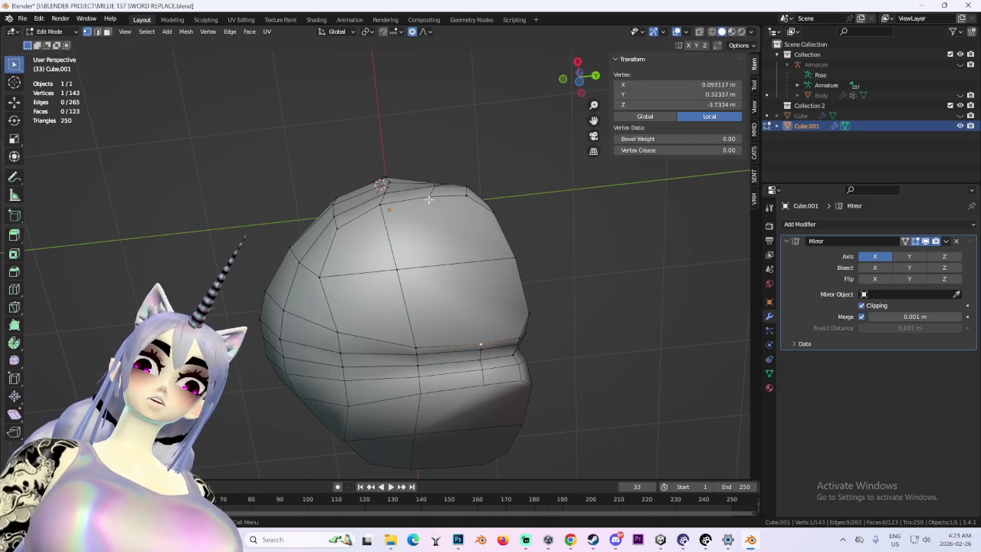
key("j")
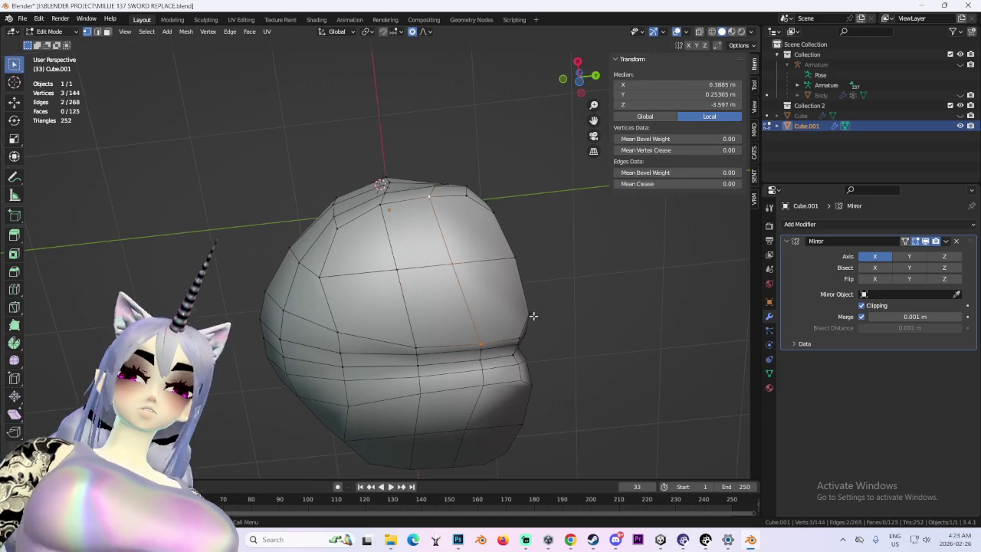
left_click(520, 339)
middle_click_drag(519, 338, 446, 199)
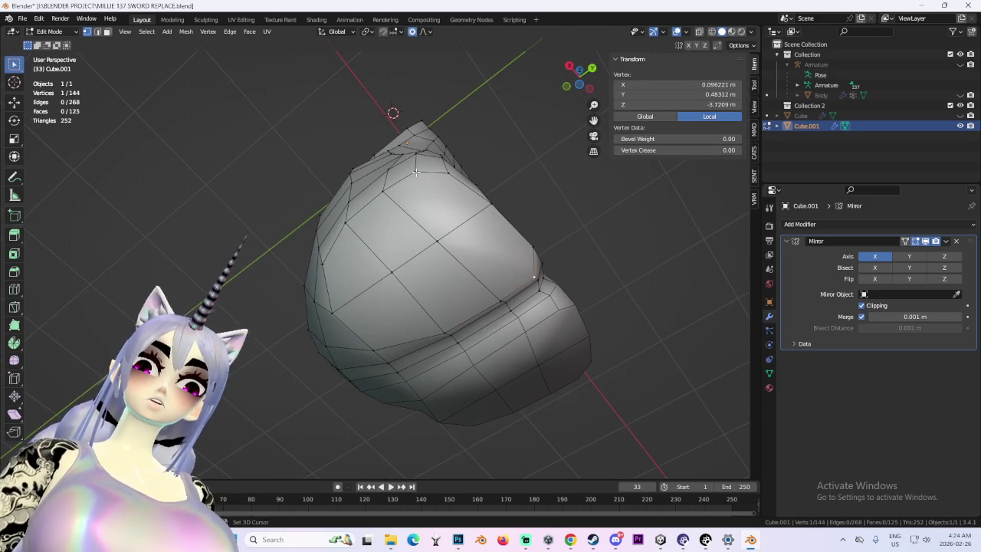
key("j")
- Clear the selection and leave local view to show the whole character
mouse_move(572, 237)
middle_mouse_down()
mouse_move(547, 265)
mouse_move(606, 357)
mouse_move(536, 324)
mouse_move(559, 351)
mouse_move(519, 322)
mouse_move(428, 309)
mouse_move(423, 219)
mouse_move(450, 251)
mouse_move(510, 271)
mouse_move(571, 234)
middle_mouse_up()
left_click(605, 356)
key("KP_Divide")
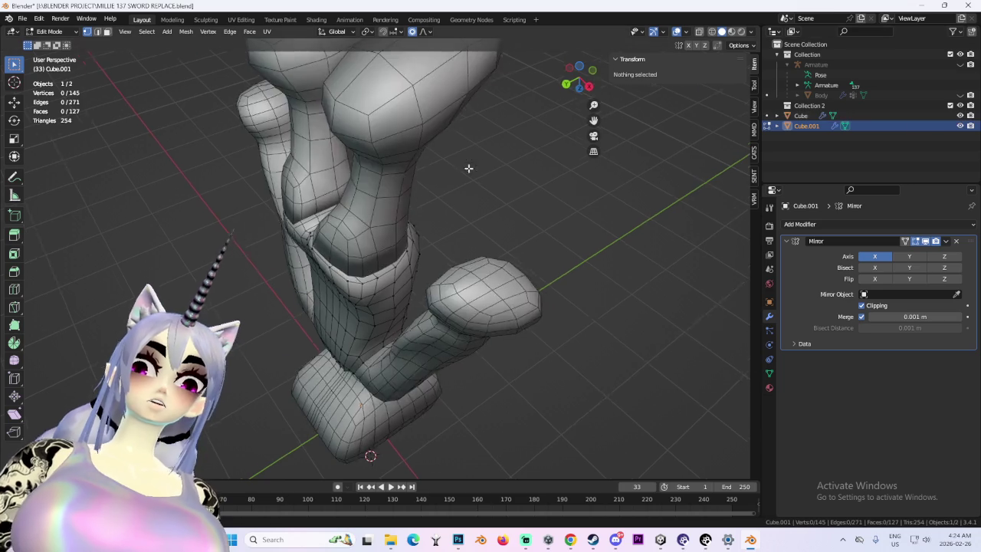
- Orbit and zoom the model, ending in a straight-on orthographic front view
mouse_move(475, 217)
middle_mouse_down()
mouse_move(466, 230)
mouse_move(454, 224)
middle_mouse_up()
scroll(419, 194, "down", 2)
scroll(418, 194, "down", 2)
scroll(418, 194, "up", 4)
mouse_move(419, 194)
middle_mouse_down()
mouse_move(472, 241)
mouse_move(445, 197)
middle_mouse_up()
scroll(486, 313, "down", 2)
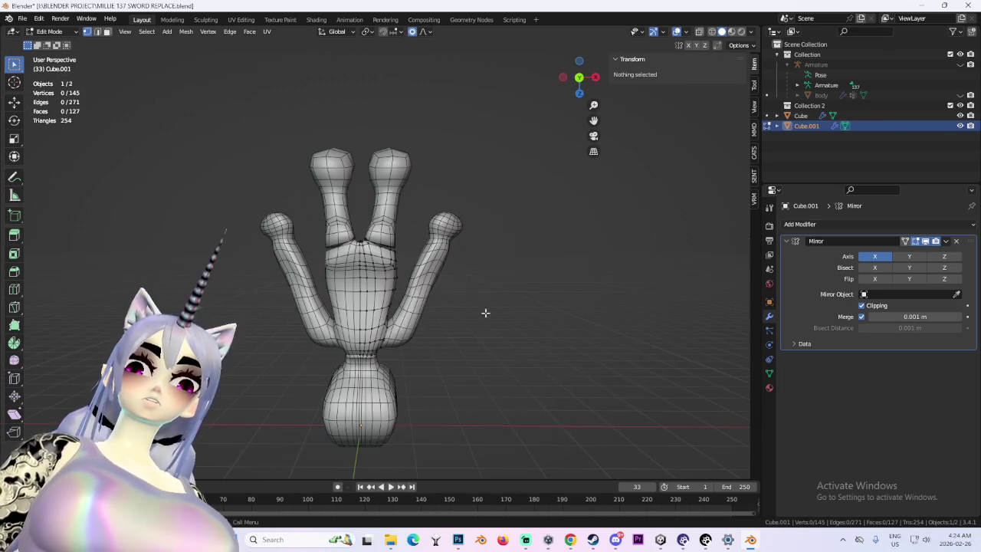
left_click(579, 94)
scroll(513, 283, "up", 5)
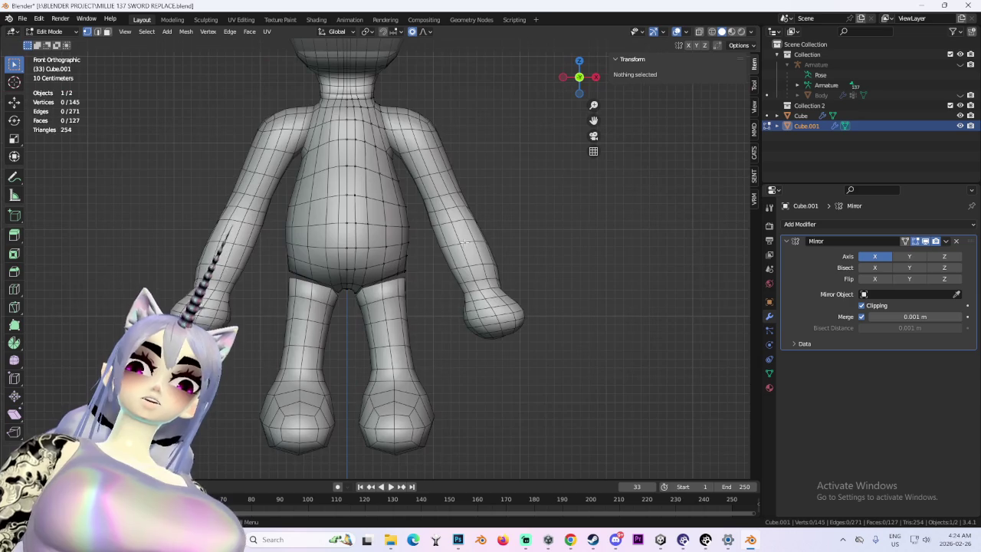
scroll(452, 199, "up", 2)
- Select the body mesh Cube in Object Mode and switch it into Sculpt Mode
left_click(49, 31)
left_click(46, 38)
left_click(496, 236)
left_click(52, 31)
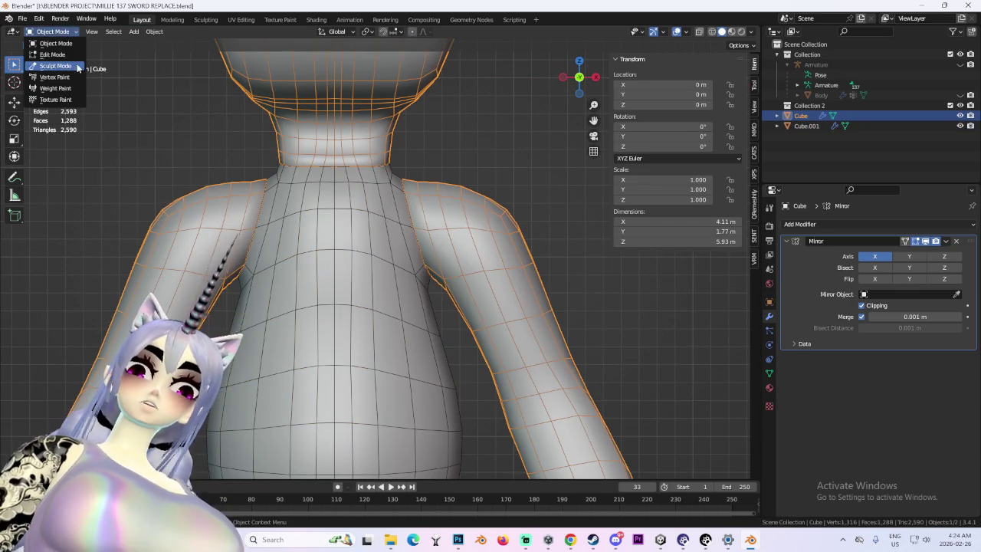
left_click(50, 67)
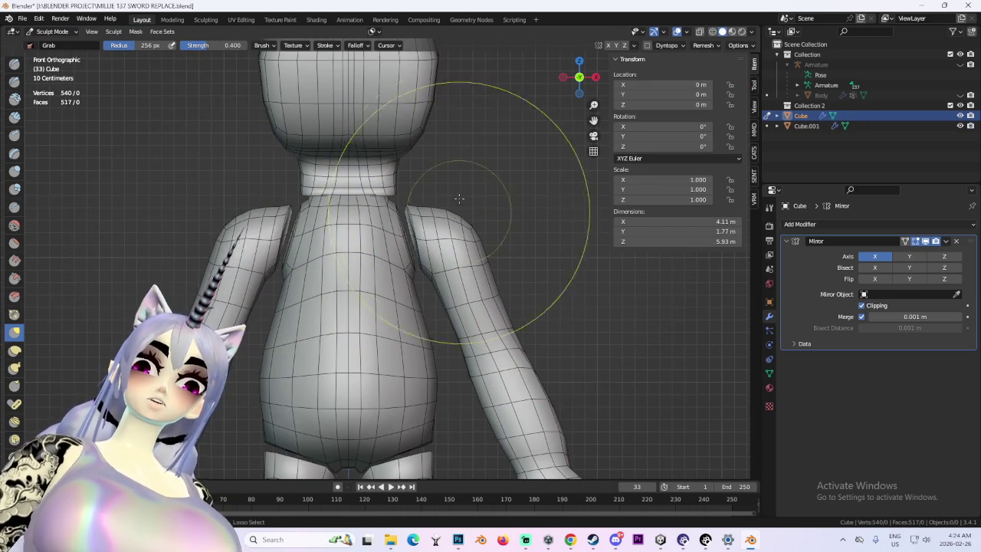
- Orbit and zoom around the torso and shoulders in Sculpt Mode with the Grab brush
middle_click_drag(458, 199, 404, 208)
mouse_move(454, 231)
middle_mouse_down()
mouse_move(438, 221)
mouse_move(443, 211)
middle_mouse_up()
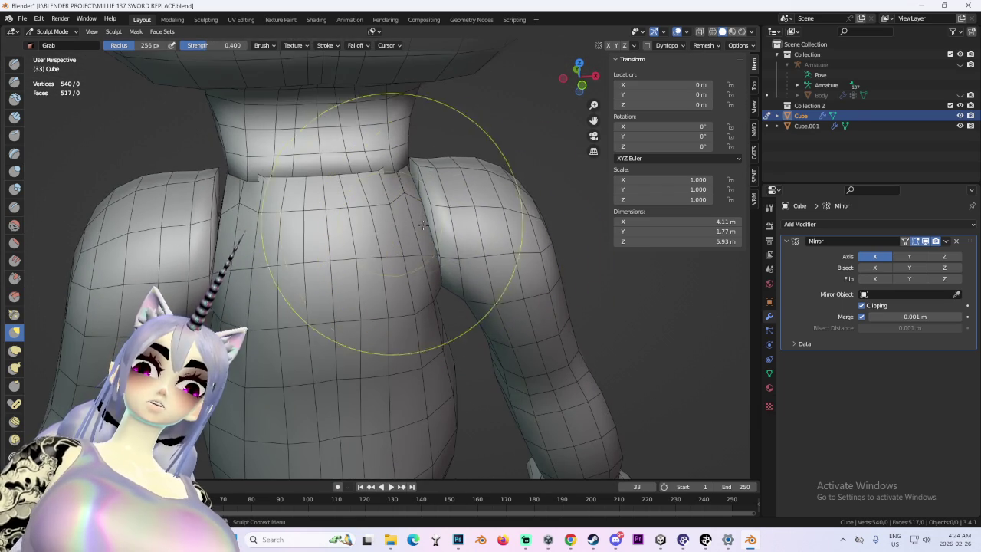
scroll(423, 224, "down", 5)
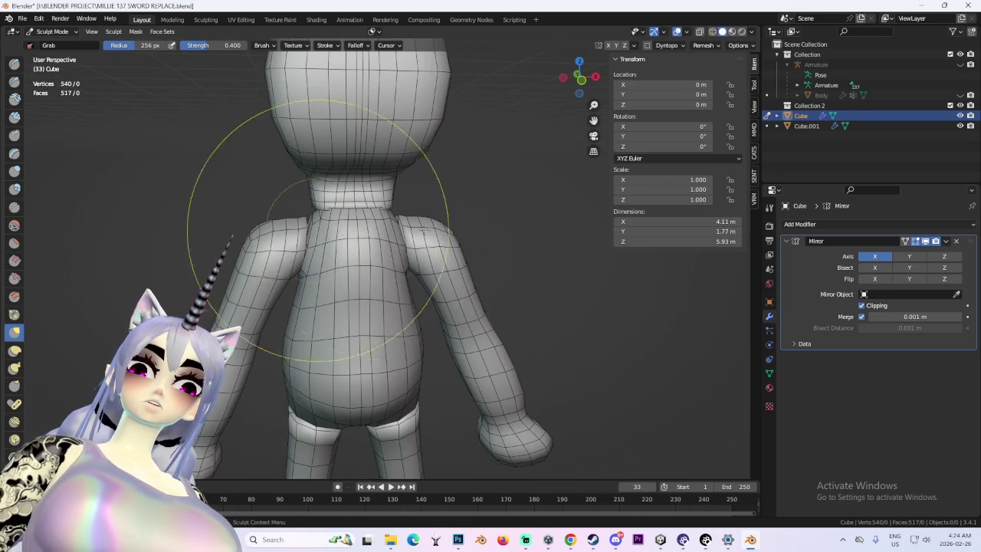
scroll(422, 229, "up", 2)
scroll(423, 230, "up", 2)
middle_click_drag(422, 234, 422, 249)
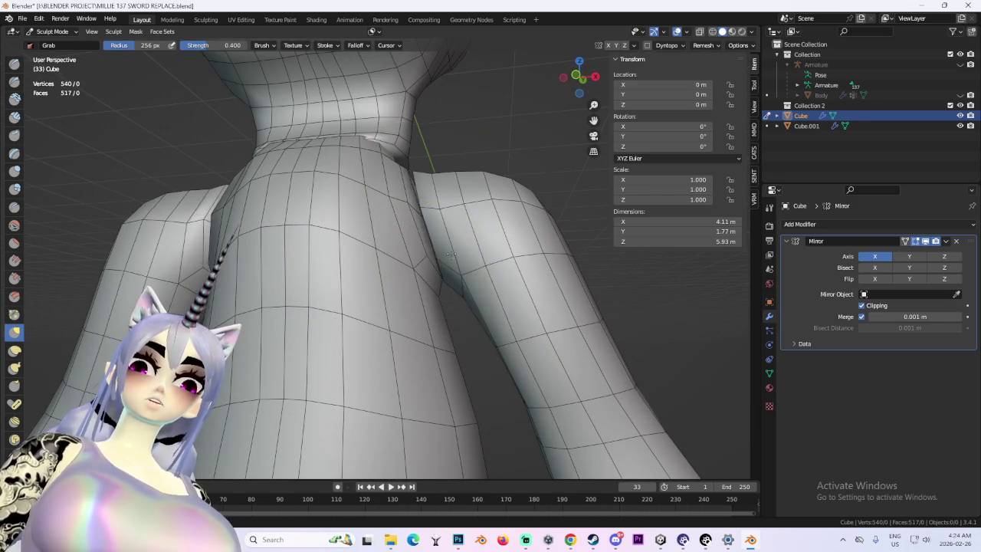
middle_click_drag(534, 246, 372, 219)
mouse_move(263, 230)
middle_mouse_down()
mouse_move(362, 228)
mouse_move(346, 199)
mouse_move(384, 219)
mouse_move(429, 190)
mouse_move(427, 263)
mouse_move(468, 247)
mouse_move(452, 237)
middle_mouse_up()
scroll(351, 201, "down", 3)
scroll(429, 190, "up", 2)
scroll(429, 190, "down", 3)
scroll(471, 252, "up", 2)
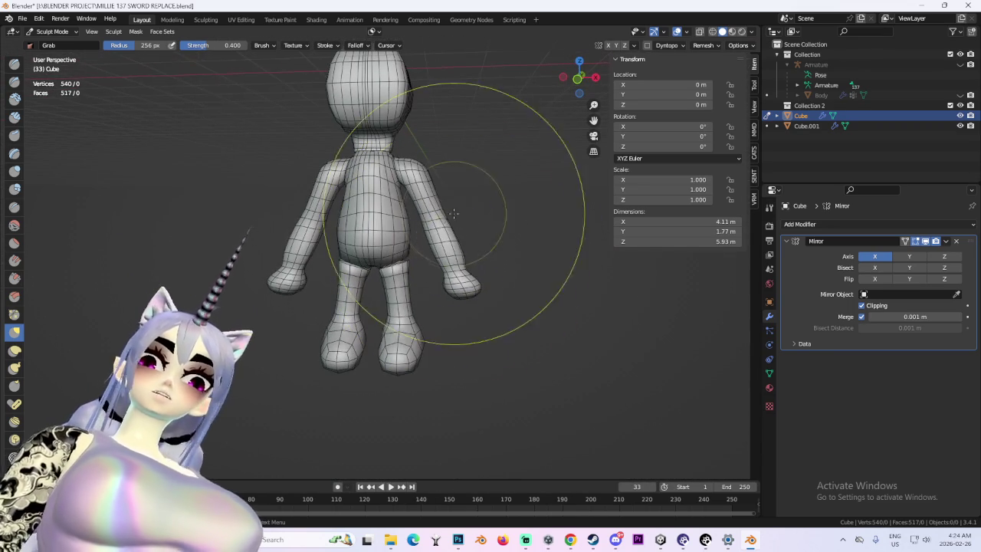
left_click(59, 18)
- Put Cube back into Edit Mode, turn on X-ray, and box-select the head
left_click(50, 34)
left_click(48, 48)
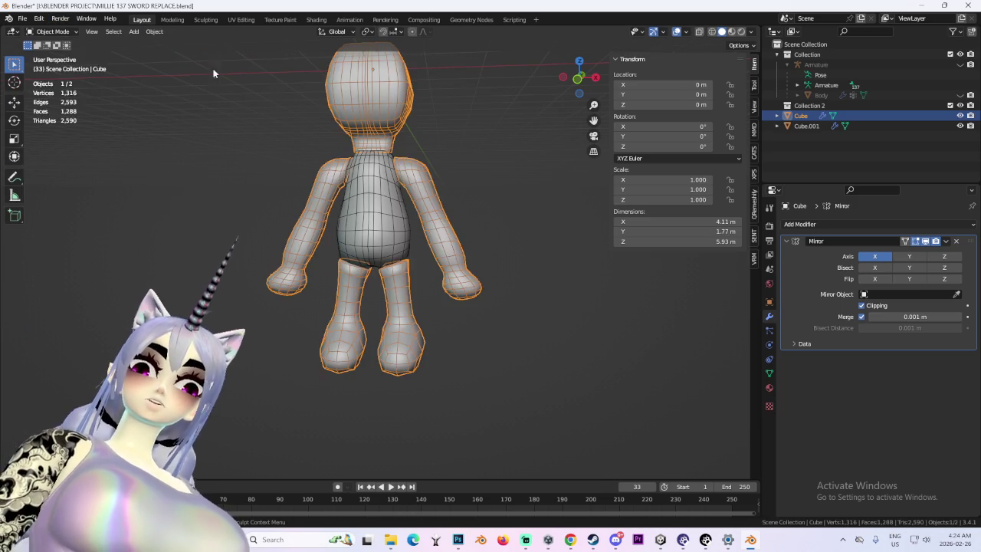
mouse_move(359, 119)
middle_mouse_down()
mouse_move(330, 115)
mouse_move(475, 120)
mouse_move(726, 76)
middle_mouse_up()
left_click(52, 32)
left_click(50, 32)
left_click(50, 46)
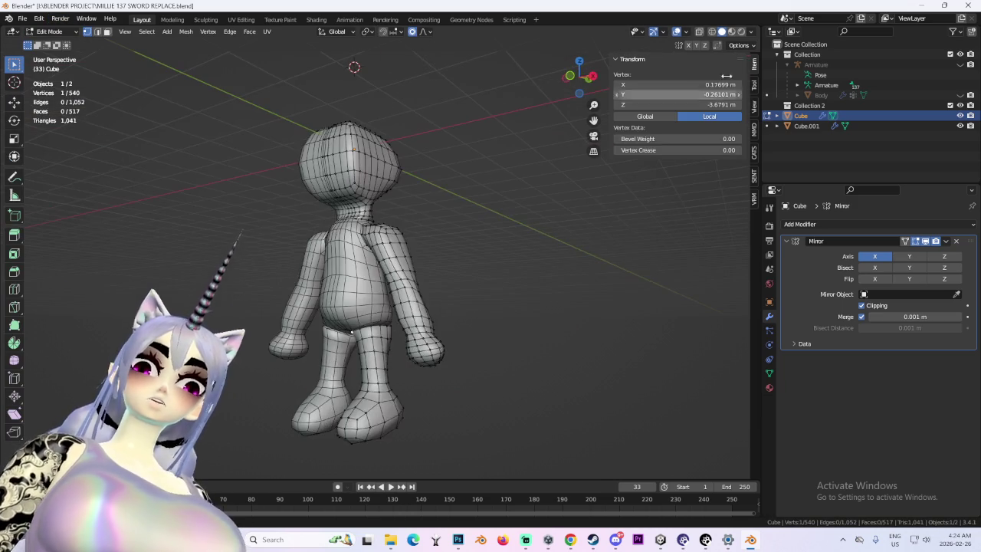
left_click(712, 32)
left_click_drag(213, 46, 460, 227)
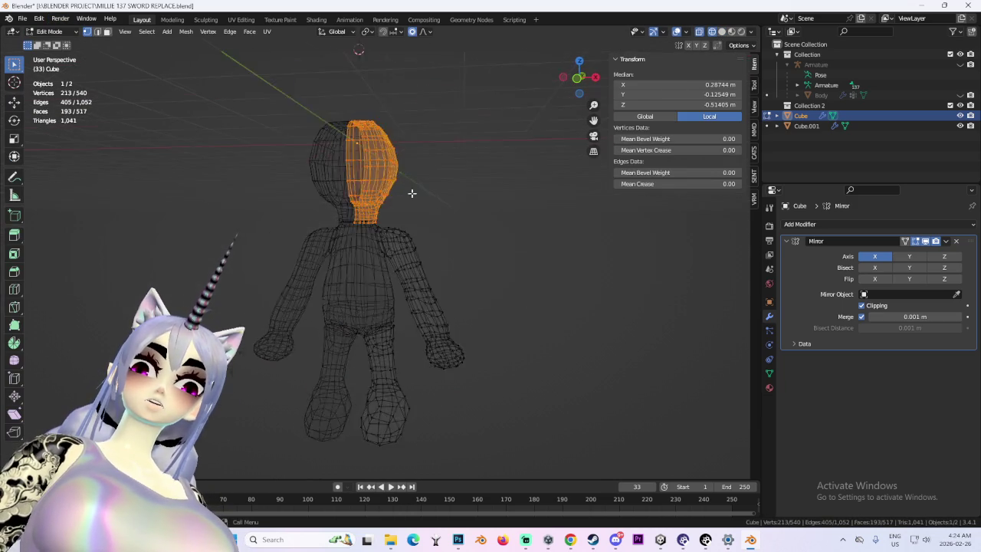
- Grow the head selection and separate it into its own object, Cube.002
scroll(411, 193, "up", 2)
left_click_drag(329, 68, 460, 163)
key("ctrl+KP_Add")
mouse_move(407, 192)
middle_mouse_down()
mouse_move(624, 182)
mouse_move(397, 207)
middle_mouse_up()
key("p")
left_click(418, 161)
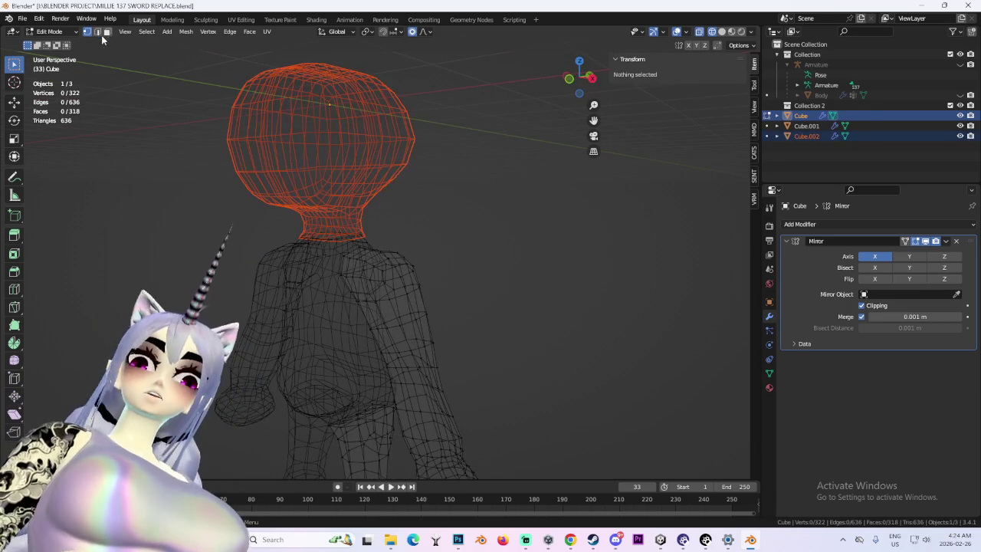
- Hide Cube.002, select Cube.001, and turn X-ray off for solid shading
left_click(49, 32)
left_click(46, 41)
left_click(407, 122)
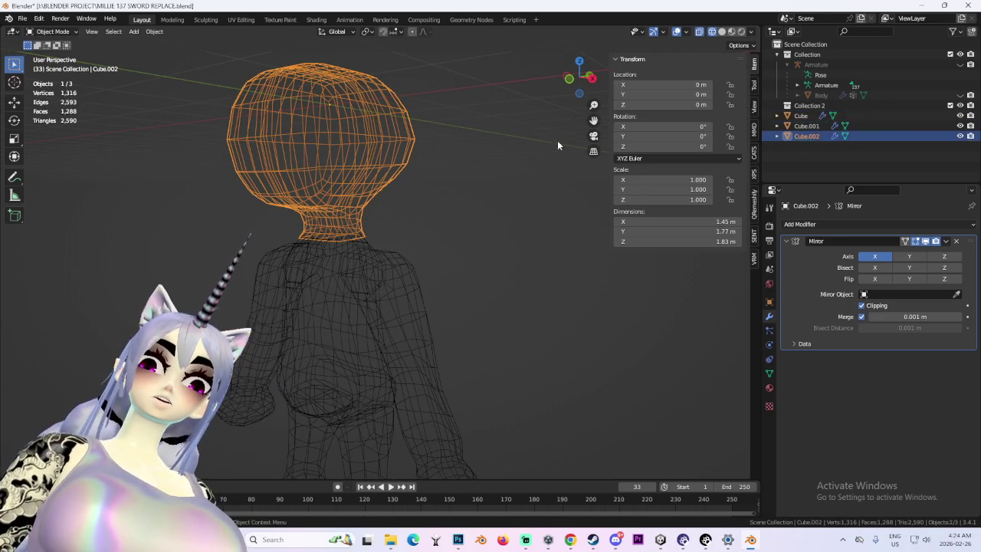
left_click(960, 136)
middle_click_drag(430, 246, 368, 259)
scroll(330, 267, "up", 2)
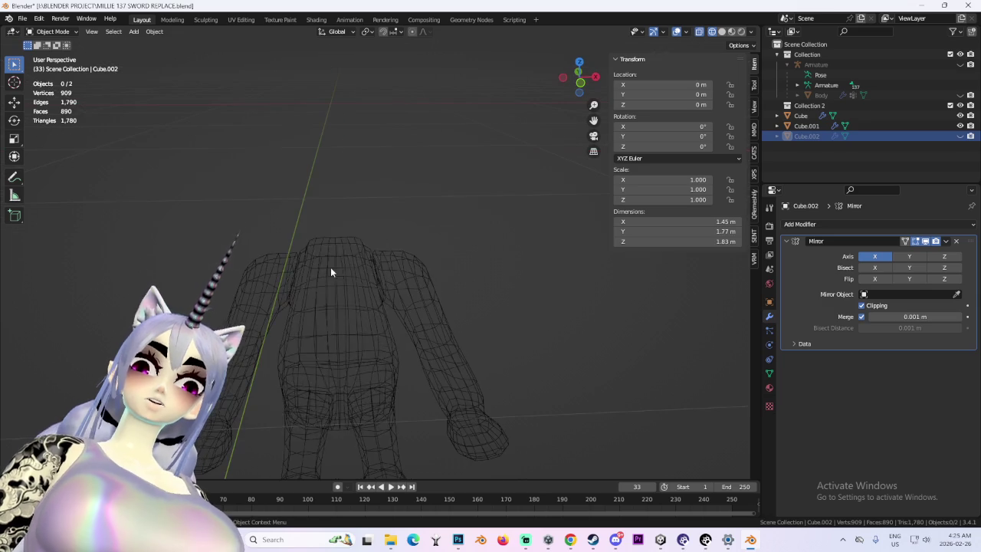
left_click(331, 267)
key("shift+z")
scroll(406, 262, "up", 3)
middle_click_drag(406, 262, 384, 230)
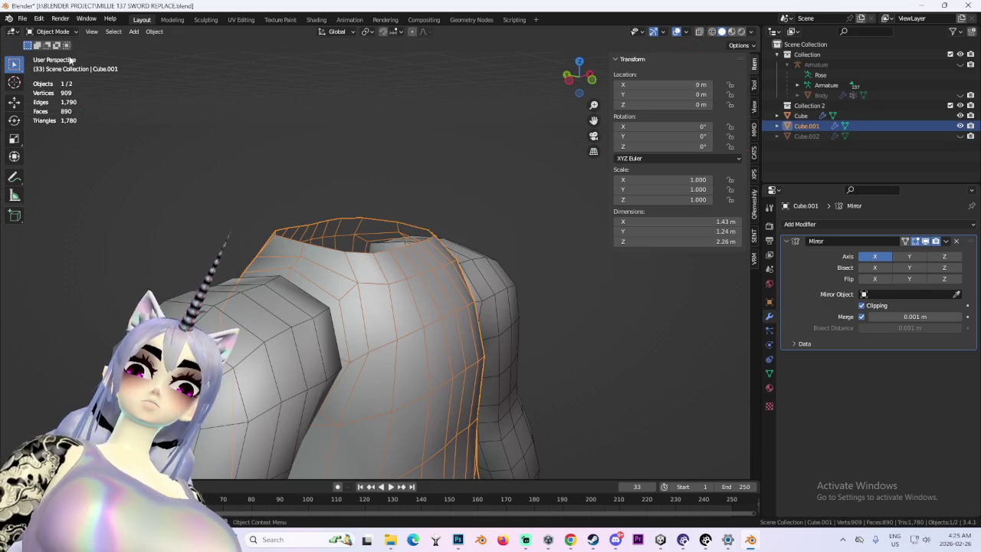
- In Edit Mode on Cube.001, fill the neck opening with a face
left_click(49, 31)
left_click(57, 54)
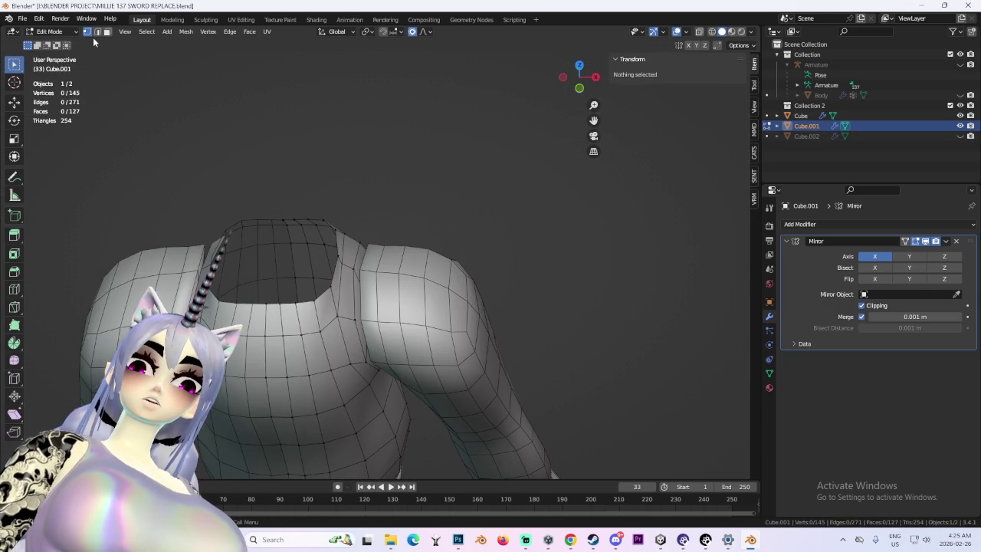
left_click(292, 219, "alt")
key("f")
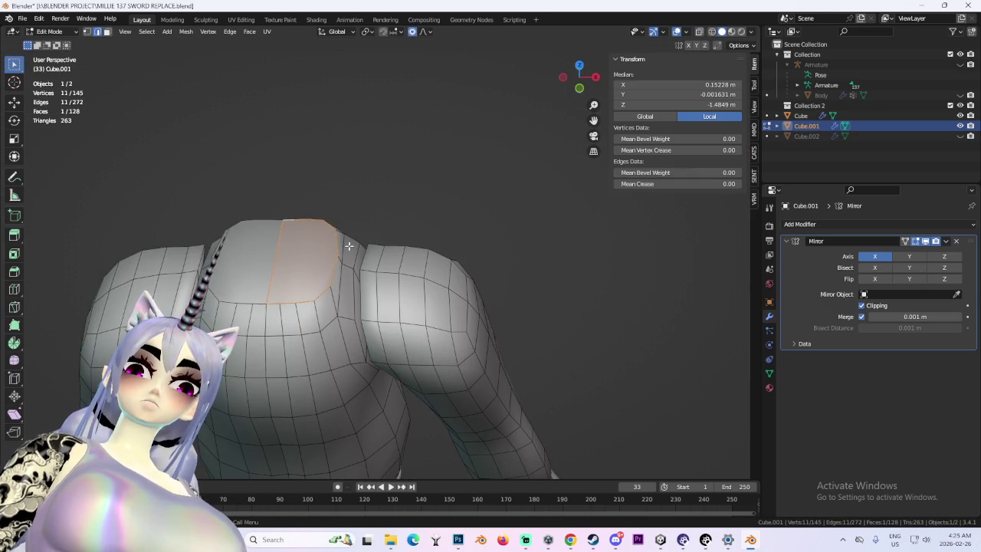
middle_click_drag(326, 253, 402, 243)
mouse_move(371, 368)
middle_mouse_down()
mouse_move(390, 273)
mouse_move(407, 296)
mouse_move(359, 193)
middle_mouse_up()
left_click(390, 274)
- Show the mirrored result while editing and inspect the neck and shoulder area
mouse_move(363, 233)
middle_mouse_down()
mouse_move(399, 253)
mouse_move(482, 268)
mouse_move(506, 261)
middle_mouse_up()
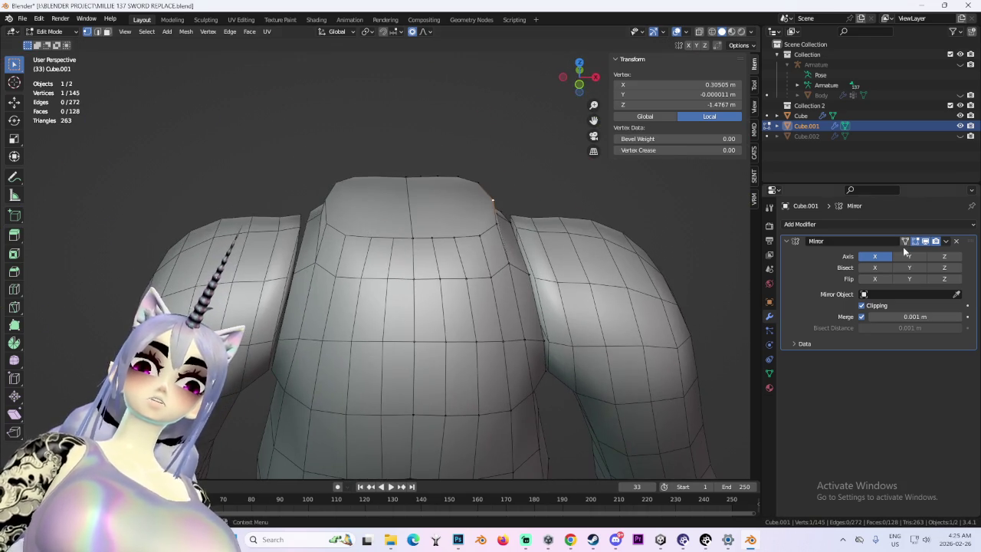
left_click(906, 240)
mouse_move(418, 230)
middle_mouse_down()
mouse_move(408, 203)
mouse_move(526, 206)
middle_mouse_up()
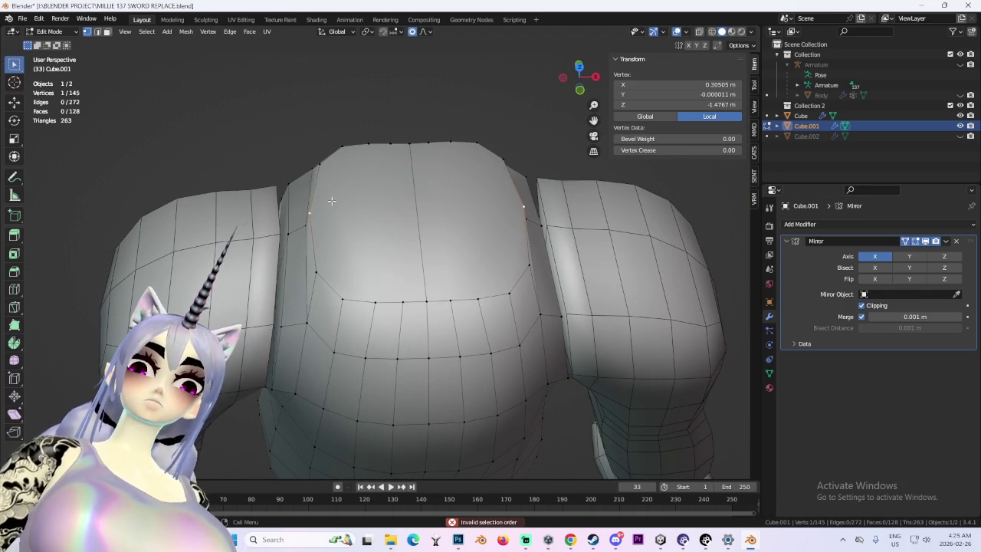
mouse_move(332, 201)
middle_mouse_down()
mouse_move(466, 147)
mouse_move(515, 179)
middle_mouse_up()
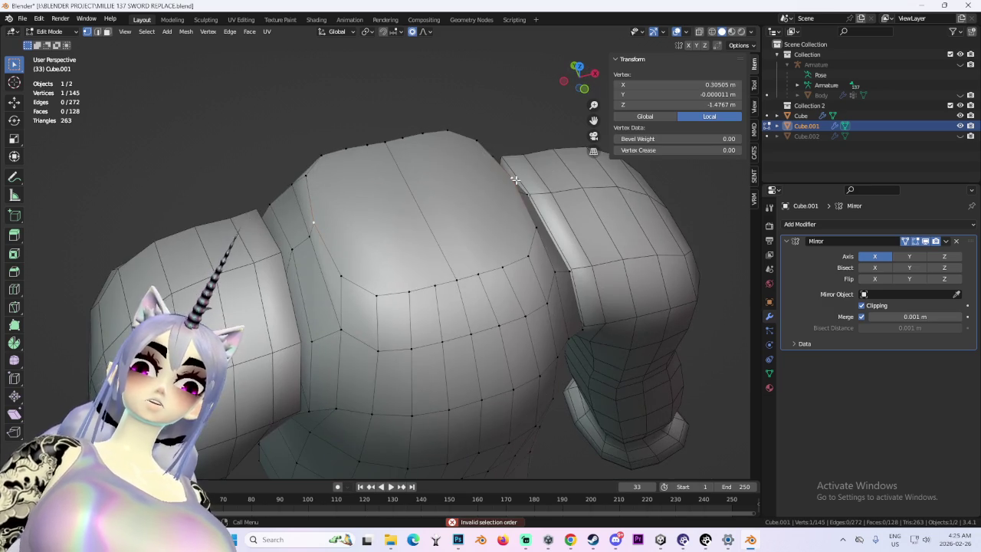
mouse_move(541, 213)
middle_mouse_down()
mouse_move(427, 77)
mouse_move(414, 205)
mouse_move(458, 192)
mouse_move(453, 149)
mouse_move(358, 230)
mouse_move(421, 245)
mouse_move(334, 272)
mouse_move(409, 294)
mouse_move(406, 228)
middle_mouse_up()
scroll(335, 272, "up", 5)
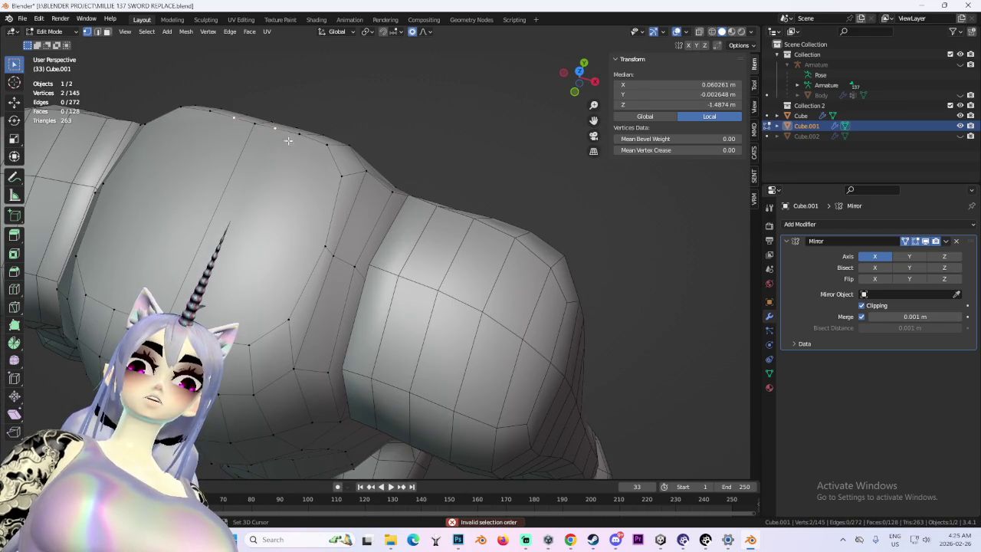
- Connect vertex pairs with J to cut new edges across the pelvis faces
key("j")
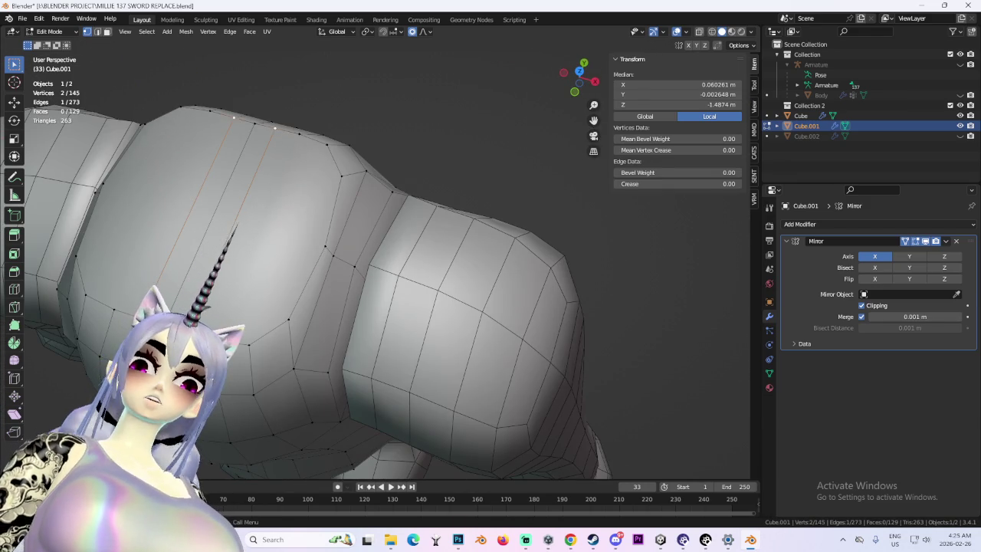
key("j")
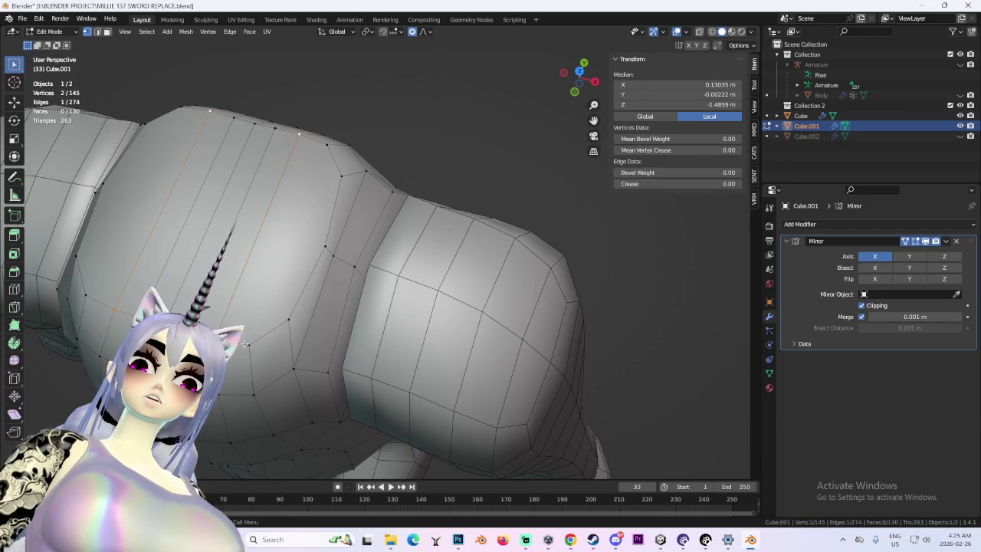
key("j")
left_click(421, 280)
middle_click_drag(316, 251, 261, 214)
key("j")
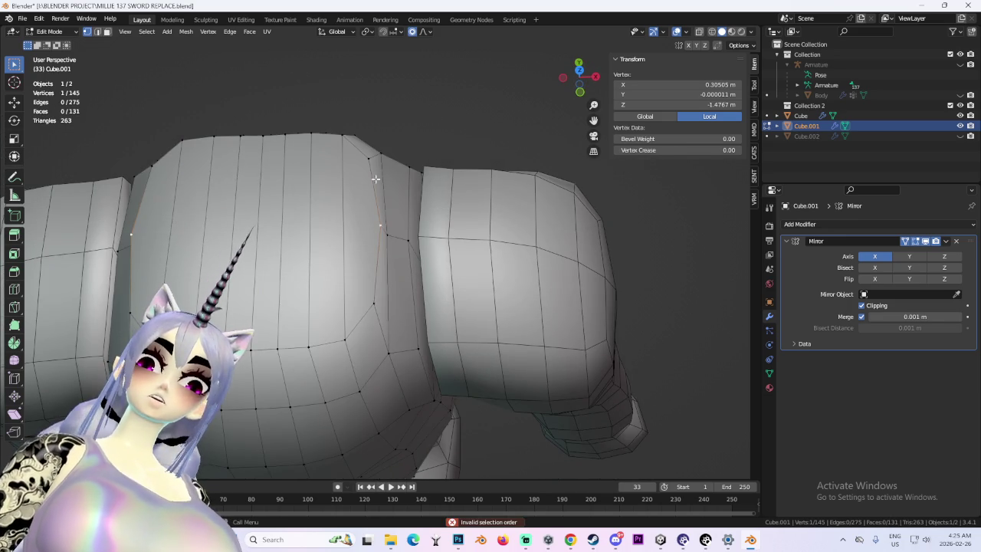
left_click(657, 332)
- View the belly and both legs from the front and return to Object Mode
mouse_move(657, 333)
middle_mouse_down()
mouse_move(542, 235)
mouse_move(473, 229)
mouse_move(511, 243)
mouse_move(460, 264)
middle_mouse_up()
scroll(408, 292, "up", 3)
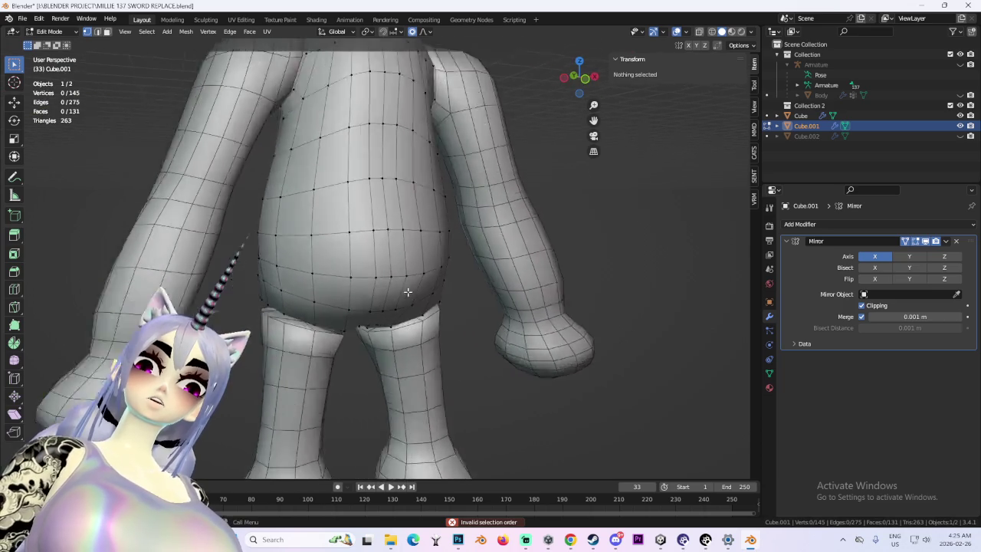
scroll(418, 276, "up", 1)
scroll(434, 267, "up", 1)
scroll(399, 299, "up", 3)
scroll(399, 304, "up", 1)
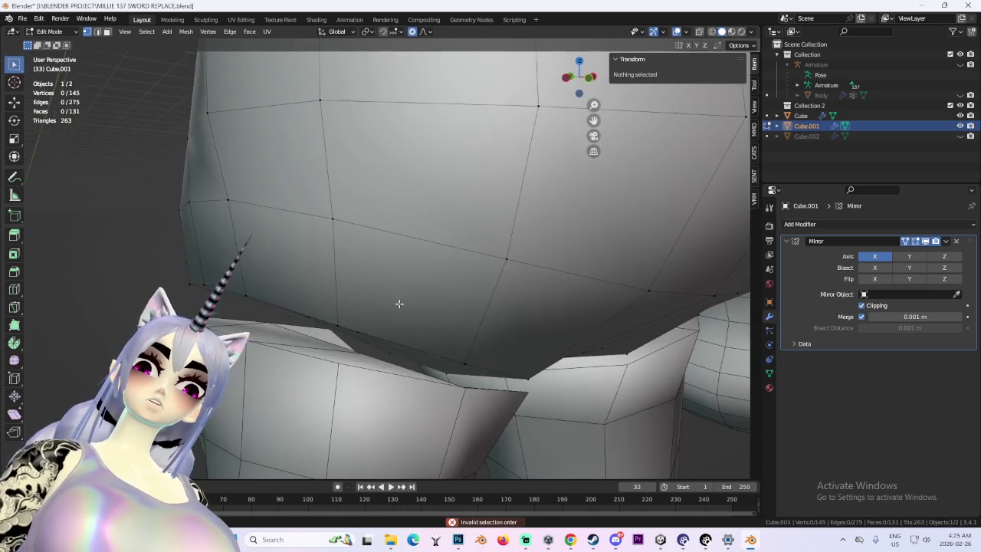
scroll(399, 303, "down", 3)
middle_click_drag(396, 309, 343, 299)
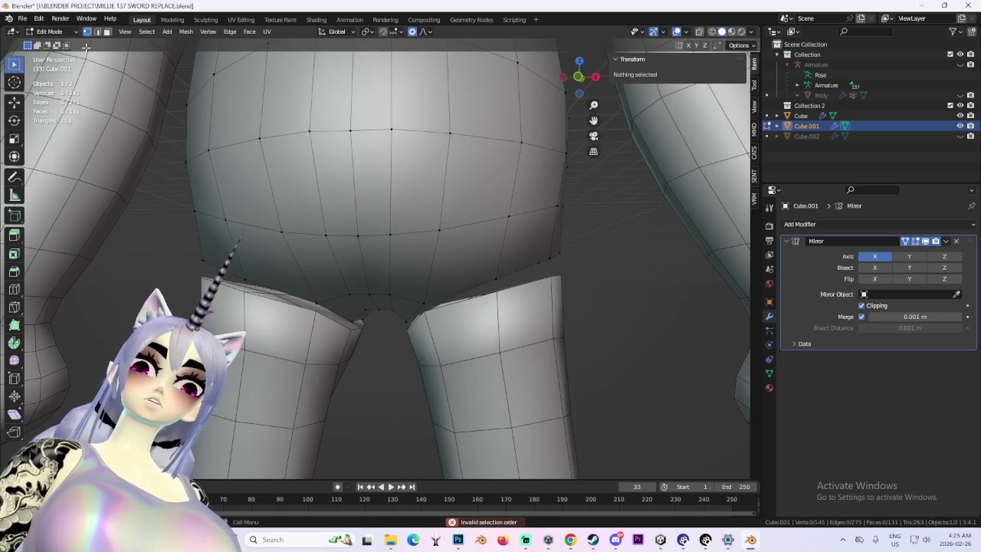
left_click(49, 31)
left_click(52, 44)
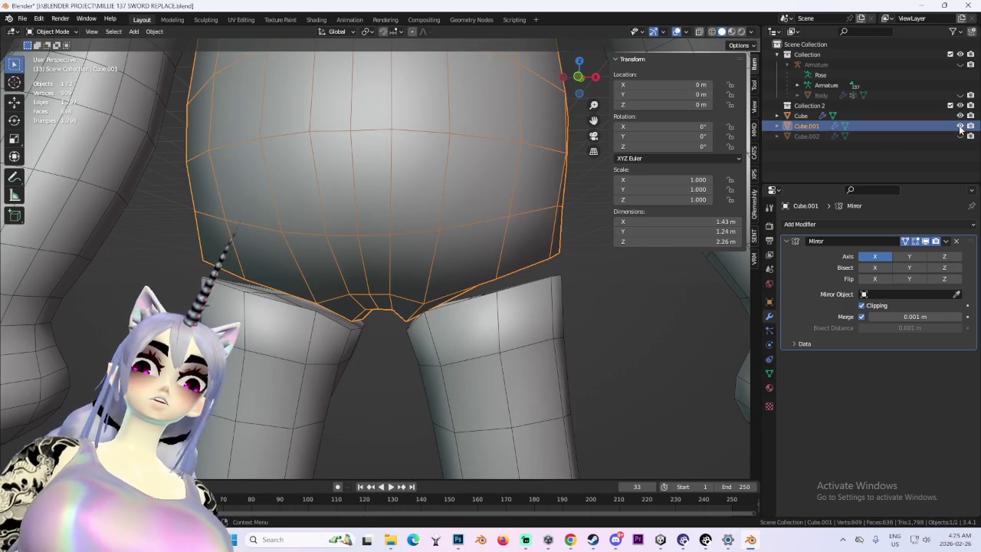
- Hide Cube.001, then select the legs-and-feet Cube and enter Edit Mode
left_click(960, 126)
left_click(299, 324)
scroll(325, 330, "up", 2)
middle_click_drag(325, 327, 317, 300)
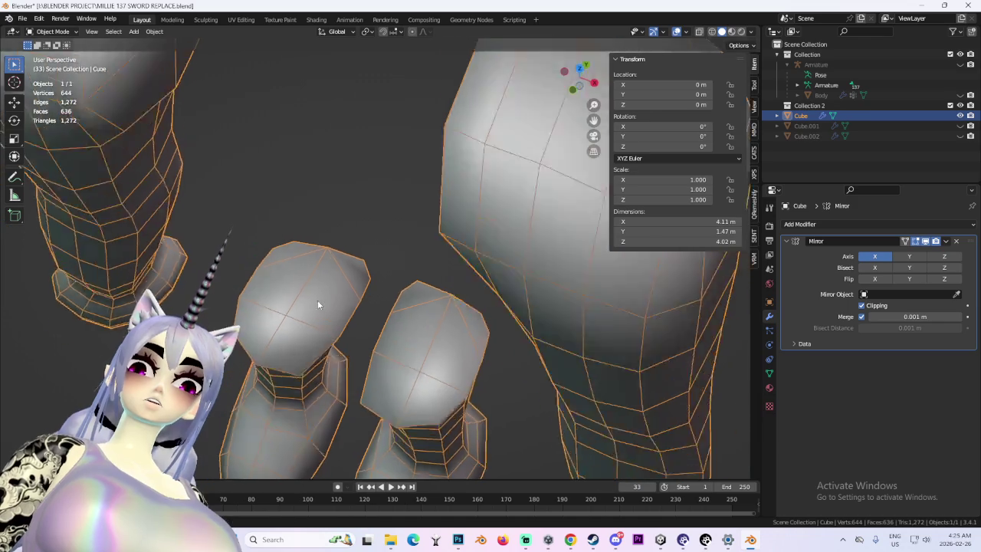
left_click(52, 54)
middle_click_drag(230, 176, 269, 152)
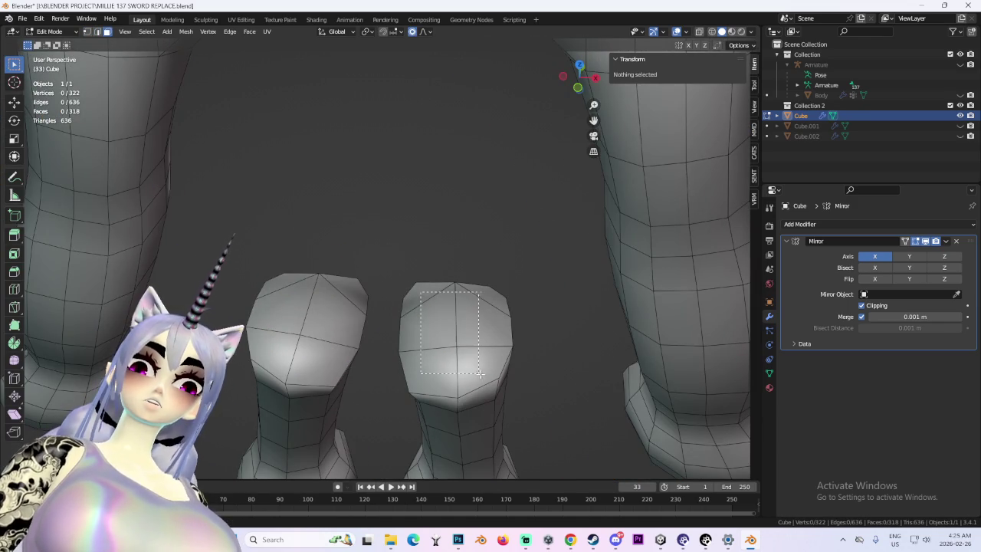
- Try insetting the top faces of one foot, then undo the inset
left_click_drag(480, 374, 494, 347)
key("i")
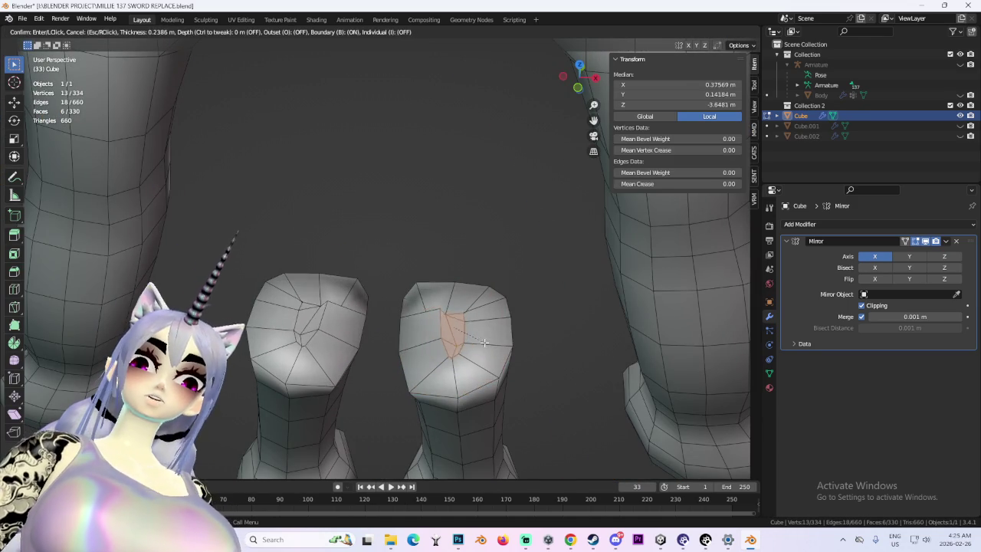
left_click(495, 345)
scroll(488, 366, "up", 5)
middle_click_drag(488, 366, 450, 377)
scroll(449, 376, "down", 3)
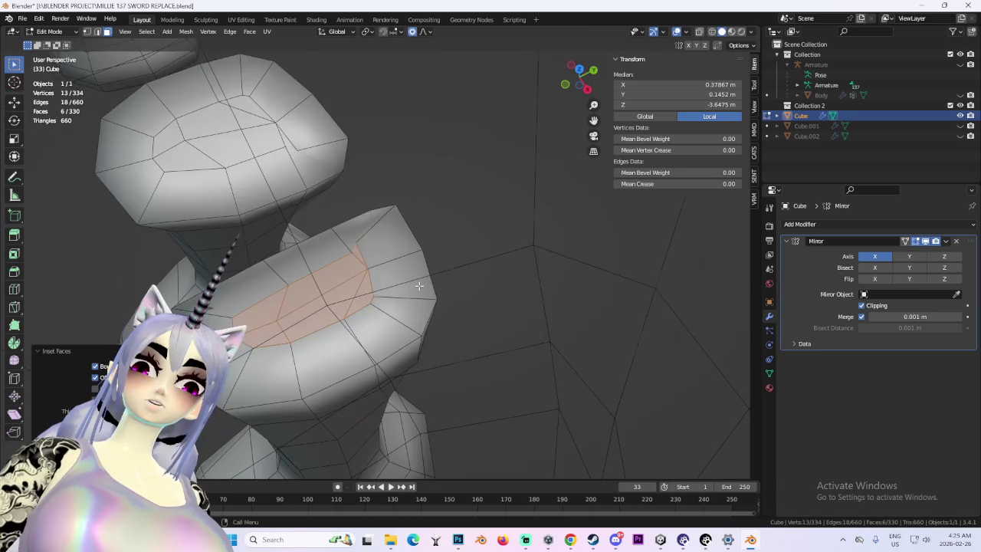
scroll(569, 319, "down", 2)
scroll(569, 318, "up", 2)
key("ctrl+z")
mouse_move(445, 317)
middle_mouse_down()
mouse_move(510, 335)
mouse_move(542, 306)
mouse_move(450, 300)
mouse_move(438, 309)
mouse_move(443, 292)
mouse_move(506, 327)
mouse_move(507, 313)
middle_mouse_up()
scroll(438, 309, "down", 2)
- Dissolve an edge on the top of the foot in edge select mode
left_click(96, 31)
left_click(361, 196)
key("x")
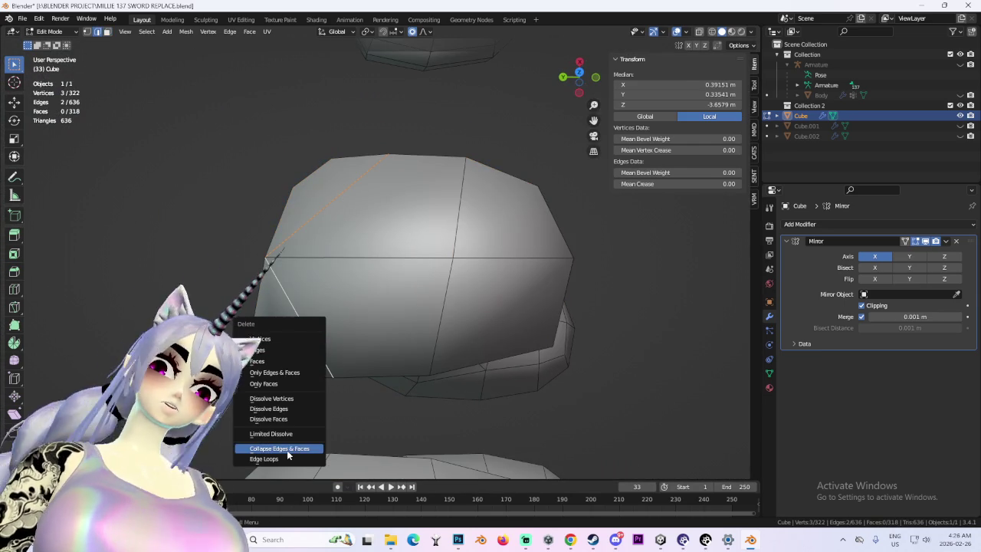
left_click(304, 409)
middle_click_drag(364, 287, 376, 222)
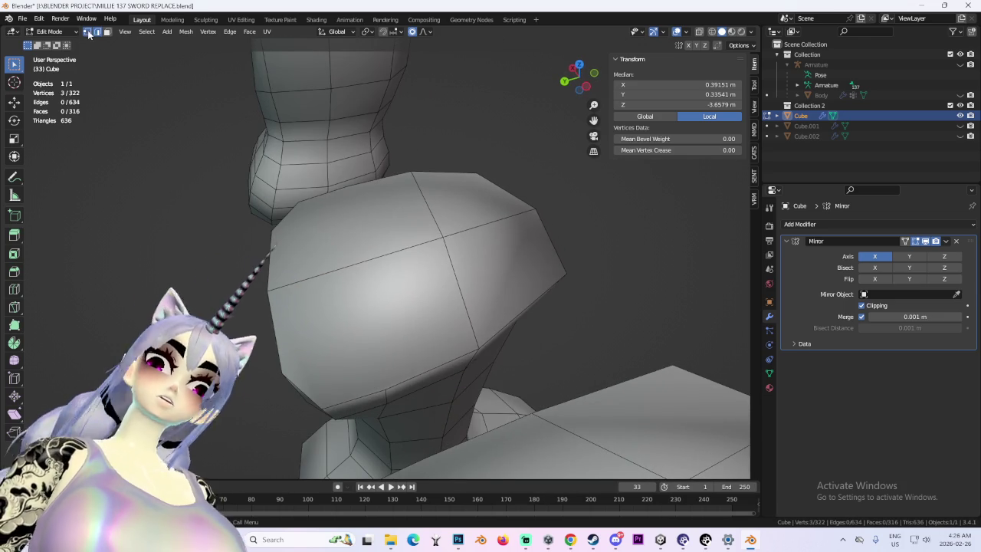
- Join two foot vertices with a new edge, then undo it
left_click(384, 391, "shift")
mouse_move(384, 391)
middle_mouse_down()
mouse_move(431, 324)
mouse_move(383, 361)
mouse_move(376, 391)
mouse_move(253, 374)
middle_mouse_up()
key("j")
key("ctrl+z")
middle_click_drag(266, 281, 437, 335)
mouse_move(435, 297)
middle_mouse_down()
mouse_move(432, 353)
mouse_move(313, 355)
mouse_move(280, 254)
middle_mouse_up()
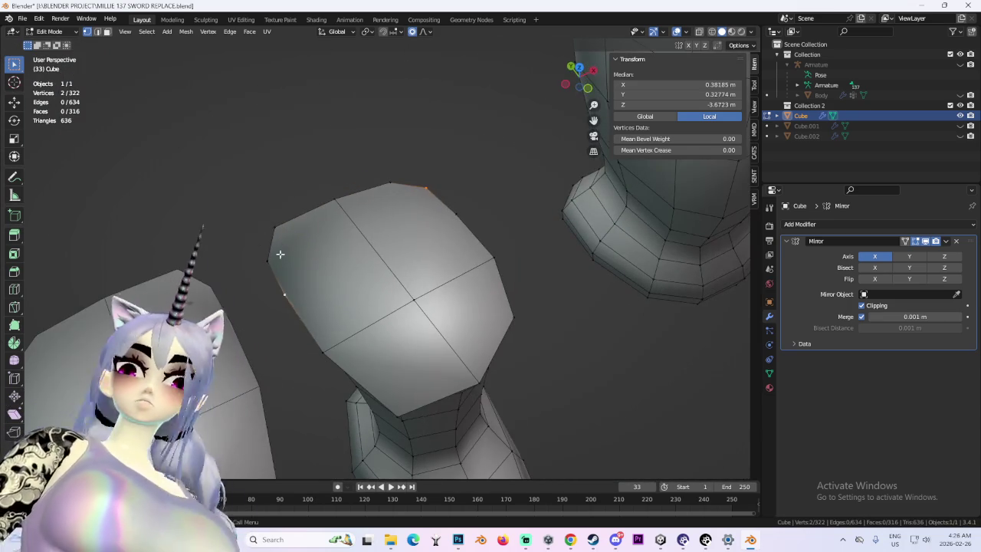
middle_click_drag(478, 189, 319, 211)
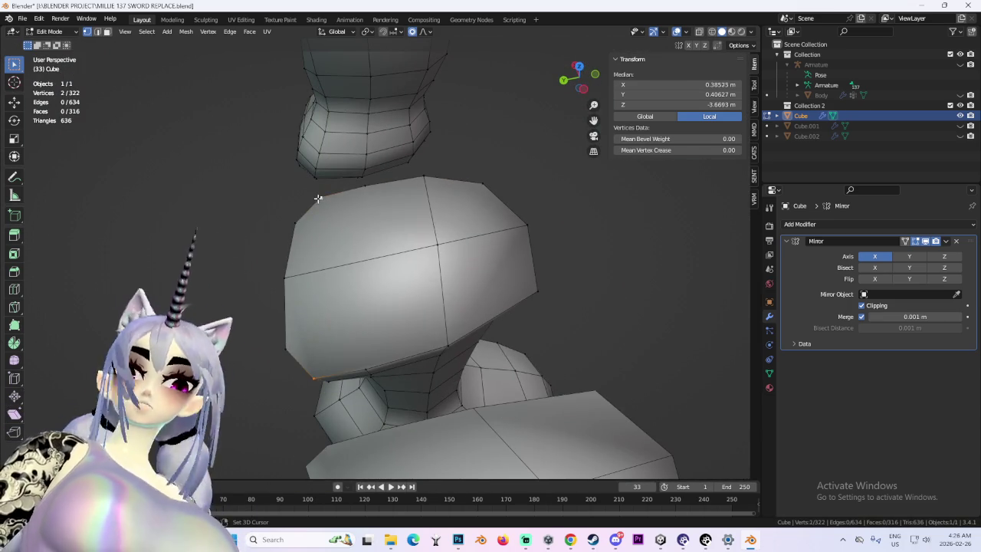
- Cut two new edges across the foot top by joining vertex pairs
key("j")
middle_click_drag(466, 324, 418, 349)
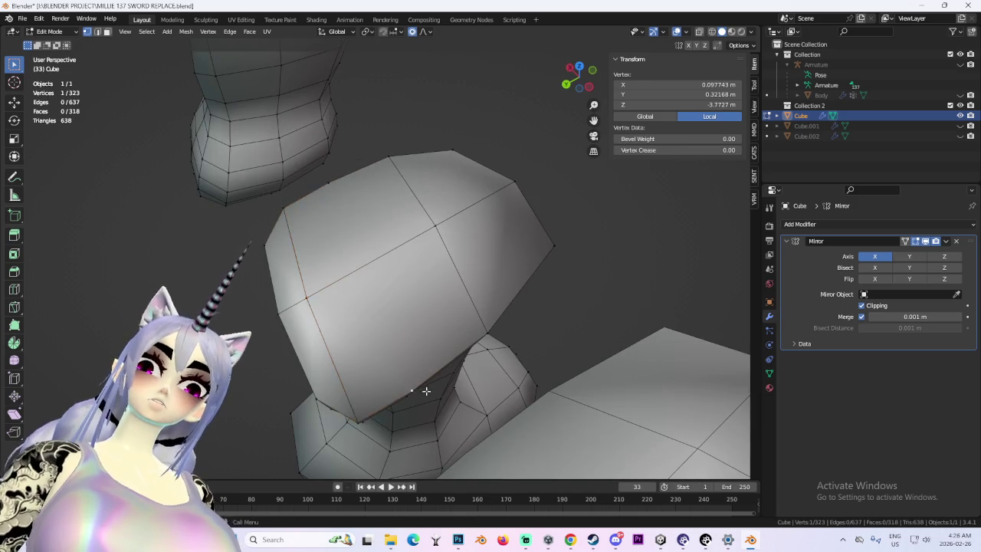
middle_click_drag(426, 391, 426, 314)
left_click(379, 163, "shift")
mouse_move(379, 163)
middle_mouse_down()
mouse_move(477, 346)
mouse_move(614, 286)
middle_mouse_up()
key("j")
left_click(614, 286)
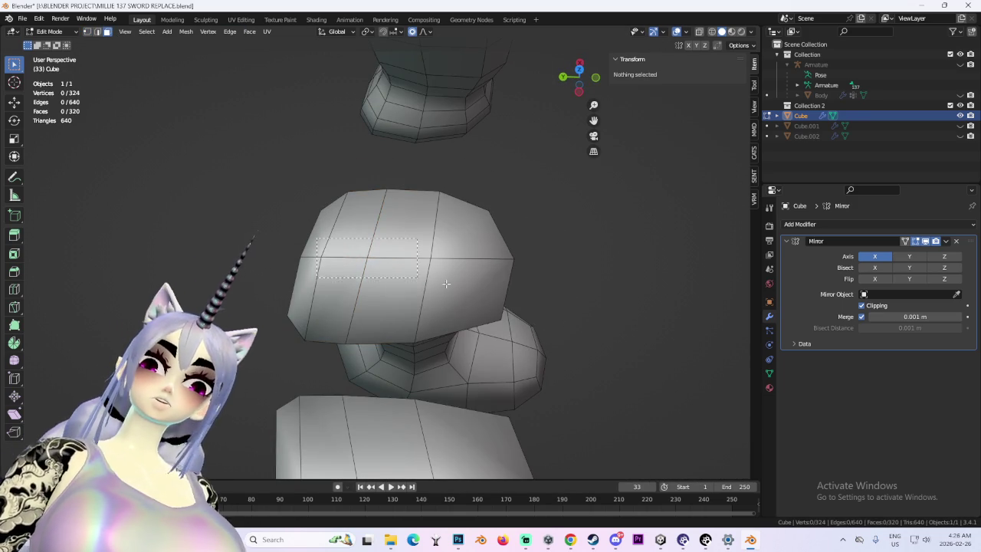
- Inset a patch of foot faces and scale it with proportional falloff
left_click_drag(317, 238, 446, 283)
mouse_move(466, 284)
middle_mouse_down()
mouse_move(508, 256)
mouse_move(447, 279)
middle_mouse_up()
key("i")
left_click(530, 269)
key("s")
left_click(449, 280)
- Push a foot vertex into shape with several proportional-falloff moves
scroll(459, 283, "up", 2)
scroll(460, 283, "up", 3)
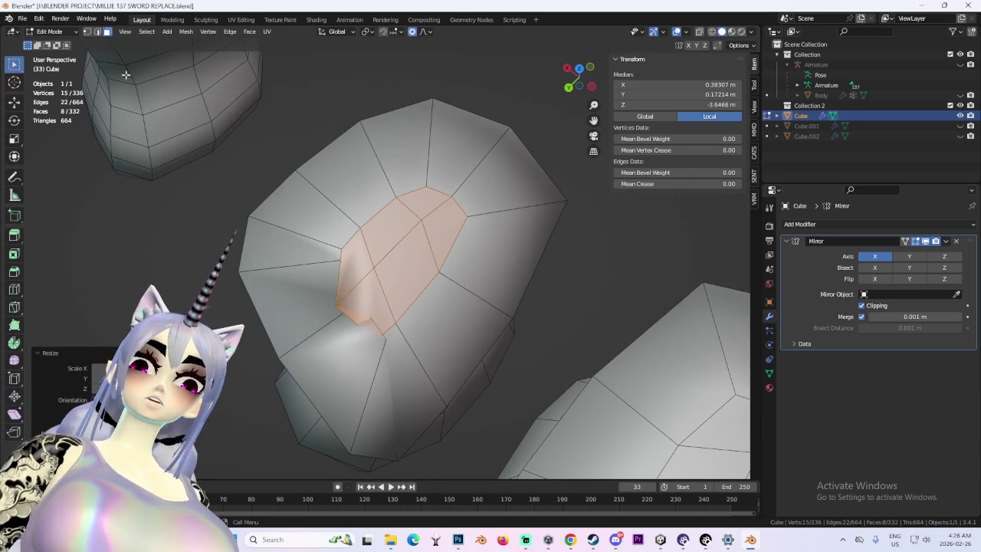
left_click(383, 335)
key("g")
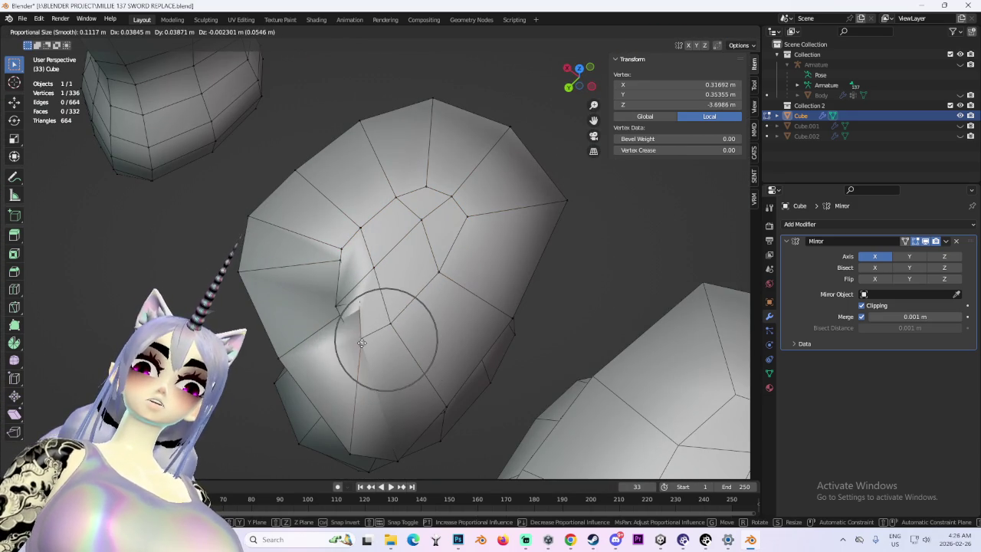
left_click(335, 335)
middle_click_drag(335, 335, 399, 307)
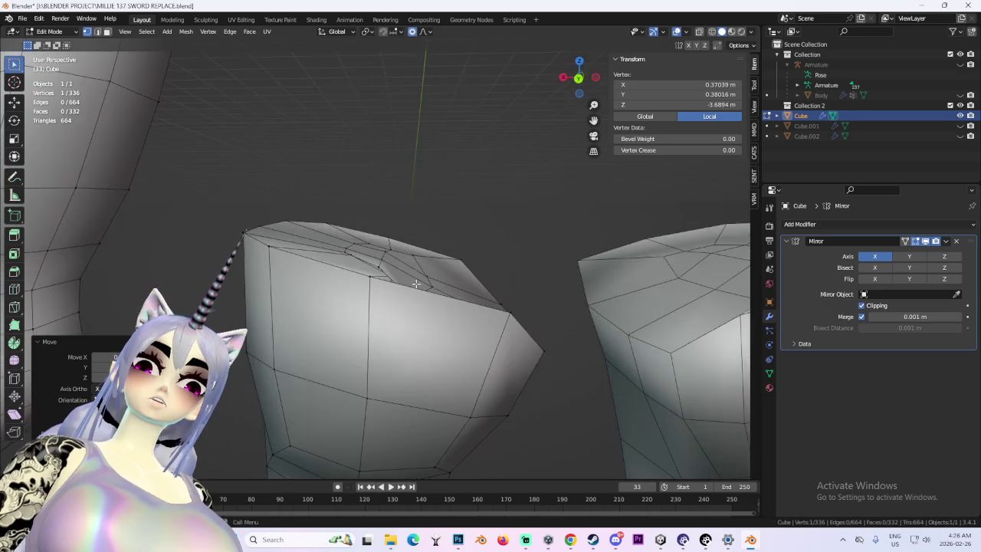
key("g")
left_click(427, 314)
key("g")
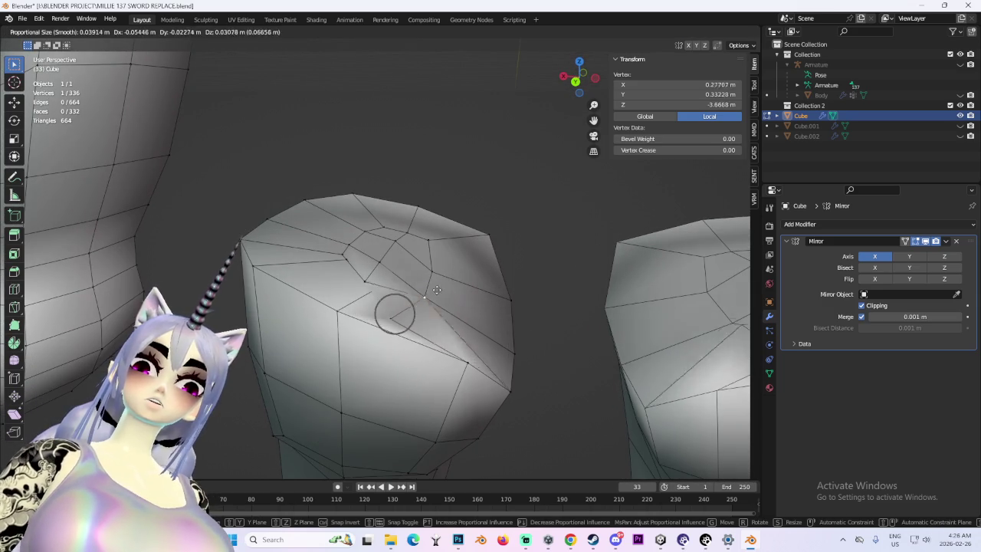
left_click(444, 303)
mouse_move(444, 304)
middle_mouse_down()
mouse_move(322, 320)
mouse_move(377, 281)
middle_mouse_up()
key("g")
left_click(351, 316)
- Zoom in close and refine the foot surface with more falloff vertex moves
scroll(368, 299, "up", 3)
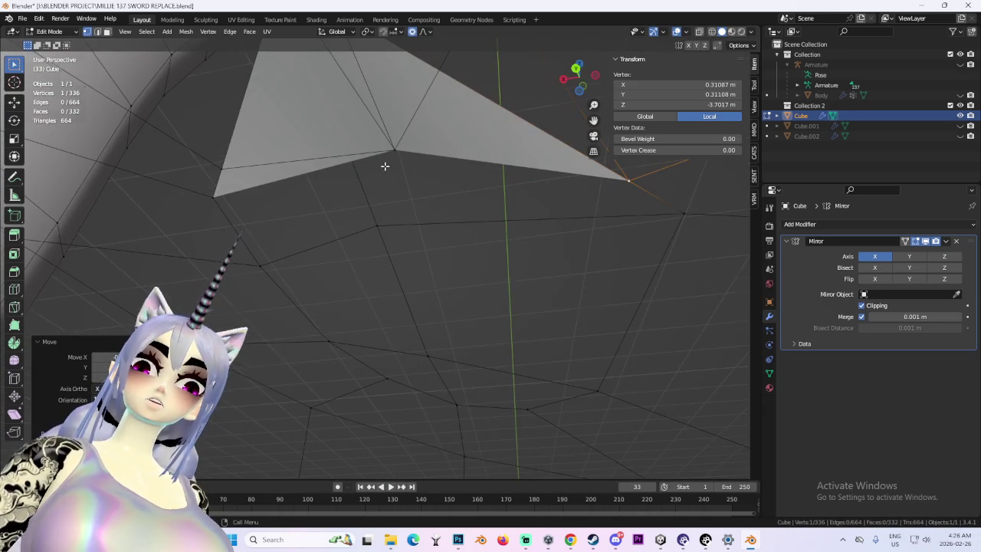
mouse_move(385, 165)
middle_mouse_down()
mouse_move(368, 263)
mouse_move(312, 326)
mouse_move(306, 349)
mouse_move(331, 378)
mouse_move(290, 198)
mouse_move(402, 266)
middle_mouse_up()
key("g")
left_click(275, 317)
key("g")
left_click(291, 201)
key("g")
left_click(441, 219)
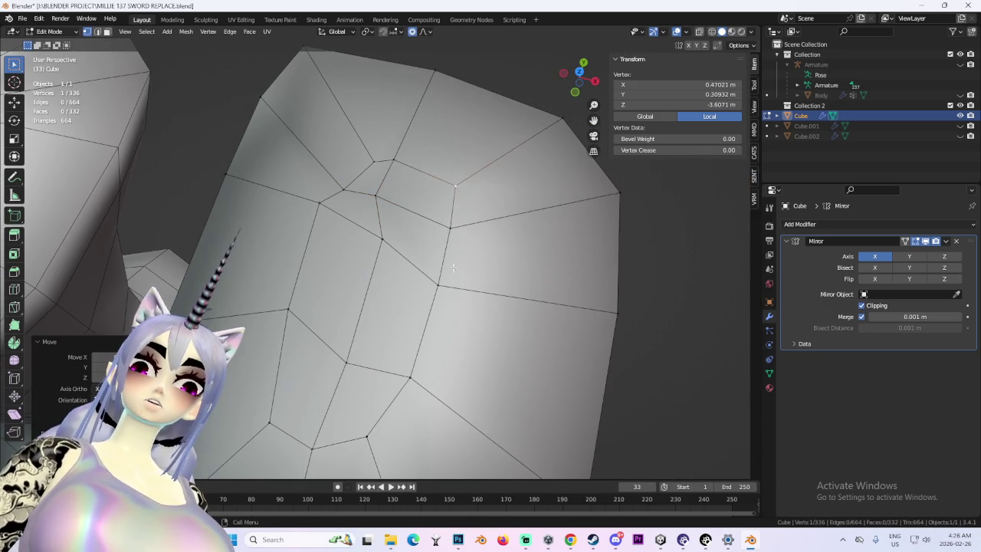
middle_click_drag(441, 219, 502, 240)
left_click(297, 296)
middle_click_drag(297, 296, 351, 311)
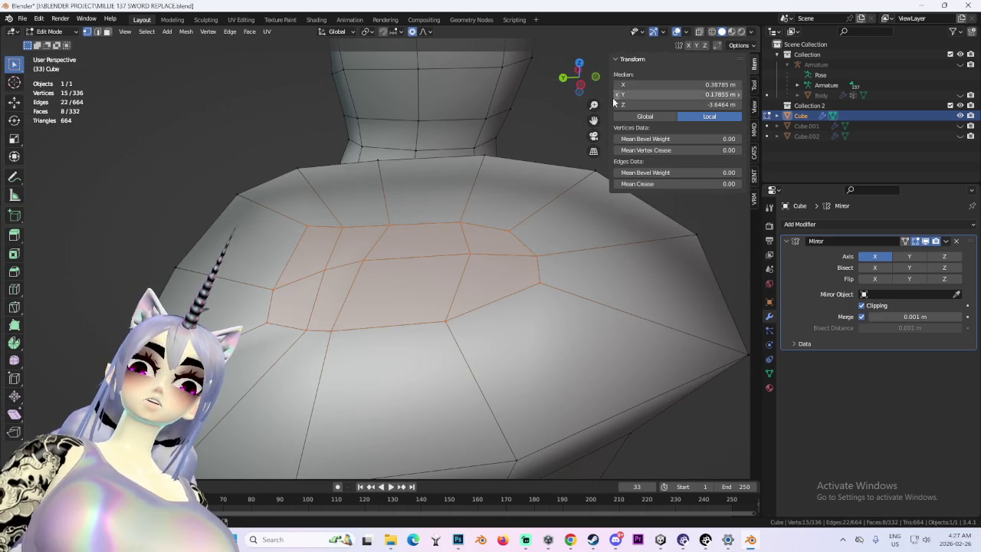
- In front wireframe view, flatten the selected patch along Z and tilt it
left_click(597, 80)
left_click(712, 32)
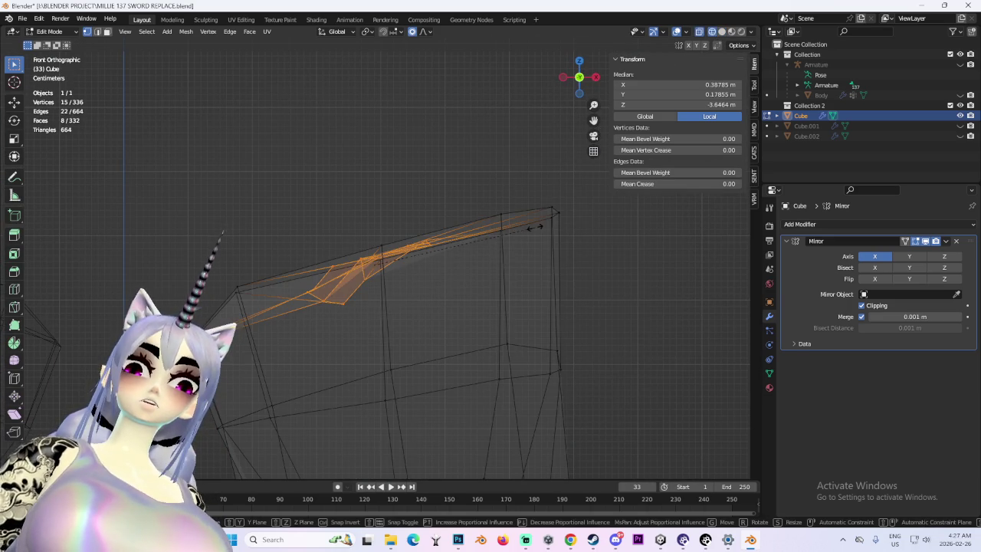
key("z")
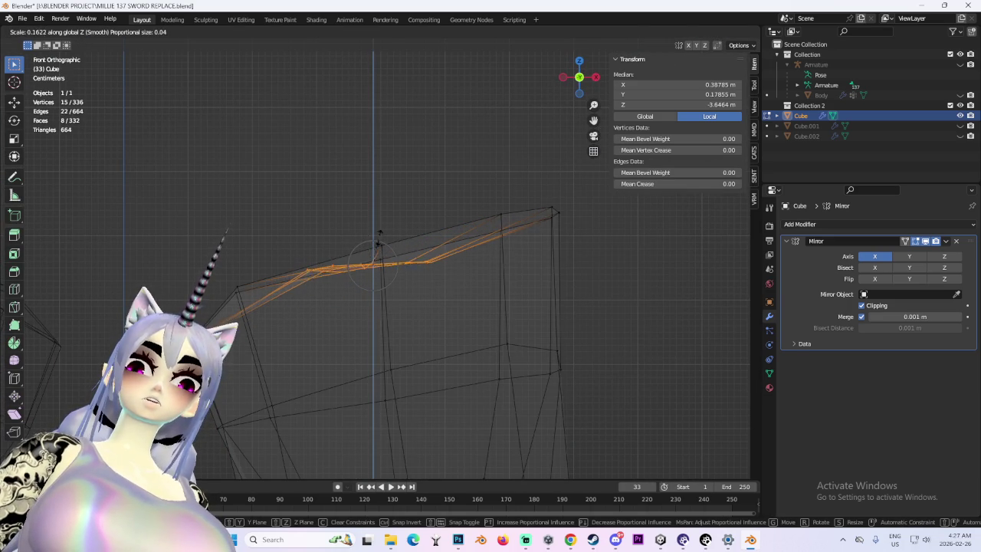
left_click(378, 234)
key("r")
left_click(526, 230)
mouse_move(525, 230)
middle_mouse_down()
mouse_move(484, 299)
mouse_move(532, 263)
mouse_move(460, 281)
mouse_move(477, 291)
mouse_move(539, 274)
mouse_move(511, 306)
middle_mouse_up()
- Clear and restore the vertex selection, then cancel a scale
key("c")
key("alt+a")
key("ctrl+z")
key("s")
key("Escape")
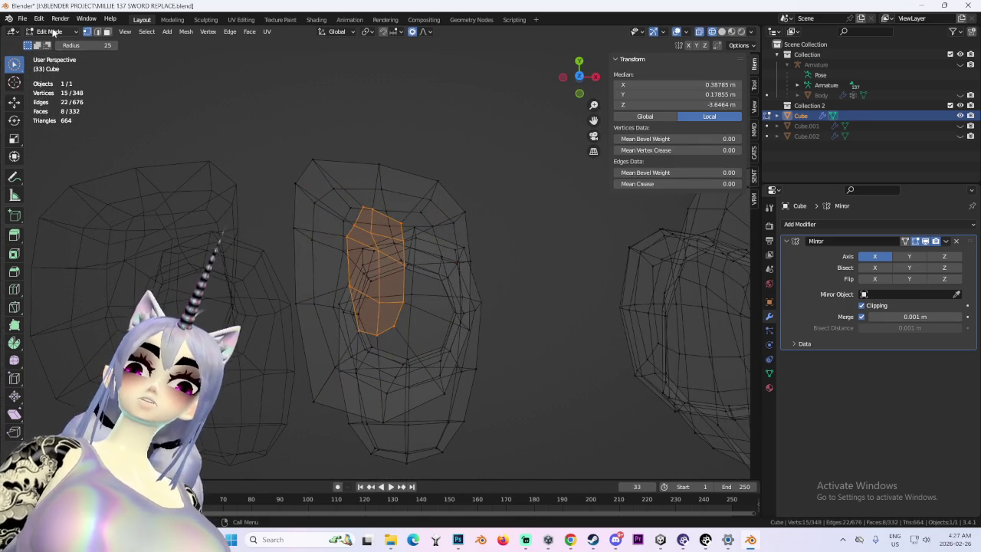
- Switch the foot mesh to Sculpt Mode with the Smooth brush and Solid shading
left_click(53, 31)
left_click(50, 69)
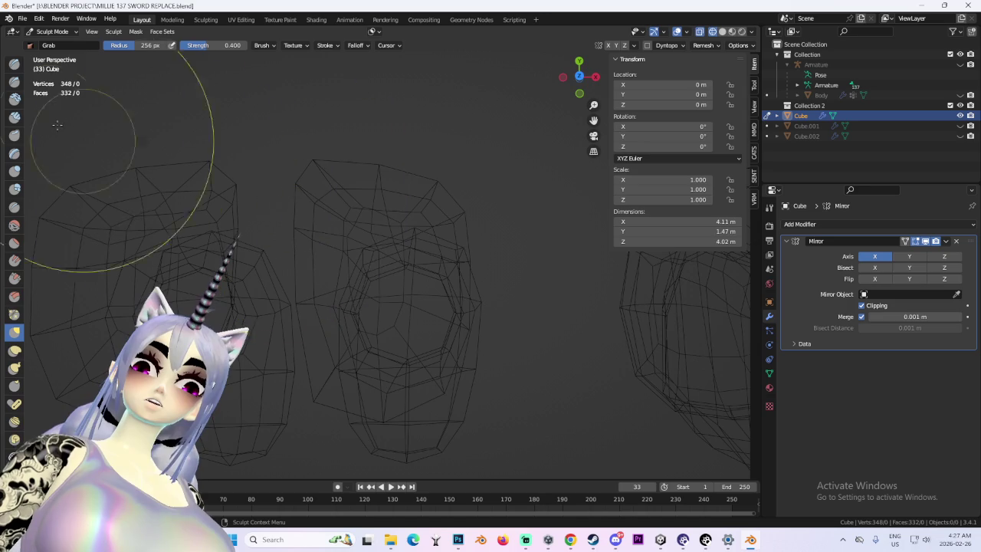
left_click(13, 226)
scroll(398, 278, "up", 2)
left_click(723, 32)
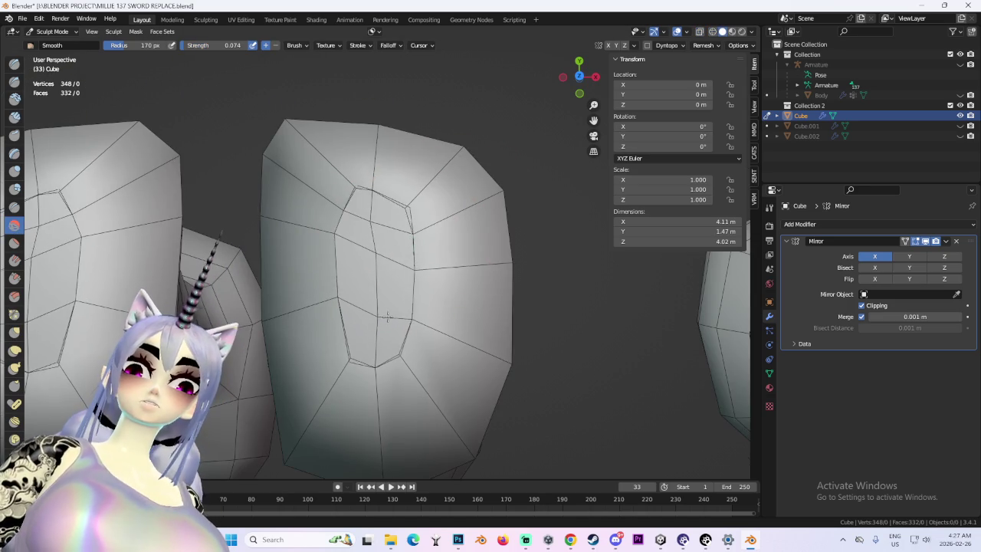
mouse_move(381, 268)
middle_mouse_down()
mouse_move(416, 263)
mouse_move(373, 208)
mouse_move(412, 326)
middle_mouse_up()
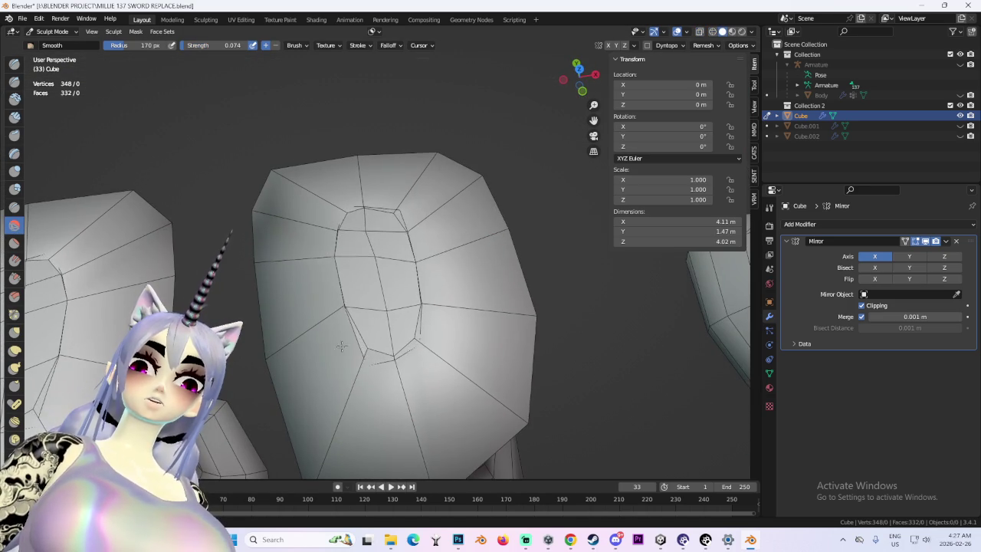
mouse_move(335, 310)
middle_mouse_down()
mouse_move(491, 258)
mouse_move(423, 270)
mouse_move(406, 307)
mouse_move(414, 292)
mouse_move(405, 285)
mouse_move(468, 264)
middle_mouse_up()
- Undo two leg edits and soft-move the leg-top faces with proportional falloff
key("Tab")
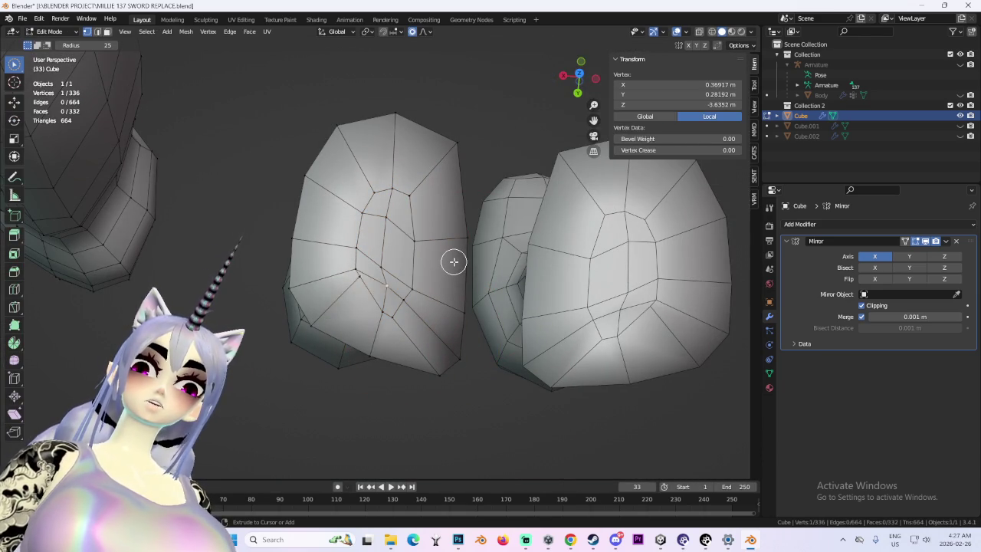
key("ctrl+z")
key("ctrl+z")
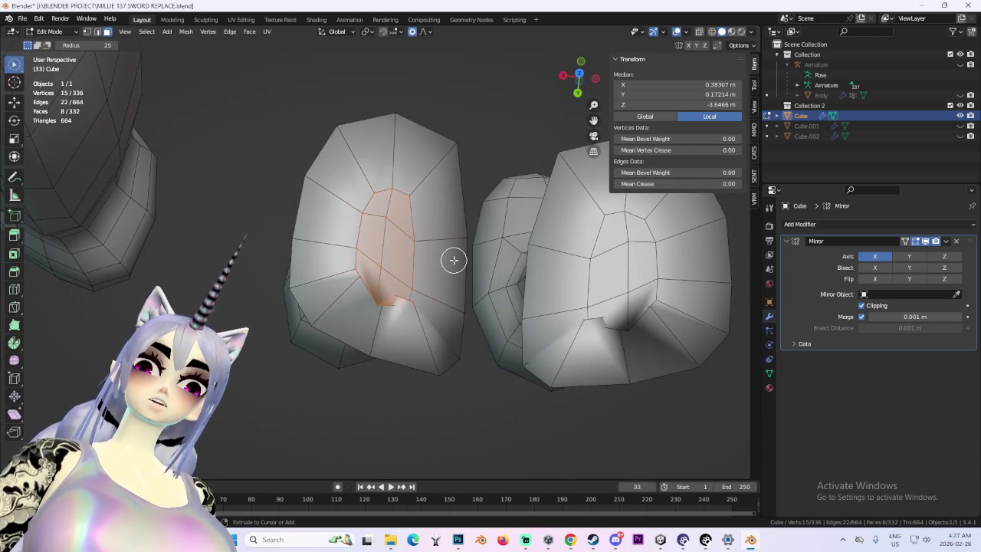
key("ctrl+z")
key("ctrl+z")
mouse_move(439, 240)
middle_mouse_down()
mouse_move(377, 225)
mouse_move(437, 230)
mouse_move(422, 291)
middle_mouse_up()
left_click(422, 291)
key("g")
left_click(405, 241)
mouse_move(406, 241)
middle_mouse_down()
mouse_move(580, 233)
mouse_move(382, 285)
mouse_move(416, 280)
middle_mouse_up()
scroll(382, 285, "down", 4)
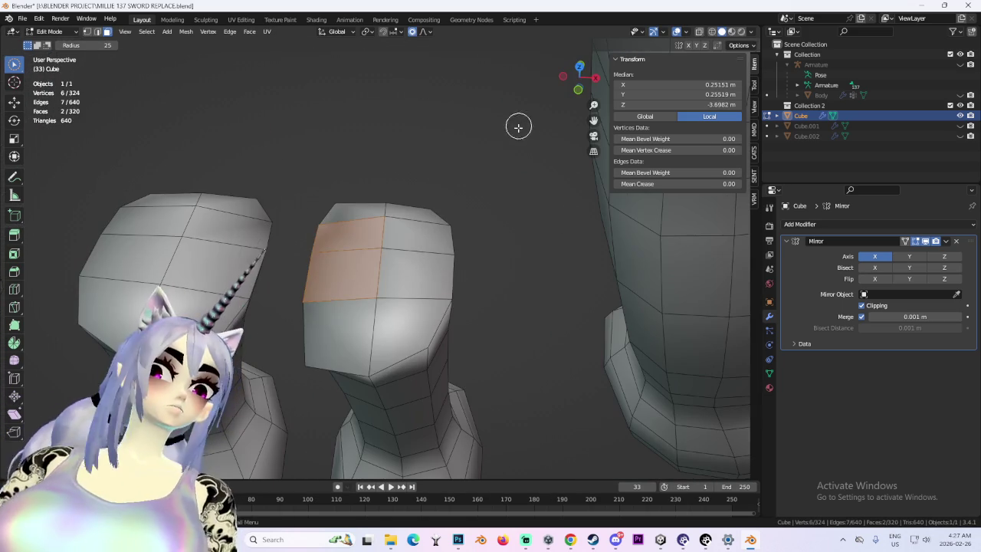
left_click(519, 125)
middle_click_drag(519, 125, 496, 211)
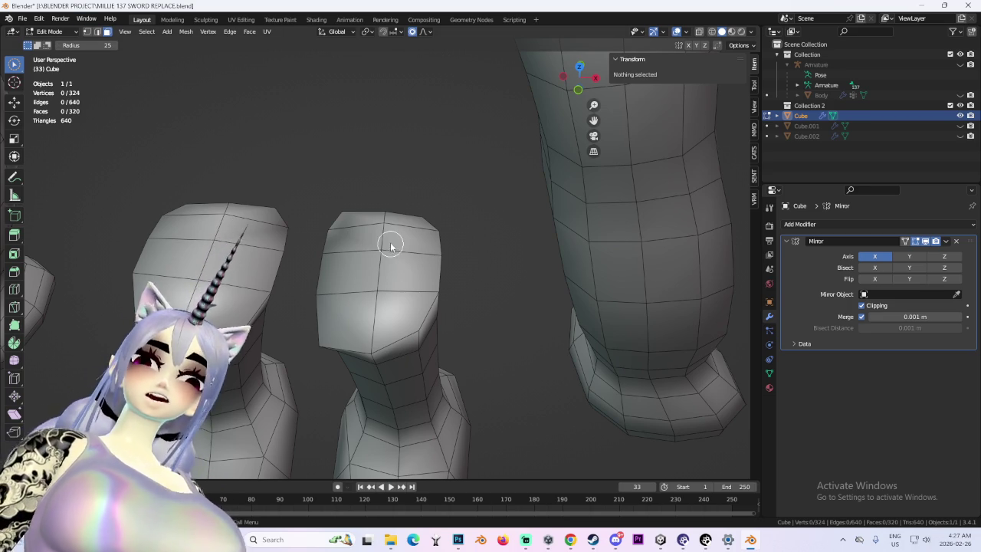
- Inset the middle leg's top faces and shrink the inset
left_click_drag(390, 246, 381, 293)
mouse_move(397, 241)
middle_mouse_down()
mouse_move(453, 253)
mouse_move(450, 314)
middle_mouse_up()
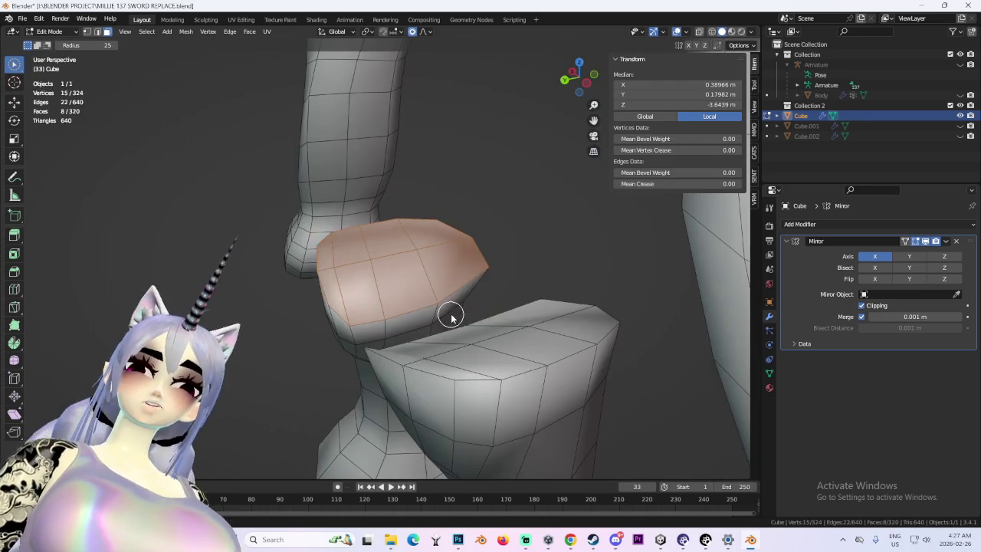
key("i")
left_click(420, 314)
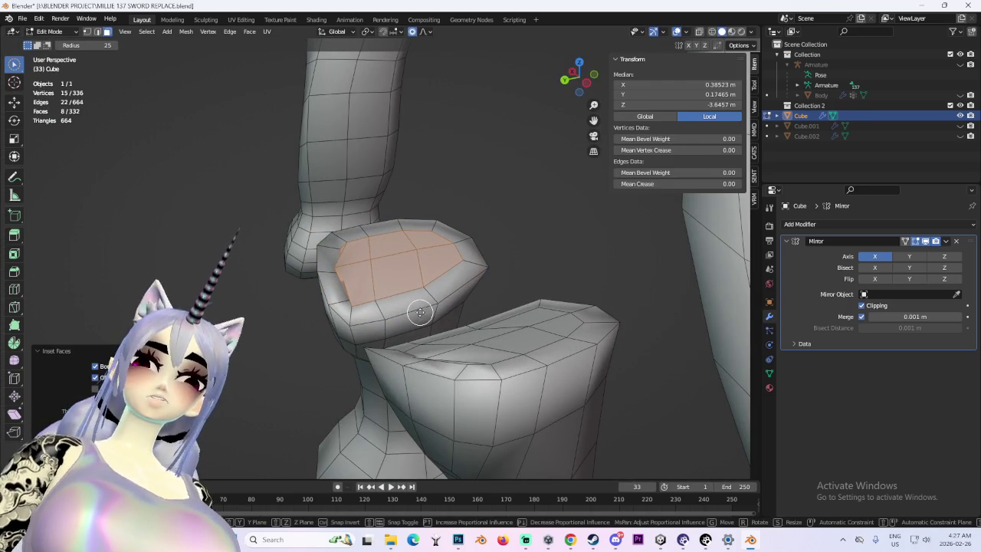
scroll(476, 298, "up", 5)
scroll(460, 303, "down", 3)
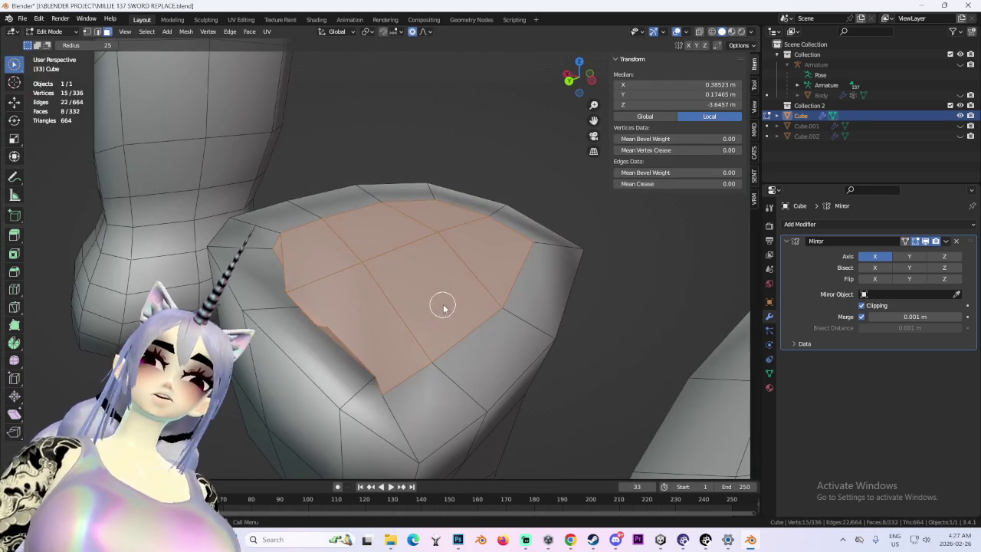
key("s")
left_click(429, 303)
- Extrude the shrunken leg-top faces upward into the hips
scroll(443, 299, "up", 5)
scroll(443, 299, "down", 5)
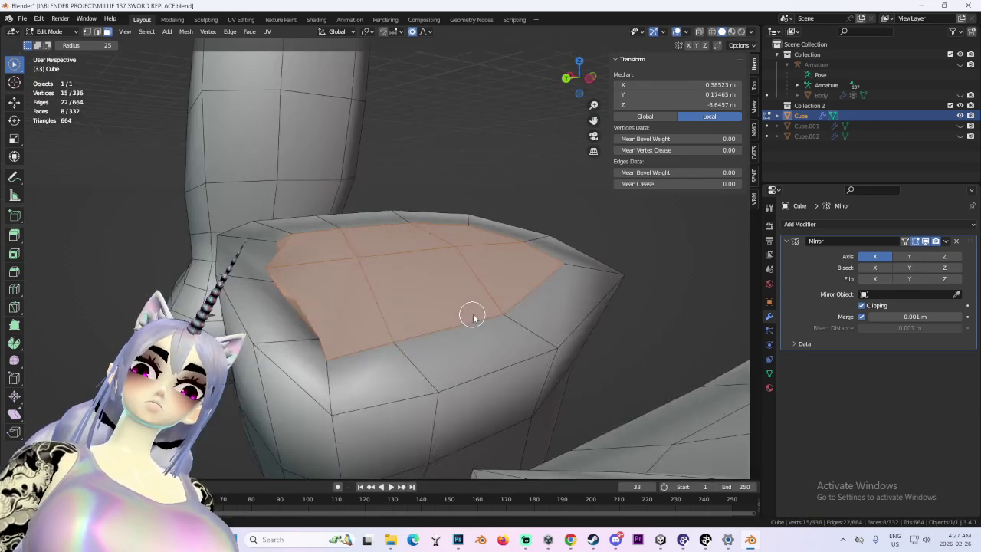
key("e")
left_click(467, 265)
scroll(512, 297, "down", 2)
mouse_move(463, 272)
middle_mouse_down()
mouse_move(512, 297)
mouse_move(431, 307)
mouse_move(519, 291)
mouse_move(473, 289)
middle_mouse_up()
scroll(460, 299, "down", 2)
scroll(494, 297, "up", 3)
- Unhide the Cube.001 torso and inspect it from front and side angles
left_click(961, 126)
middle_click_drag(414, 209, 464, 217)
scroll(422, 237, "down", 3)
scroll(464, 217, "up", 5)
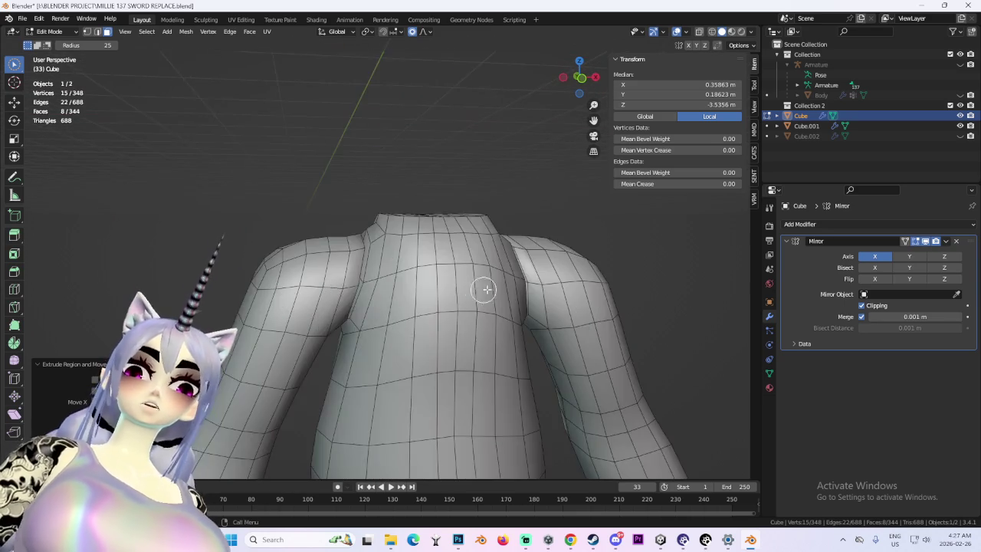
middle_click_drag(486, 284, 437, 285)
scroll(443, 284, "up", 2)
scroll(443, 285, "down", 2)
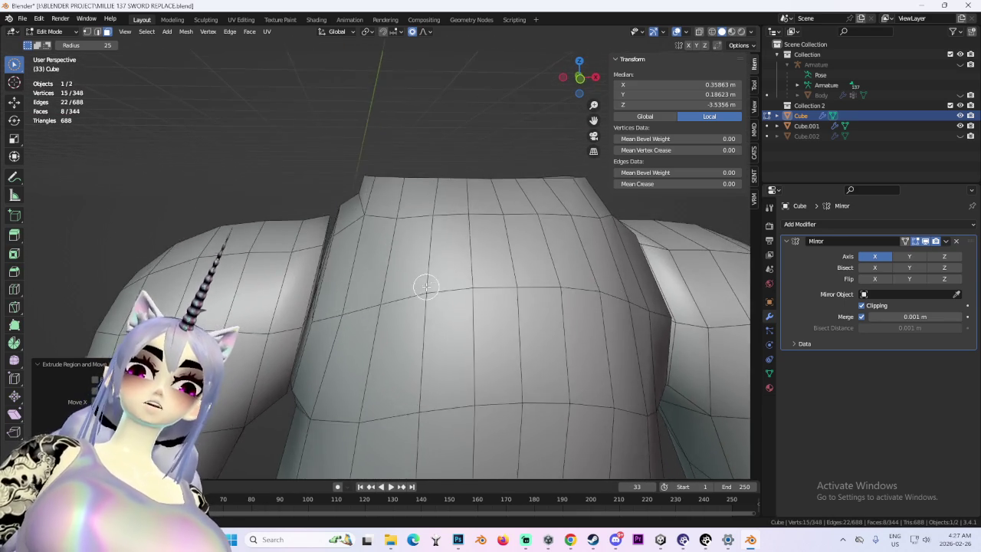
scroll(427, 284, "down", 3)
scroll(449, 300, "down", 3)
scroll(407, 256, "down", 2)
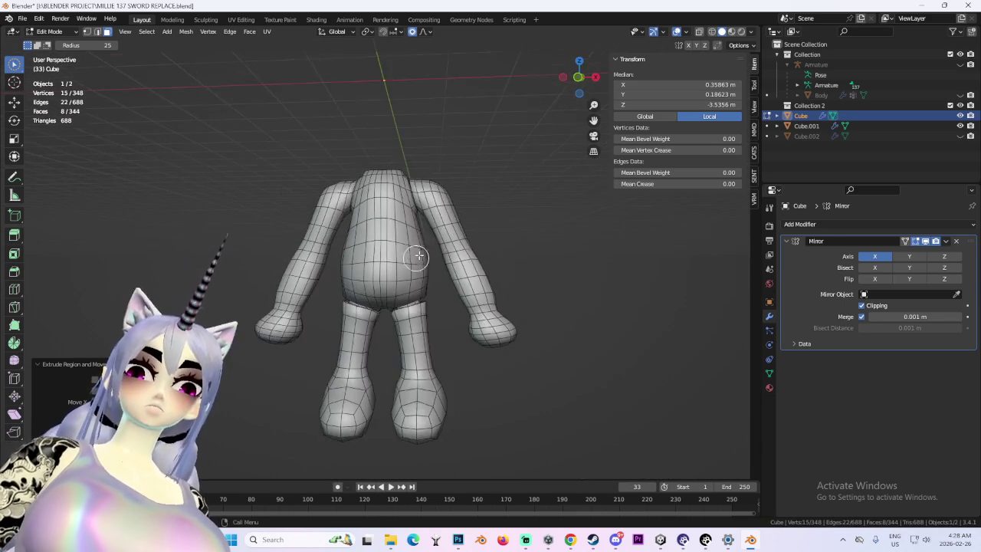
middle_click_drag(414, 256, 401, 229)
- Return to Object Mode and select the torso
left_click(49, 32)
left_click(53, 44)
left_click(407, 245)
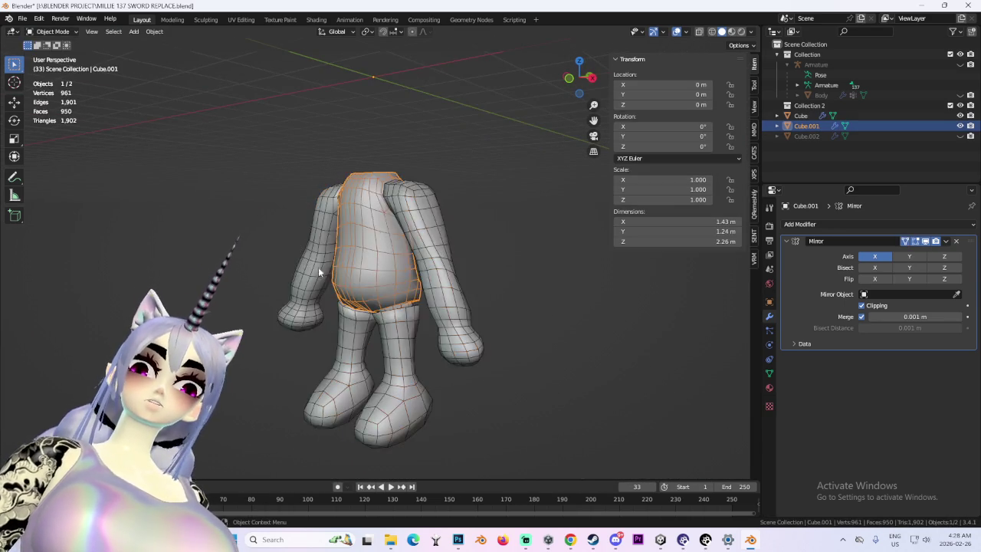
- Hide the Cube.001 torso and open the arms mesh in Edit Mode
scroll(422, 265, "up", 2)
scroll(422, 265, "up", 2)
left_click(961, 126)
scroll(469, 242, "up", 2)
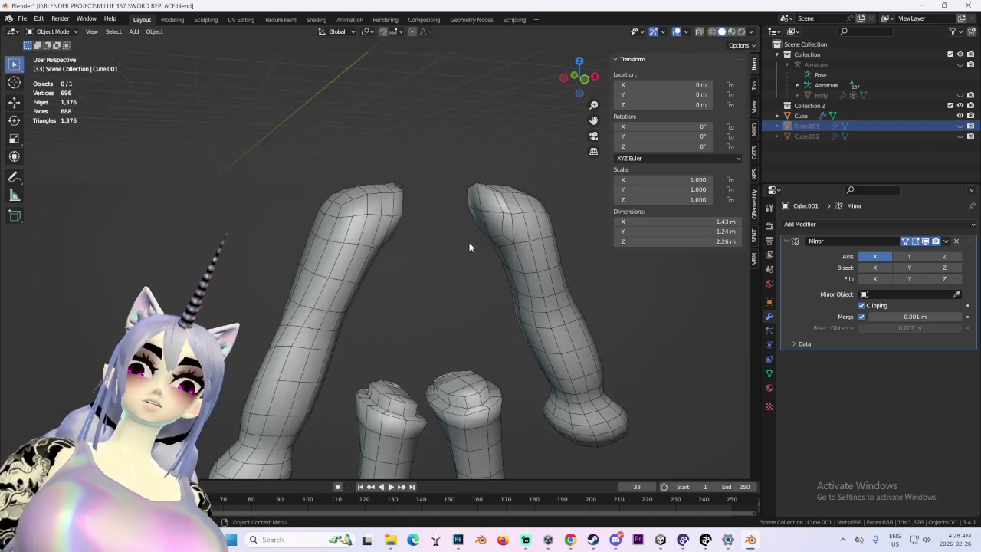
scroll(469, 242, "up", 2)
left_click(529, 177)
left_click(52, 31)
left_click(53, 54)
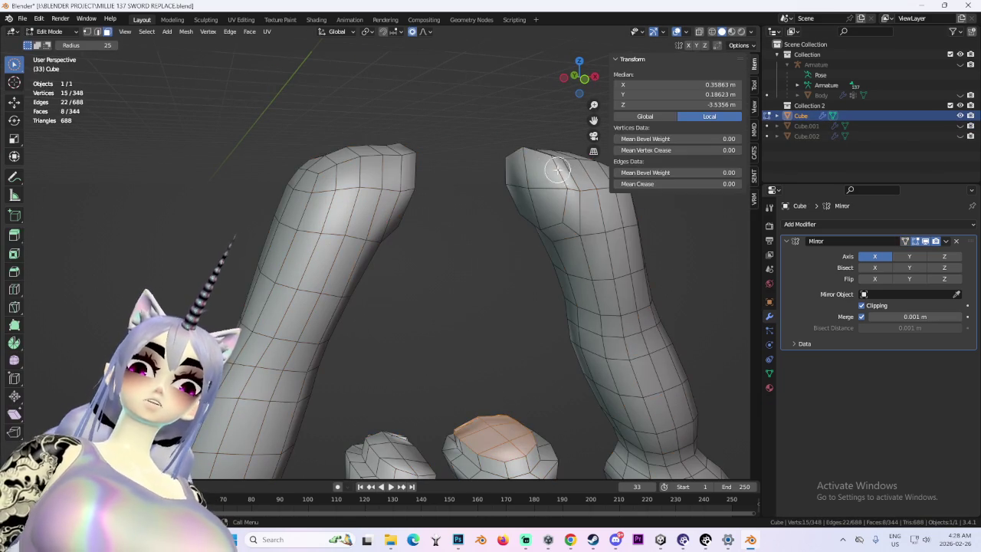
- Inset the arm-tip faces and extrude them along their normals
key("i")
left_click(540, 187)
mouse_move(541, 188)
middle_mouse_down()
mouse_move(535, 227)
mouse_move(536, 199)
middle_mouse_up()
key("e")
scroll(529, 227, "down", 3)
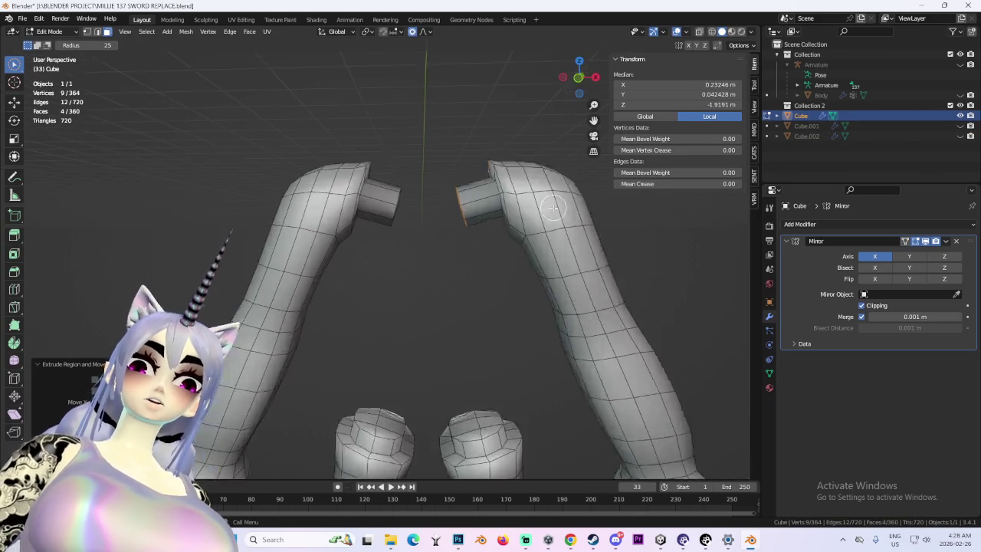
- Unhide the torso and go back to Object Mode
left_click(968, 128)
scroll(383, 269, "down", 3)
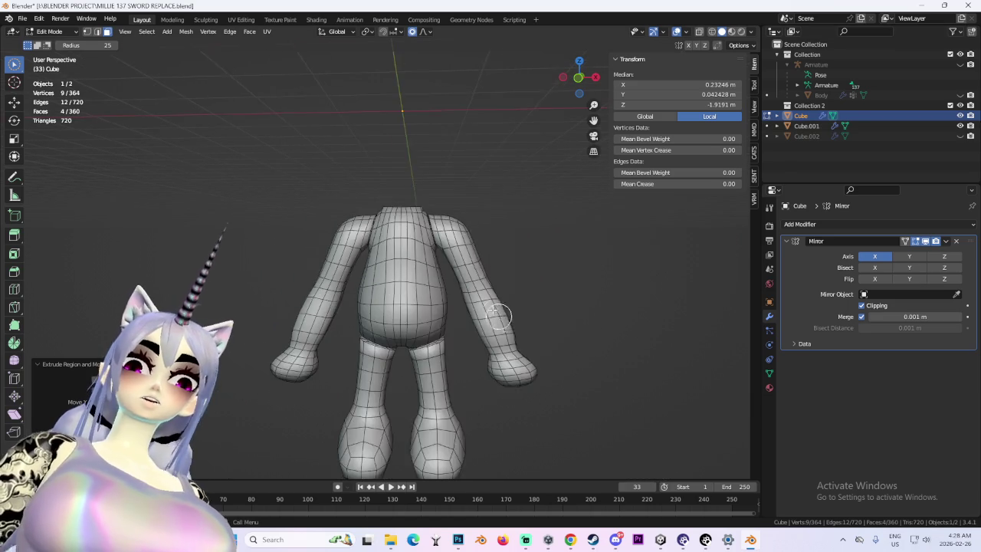
middle_click_drag(296, 156, 178, 65)
left_click(73, 36)
left_click(50, 45)
middle_click_drag(305, 173, 460, 230)
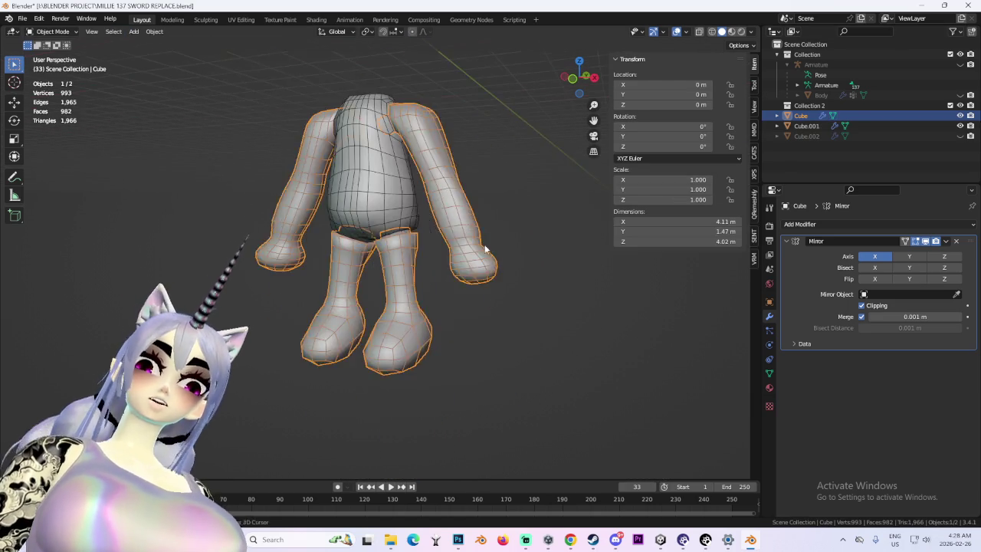
- Orbit around the full body to check it from side, front and top
left_click(616, 278)
middle_click_drag(615, 278, 406, 271)
middle_click_drag(457, 248, 522, 199)
mouse_move(583, 82)
middle_mouse_down()
mouse_move(469, 245)
mouse_move(580, 248)
middle_mouse_up()
scroll(471, 240, "up", 3)
scroll(505, 244, "down", 3)
mouse_move(471, 241)
middle_mouse_down()
mouse_move(505, 244)
mouse_move(457, 237)
middle_mouse_up()
scroll(455, 262, "up", 3)
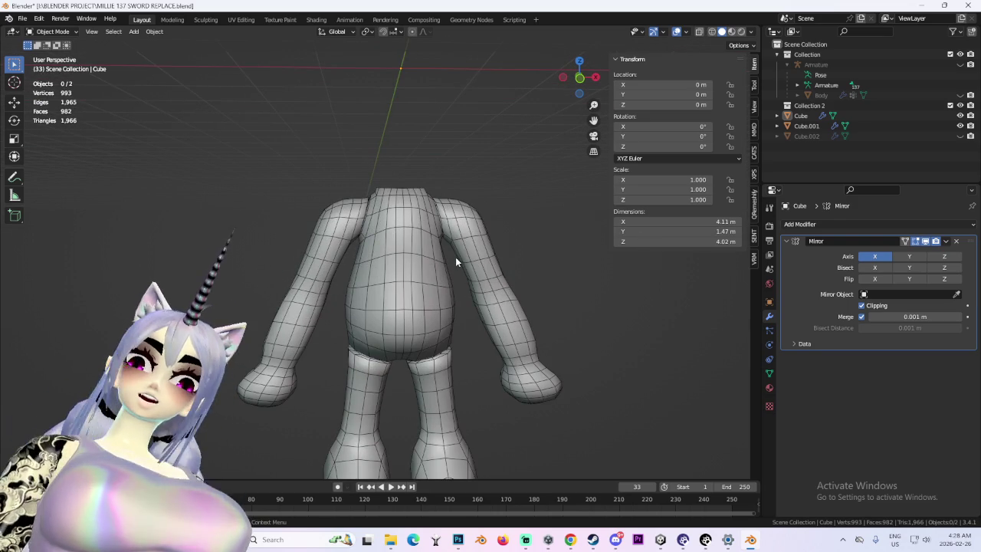
middle_click_drag(456, 262, 418, 314)
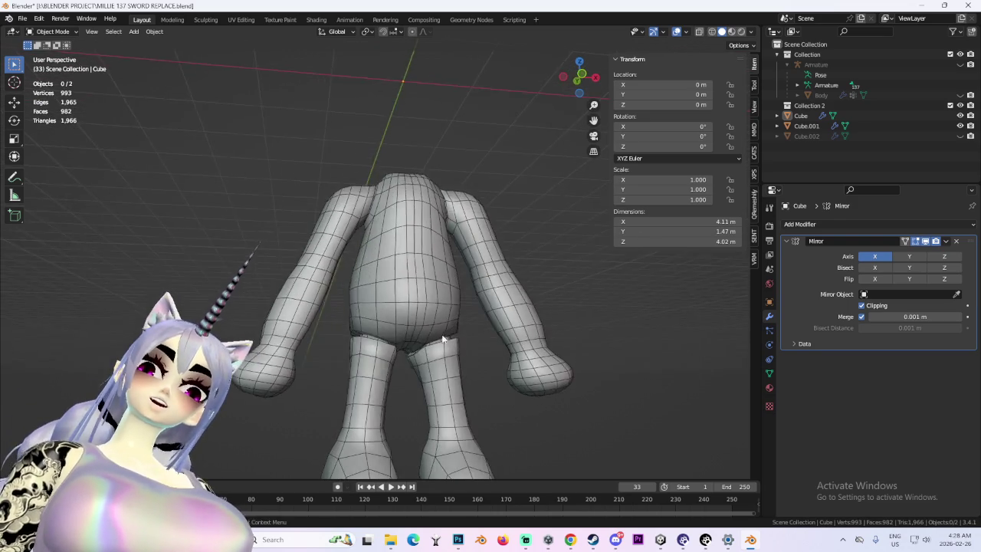
- Select the Cube.001 torso and switch it to Edit Mode
left_click(412, 320)
left_click(52, 31)
left_click(48, 53)
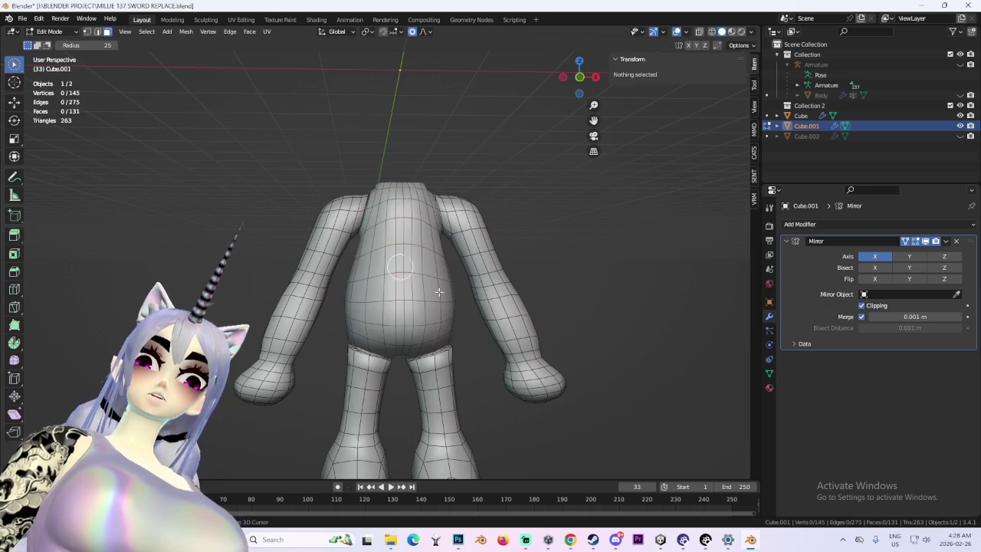
- Select the band of torso faces circling the hips
scroll(340, 248, "up", 2)
scroll(369, 242, "up", 2)
left_click_drag(338, 235, 387, 237)
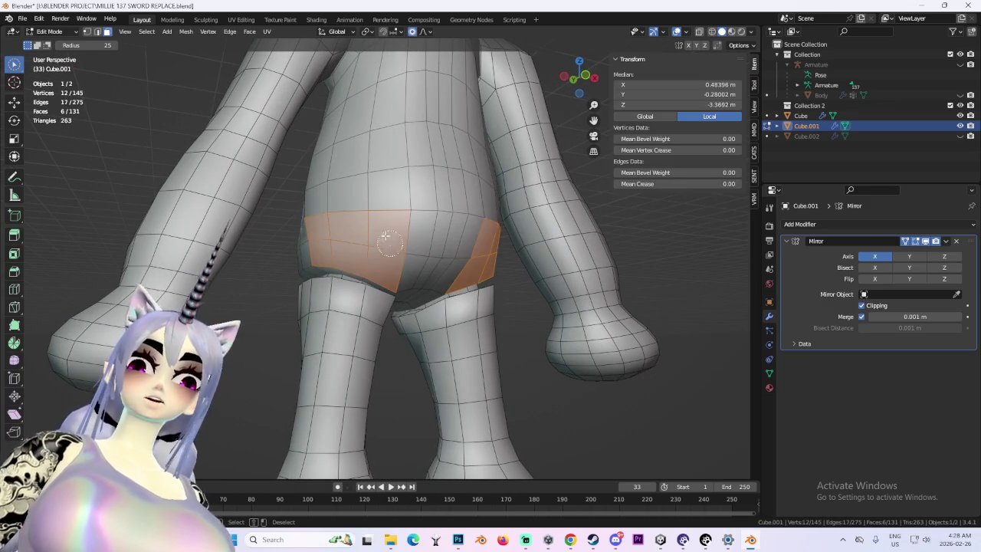
middle_click_drag(428, 258, 325, 254)
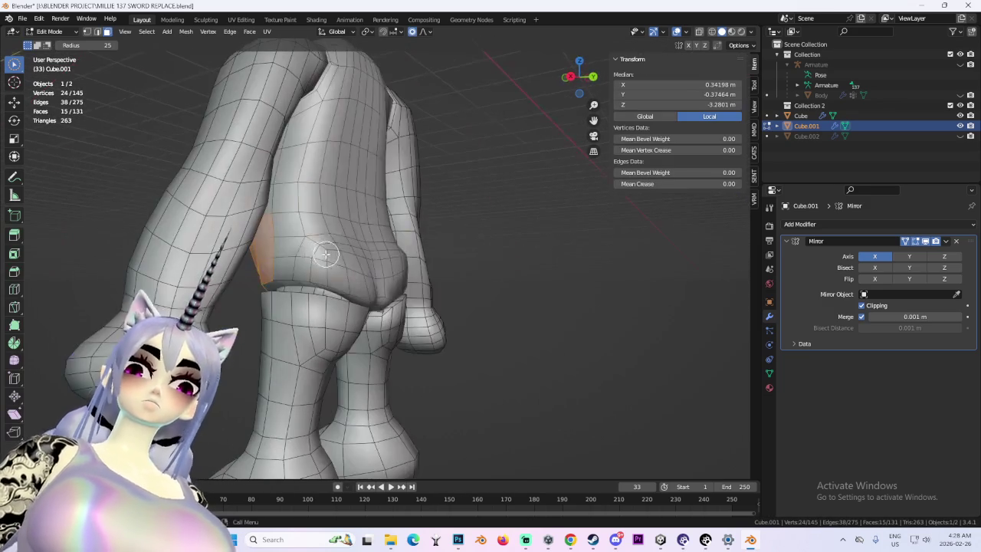
middle_click_drag(396, 258, 336, 245)
mouse_move(403, 246)
middle_mouse_down()
mouse_move(389, 234)
mouse_move(320, 265)
middle_mouse_up()
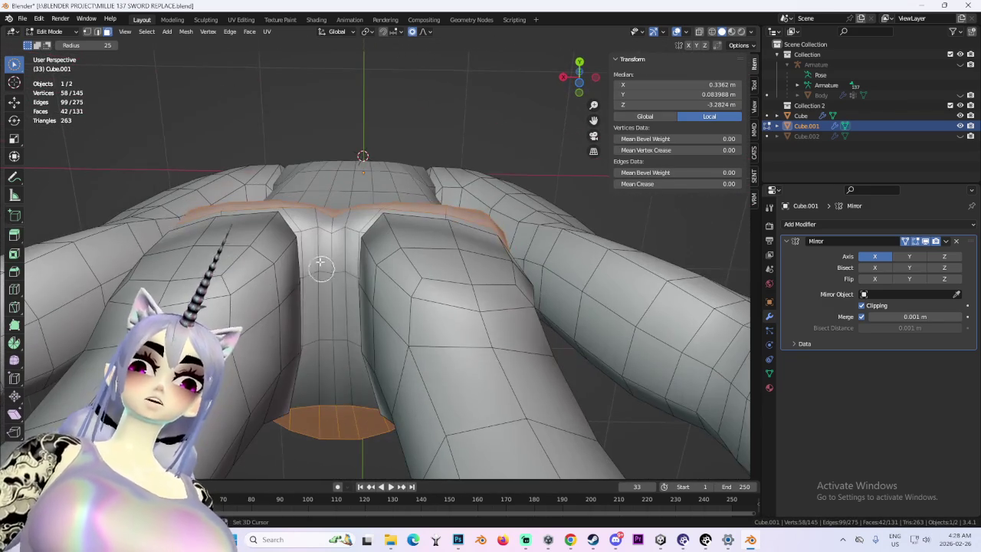
middle_click_drag(334, 379, 357, 316)
mouse_move(360, 239)
middle_mouse_down()
mouse_move(319, 272)
mouse_move(441, 258)
middle_mouse_up()
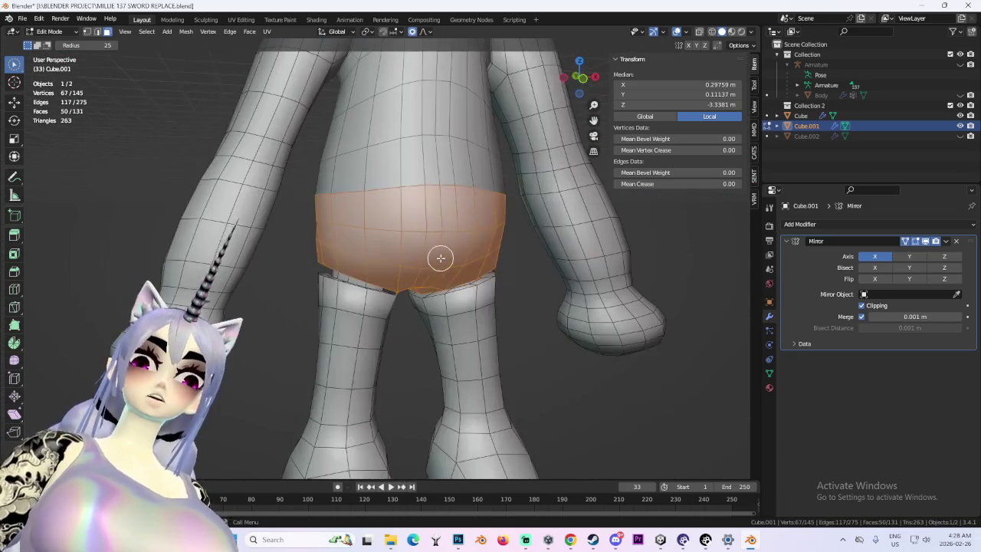
scroll(441, 258, "down", 3)
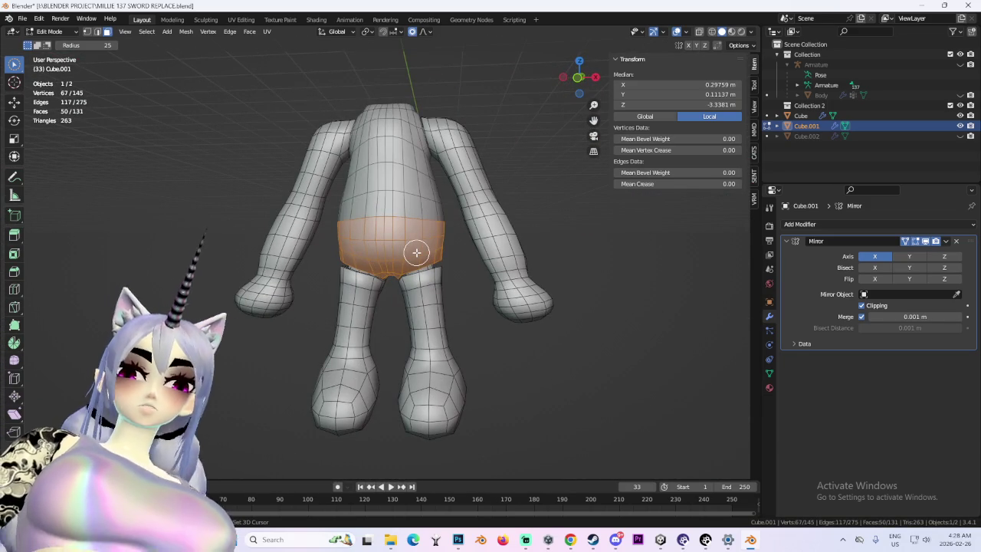
- Duplicate the hip band in place and separate it into new object Cube.003
key("shift+d")
right_click(464, 243)
key("p")
left_click(465, 248)
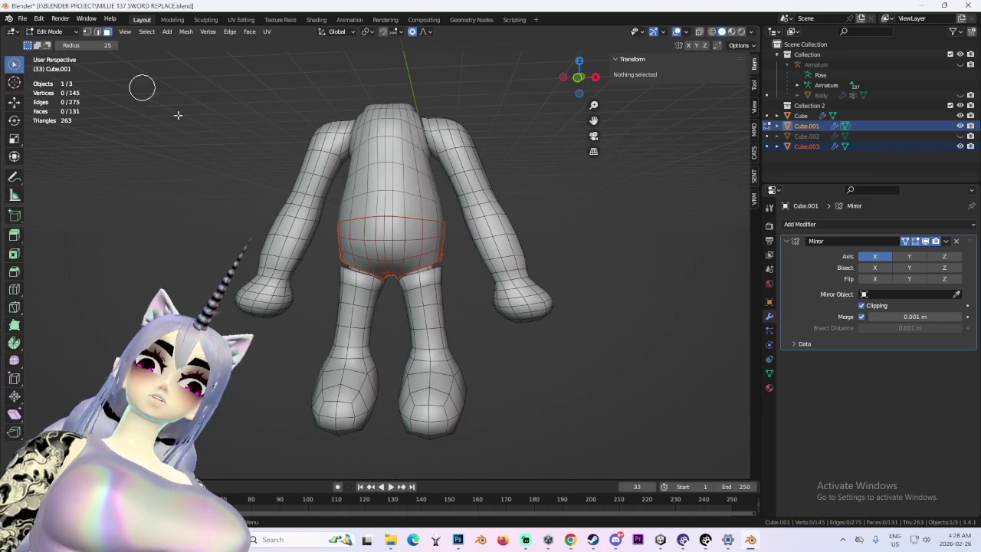
- Return to Object Mode, select the hip band object, and add a Solidify modifier
left_click(58, 31)
left_click(50, 44)
left_click(807, 146)
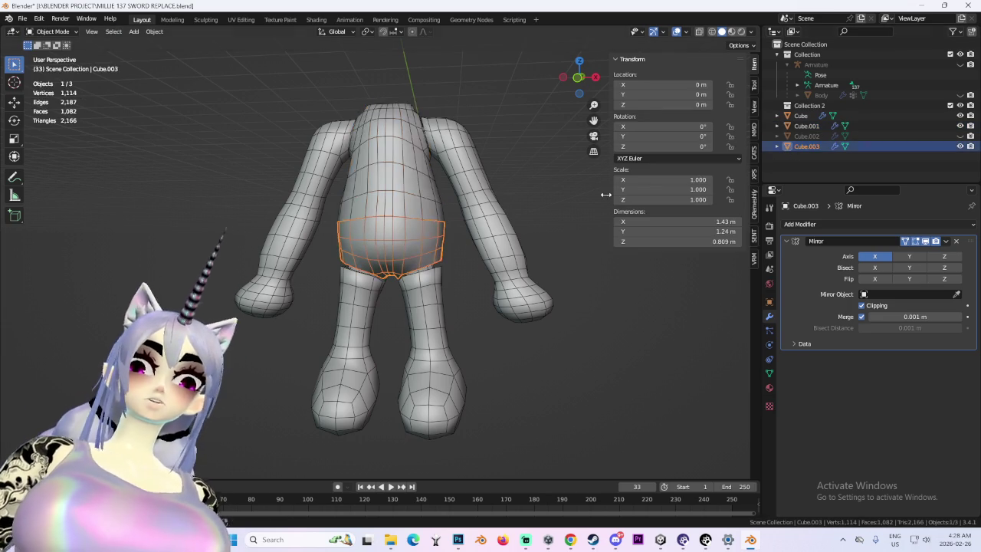
scroll(503, 241, "up", 2)
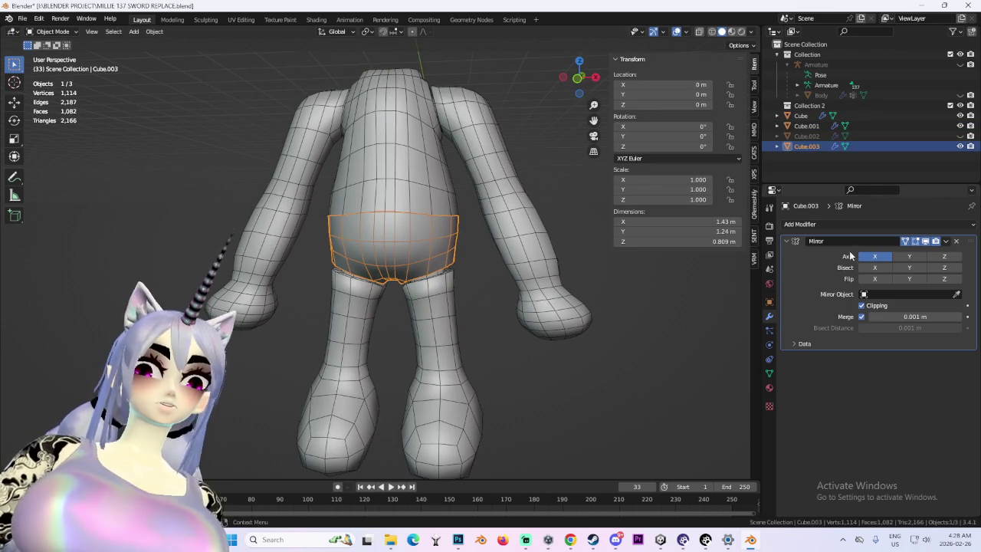
left_click(870, 222)
left_click(870, 222)
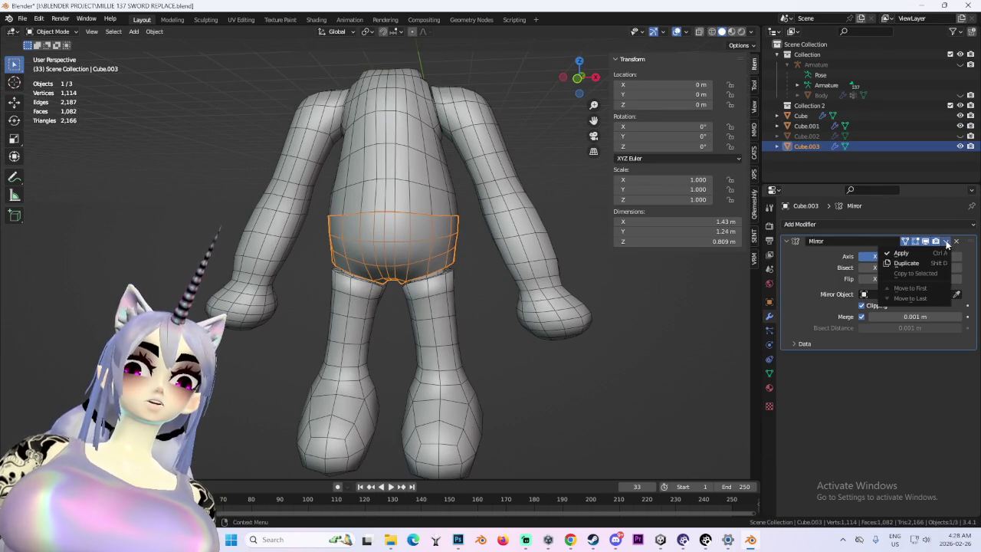
left_click(869, 224)
left_click(785, 399)
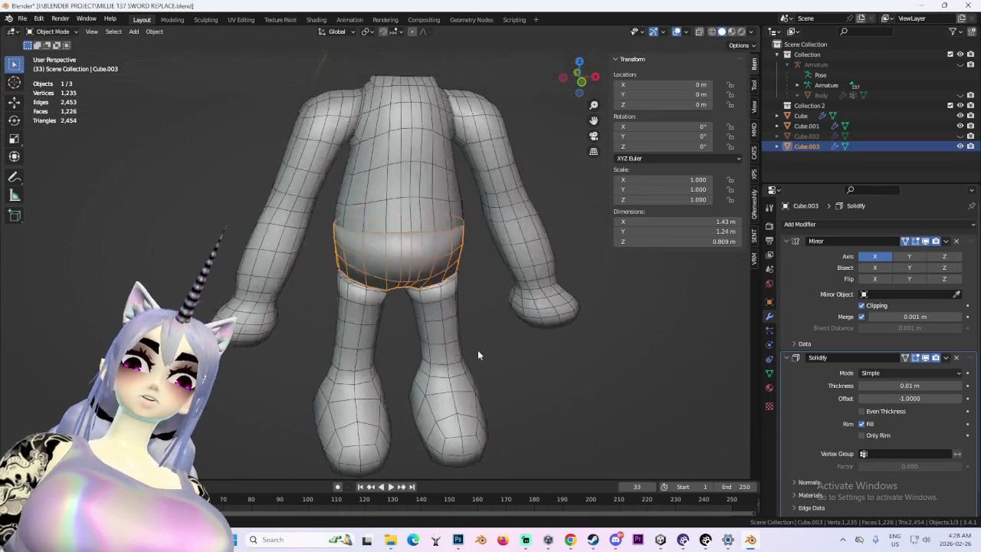
- Set the Solidify thickness to -0.1 m and check the shorts from several angles
scroll(506, 342, "up", 3)
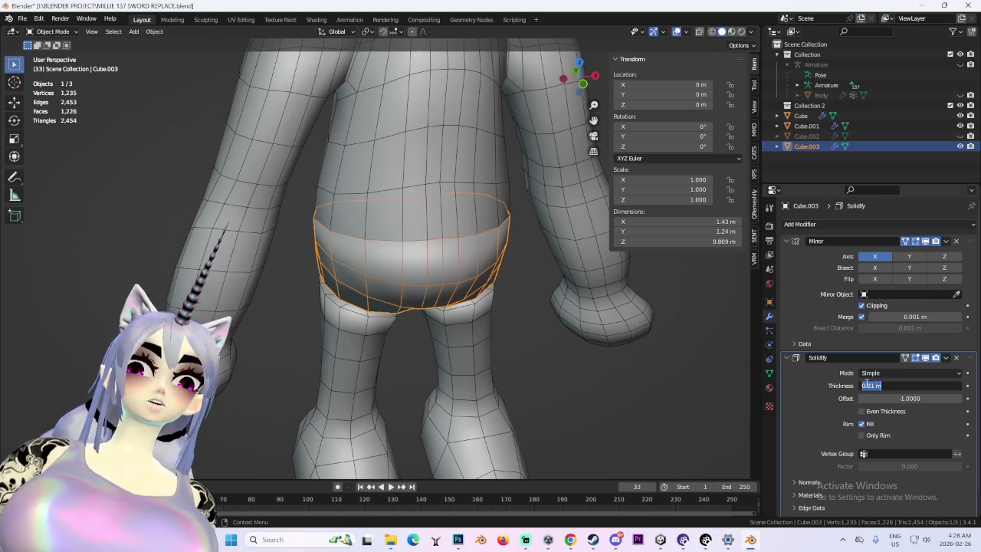
type("-")
key("Return")
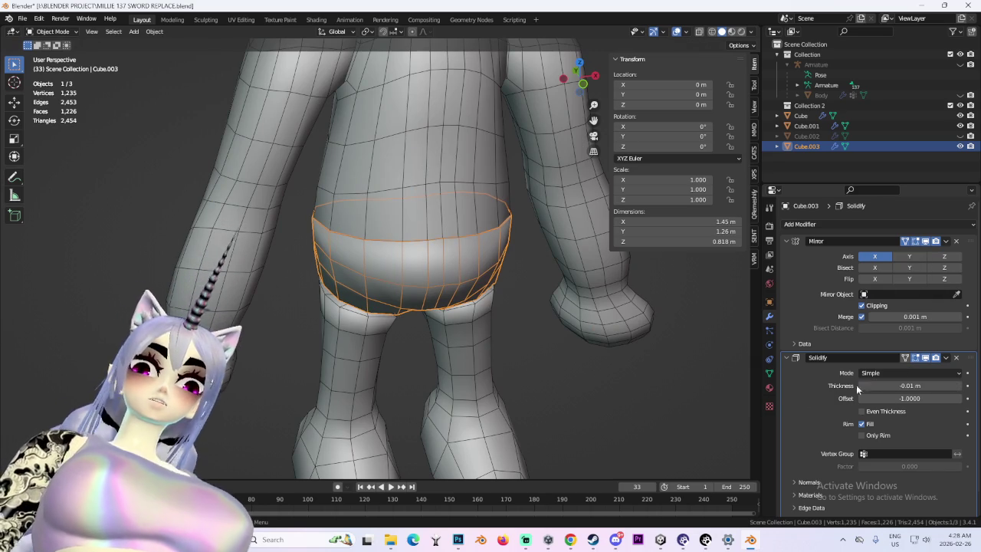
left_click(901, 385)
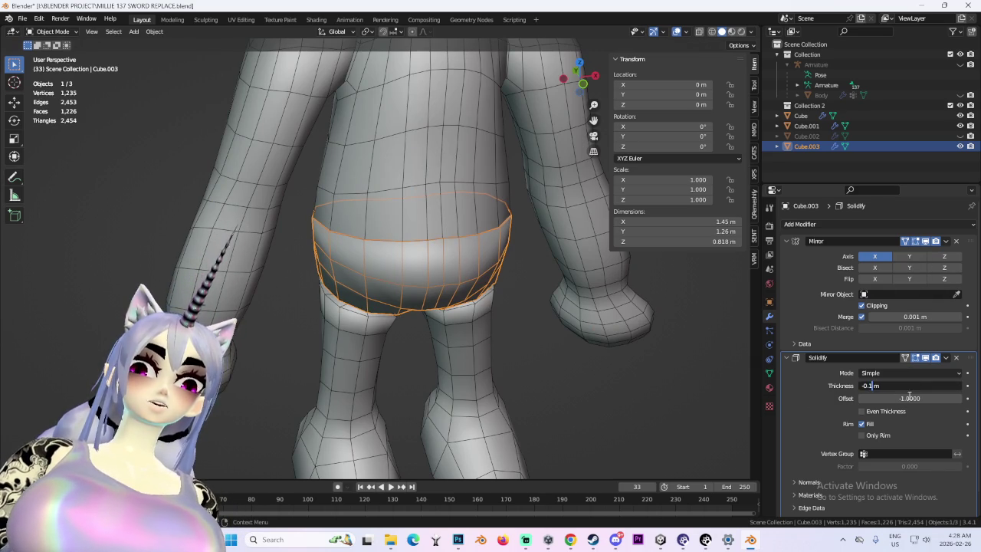
key("Return")
scroll(516, 303, "down", 5)
middle_click_drag(517, 303, 549, 293)
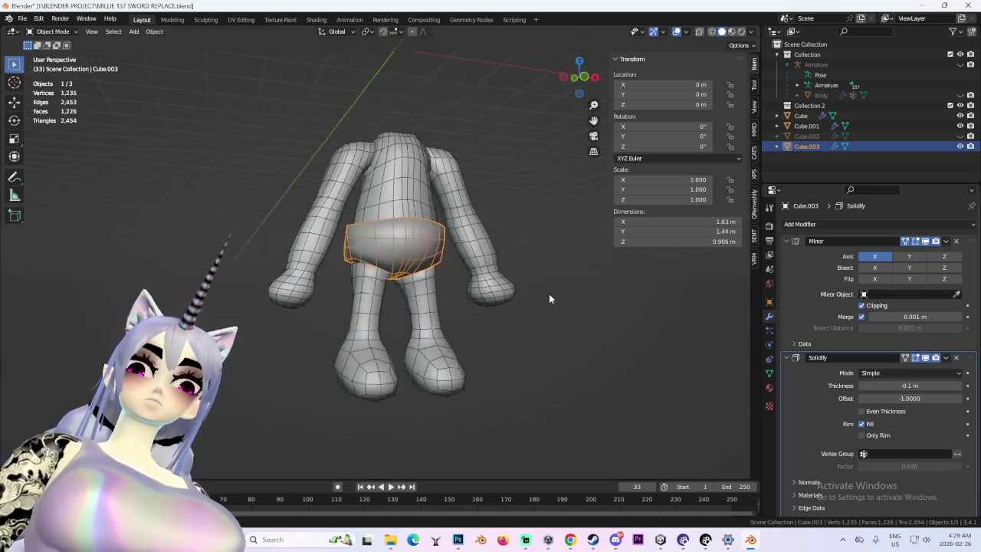
scroll(549, 294, "up", 5)
mouse_move(501, 247)
middle_mouse_down()
mouse_move(507, 218)
mouse_move(443, 198)
mouse_move(505, 261)
mouse_move(569, 287)
middle_mouse_up()
scroll(507, 218, "up", 3)
- Apply the Mirror modifier first, then the Solidify modifier
left_click(946, 358)
left_click(889, 371)
key("ctrl+z")
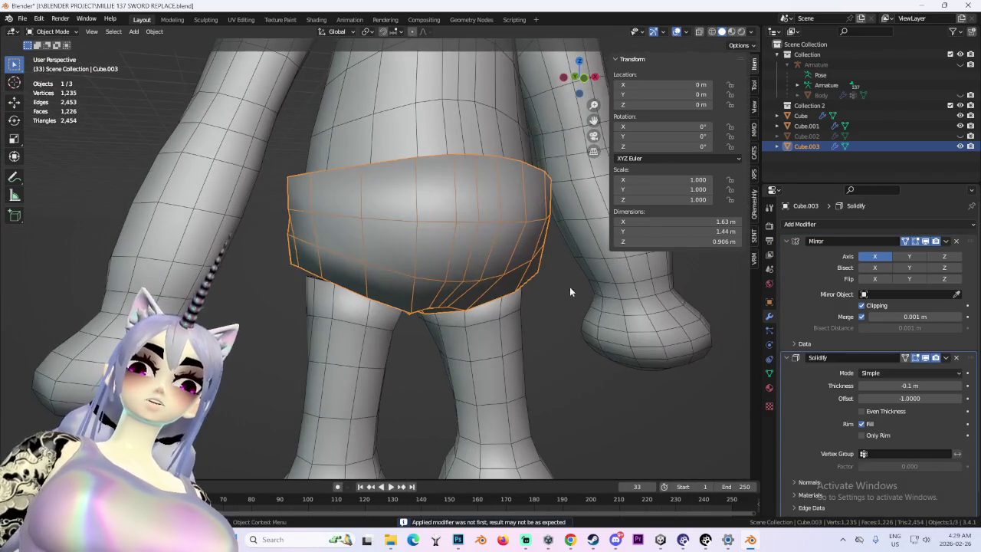
left_click(947, 243)
left_click(935, 257)
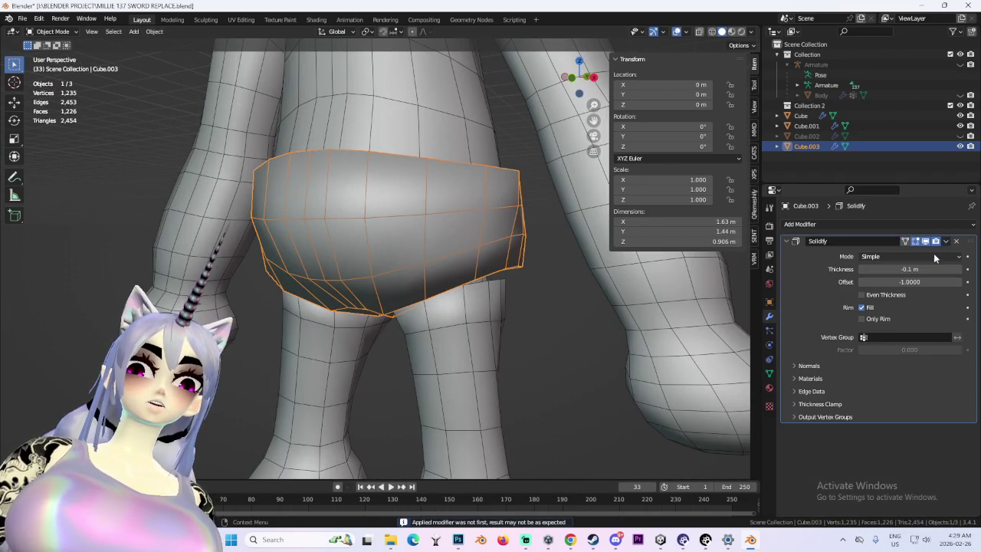
left_click(946, 240)
left_click(939, 262)
key("ctrl+z")
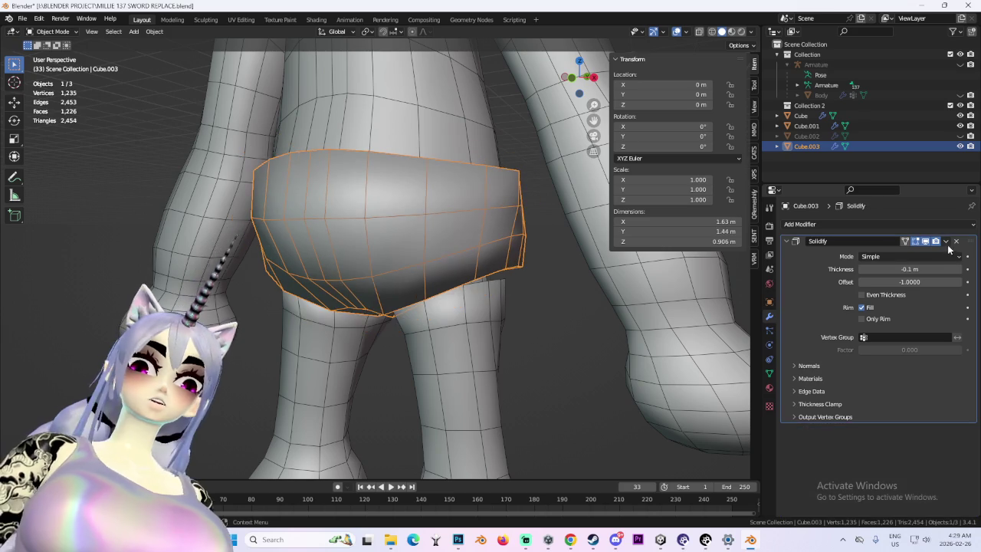
left_click(946, 241)
left_click(942, 254)
middle_click_drag(515, 268, 393, 156)
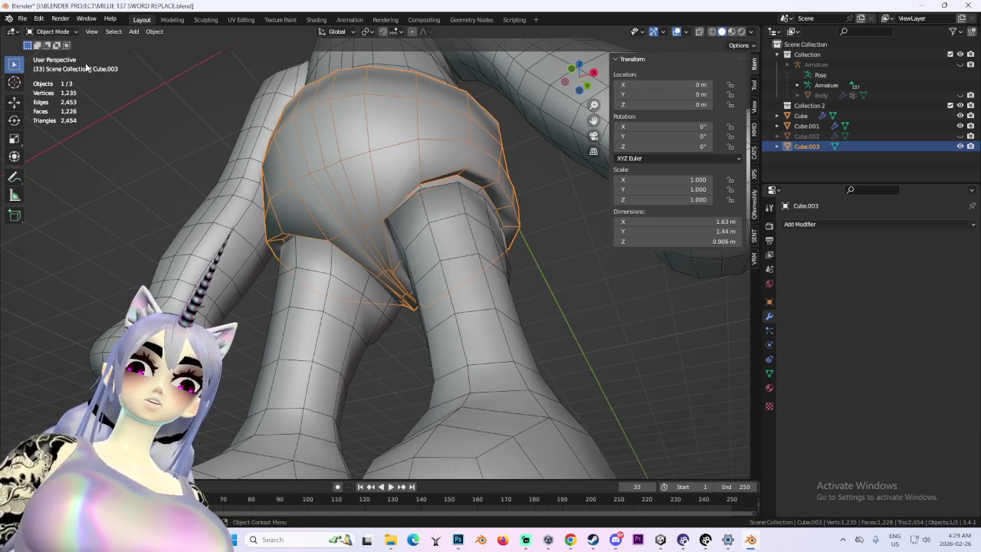
- Enter Edit Mode on the shorts and hide the Cube object in the outliner
left_click(52, 31)
left_click(54, 48)
mouse_move(460, 207)
middle_mouse_down()
mouse_move(416, 153)
mouse_move(537, 136)
middle_mouse_up()
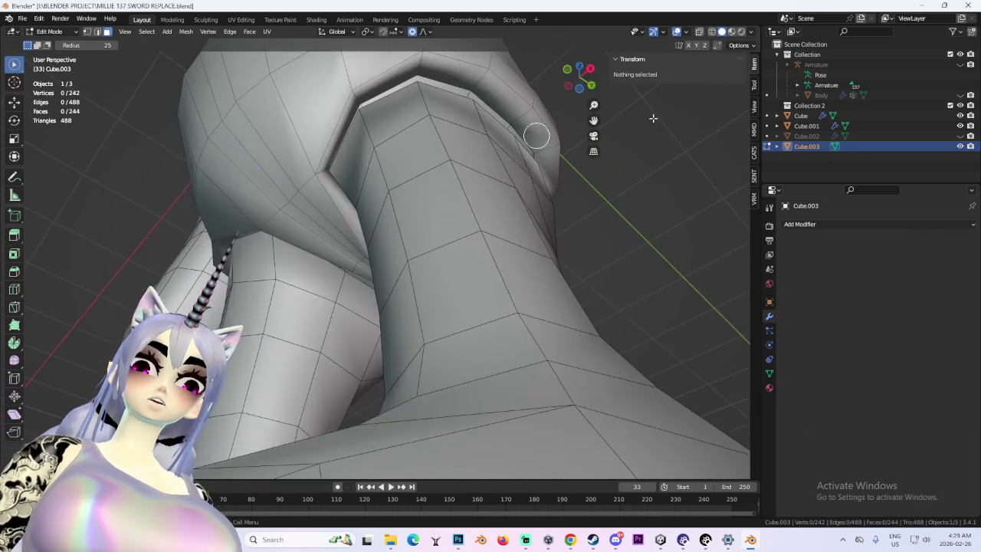
left_click(960, 126)
left_click(960, 125)
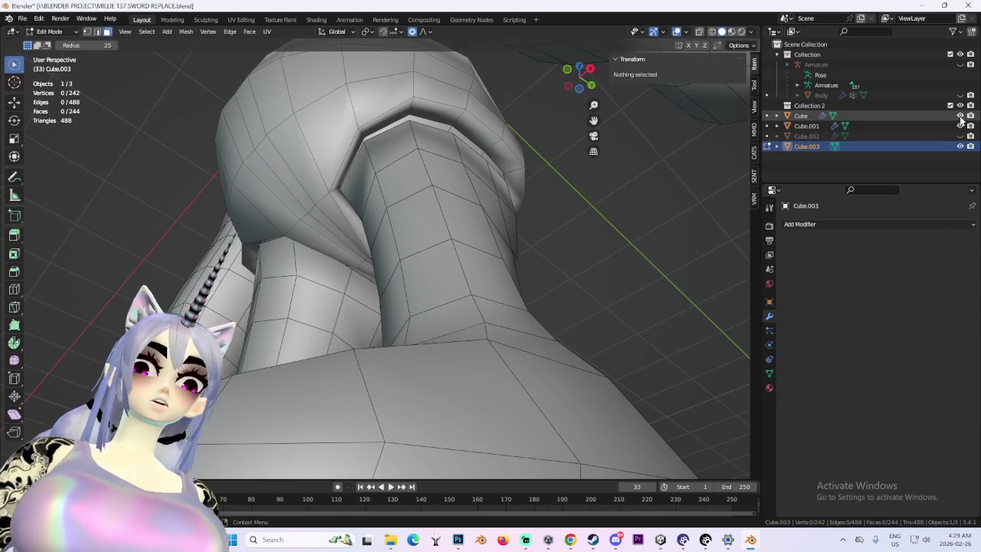
left_click(960, 115)
middle_click_drag(368, 123, 359, 212)
- With circle select, pick faces along the upper and right rim of a leg opening
left_click_drag(13, 64, 54, 105)
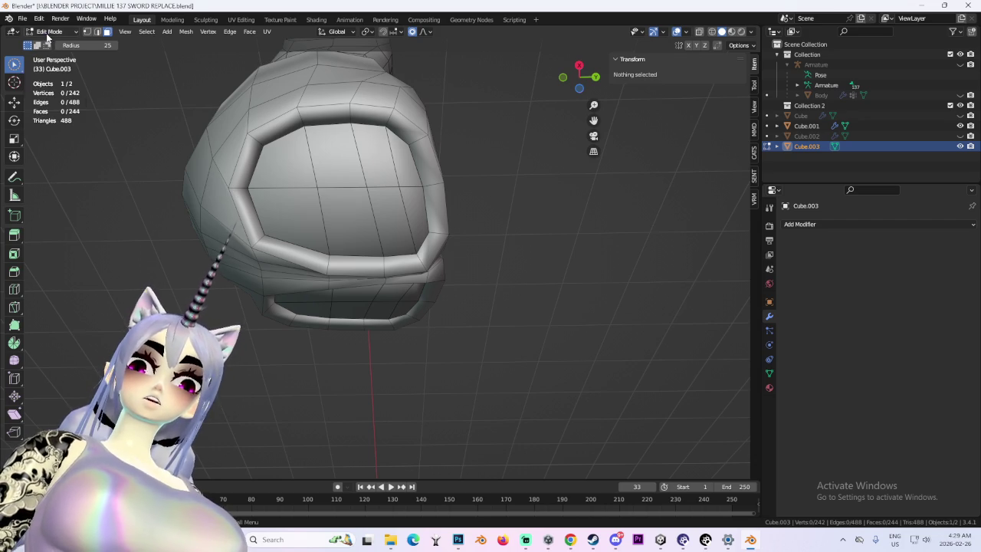
left_click(47, 32)
left_click(48, 41)
left_click(47, 33)
left_click(65, 53)
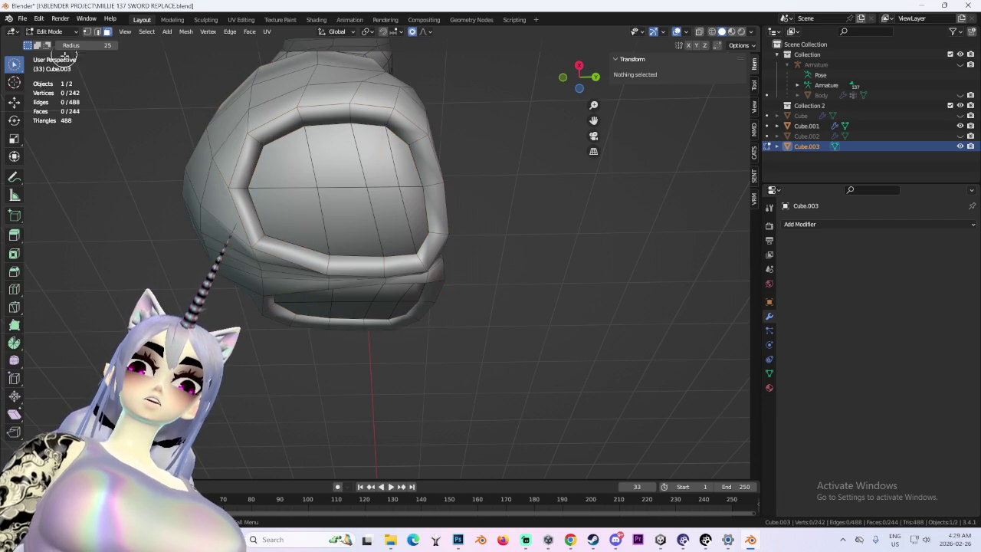
left_click_drag(250, 150, 277, 138)
left_click_drag(404, 175, 391, 134)
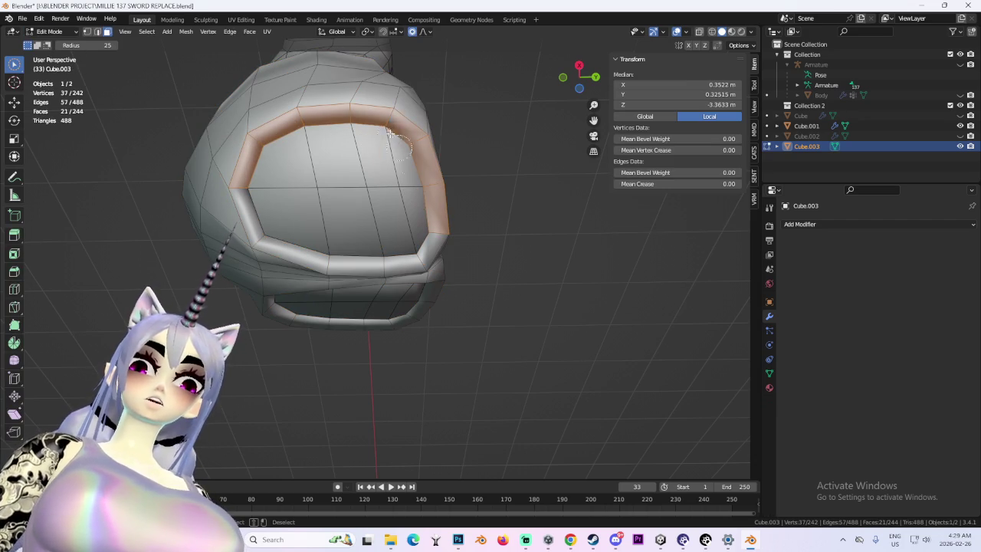
- Hide Cube.001 to isolate the shorts and clear the face selection
mouse_move(402, 221)
middle_mouse_down()
mouse_move(447, 263)
mouse_move(496, 279)
mouse_move(588, 256)
mouse_move(385, 282)
mouse_move(545, 127)
mouse_move(348, 279)
mouse_move(383, 190)
mouse_move(319, 249)
middle_mouse_up()
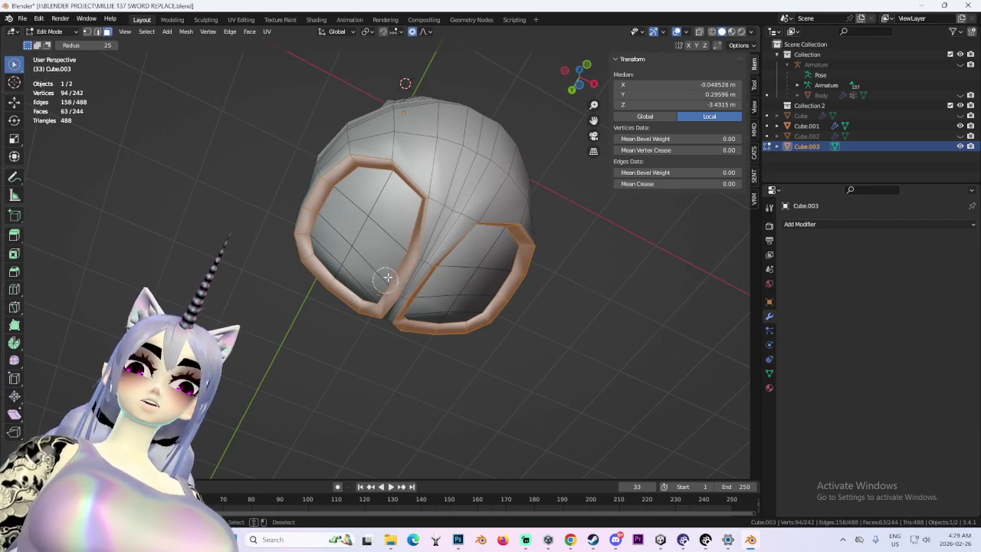
left_click(961, 125)
scroll(403, 186, "up", 3)
mouse_move(403, 186)
middle_mouse_down()
mouse_move(401, 250)
mouse_move(426, 318)
middle_mouse_up()
left_click(447, 353)
mouse_move(447, 353)
middle_mouse_down()
mouse_move(598, 389)
mouse_move(533, 414)
middle_mouse_up()
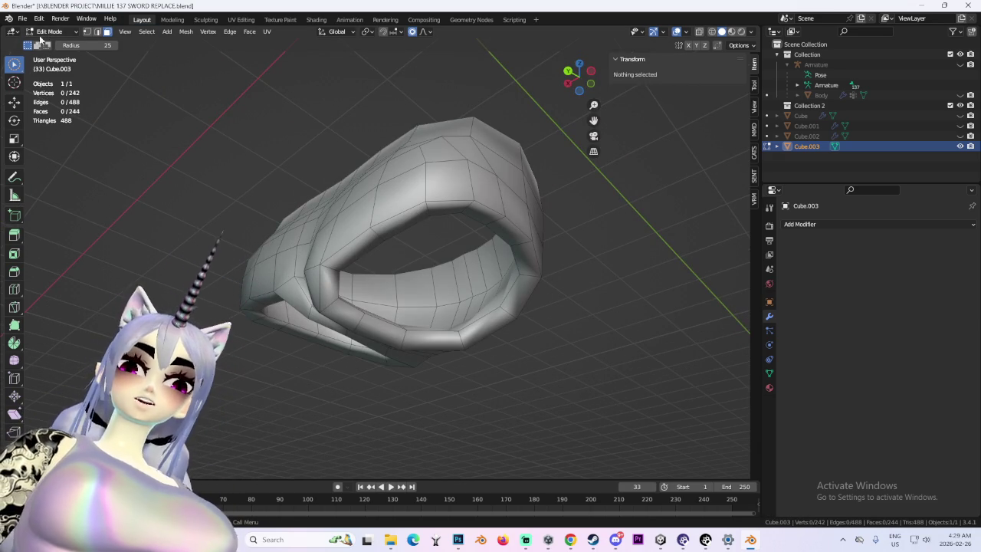
- Box select the rim faces around both leg openings
left_click_drag(14, 64, 86, 103)
left_click(105, 99)
left_click(349, 257)
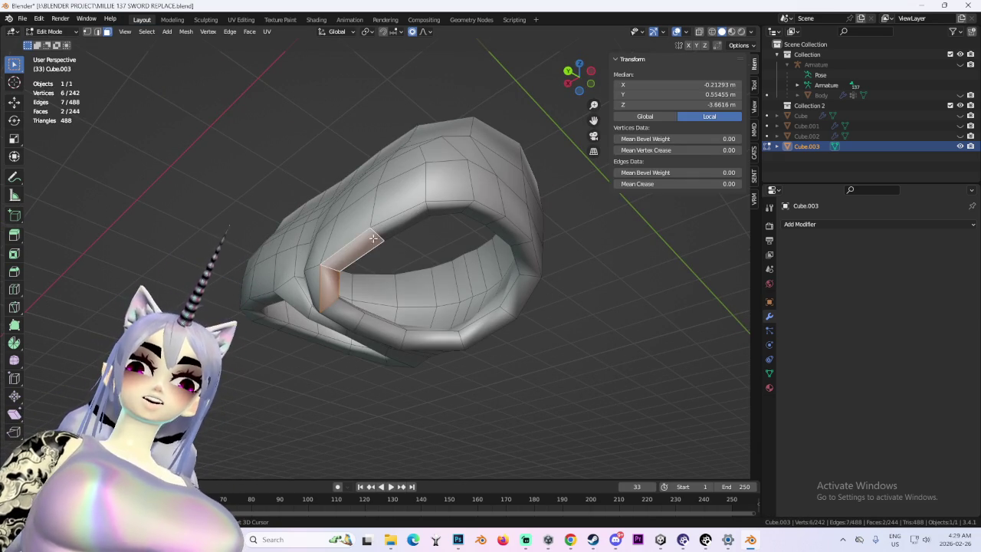
left_click(400, 221, "shift")
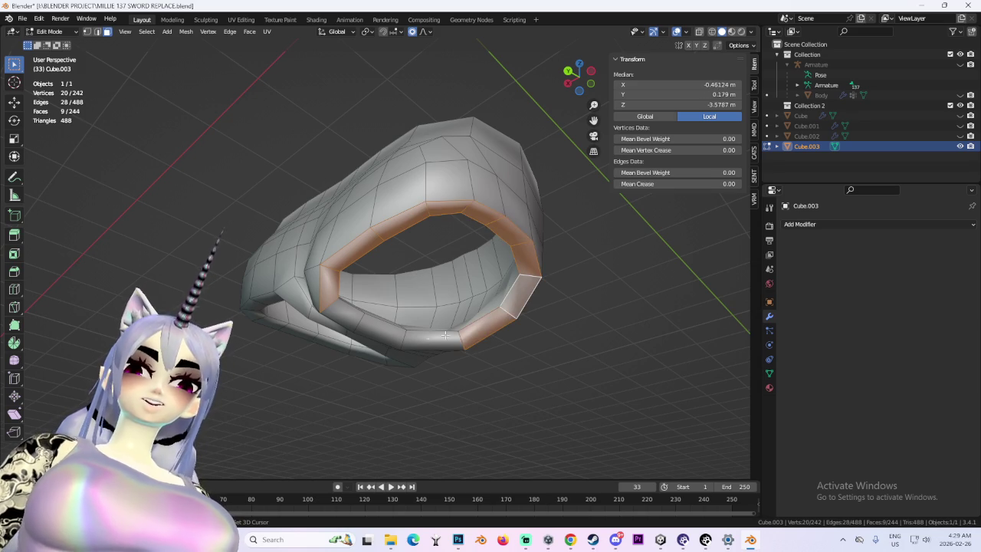
left_click(384, 331, "ctrl")
middle_click_drag(368, 330, 252, 318)
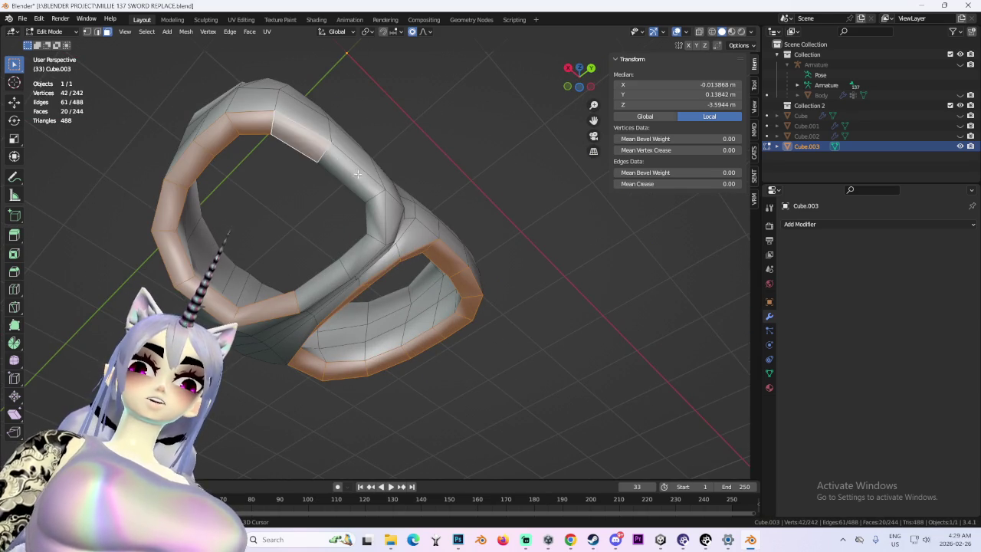
scroll(303, 293, "down", 3)
mouse_move(355, 83)
middle_mouse_down()
mouse_move(445, 309)
mouse_move(478, 275)
middle_mouse_up()
- Extrude the selected rim faces along their normals
key("alt+e")
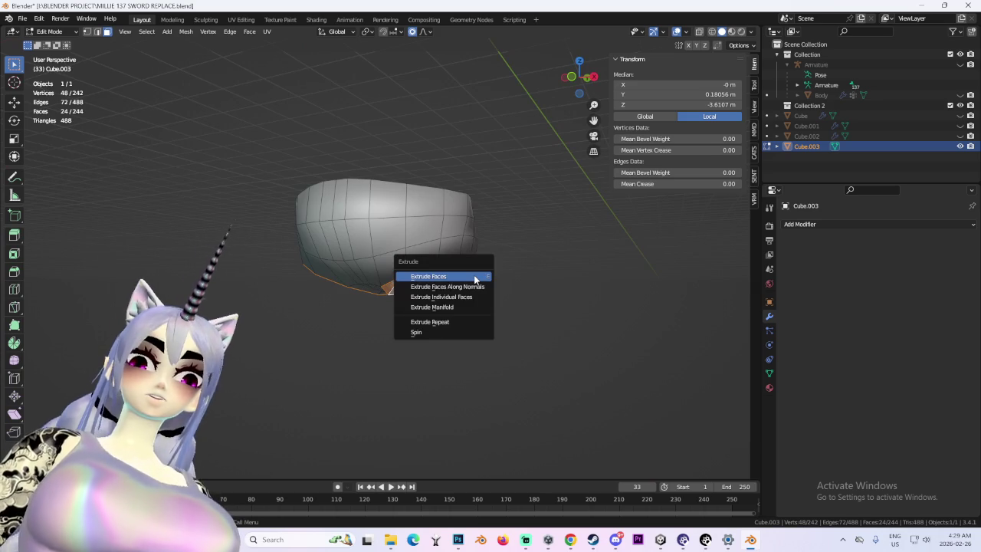
left_click(476, 287)
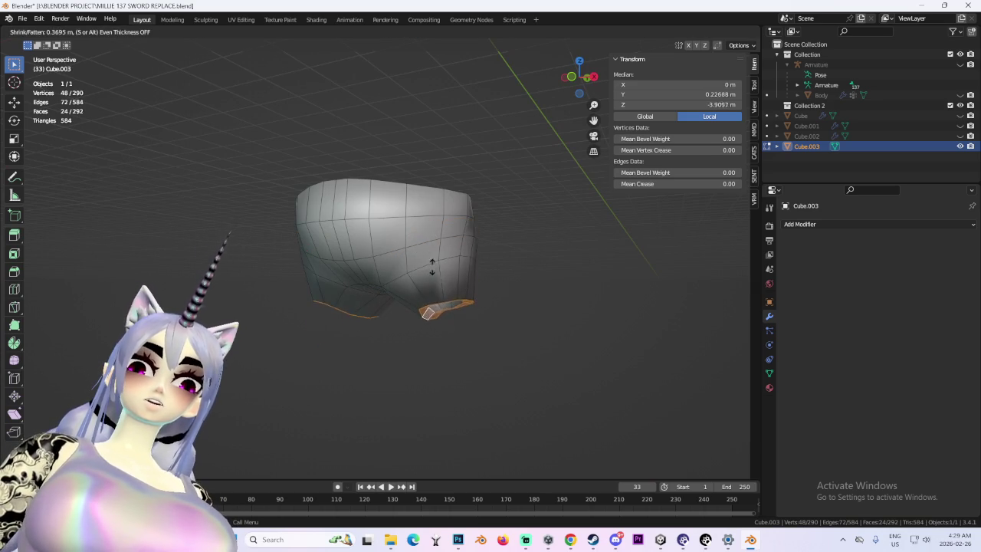
left_click(450, 284)
mouse_move(450, 283)
middle_mouse_down()
mouse_move(486, 239)
mouse_move(554, 280)
mouse_move(425, 163)
middle_mouse_up()
- In Back view with X-ray, isolate one leg opening and scale it vertically (S Z)
left_click(431, 34)
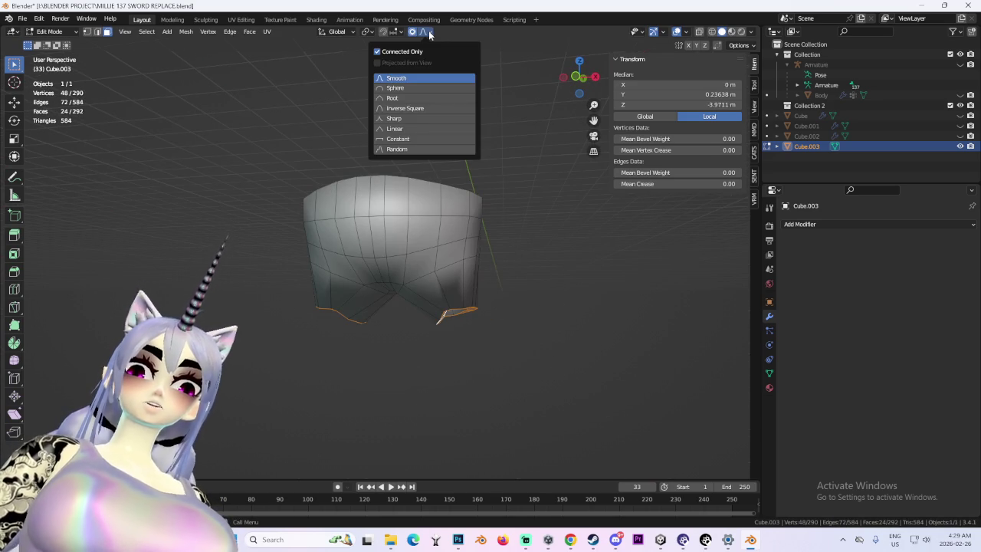
left_click(578, 91)
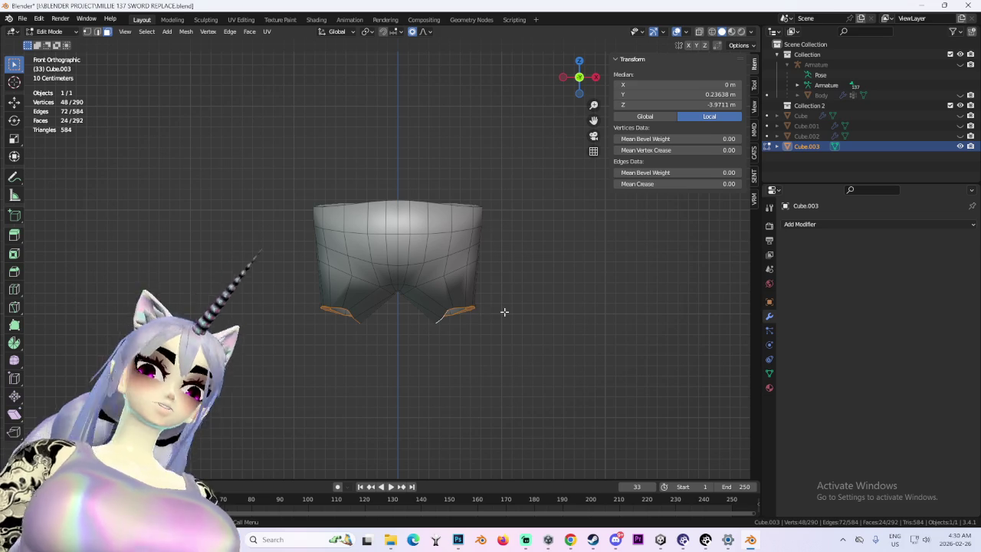
mouse_move(534, 335)
middle_mouse_down()
mouse_move(414, 335)
mouse_move(479, 217)
middle_mouse_up()
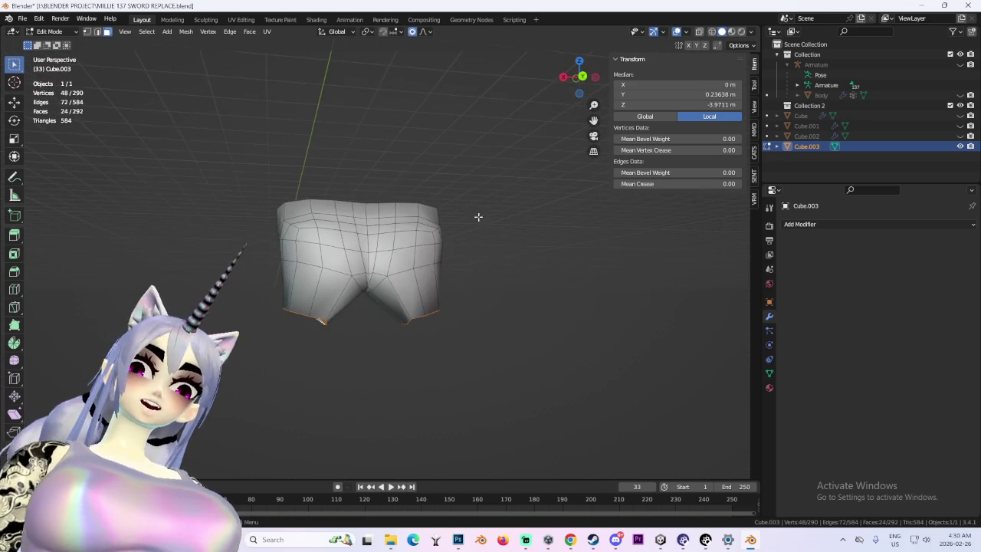
left_click(585, 77)
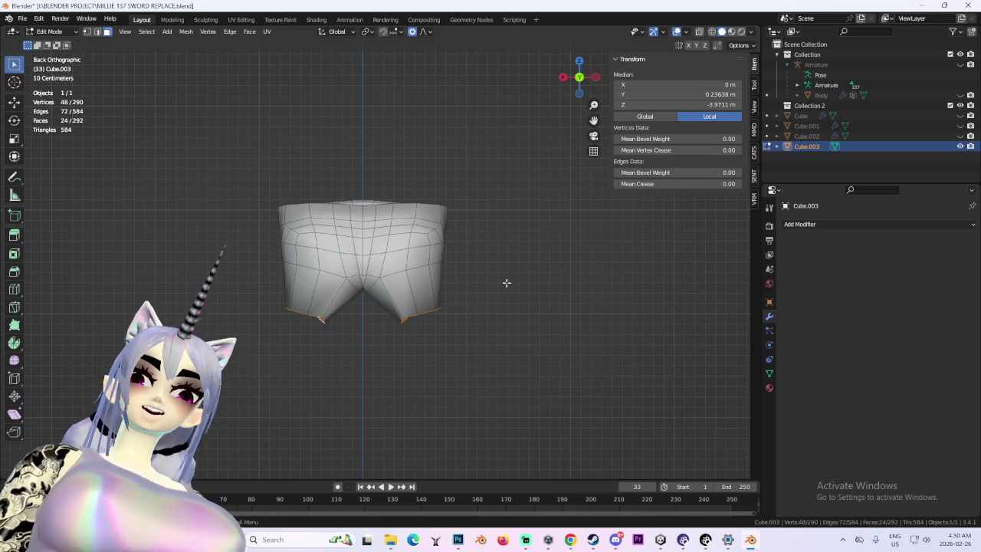
left_click(711, 36)
left_click_drag(222, 301, 386, 430, "ctrl")
key("s")
key("z")
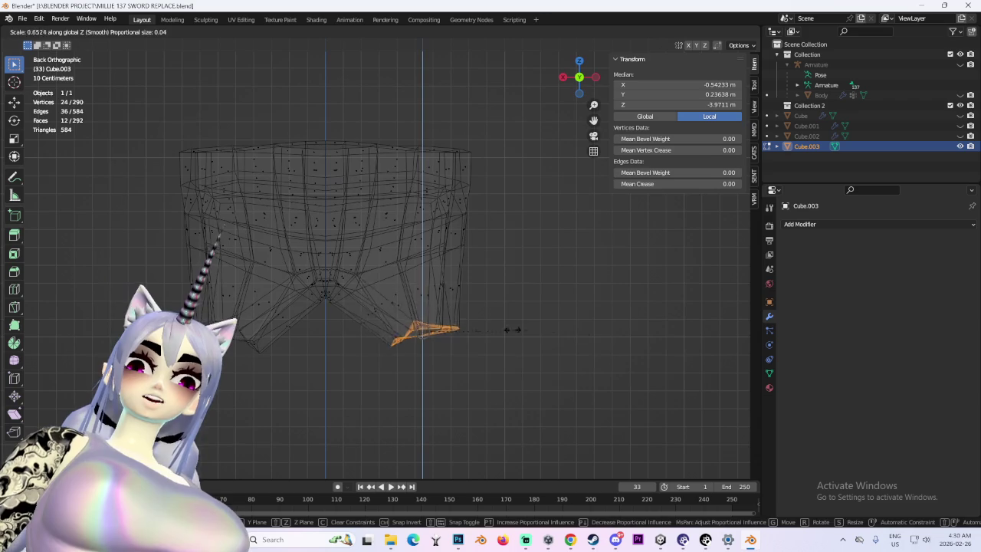
left_click(422, 322)
- Scale the same leg opening sideways (S X) and return to solid display
mouse_move(537, 372)
middle_mouse_down()
mouse_move(526, 328)
mouse_move(547, 416)
middle_mouse_up()
key("s")
key("x")
left_click(671, 375)
mouse_move(478, 370)
middle_mouse_down()
mouse_move(552, 145)
mouse_move(413, 262)
mouse_move(499, 208)
mouse_move(499, 274)
mouse_move(555, 230)
mouse_move(200, 135)
middle_mouse_up()
key("shift+z")
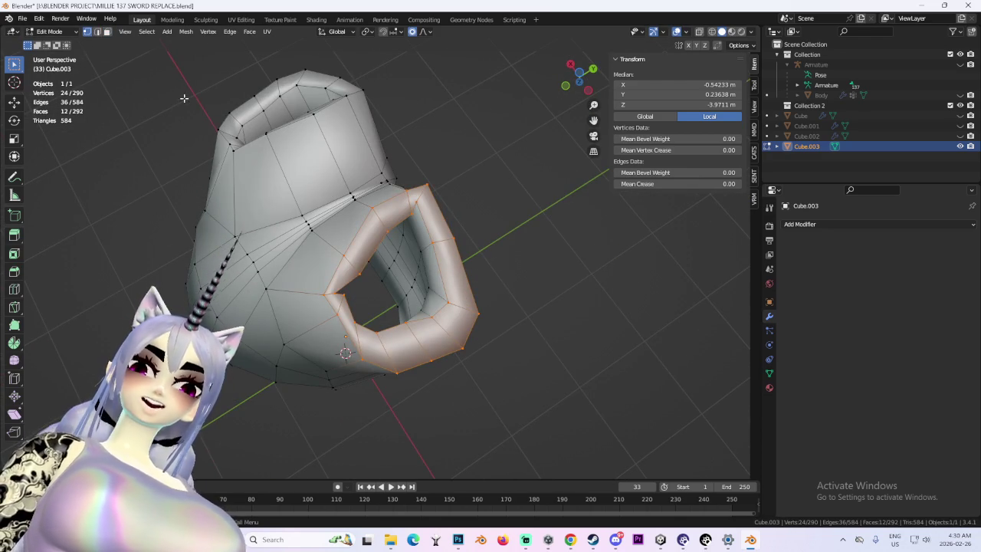
- Move the hole's upper-left rim vertices with proportional editing to reshape it
left_click(358, 272)
key("g")
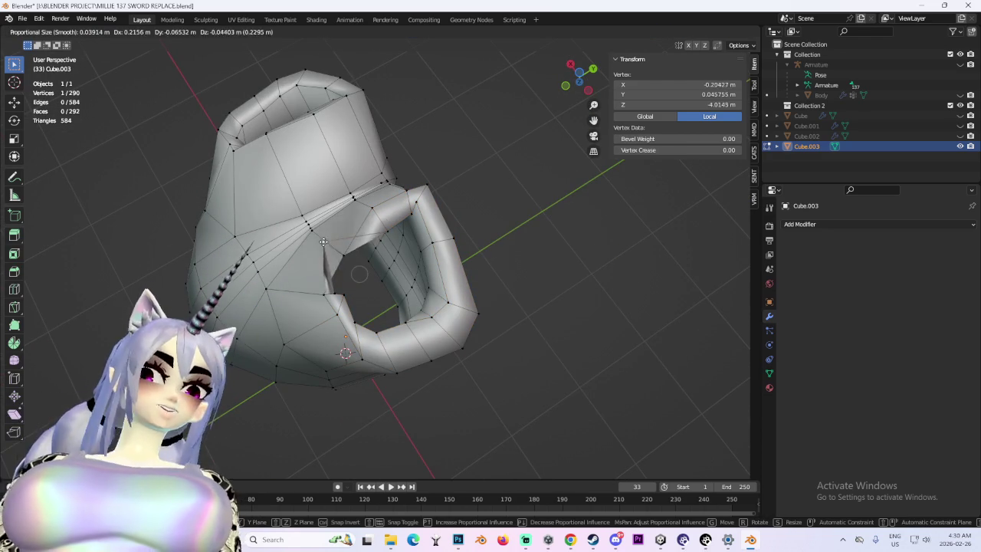
key("Escape")
left_click(344, 257, "shift")
key("g")
left_click(372, 218)
left_click(375, 216)
left_click(391, 230, "shift")
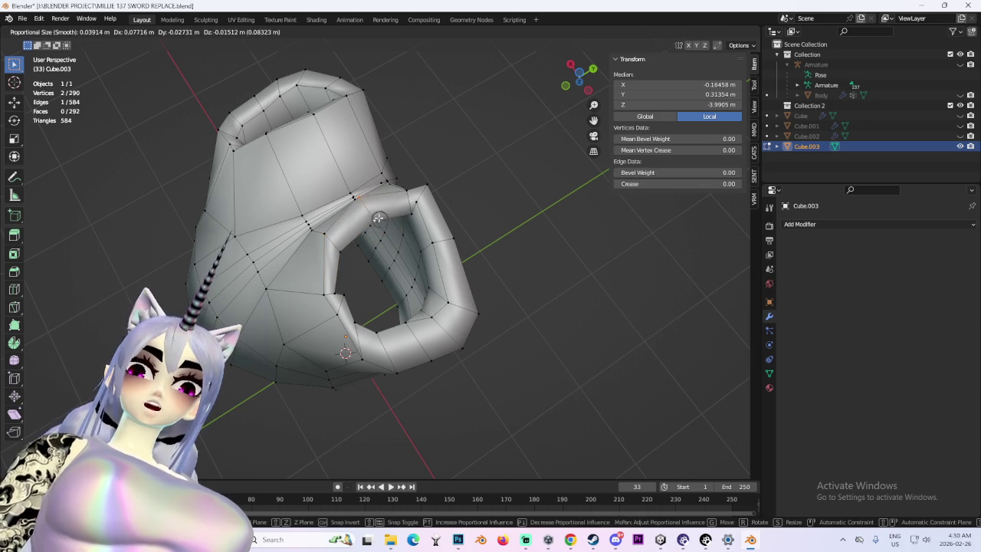
left_click(354, 198)
middle_click_drag(354, 198, 306, 261)
key("g")
left_click(301, 260)
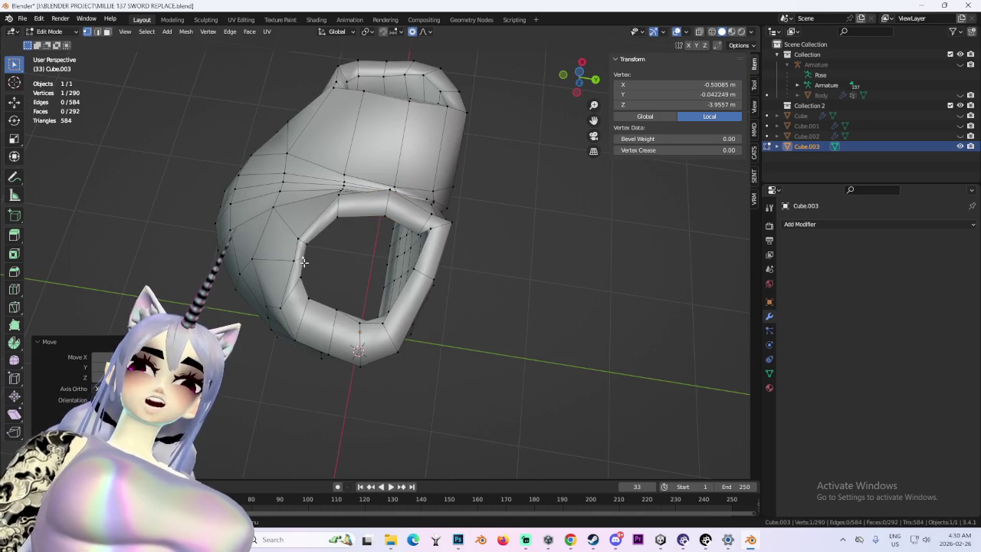
- Keep repositioning individual rim vertices to round out the leg hole
key("g")
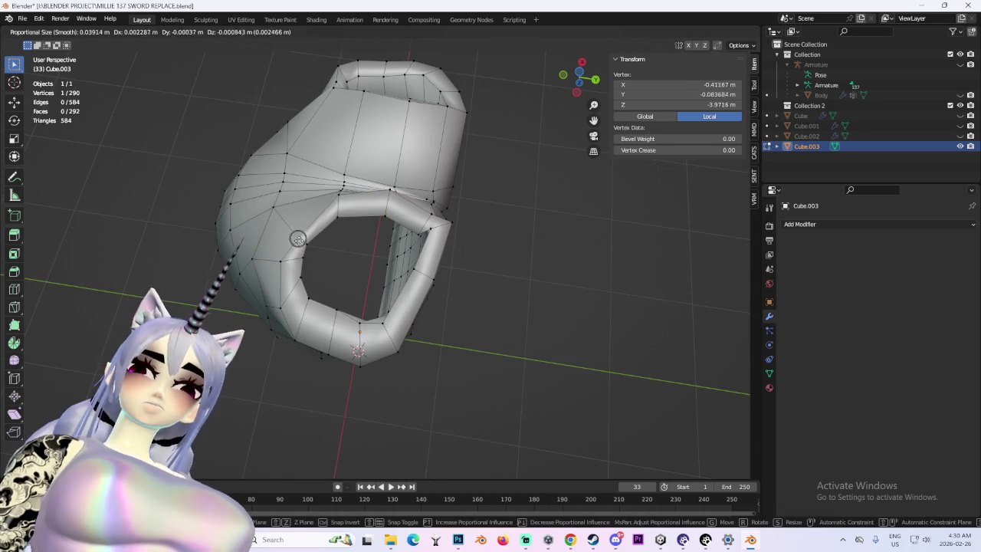
left_click(296, 237)
key("g")
left_click(445, 265)
key("g")
left_click(426, 249)
key("g")
left_click(421, 245)
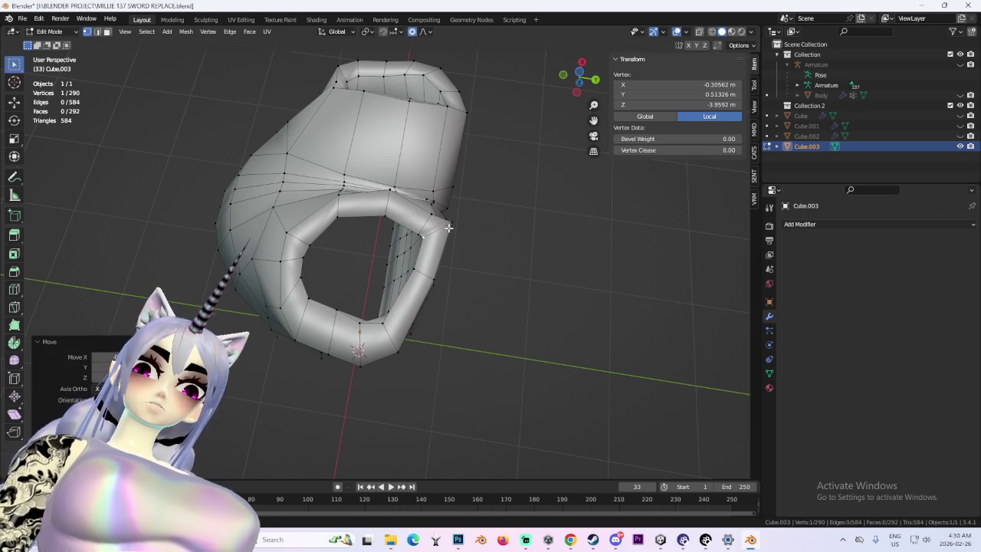
key("g")
left_click(442, 235)
scroll(502, 305, "down", 3)
mouse_move(442, 235)
middle_mouse_down()
mouse_move(502, 305)
mouse_move(476, 243)
middle_mouse_up()
key("ctrl+z")
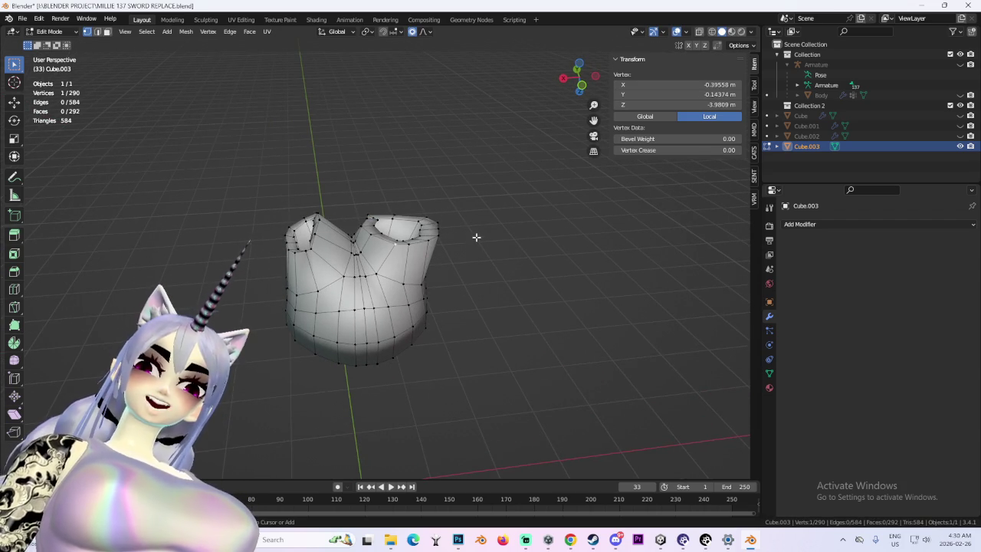
- Grow the selection to the whole leg opening rim and scale it wider
key("ctrl+KP_Add")
key("ctrl+KP_Add")
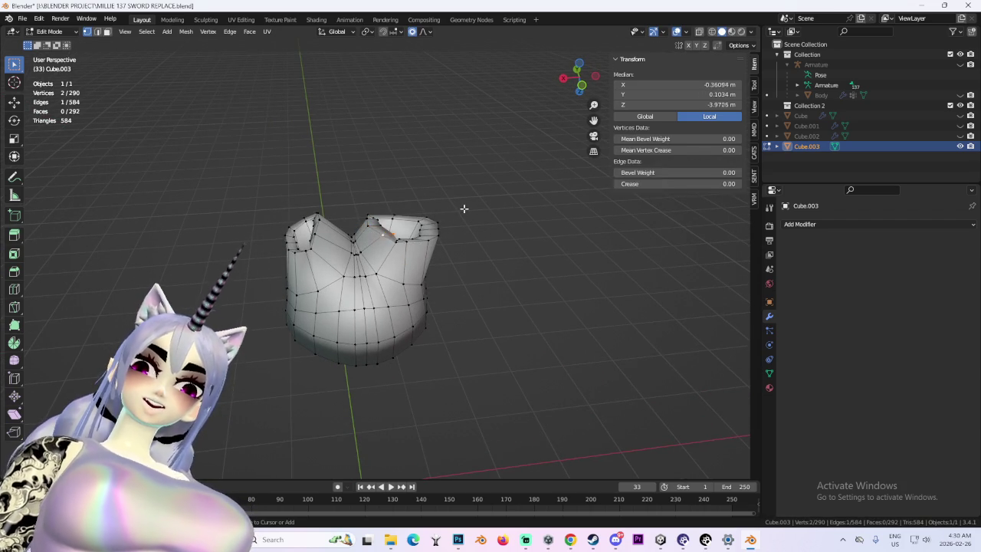
key("ctrl+KP_Add")
mouse_move(464, 209)
middle_mouse_down()
mouse_move(453, 243)
mouse_move(484, 252)
middle_mouse_up()
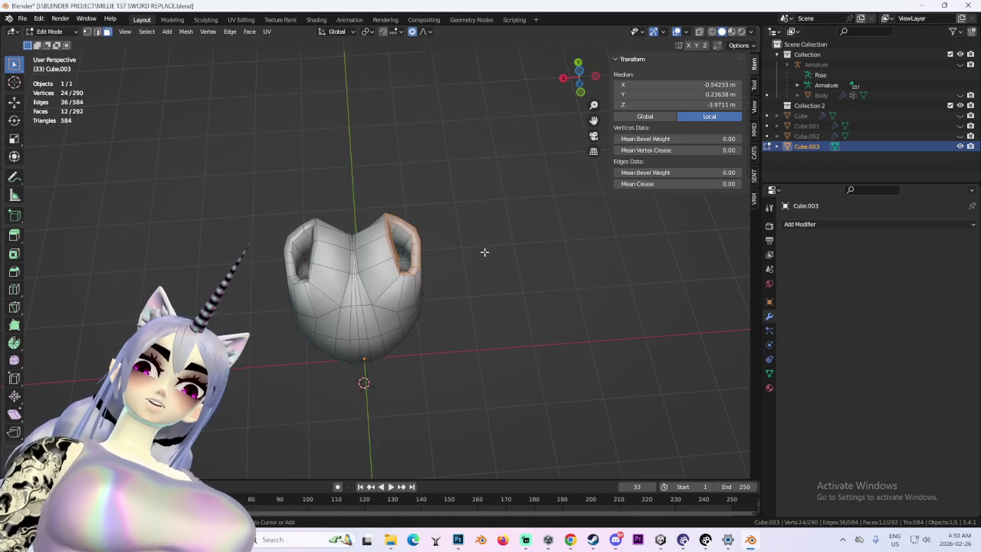
scroll(485, 252, "up", 3)
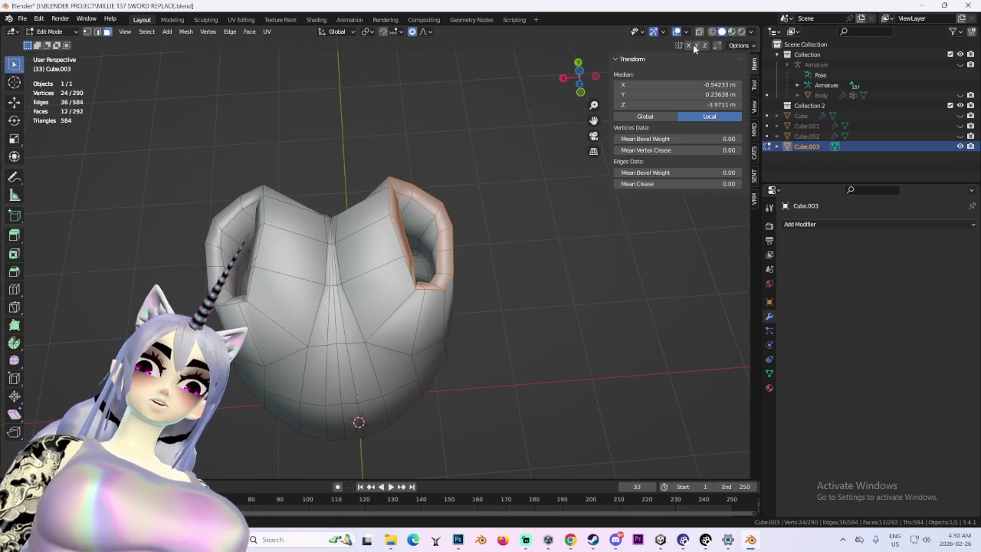
key("s")
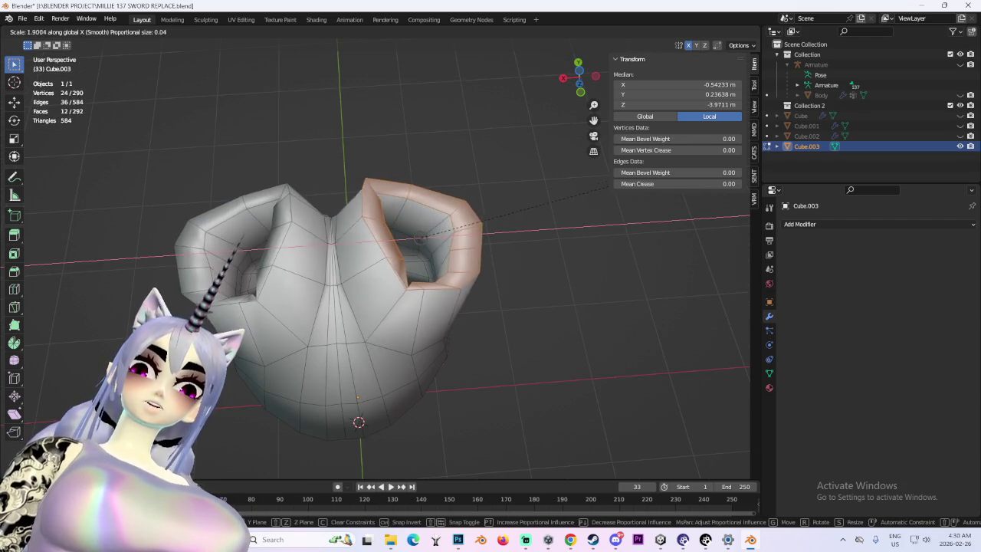
left_click(668, 264)
mouse_move(667, 264)
middle_mouse_down()
mouse_move(431, 278)
mouse_move(314, 251)
mouse_move(332, 143)
mouse_move(321, 171)
mouse_move(511, 178)
middle_mouse_up()
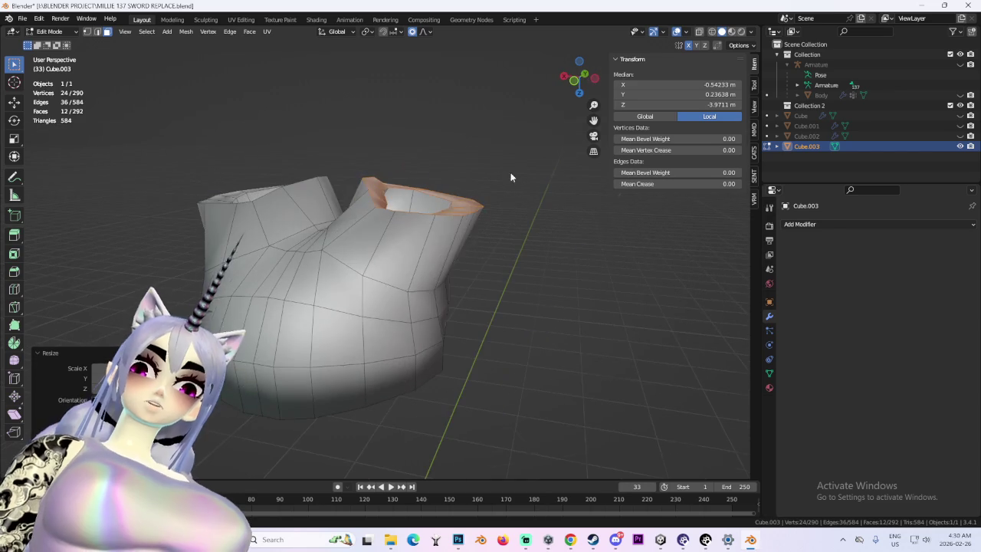
- Try a loop cut around the leg tube, then undo it
key("ctrl+r")
left_click(440, 225)
right_click(460, 224)
mouse_move(460, 224)
middle_mouse_down()
mouse_move(566, 220)
mouse_move(552, 215)
mouse_move(519, 257)
mouse_move(430, 230)
mouse_move(491, 201)
middle_mouse_up()
key("ctrl+z")
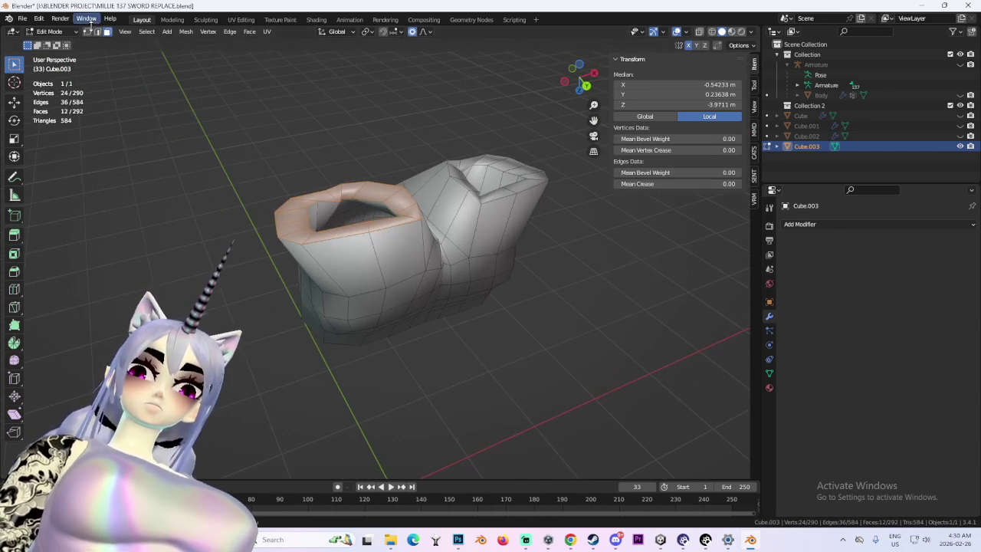
- Switch through Sculpt and Object modes and back into Edit Mode on the shorts
left_click(50, 31)
left_click(49, 66)
middle_click_drag(395, 230, 13, 20)
left_click(52, 31)
left_click(49, 40)
left_click(52, 31)
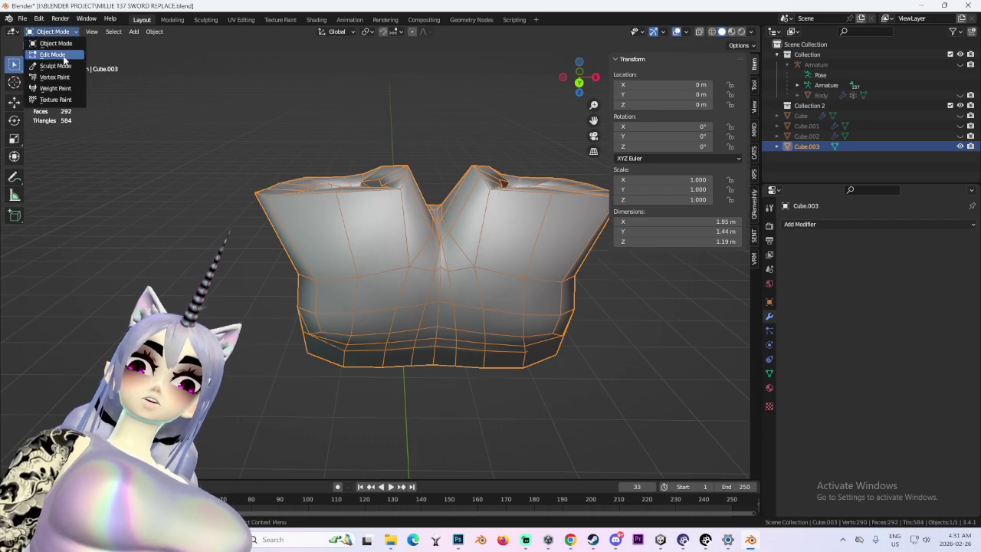
left_click(49, 54)
mouse_move(528, 227)
middle_mouse_down()
mouse_move(483, 230)
mouse_move(432, 263)
mouse_move(460, 230)
middle_mouse_up()
- In front view, scale the selected leg edge vertically
left_click(580, 78)
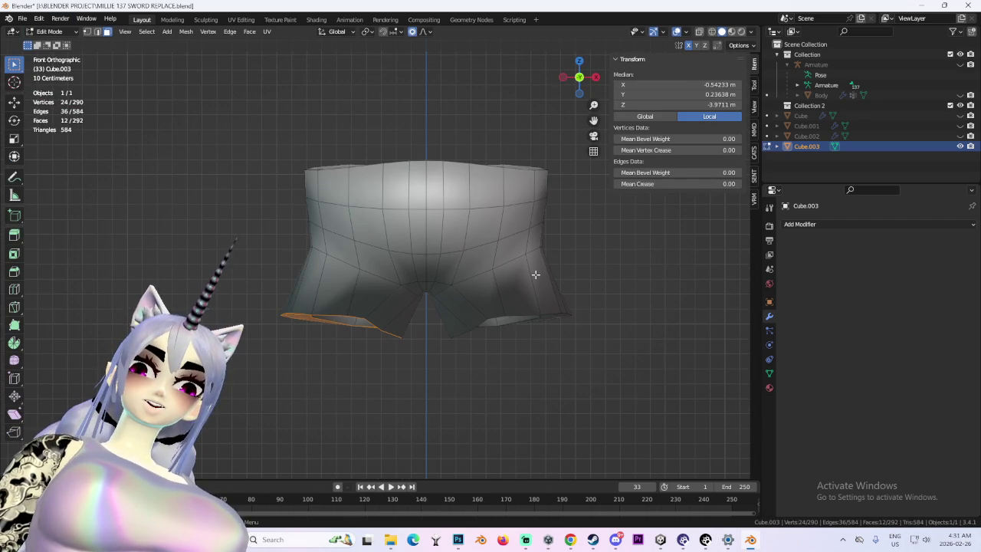
key("s")
key("z")
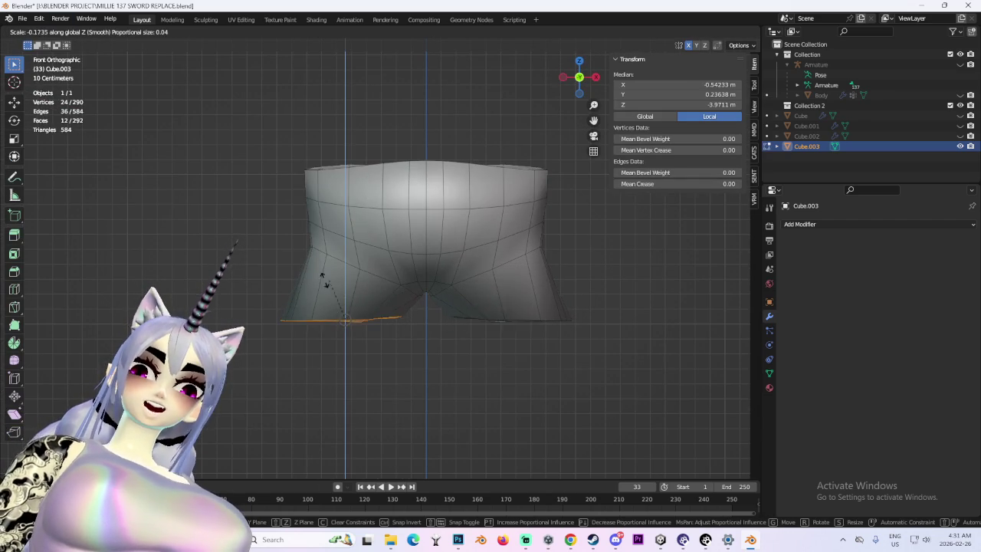
left_click(450, 275)
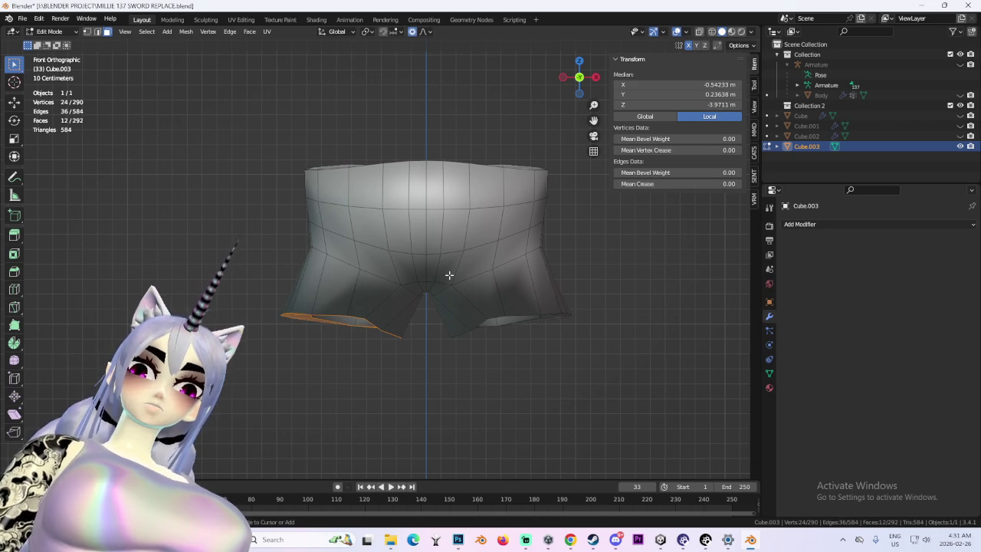
key("s")
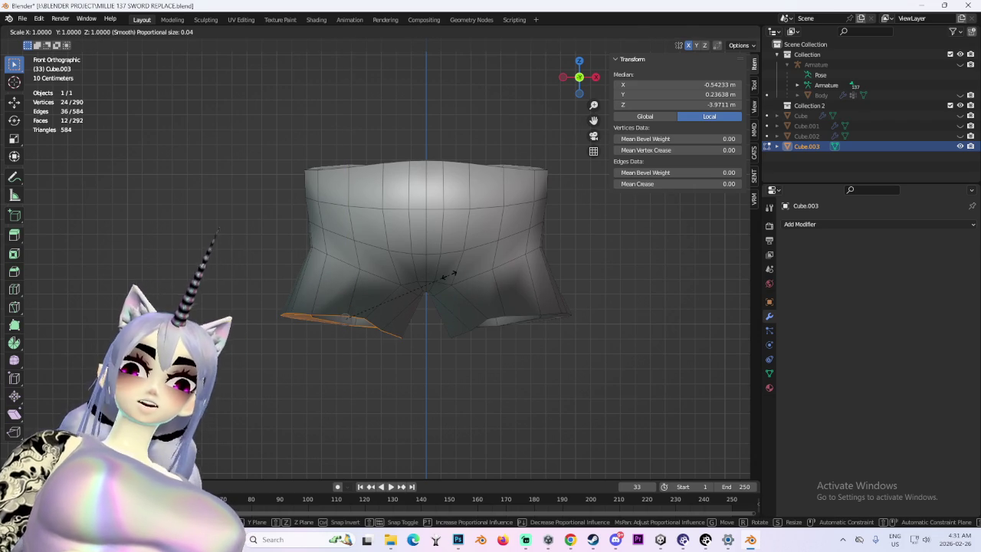
key("Escape")
- Box-select the lower-left leg hem vertices in vertex mode with wireframe shading
key("a")
key("z")
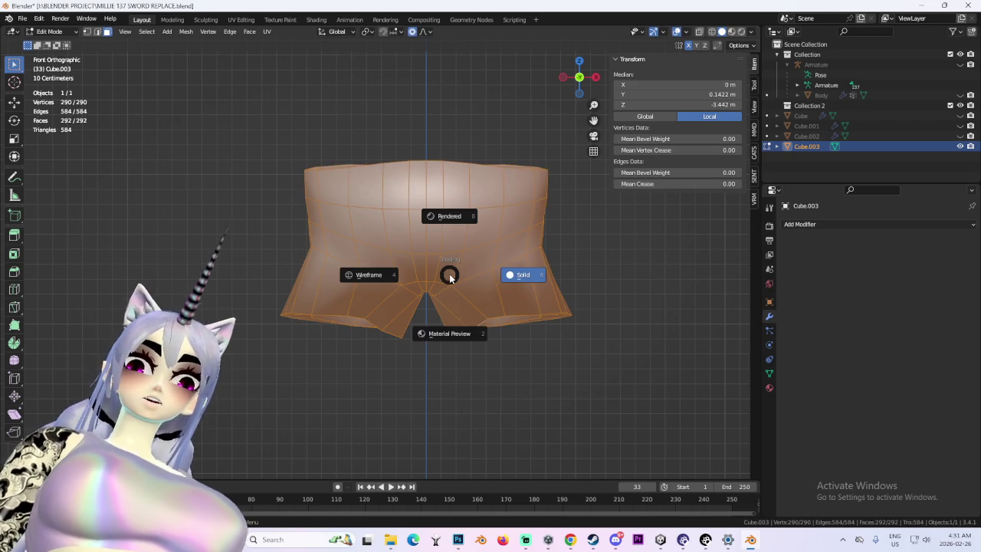
left_click(460, 280)
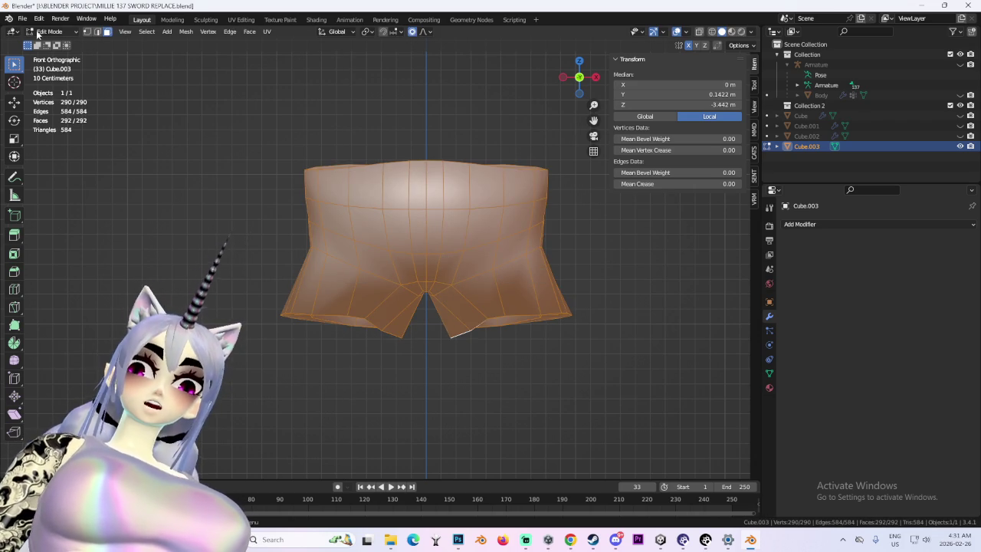
left_click(87, 31)
mouse_move(437, 390)
left_mouse_down()
mouse_move(221, 302)
mouse_move(414, 376)
left_mouse_up()
left_click(716, 33)
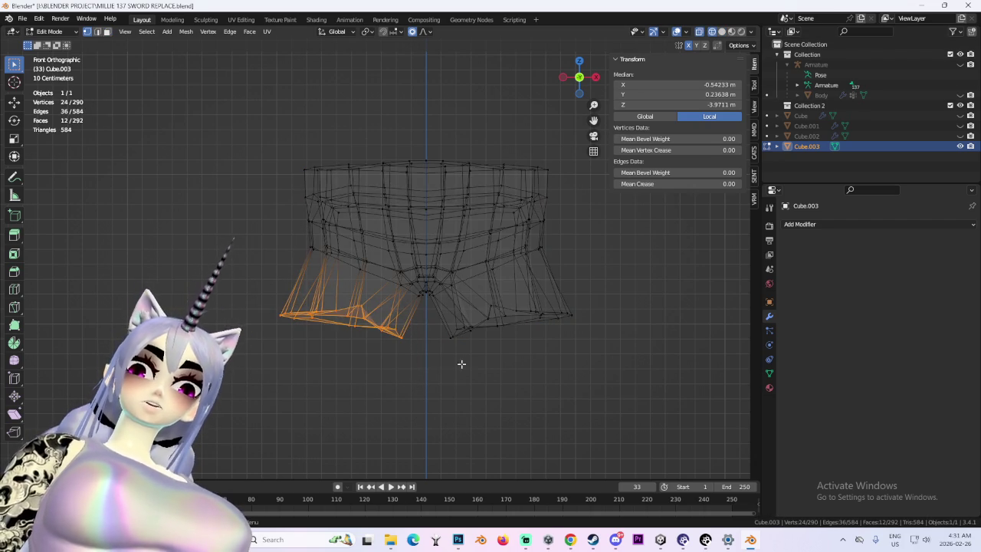
key("a")
key("z")
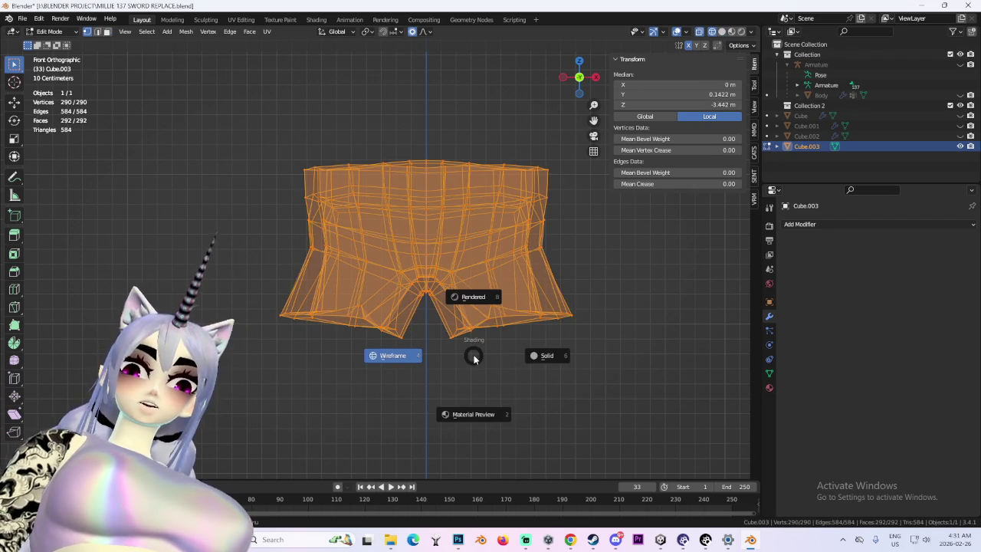
key("ctrl+z")
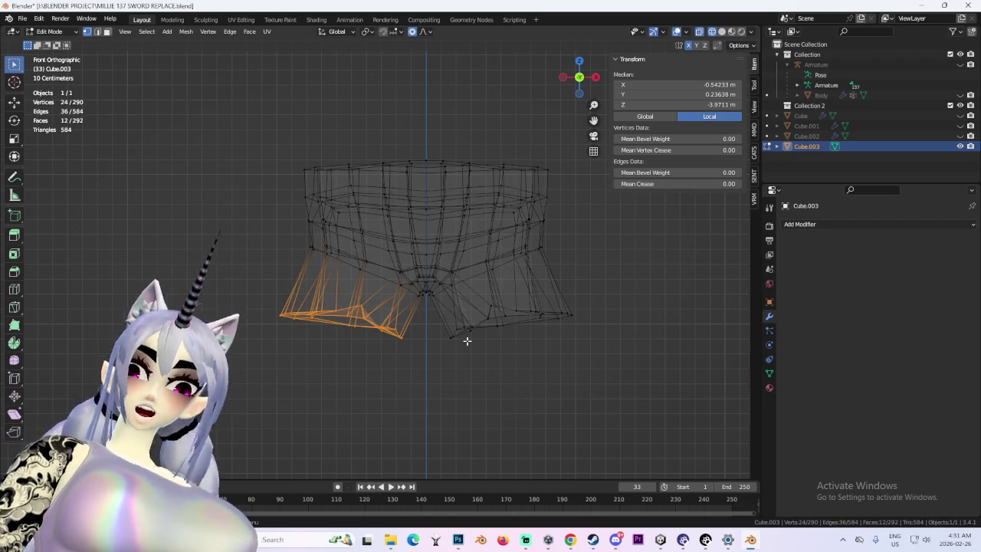
- Flatten the left leg hem to a level line (S Z 0) and lower it along Z
key("s")
key("z")
key("0")
key("Return")
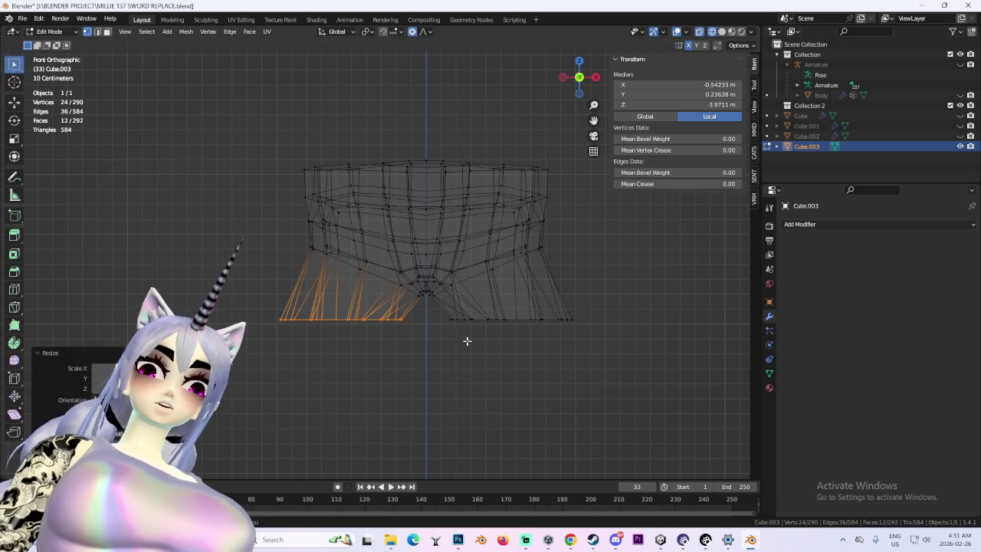
key("g")
key("z")
left_click(588, 265)
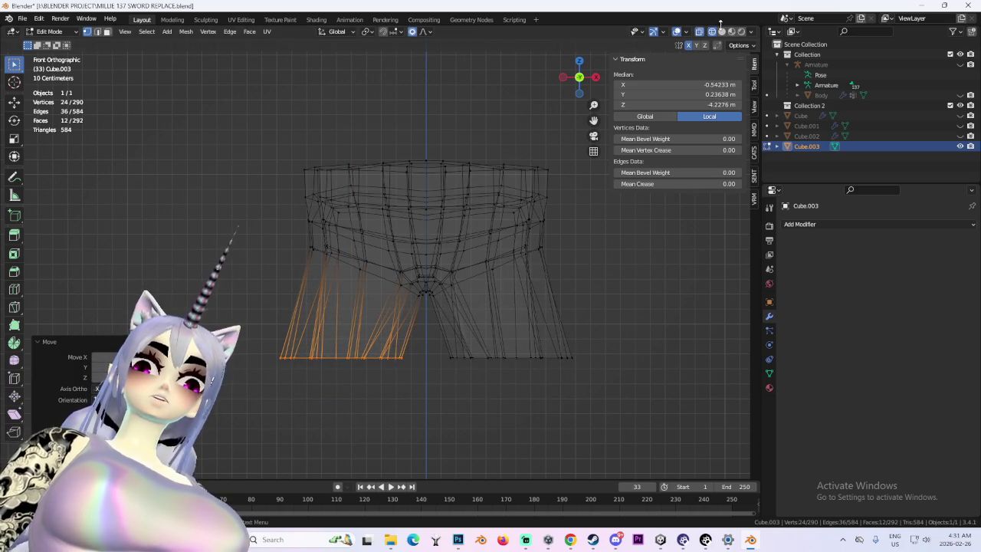
- Back in solid shading, tweak one leg-opening vertex with proportional editing
left_click(722, 32)
mouse_move(457, 306)
middle_mouse_down()
mouse_move(380, 242)
mouse_move(443, 236)
mouse_move(356, 172)
middle_mouse_up()
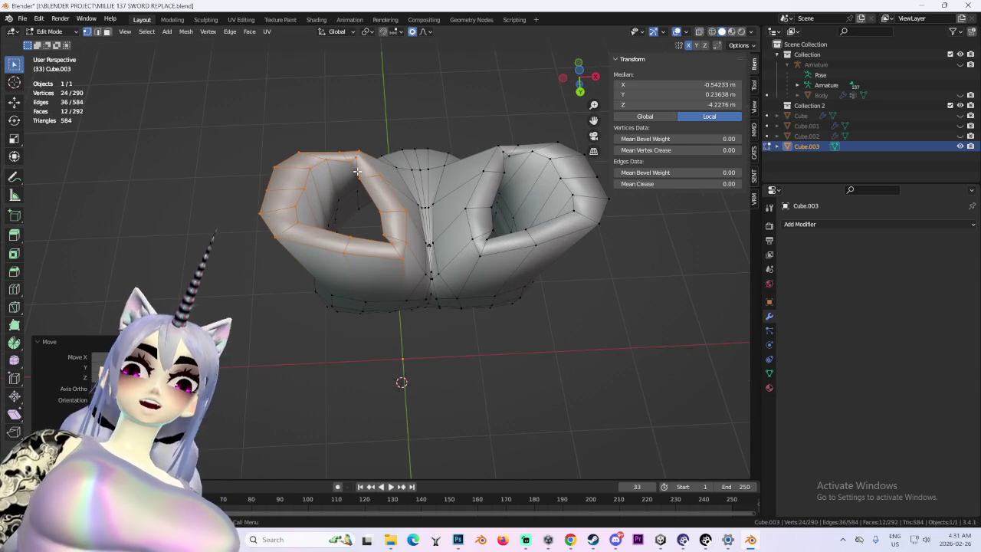
left_click(357, 172)
key("g")
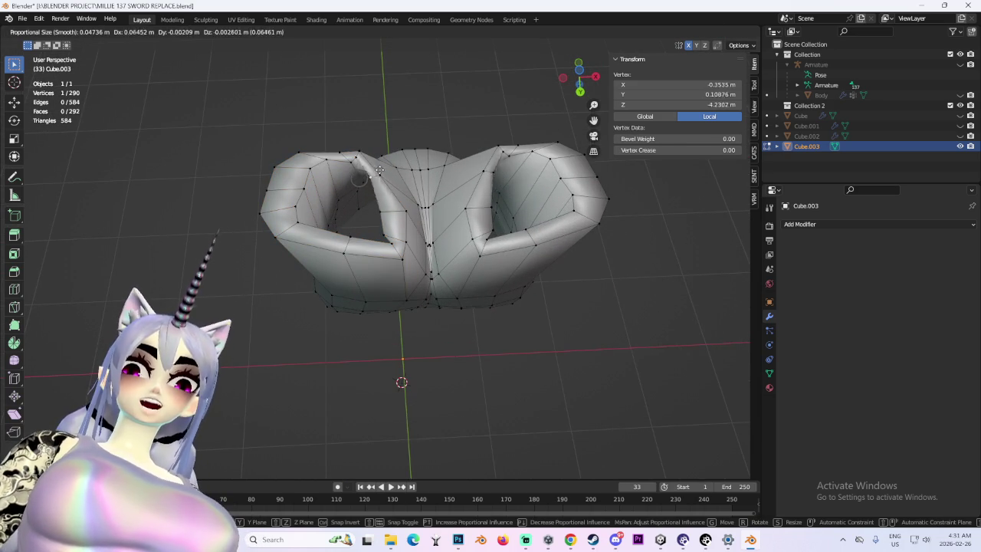
left_click(379, 169)
mouse_move(380, 169)
middle_mouse_down()
mouse_move(391, 303)
mouse_move(430, 304)
mouse_move(529, 138)
middle_mouse_up()
- Unhide Cube.002, Cube.001 and Cube to show the full body around the shorts
left_click(579, 78)
left_click(961, 136)
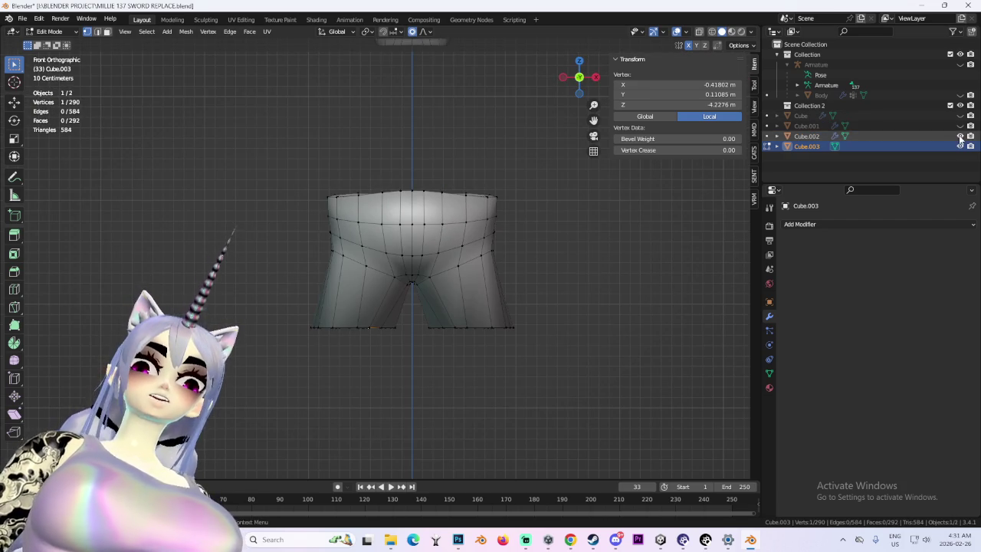
left_click(961, 125)
scroll(524, 250, "down", 2)
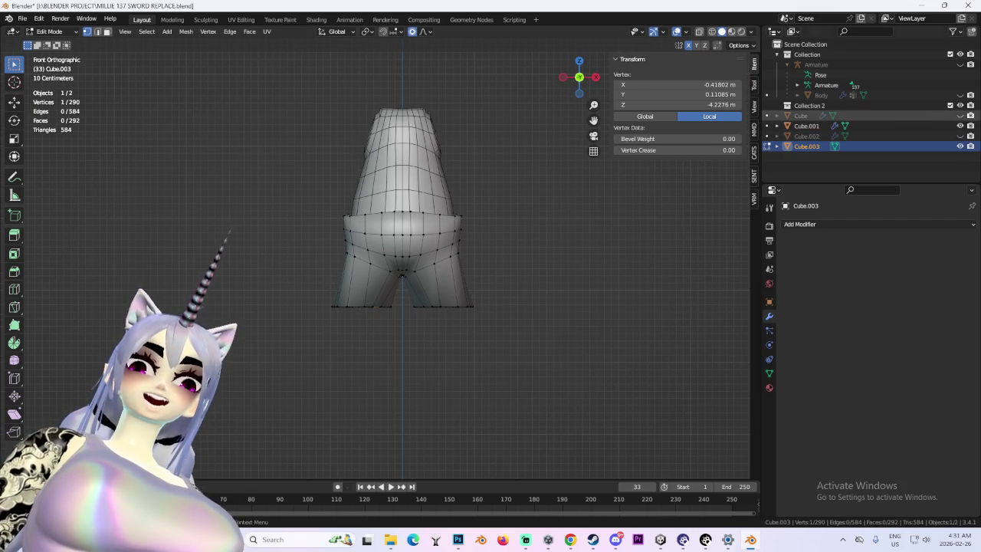
left_click(961, 115)
mouse_move(618, 250)
middle_mouse_down()
mouse_move(478, 329)
mouse_move(555, 202)
mouse_move(532, 346)
mouse_move(499, 361)
mouse_move(469, 309)
middle_mouse_up()
- Return to editing the shorts in back view with wireframe and select the leg-opening ring
left_click(50, 32)
left_click(47, 40)
mouse_move(398, 322)
middle_mouse_down()
mouse_move(464, 376)
mouse_move(430, 337)
middle_mouse_up()
left_click(50, 32)
left_click(50, 48)
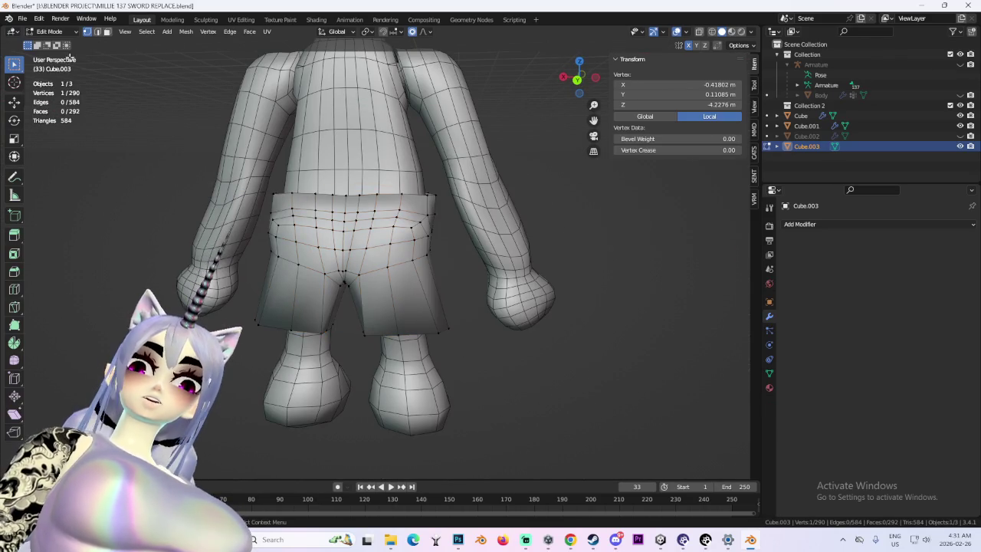
left_click(577, 80)
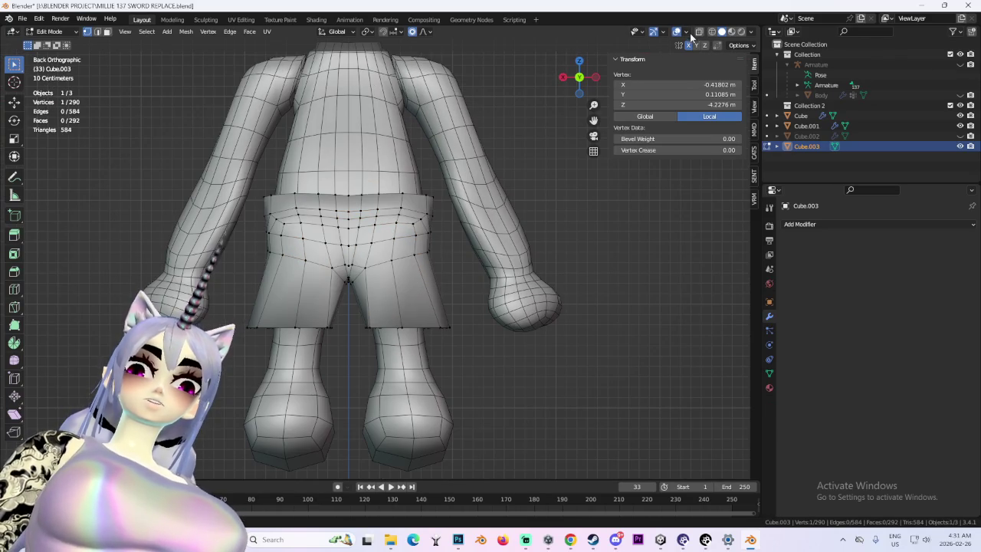
left_click(700, 32)
left_click(383, 316, "alt")
middle_click_drag(467, 373, 416, 311)
- In solid shading, pull three shorts vertices into place with proportional falloff
left_click(414, 312)
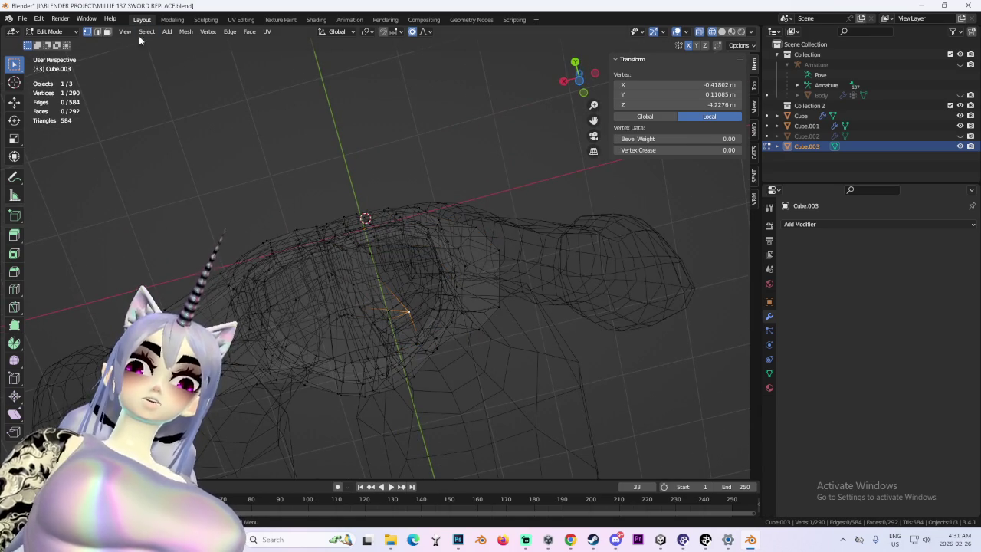
key("shift+z")
key("g")
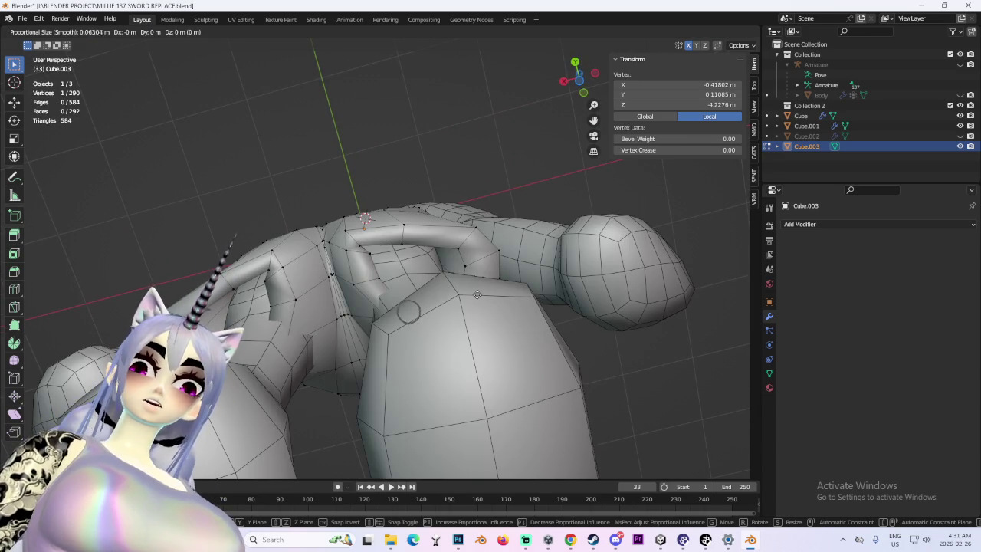
left_click(352, 265)
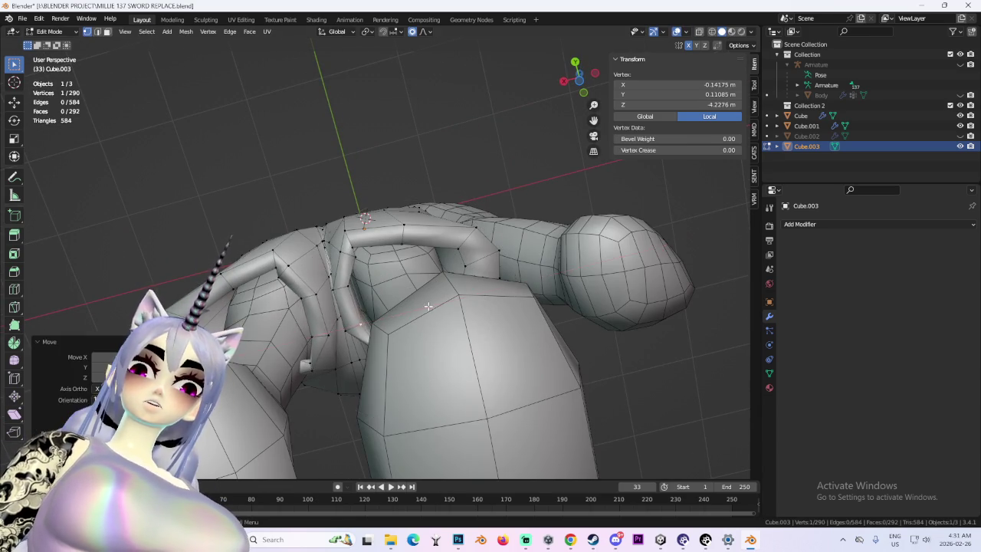
middle_click_drag(352, 265, 351, 286)
key("g")
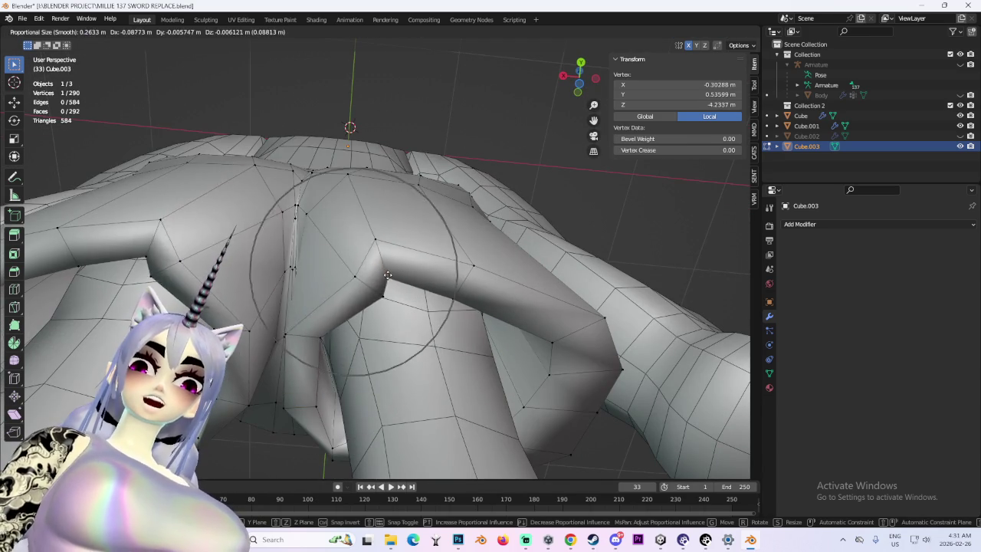
left_click(451, 309)
middle_click_drag(452, 310, 348, 296)
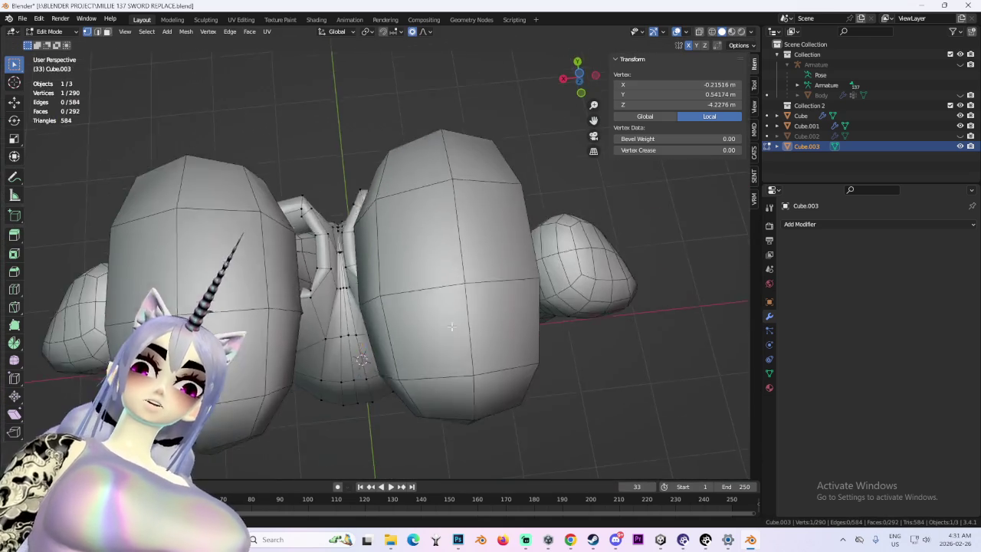
key("g")
scroll(351, 322, "down", 4)
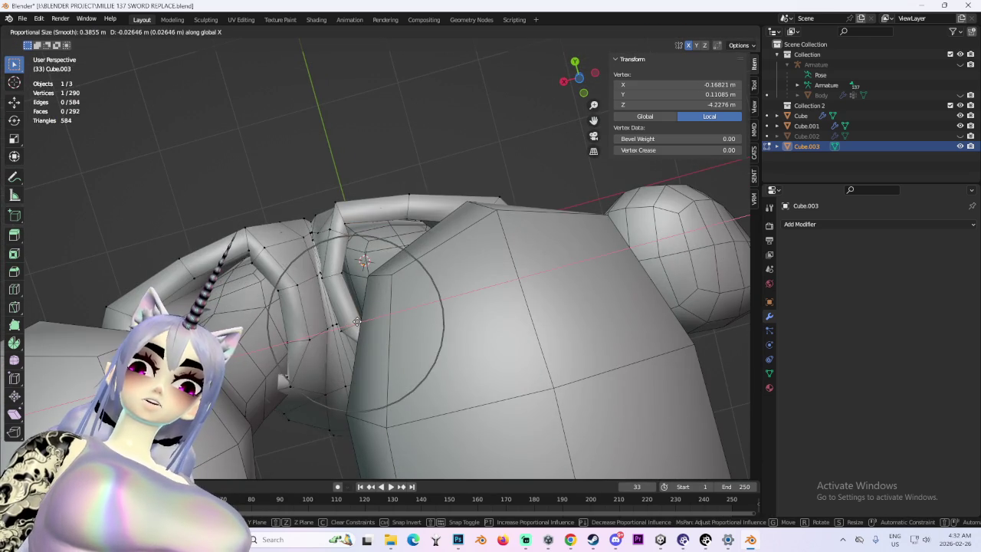
left_click(351, 322)
mouse_move(352, 322)
middle_mouse_down()
mouse_move(352, 273)
mouse_move(493, 177)
middle_mouse_up()
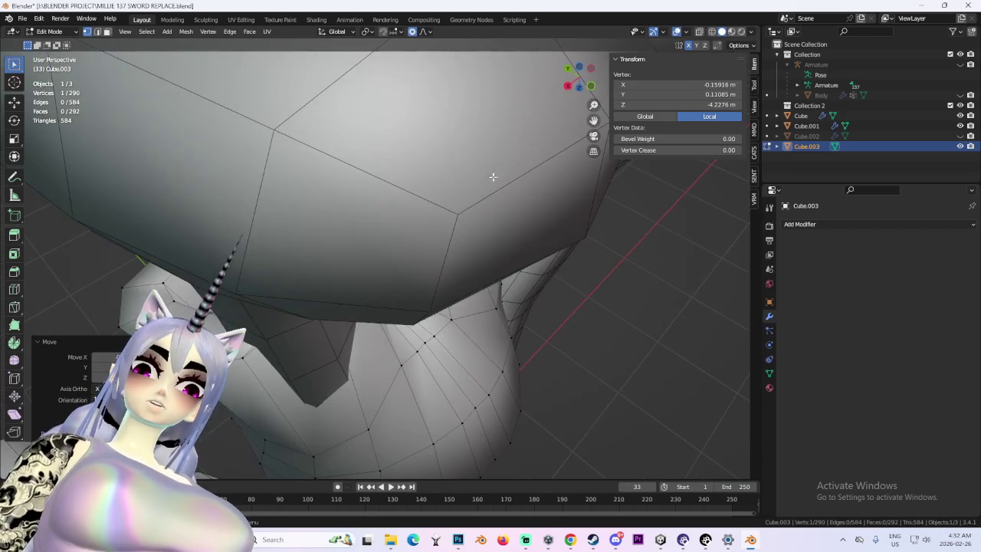
- In wireframe, move a vertex along Y with an enlarged proportional falloff
left_click(712, 33)
mouse_move(489, 133)
middle_mouse_down()
mouse_move(433, 207)
mouse_move(502, 201)
middle_mouse_up()
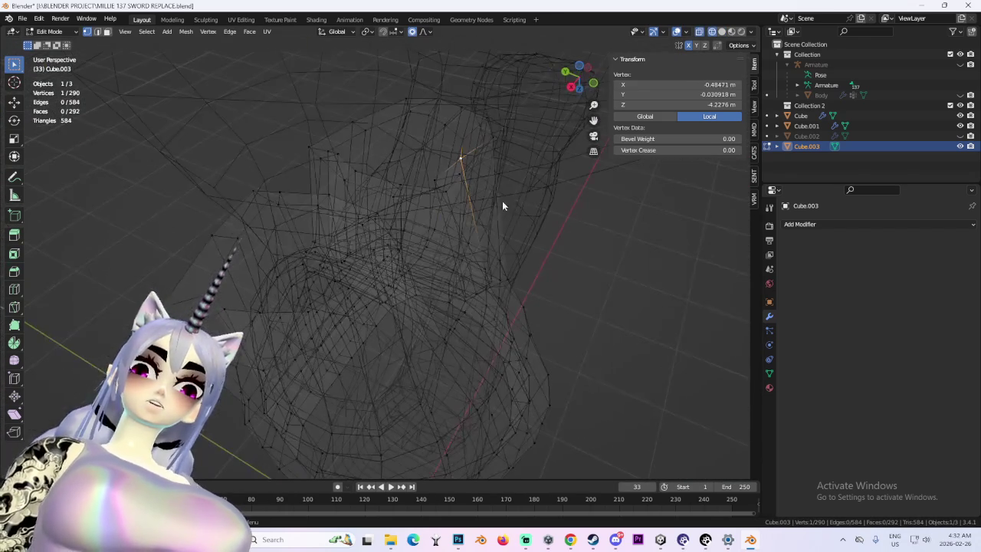
key("g")
key("y")
scroll(529, 205, "up", 2)
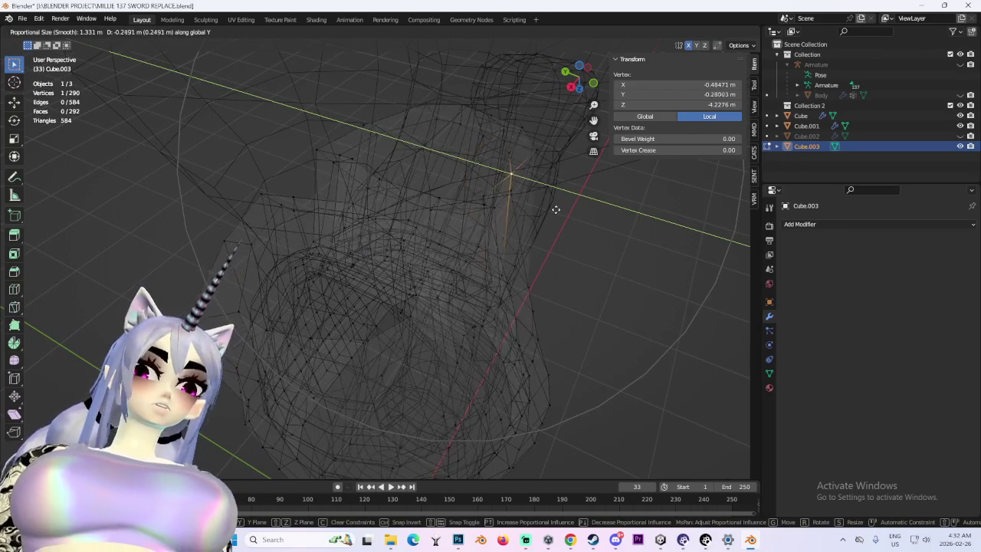
left_click(571, 220)
mouse_move(571, 220)
middle_mouse_down()
mouse_move(476, 217)
mouse_move(499, 210)
mouse_move(491, 191)
mouse_move(420, 247)
middle_mouse_up()
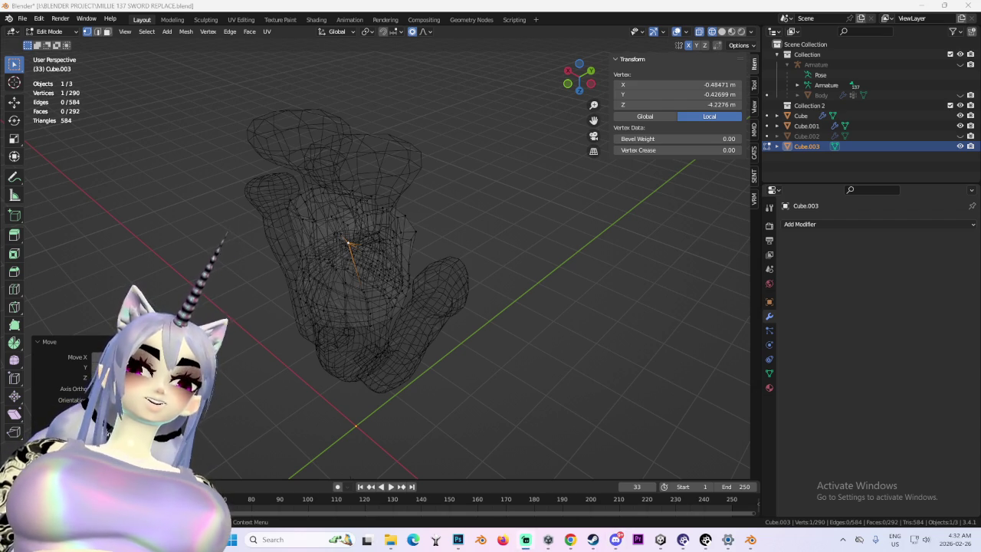
- Reposition a waist vertex of the shorts with proportional editing in solid shading
middle_click_drag(578, 223, 536, 311)
left_click(537, 311)
left_click(723, 32)
mouse_move(475, 291)
middle_mouse_down()
mouse_move(449, 325)
mouse_move(463, 232)
mouse_move(462, 263)
mouse_move(561, 250)
middle_mouse_up()
scroll(561, 250, "up", 3)
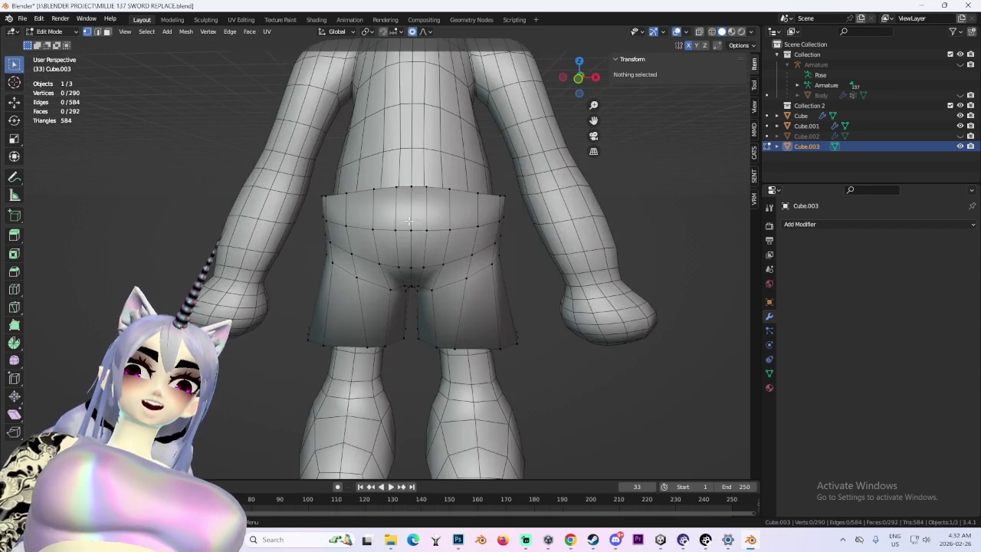
left_click(403, 188)
key("g")
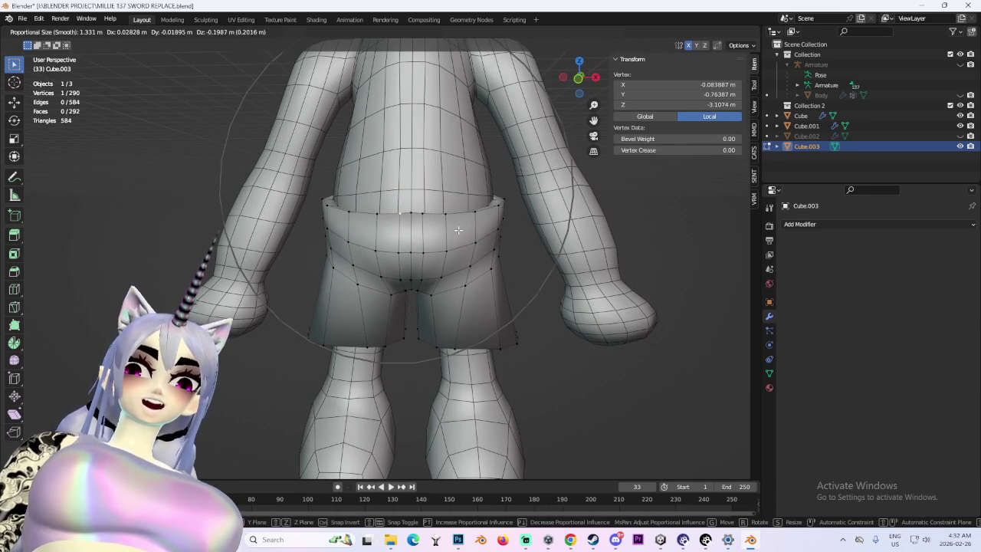
key("Escape")
key("g")
left_click(417, 211)
- Shift a side vertex and the seat of the shorts along Y with falloff
mouse_move(418, 211)
middle_mouse_down()
mouse_move(505, 237)
mouse_move(464, 234)
middle_mouse_up()
scroll(506, 230, "down", 3)
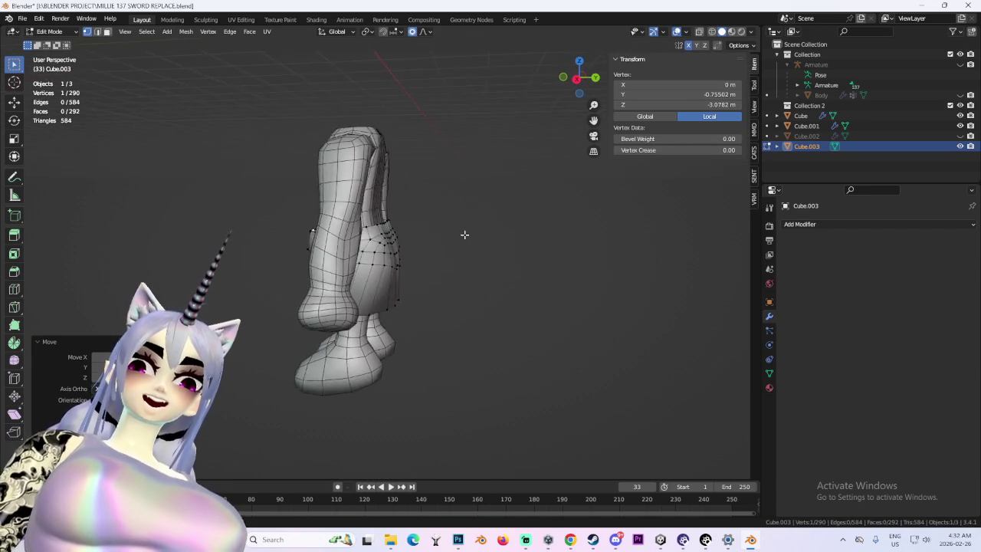
scroll(465, 234, "up", 4)
left_click(410, 266)
key("g")
scroll(407, 261, "up", 4)
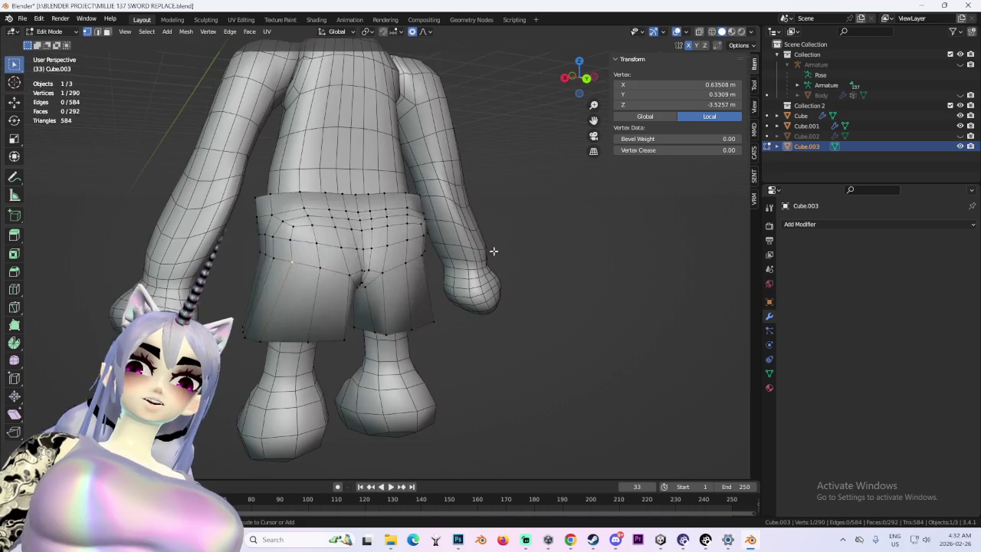
key("y")
left_click(570, 269)
left_click(595, 79)
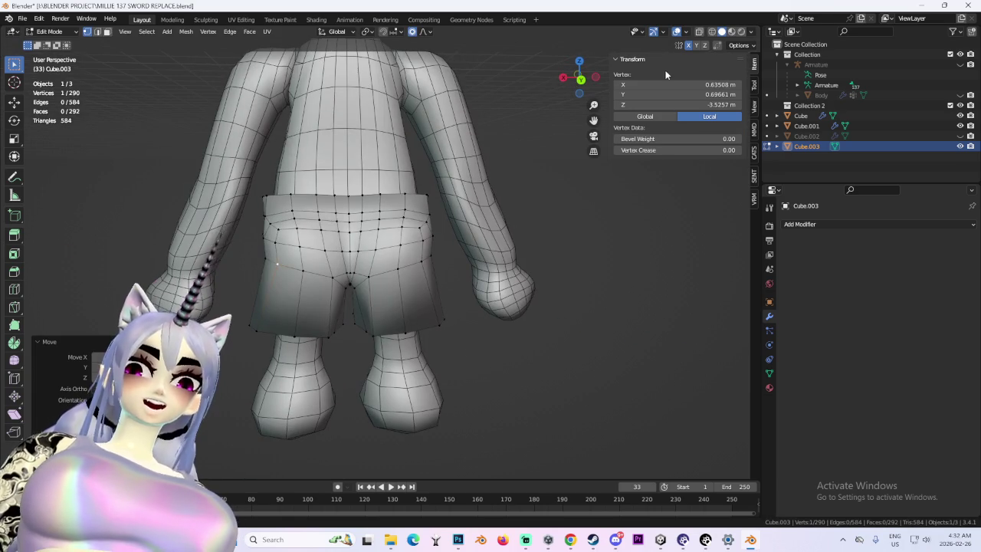
mouse_move(605, 72)
middle_mouse_down()
mouse_move(335, 214)
mouse_move(440, 263)
middle_mouse_up()
key("g")
key("y")
left_click(428, 267)
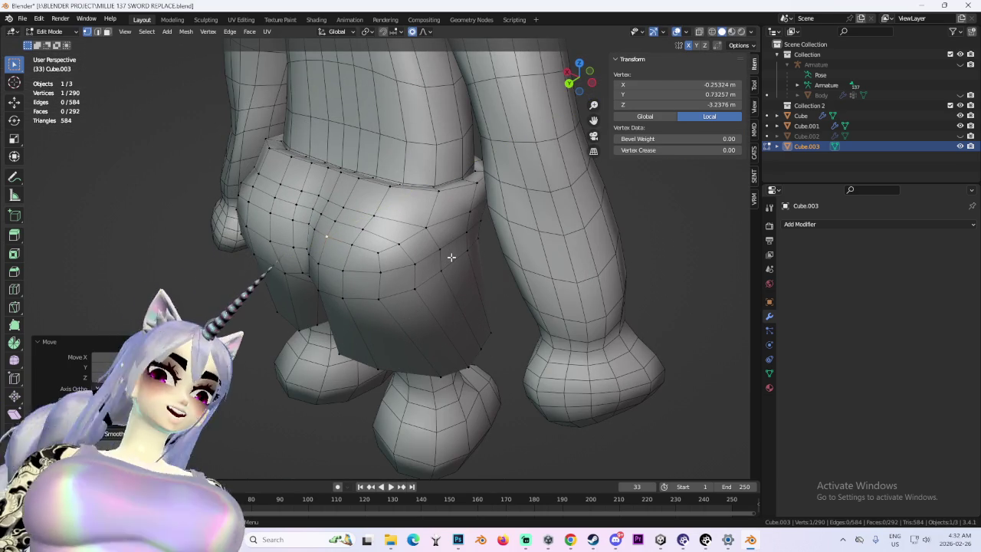
- Hide viewport overlays to preview the shorts surface, then return to Object Mode
left_click(676, 31)
mouse_move(506, 199)
middle_mouse_down()
mouse_move(518, 228)
mouse_move(451, 235)
mouse_move(465, 229)
mouse_move(393, 174)
mouse_move(399, 167)
middle_mouse_up()
scroll(518, 227, "down", 5)
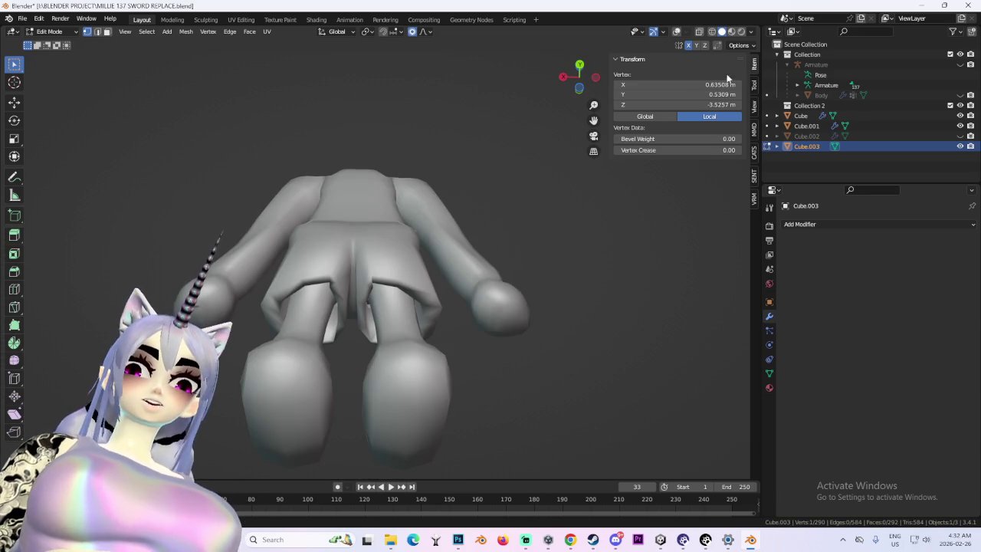
left_click(688, 34)
left_click(699, 32)
left_click(701, 32)
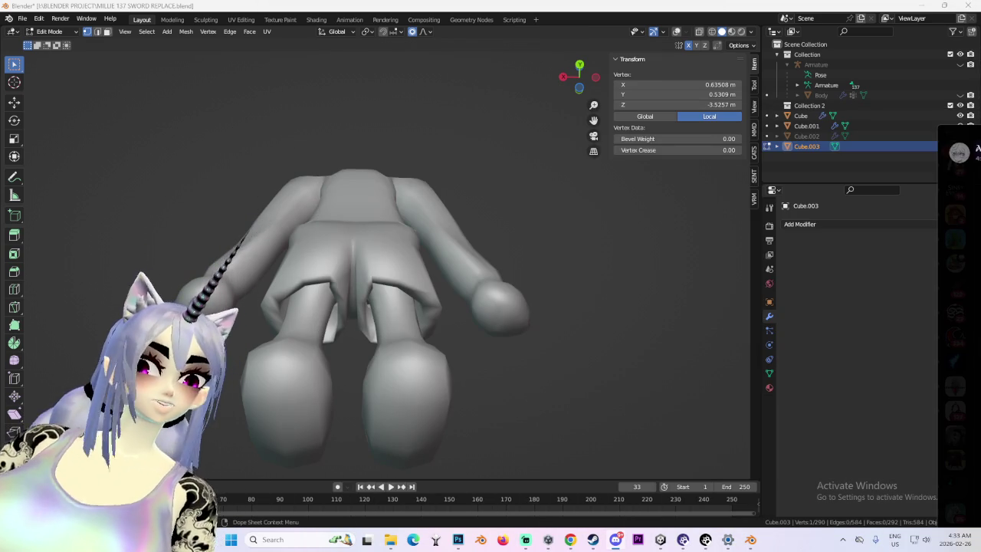
scroll(541, 150, "up", 3)
mouse_move(541, 150)
middle_mouse_down()
mouse_move(351, 299)
mouse_move(362, 225)
mouse_move(230, 169)
middle_mouse_up()
left_click(50, 31)
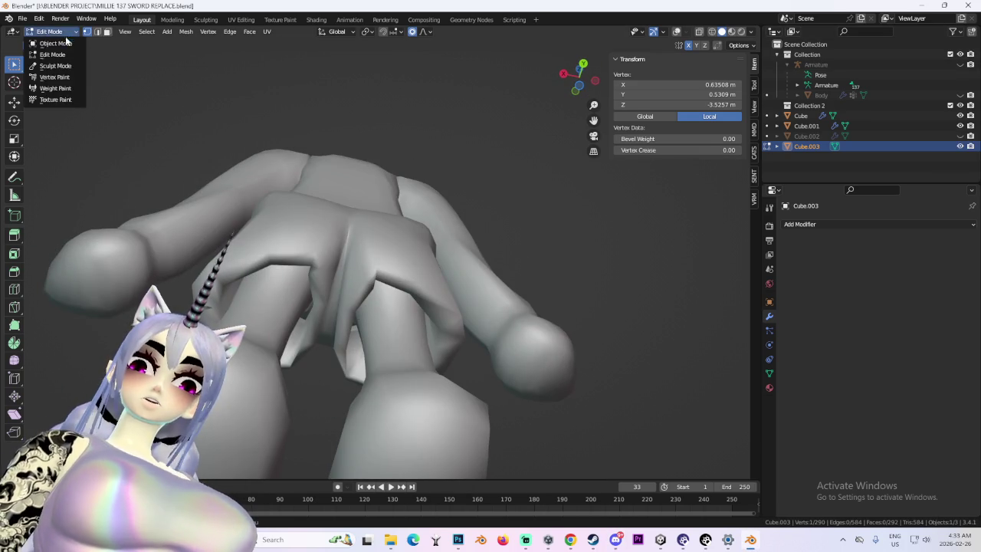
left_click(42, 44)
- Apply Shade Smooth to the shorts
left_click(154, 32)
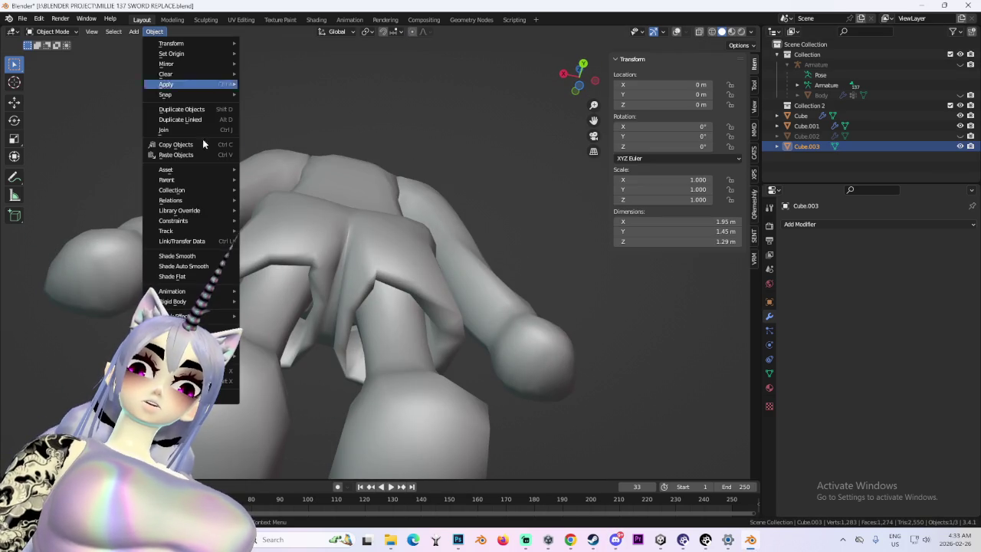
left_click(197, 255)
mouse_move(198, 255)
middle_mouse_down()
mouse_move(539, 260)
mouse_move(484, 285)
middle_mouse_up()
scroll(484, 285, "up", 3)
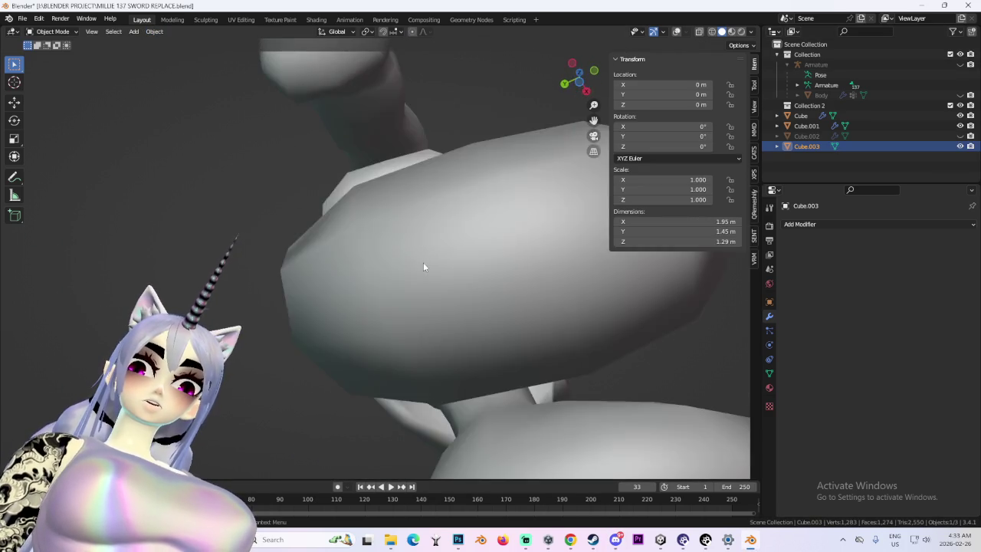
middle_click_drag(423, 262, 85, 77)
- Enter Edit Mode on the shorts, check the Mesh menu, then deselect all vertices
left_click(49, 31)
left_click(46, 55)
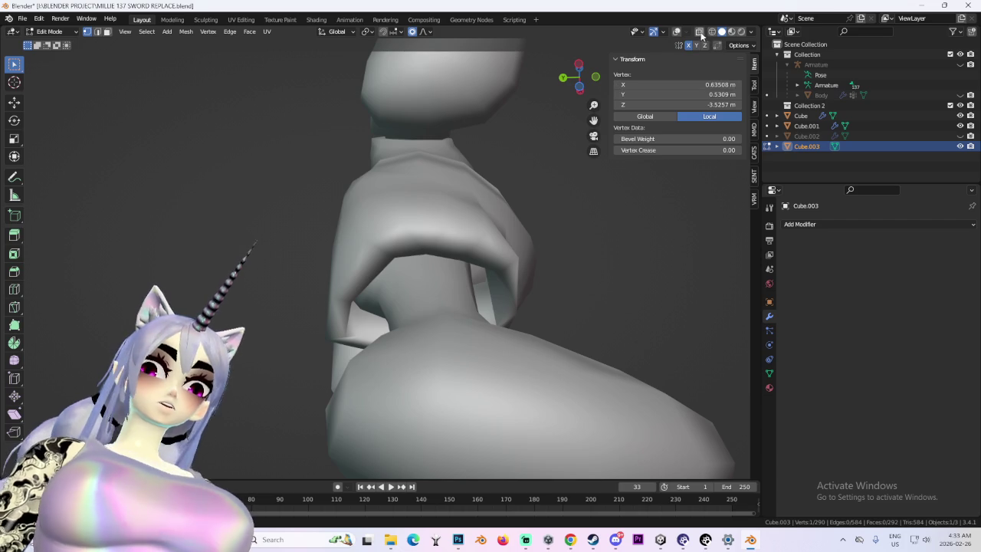
middle_click_drag(436, 186, 460, 185)
key("a")
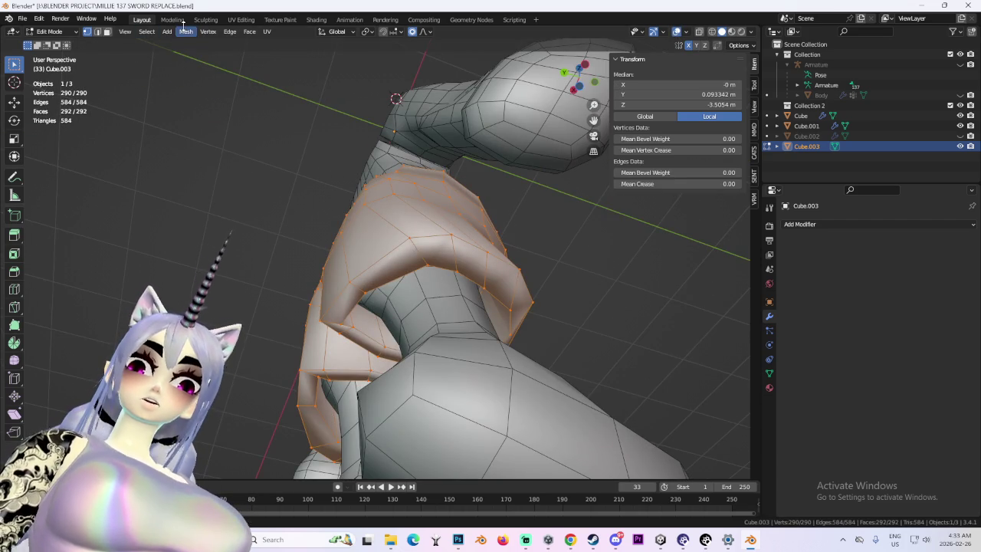
left_click(188, 31)
mouse_move(203, 209)
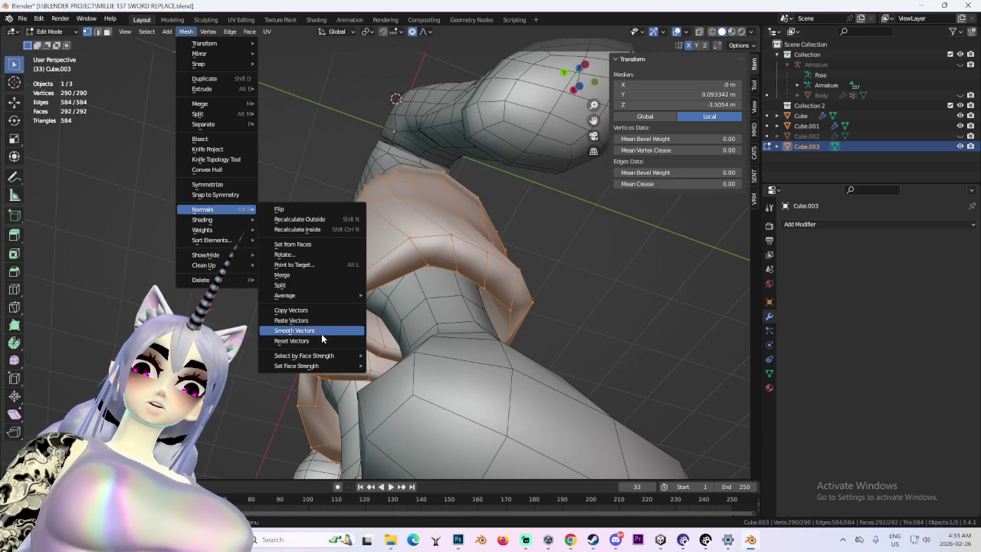
key("Escape")
key("alt+a")
mouse_move(306, 245)
middle_mouse_down()
mouse_move(576, 368)
mouse_move(456, 344)
mouse_move(332, 209)
mouse_move(240, 232)
mouse_move(550, 221)
mouse_move(469, 240)
middle_mouse_up()
- Raise the back of the waist and shift a nearby vertex with proportional falloff
left_click(331, 209)
key("g")
left_click(331, 211)
key("g")
left_click(253, 214)
scroll(253, 214, "down", 3)
- In side orthographic view, reshape the hip with a proportional vertex move
left_click(562, 76)
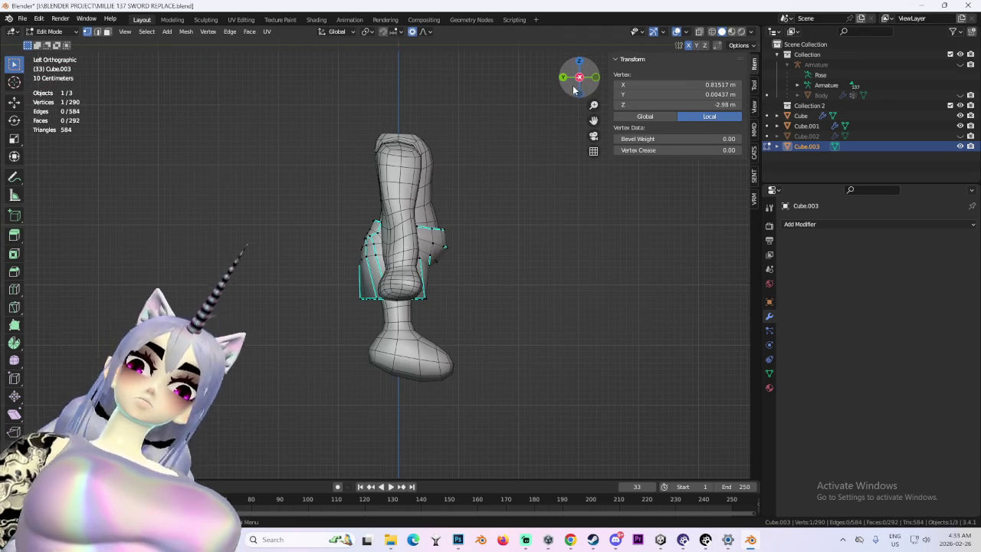
scroll(499, 231, "up", 3)
scroll(499, 230, "up", 2)
key("g")
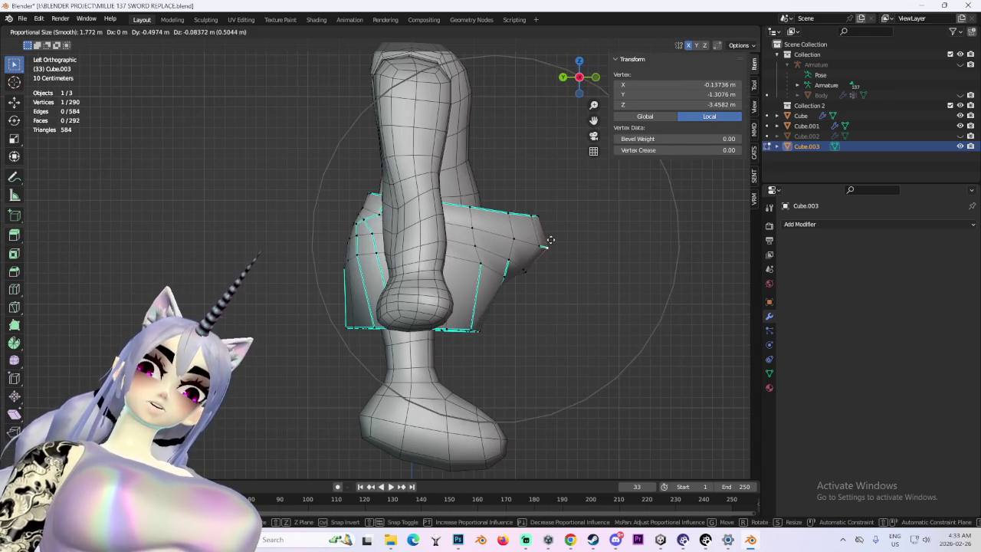
left_click(545, 241)
mouse_move(545, 241)
middle_mouse_down()
mouse_move(441, 221)
mouse_move(384, 230)
middle_mouse_up()
scroll(383, 230, "up", 2)
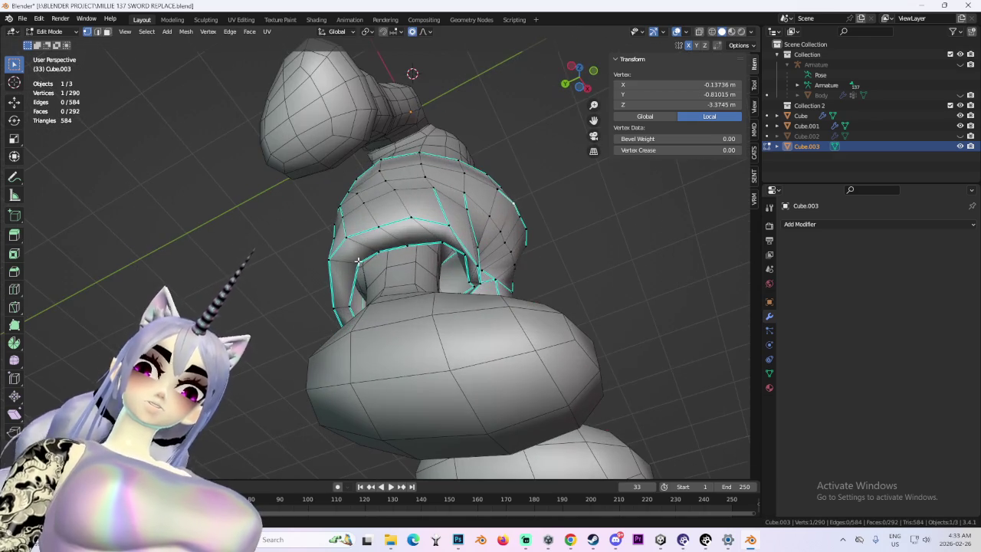
- Nudge one more shorts vertex, then clear the selection
left_click(337, 262)
key("g")
left_click(339, 262)
middle_click_drag(339, 262, 543, 236)
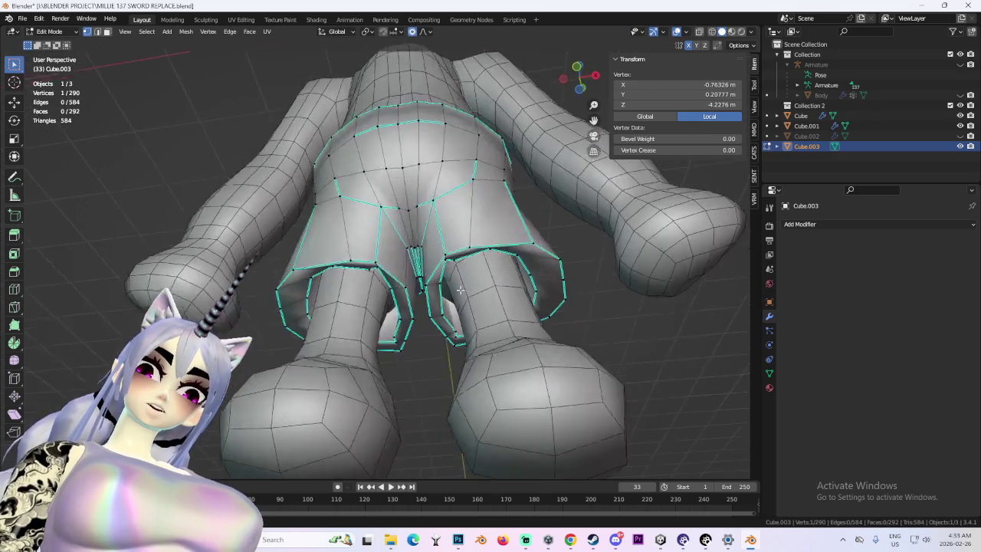
scroll(543, 236, "down", 3)
scroll(543, 235, "down", 3)
left_click(570, 273)
mouse_move(570, 274)
middle_mouse_down()
mouse_move(612, 274)
mouse_move(532, 280)
mouse_move(526, 266)
mouse_move(525, 301)
mouse_move(557, 268)
middle_mouse_up()
scroll(524, 300, "up", 2)
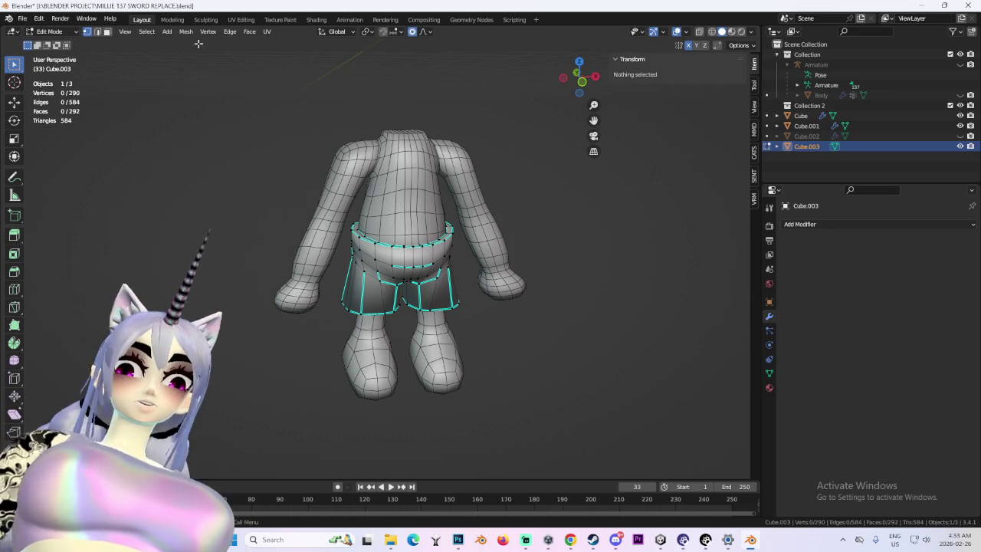
- Return to Object Mode and select the torso to show its Mirror modifier
left_click(52, 31)
left_click(52, 34)
mouse_move(487, 145)
middle_mouse_down()
mouse_move(396, 170)
mouse_move(414, 138)
mouse_move(448, 218)
mouse_move(510, 207)
mouse_move(511, 188)
mouse_move(600, 178)
middle_mouse_up()
left_click(414, 138)
scroll(448, 218, "up", 3)
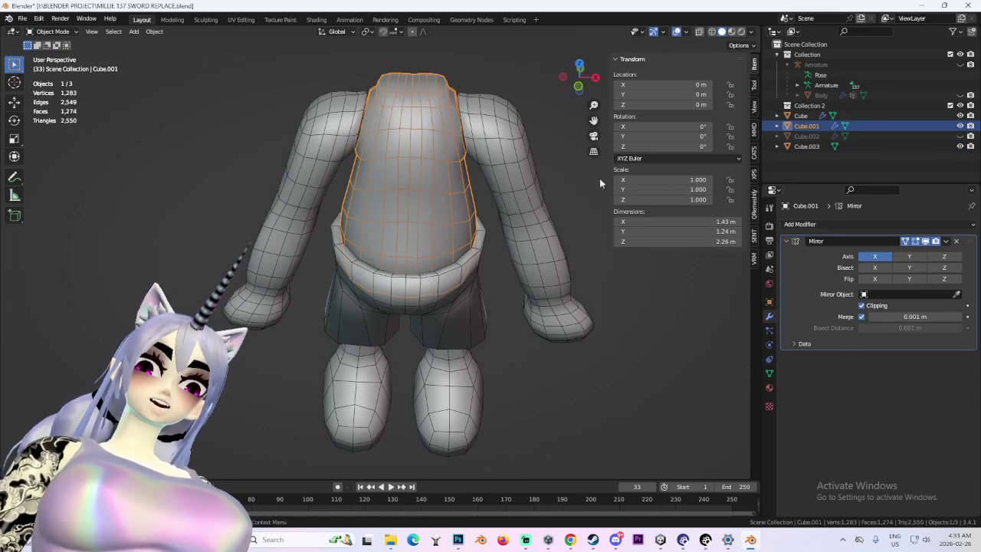
- Apply the torso's Mirror modifier and inspect the now-real mirrored vertices in Edit Mode
left_click(933, 258)
middle_click_drag(499, 230, 466, 197)
scroll(466, 197, "up", 2)
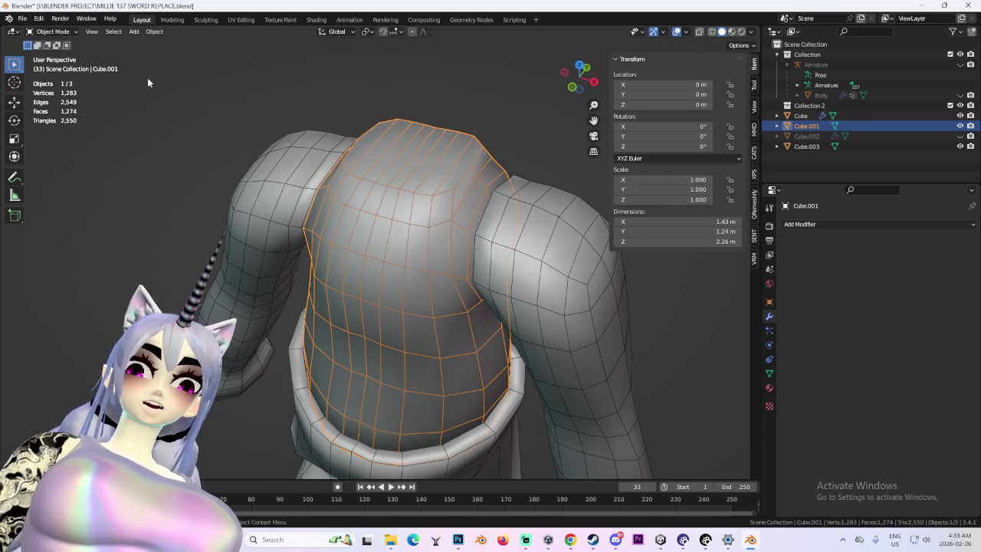
key("Tab")
middle_click_drag(398, 253, 460, 276)
left_click(434, 295)
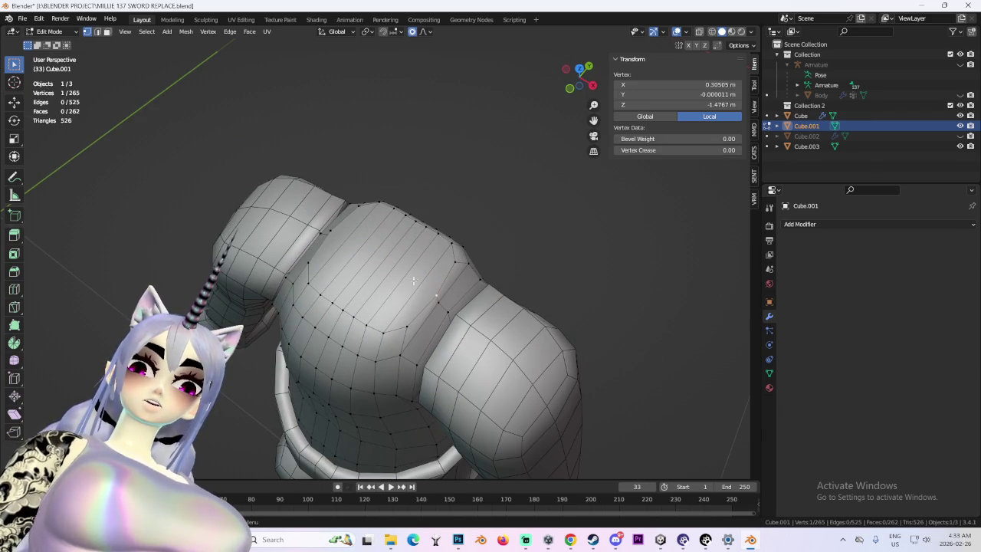
left_click(335, 230, "shift")
mouse_move(335, 230)
middle_mouse_down()
mouse_move(492, 222)
mouse_move(460, 97)
middle_mouse_up()
left_click(416, 176)
mouse_move(417, 175)
middle_mouse_down()
mouse_move(483, 161)
mouse_move(473, 172)
mouse_move(486, 131)
mouse_move(385, 192)
mouse_move(242, 154)
mouse_move(440, 265)
mouse_move(575, 261)
middle_mouse_up()
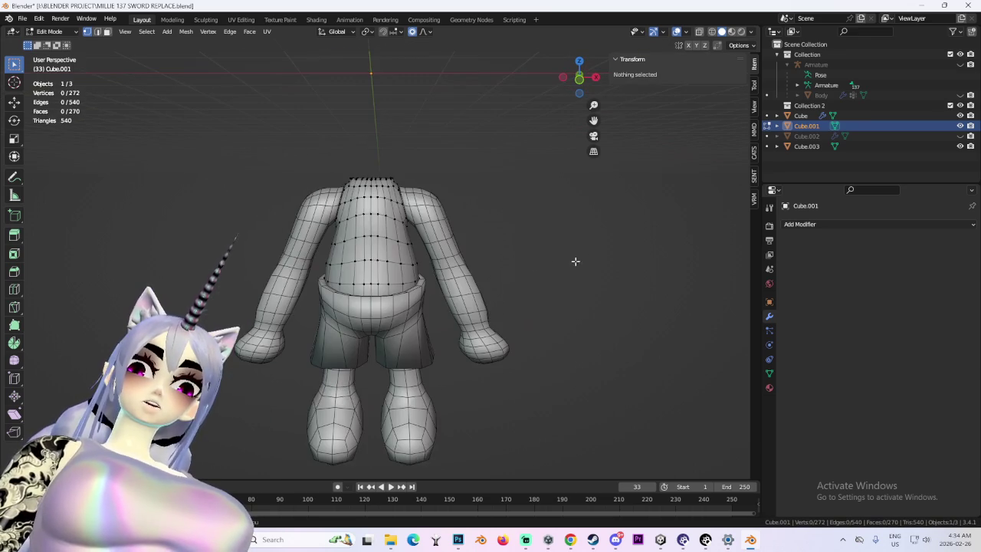
- Hide viewport overlays and orbit around the whole body, ending on a side view
left_click(683, 36)
mouse_move(501, 217)
middle_mouse_down()
mouse_move(425, 222)
mouse_move(475, 228)
middle_mouse_up()
scroll(526, 254, "down", 3)
scroll(513, 284, "down", 1)
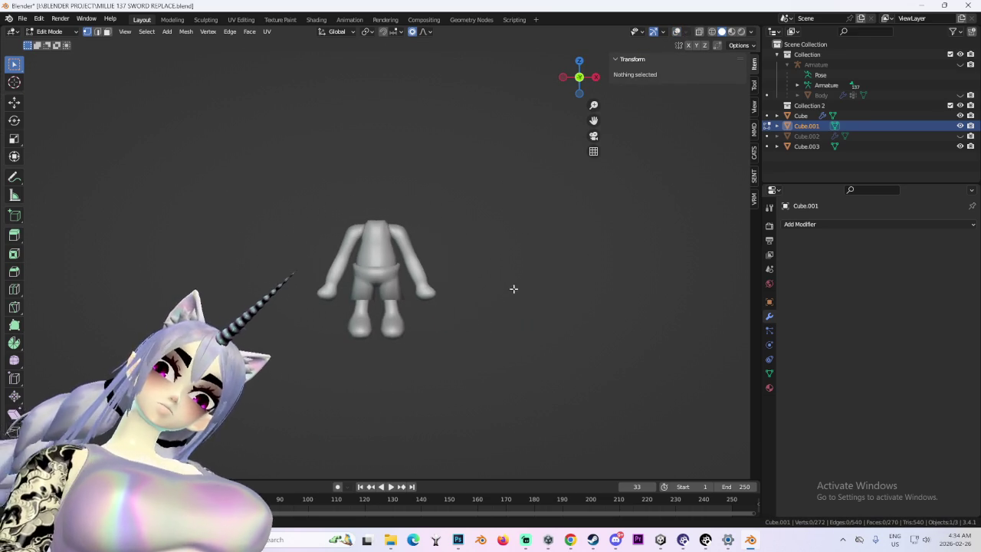
scroll(502, 306, "up", 1)
scroll(502, 307, "up", 3)
mouse_move(501, 307)
middle_mouse_down()
mouse_move(445, 317)
mouse_move(510, 329)
middle_mouse_up()
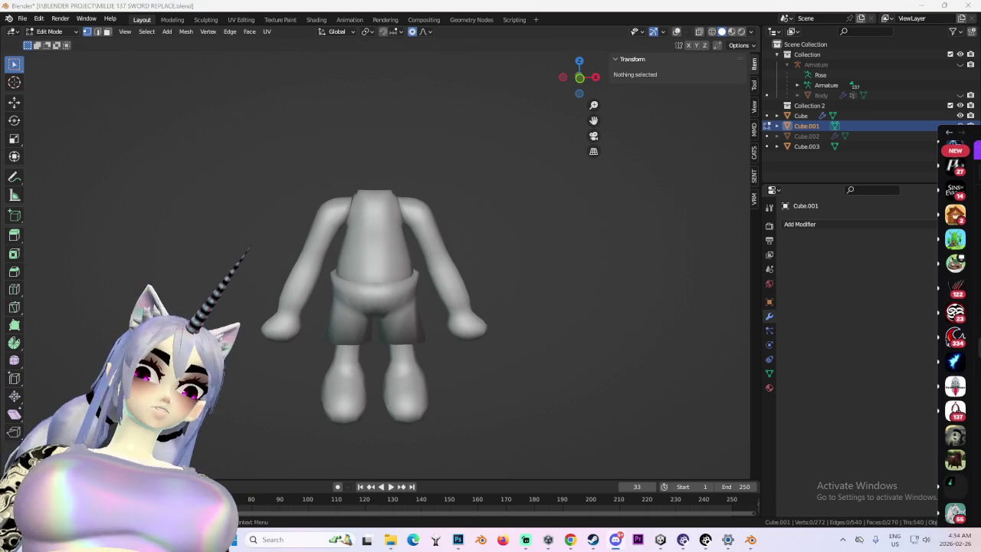
mouse_move(435, 284)
middle_mouse_down()
mouse_move(537, 269)
mouse_move(555, 276)
middle_mouse_up()
left_click(592, 79)
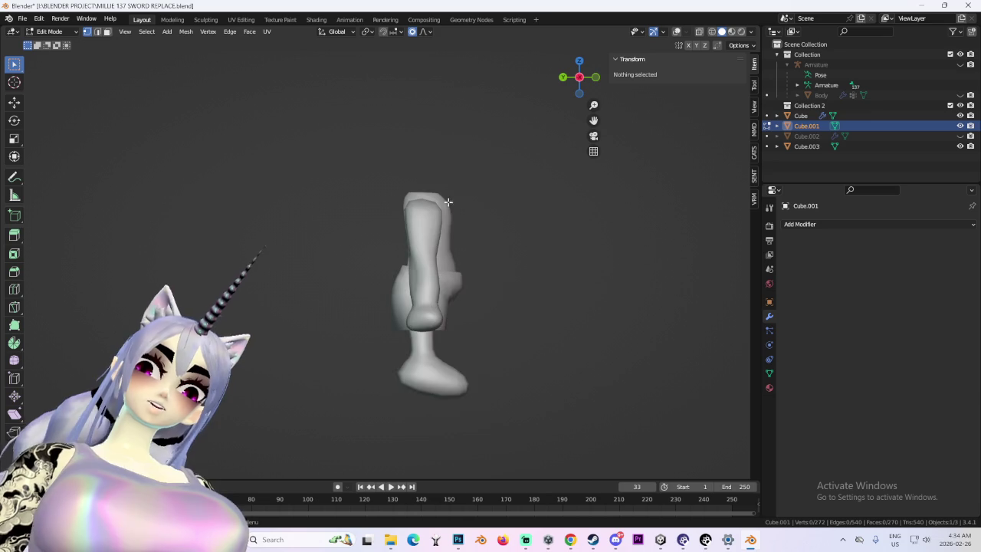
- Leave the shorts and put the Cube body in Edit Mode, front view, with X-ray on
left_click(467, 193)
left_click(55, 35)
left_click(47, 47)
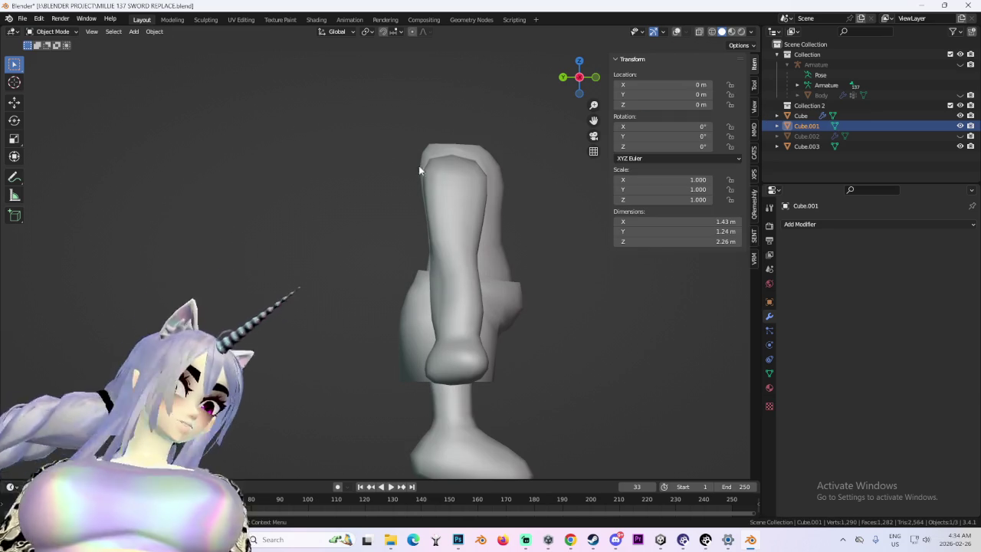
left_click(458, 196)
left_click(54, 32)
left_click(48, 47)
left_click(562, 76)
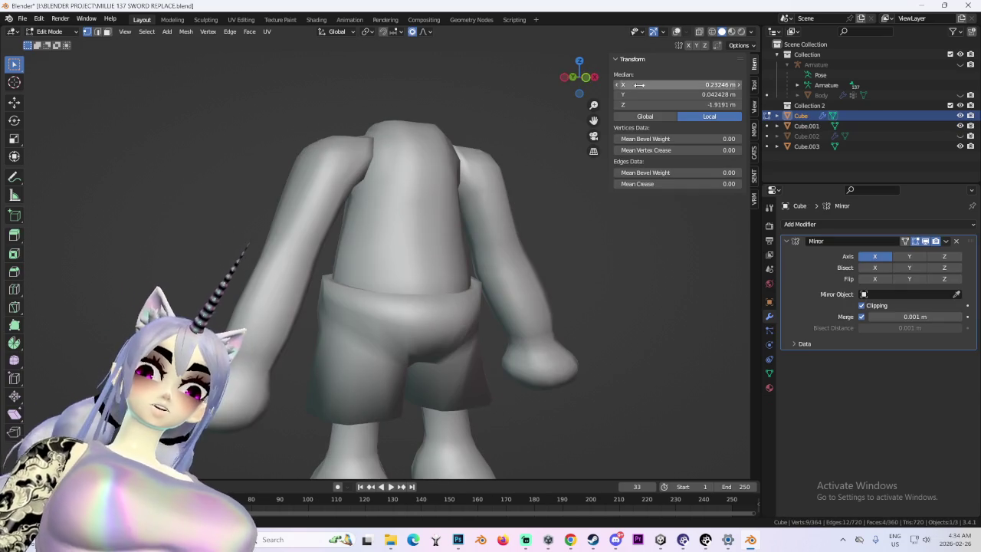
left_click(592, 79)
key("shift+alt+z")
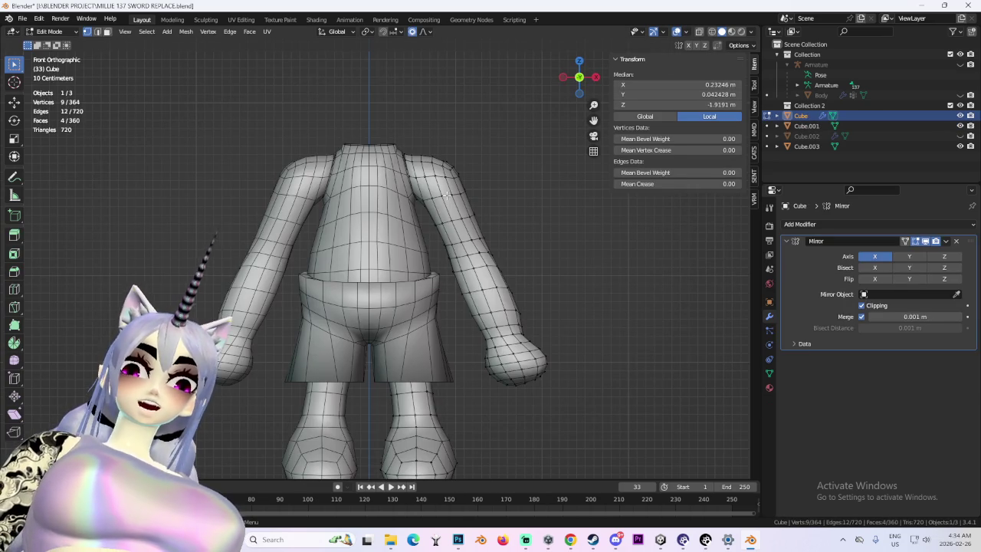
right_click(566, 217)
key("a")
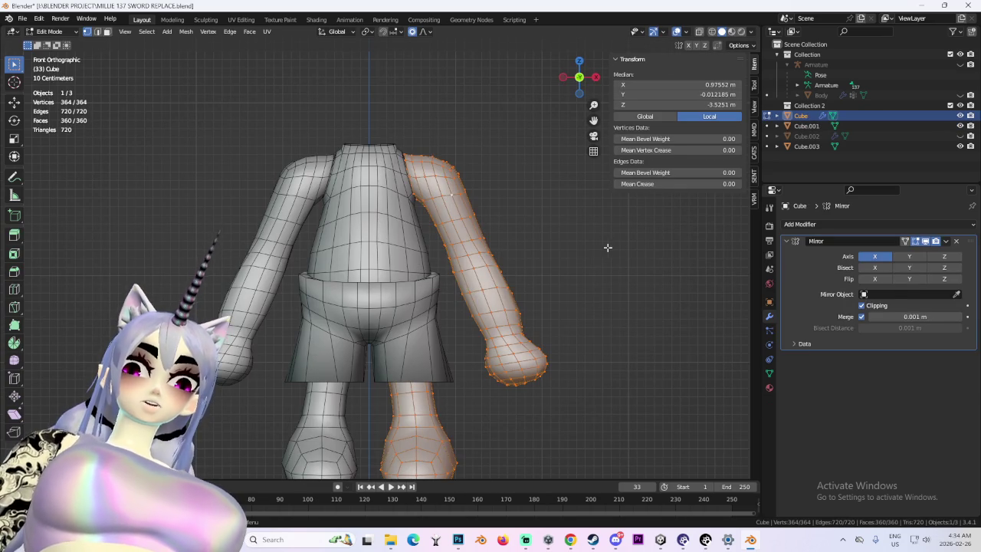
left_click(712, 35)
middle_click_drag(526, 197, 276, 109)
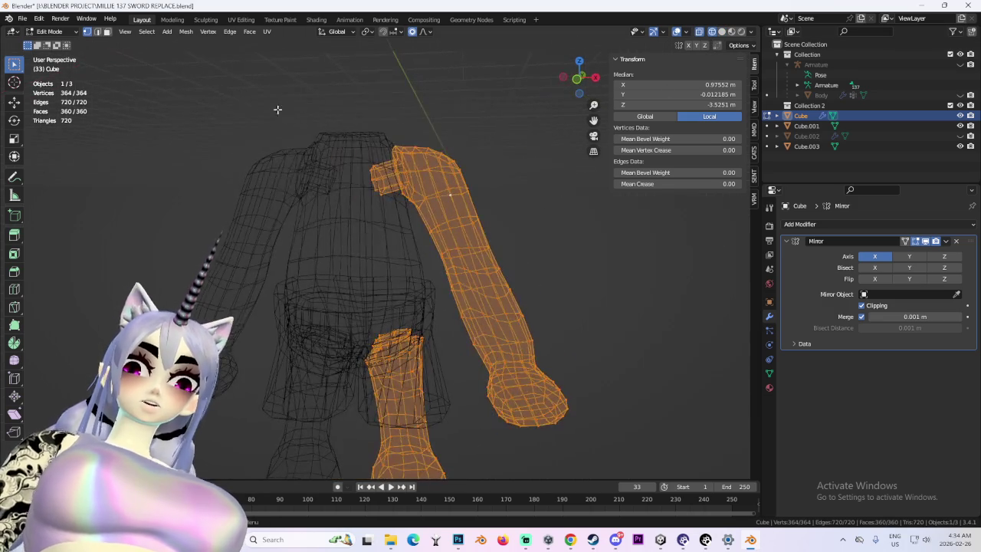
- Box-select the upper arm, forearm and hand and scale the arm down
left_click_drag(276, 110, 532, 261)
scroll(529, 258, "down", 2)
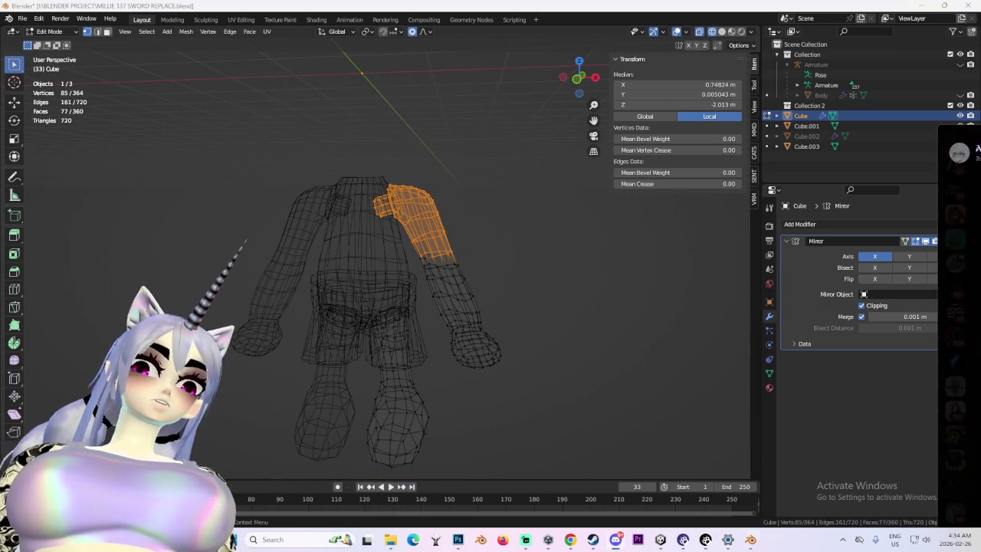
mouse_move(476, 307)
middle_mouse_down()
mouse_move(466, 279)
mouse_move(526, 299)
mouse_move(460, 240)
mouse_move(539, 300)
middle_mouse_up()
left_click_drag(569, 381, 434, 246, "shift")
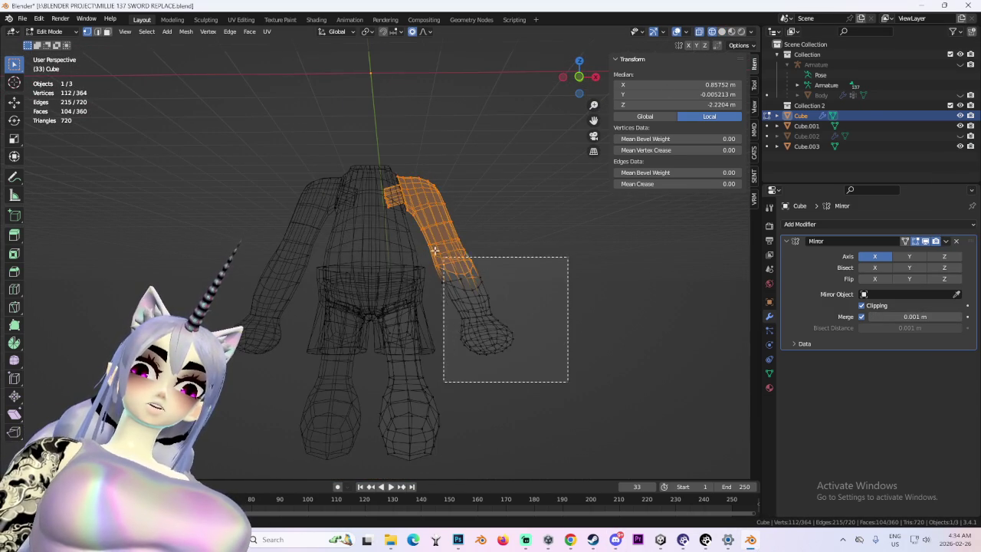
scroll(513, 303, "up", 3)
key("s")
left_click(544, 306)
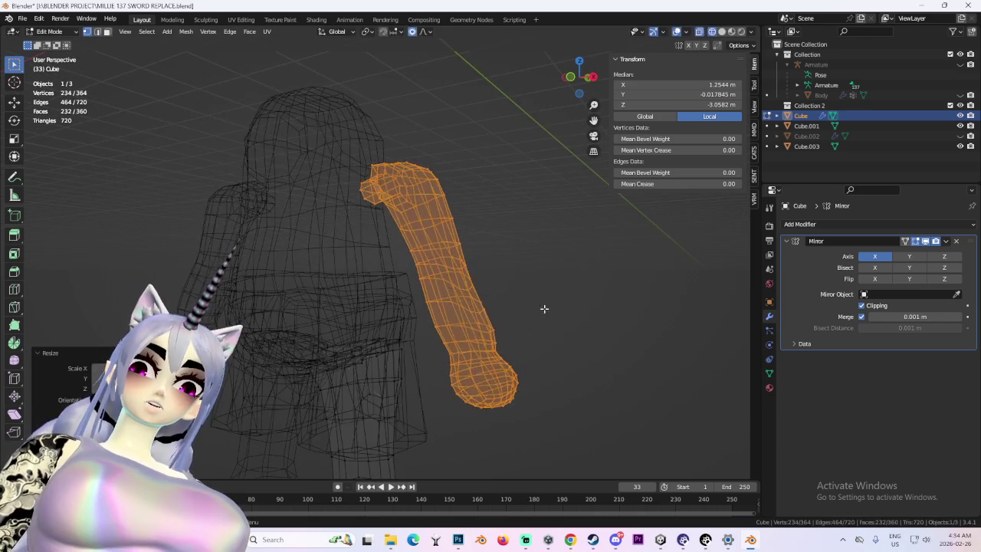
scroll(549, 289, "down", 2)
left_click(720, 33)
- Move the arm in toward the torso, finishing with a proportional X-axis shift
middle_click_drag(552, 268, 545, 256)
key("g")
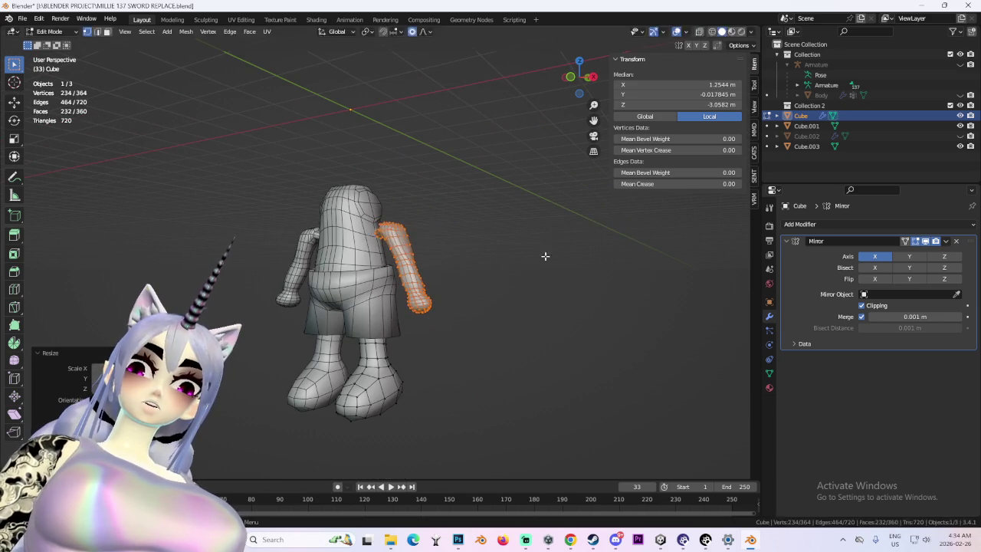
left_click(503, 265)
key("g")
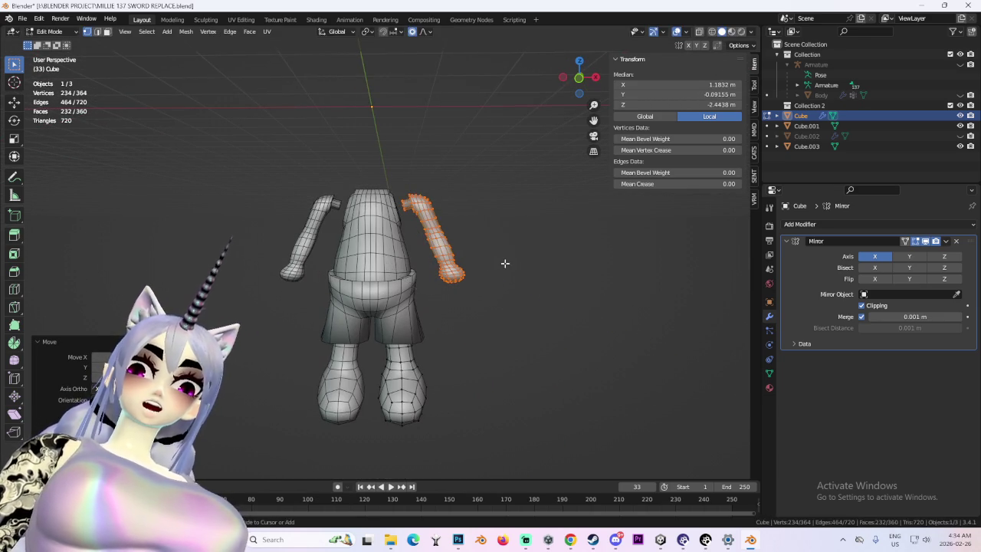
key("x")
left_click(491, 264)
mouse_move(488, 270)
middle_mouse_down()
mouse_move(549, 282)
mouse_move(443, 304)
mouse_move(444, 287)
mouse_move(546, 335)
mouse_move(541, 296)
mouse_move(585, 286)
mouse_move(460, 284)
mouse_move(410, 307)
mouse_move(501, 345)
mouse_move(462, 346)
mouse_move(436, 293)
middle_mouse_up()
left_click(559, 282)
- Reshape the right foot by moving its vertices, partly with proportional falloff
scroll(398, 312, "up", 3)
left_click(398, 311)
key("g")
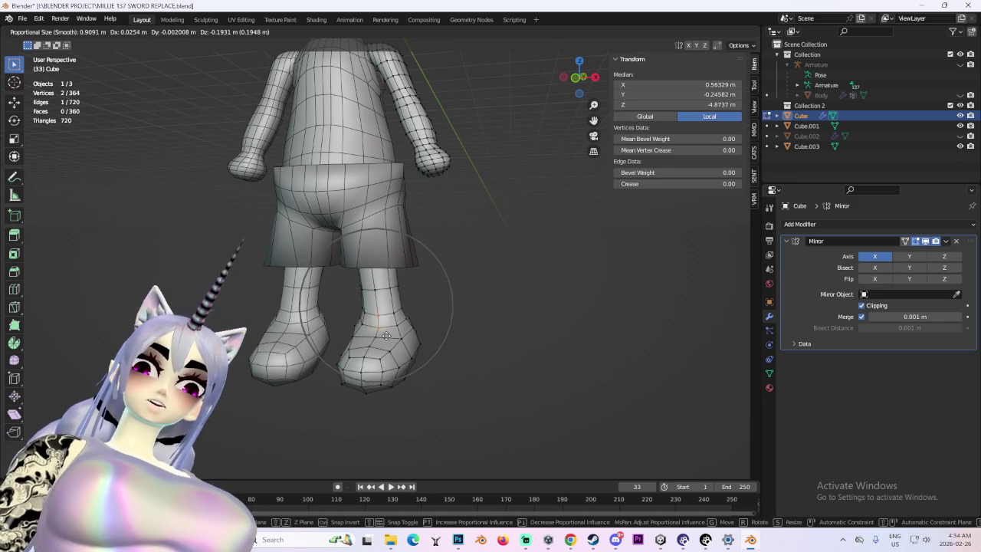
left_click(387, 361)
mouse_move(387, 360)
middle_mouse_down()
mouse_move(373, 363)
mouse_move(407, 358)
mouse_move(362, 358)
middle_mouse_up()
key("g")
left_click(369, 364)
left_click(361, 357)
key("g")
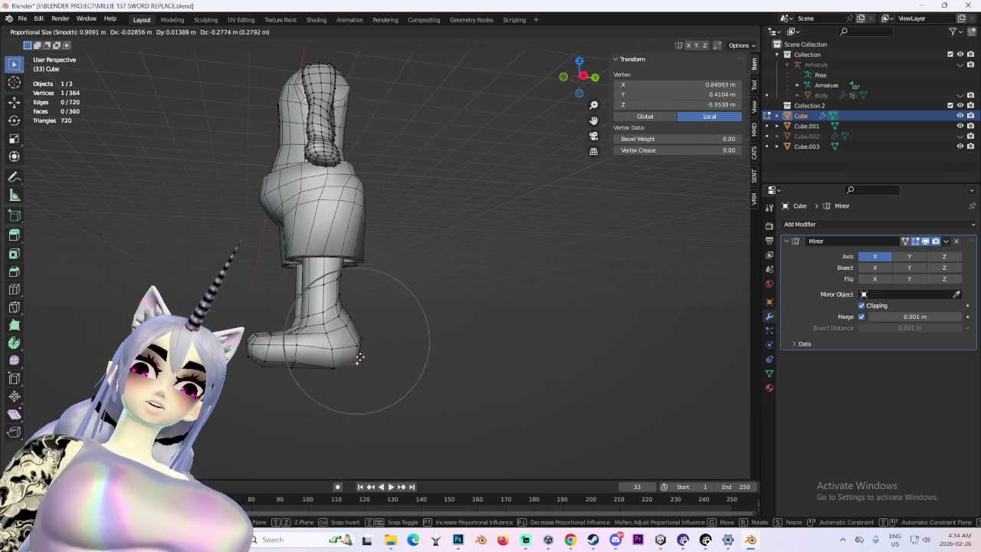
left_click(363, 315)
middle_click_drag(363, 316, 374, 292)
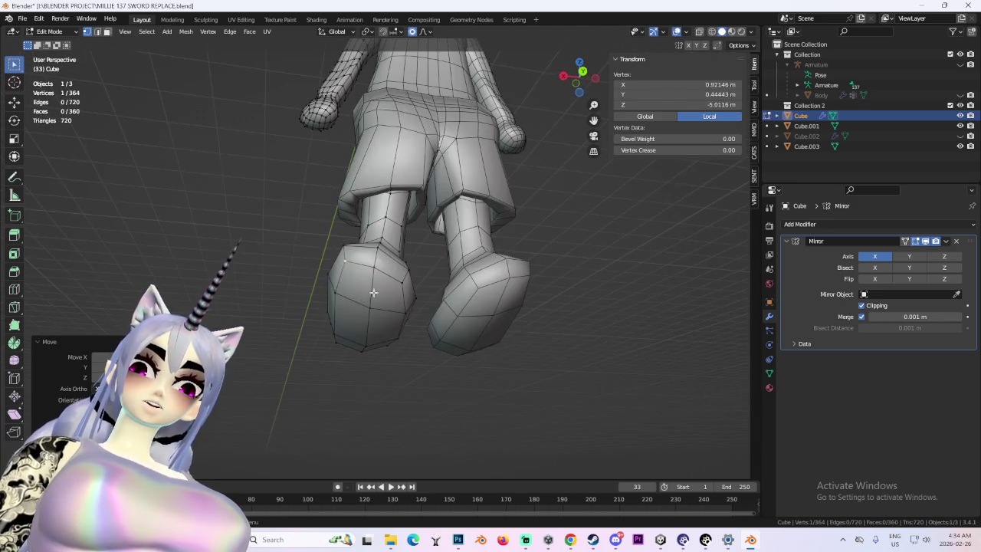
left_click(370, 308, "ctrl")
- Inset the two sole faces and extrude them down into a heel
left_click(108, 31, "ctrl")
key("i")
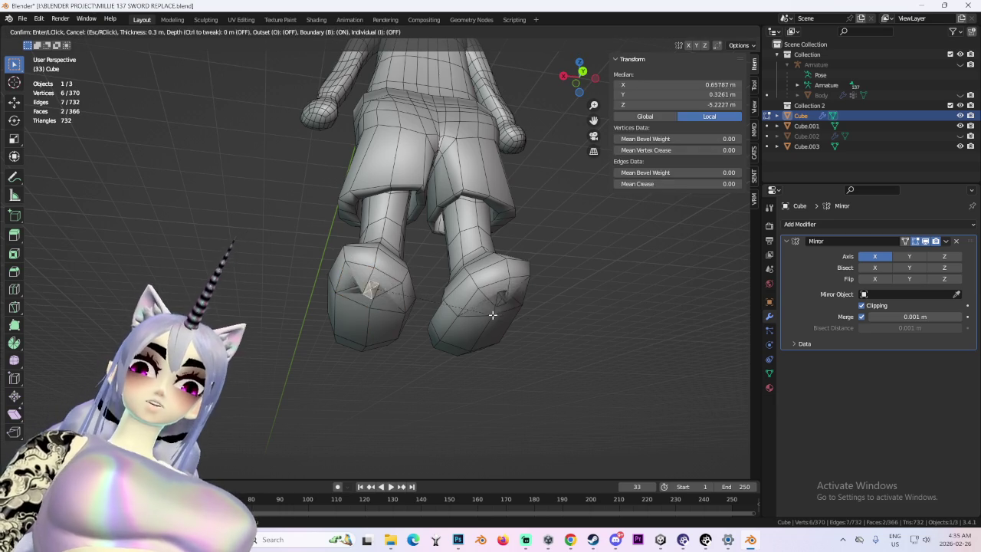
left_click(510, 322)
middle_click_drag(509, 322, 556, 349)
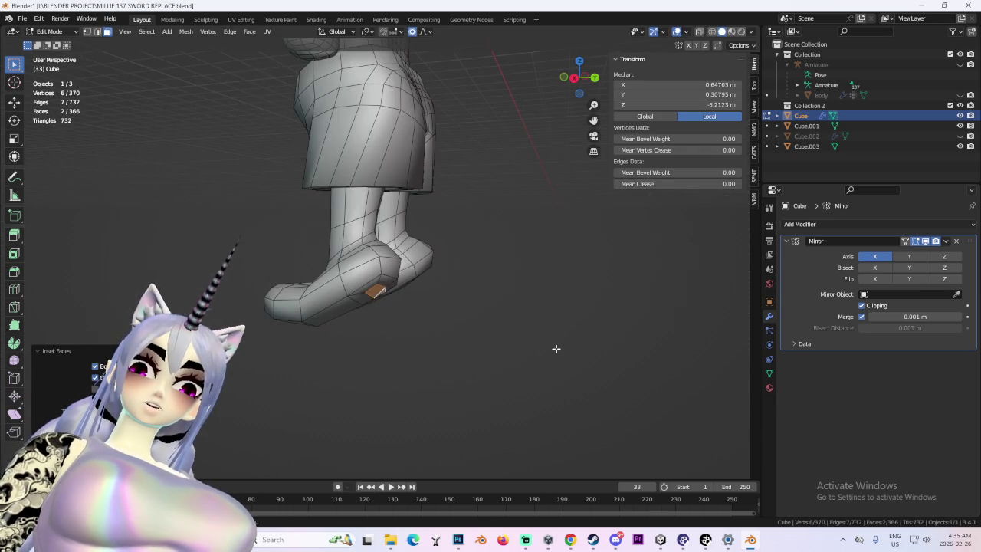
left_click(558, 394)
left_click(573, 77)
- Tilt and reposition the heel from the right side view
key("g")
left_click(522, 263)
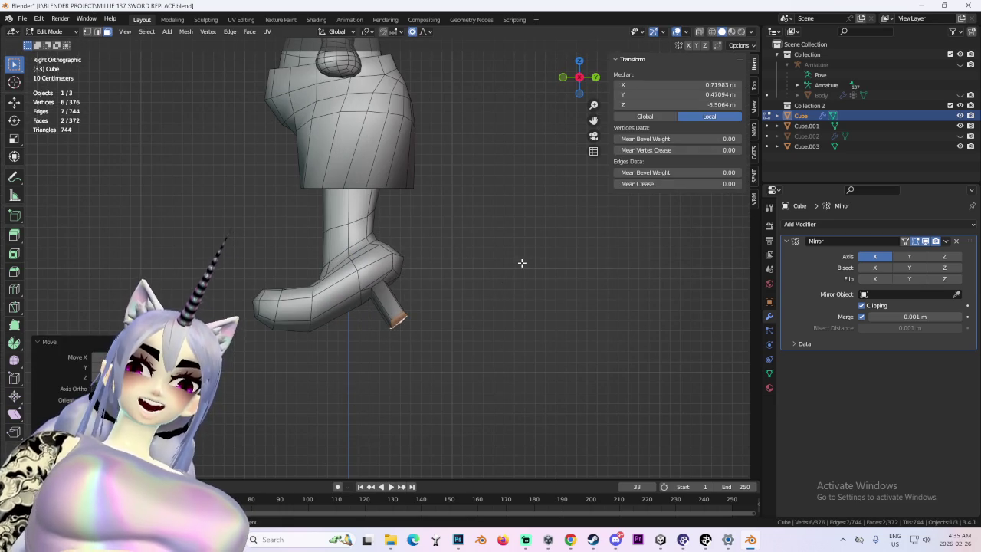
key("r")
left_click(452, 356)
key("g")
left_click(460, 345)
scroll(486, 329, "down", 4)
scroll(500, 318, "down", 3)
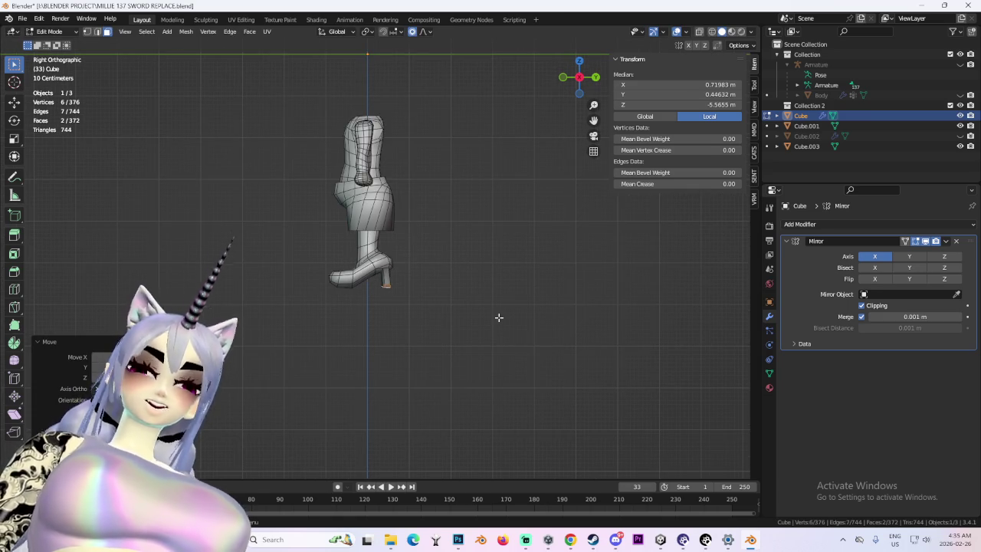
mouse_move(499, 318)
middle_mouse_down()
mouse_move(486, 291)
mouse_move(473, 306)
mouse_move(508, 331)
mouse_move(520, 312)
mouse_move(451, 344)
mouse_move(431, 309)
mouse_move(486, 321)
middle_mouse_up()
scroll(495, 350, "up", 3)
- Slide the heel along the Y axis, then check both legs from the front
key("g")
key("y")
left_click(486, 323)
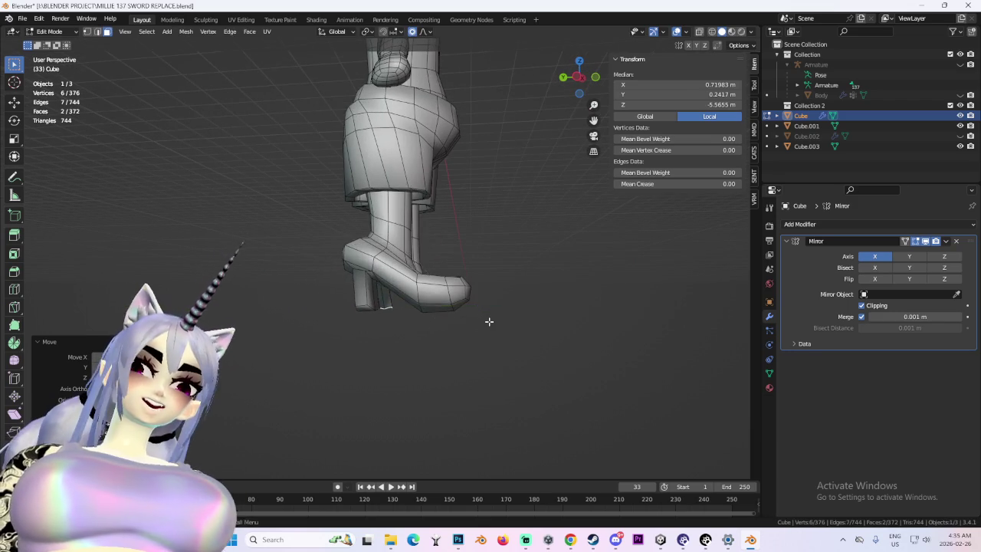
scroll(515, 328, "down", 3)
scroll(514, 328, "up", 3)
mouse_move(515, 328)
middle_mouse_down()
mouse_move(471, 330)
mouse_move(493, 339)
mouse_move(417, 335)
mouse_move(321, 297)
middle_mouse_up()
- Select the whole boot with L and scale it with proportional falloff
key("l")
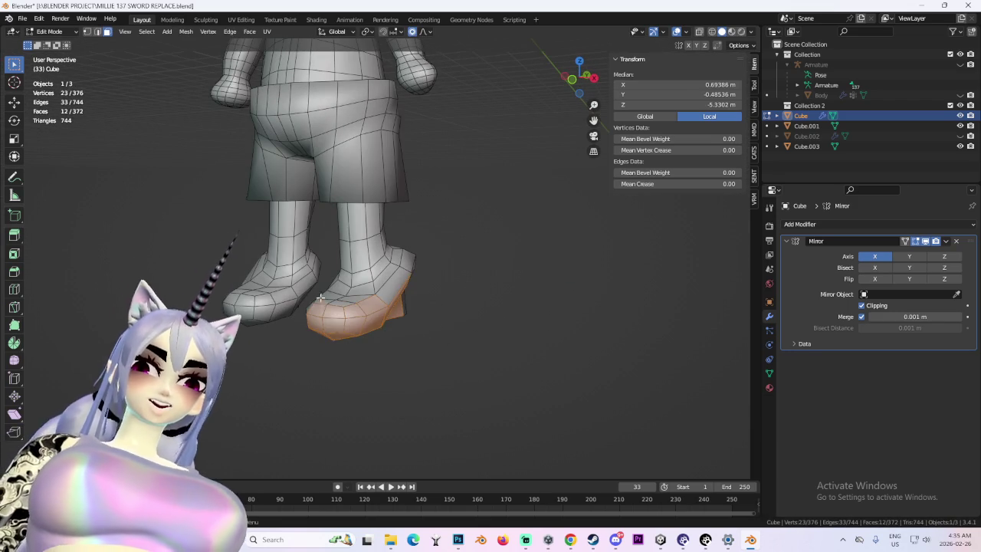
middle_click_drag(361, 338, 404, 298)
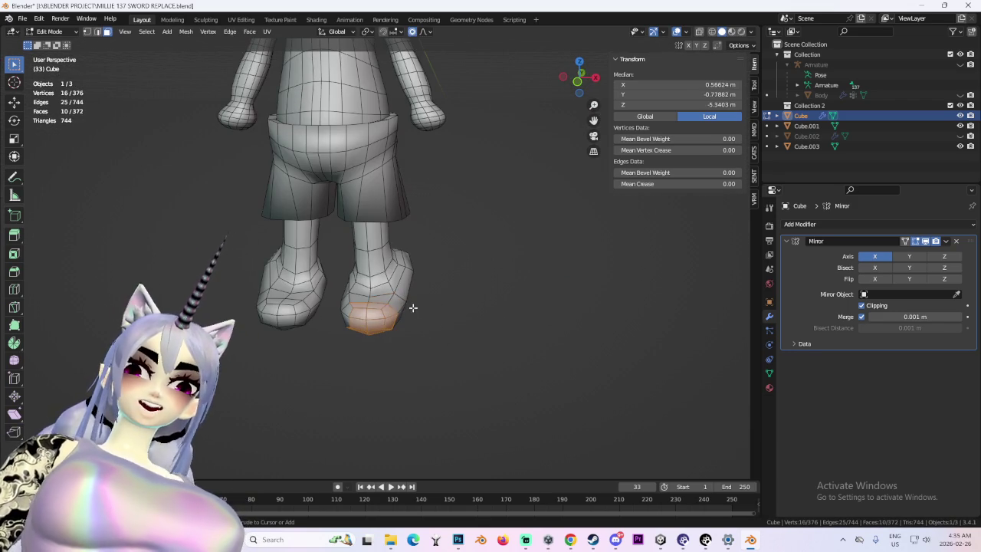
key("s")
left_click(406, 331)
middle_click_drag(473, 331, 401, 325)
key("s")
key("Escape")
- Pull the toe forward along Y into a point and refine the toe vertices
key("g")
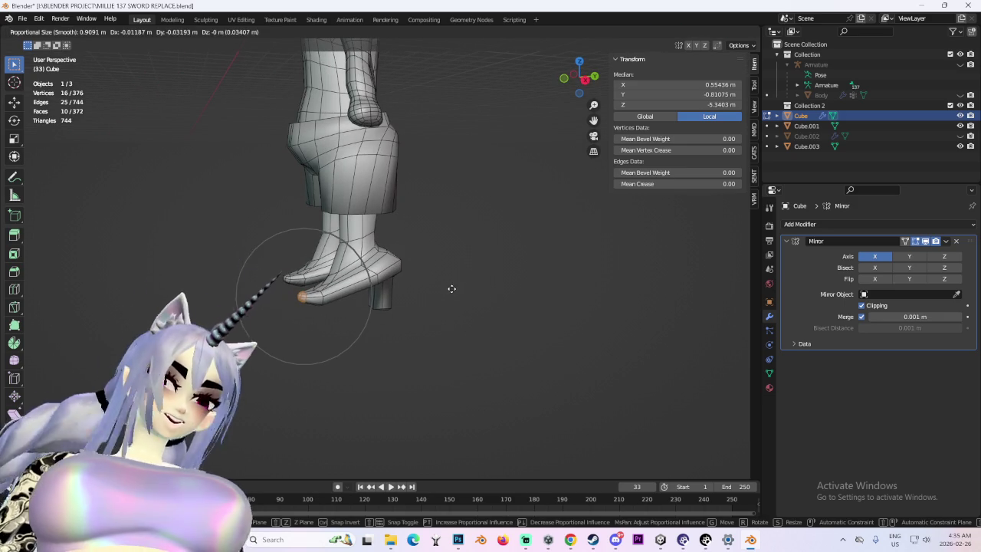
key("y")
left_click(327, 249)
middle_click_drag(335, 270, 362, 321)
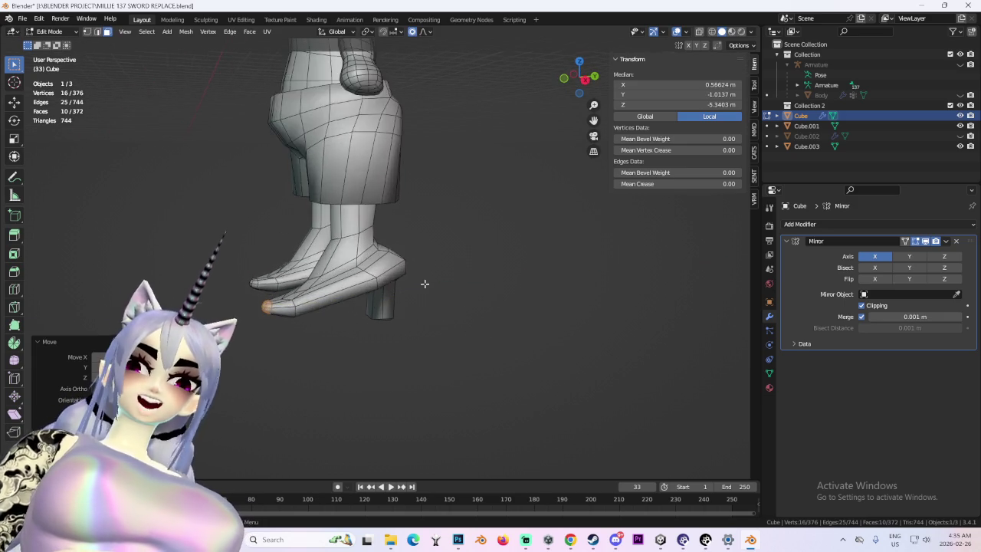
mouse_move(298, 304)
middle_mouse_down()
mouse_move(362, 328)
mouse_move(399, 322)
mouse_move(416, 281)
middle_mouse_up()
key("g")
key("z")
left_click(400, 326)
left_click(395, 263)
key("g")
left_click(438, 296)
key("g")
left_click(447, 306)
mouse_move(447, 307)
middle_mouse_down()
mouse_move(458, 328)
mouse_move(416, 329)
mouse_move(445, 337)
middle_mouse_up()
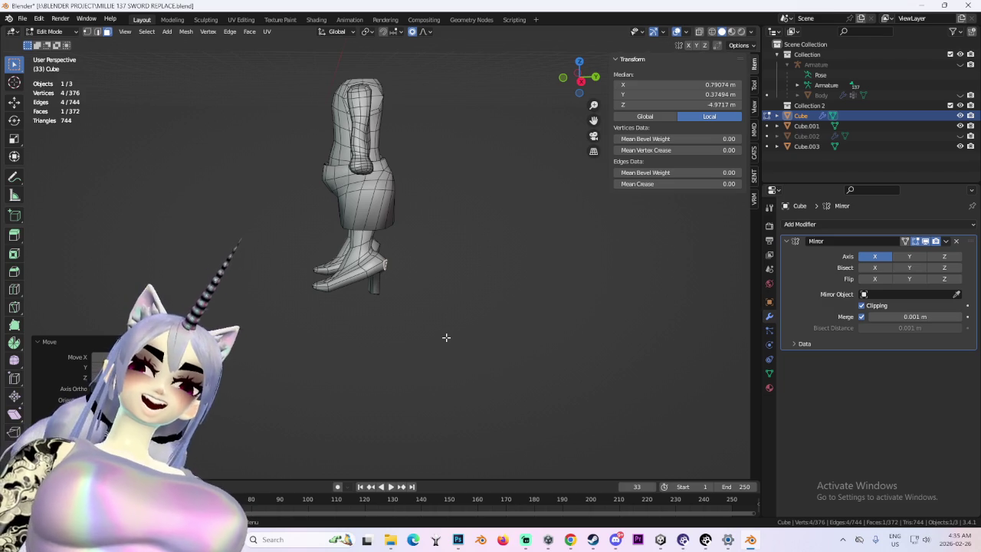
- Scale the heel tip down twice with proportional falloff to slim the heel
scroll(436, 324, "up", 3)
mouse_move(436, 324)
middle_mouse_down()
mouse_move(429, 286)
mouse_move(383, 295)
mouse_move(511, 345)
middle_mouse_up()
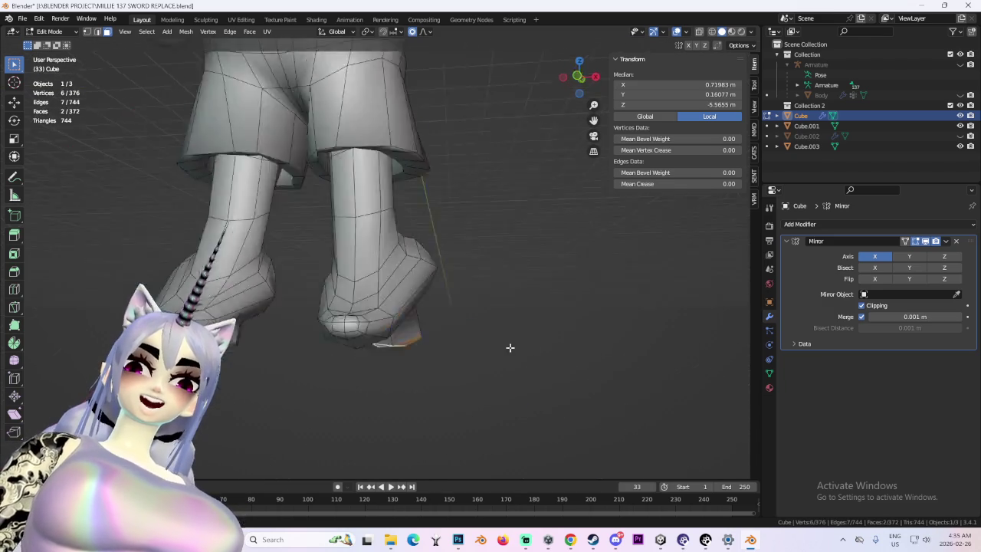
key("s")
left_click(585, 340)
middle_click_drag(585, 340, 568, 346)
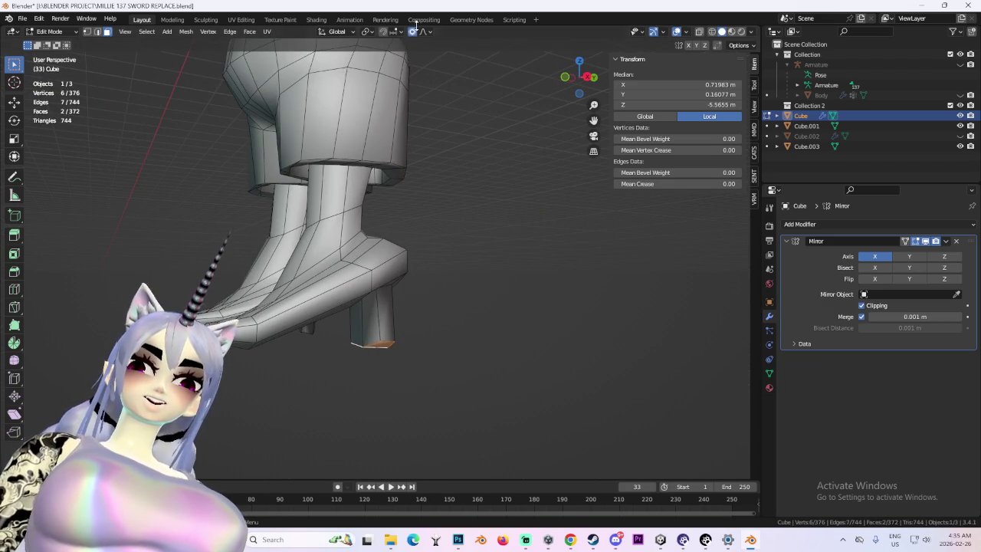
key("s")
left_click(443, 322)
- Orbit around the legs, including a right side view, to inspect the finished boots
mouse_move(443, 322)
middle_mouse_down()
mouse_move(515, 345)
mouse_move(611, 337)
mouse_move(574, 333)
middle_mouse_up()
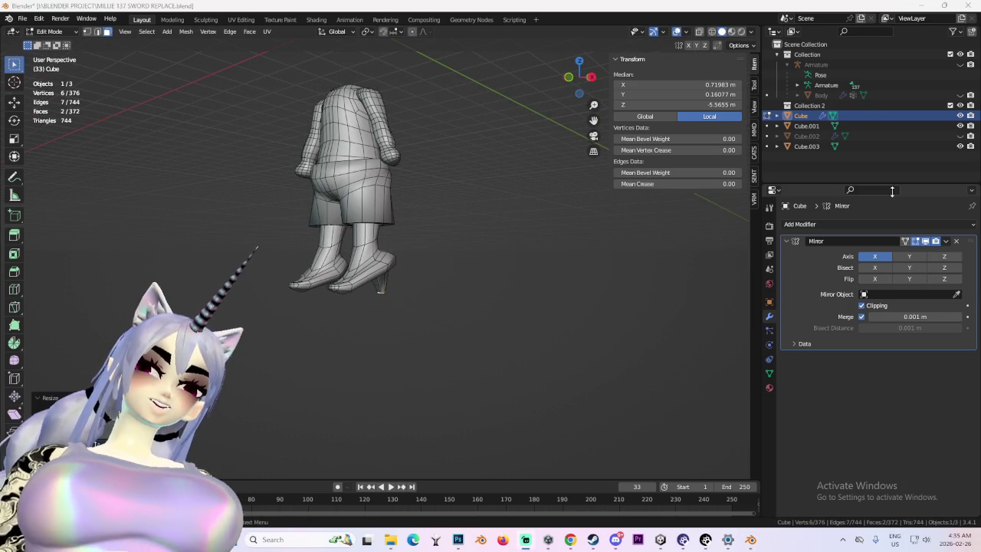
mouse_move(314, 178)
middle_mouse_down()
mouse_move(524, 213)
mouse_move(409, 204)
mouse_move(436, 217)
mouse_move(390, 223)
mouse_move(563, 253)
middle_mouse_up()
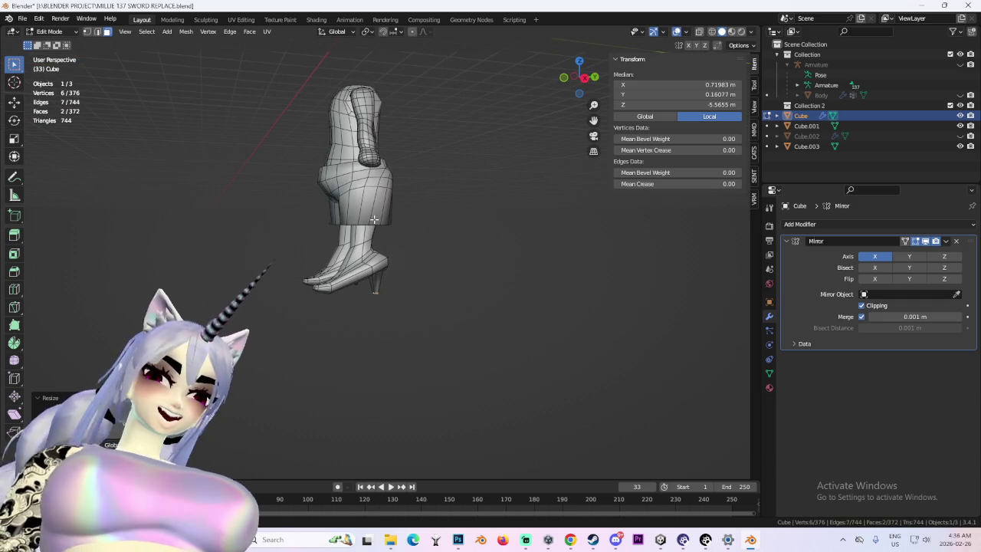
mouse_move(543, 354)
middle_mouse_down()
mouse_move(411, 278)
mouse_move(425, 276)
middle_mouse_up()
scroll(440, 263, "up", 3)
key("KP_3")
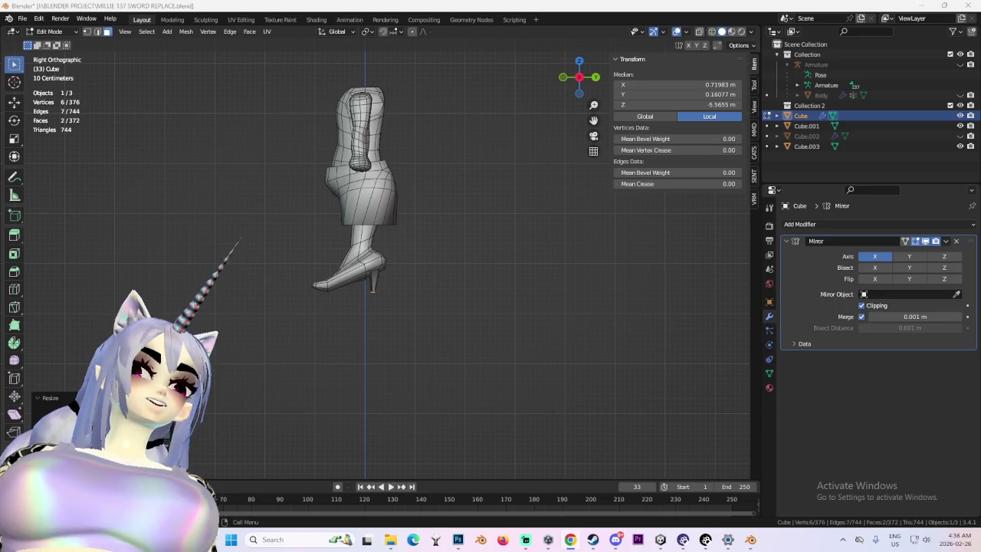
mouse_move(594, 191)
middle_mouse_down()
mouse_move(534, 244)
mouse_move(593, 242)
middle_mouse_up()
scroll(516, 270, "up", 3)
scroll(504, 290, "up", 2)
mouse_move(506, 291)
middle_mouse_down()
mouse_move(452, 311)
mouse_move(486, 249)
middle_mouse_up()
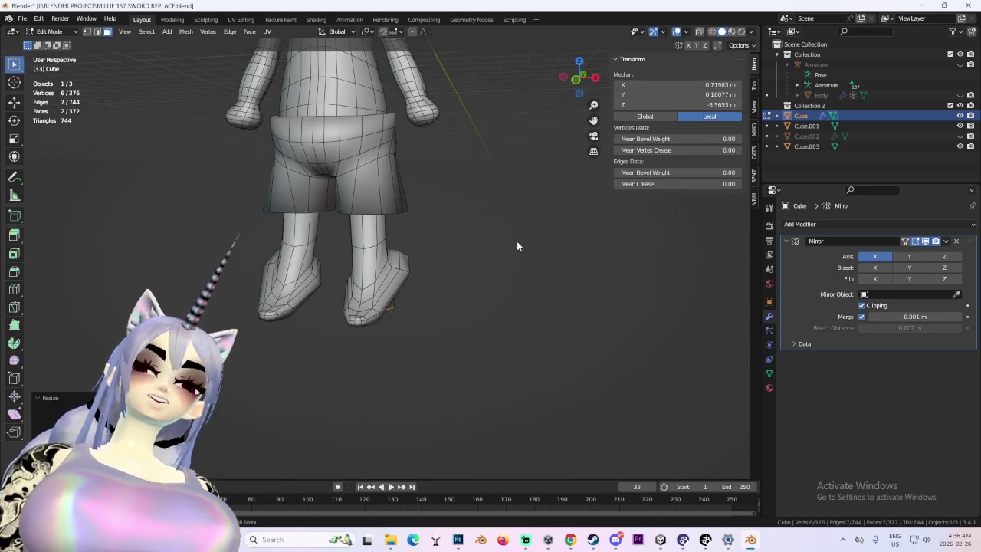
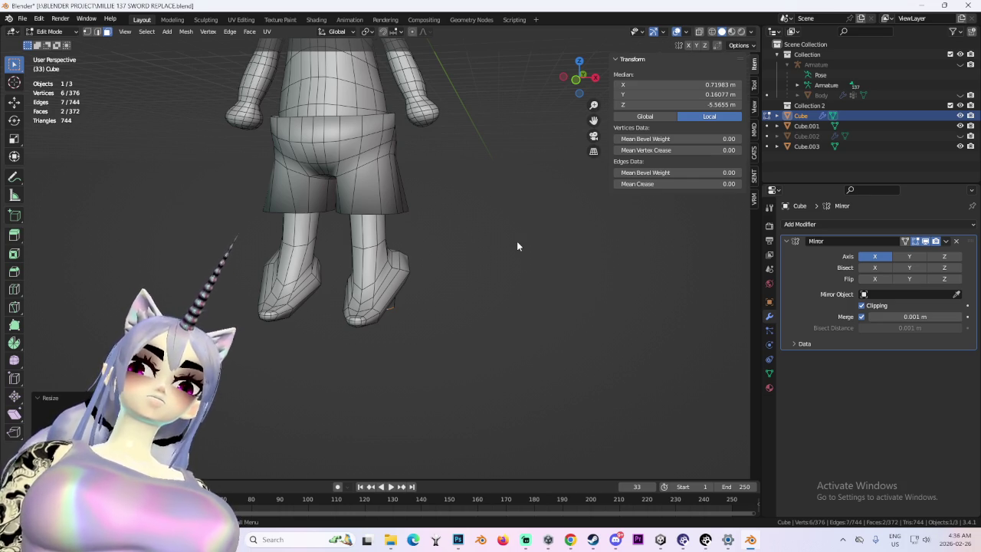
- Expand the selection over the toe vertices and undo the heel extrusion on the foot
middle_click_drag(475, 258, 318, 283)
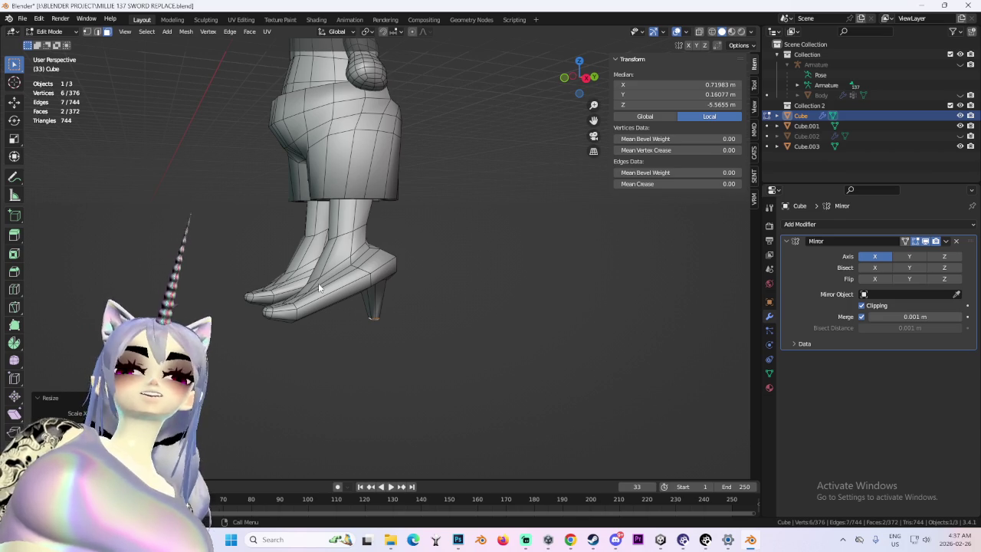
middle_click_drag(318, 283, 276, 179)
scroll(416, 193, "down", 3)
mouse_move(416, 193)
middle_mouse_down()
mouse_move(451, 184)
mouse_move(535, 191)
middle_mouse_up()
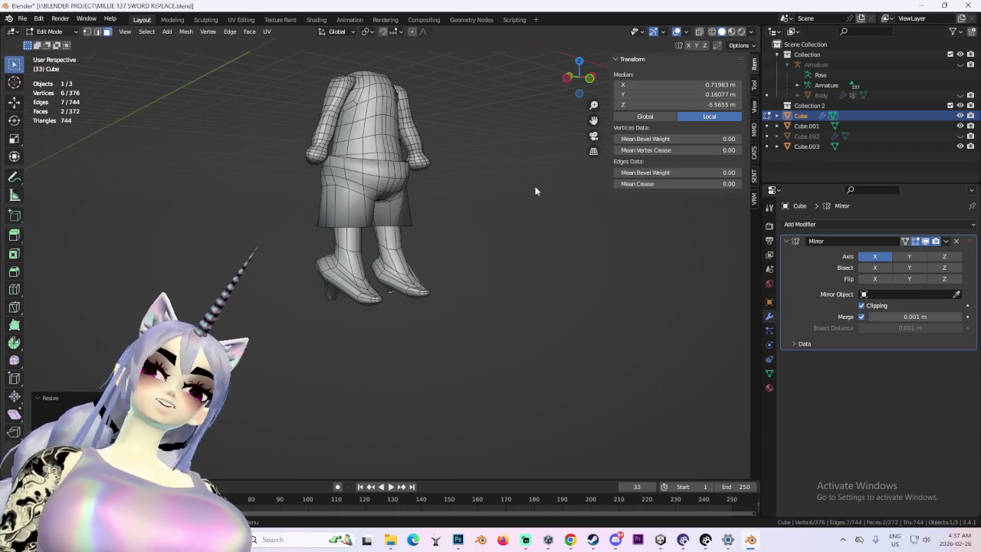
key("ctrl+KP_Add")
middle_click_drag(462, 215, 370, 216)
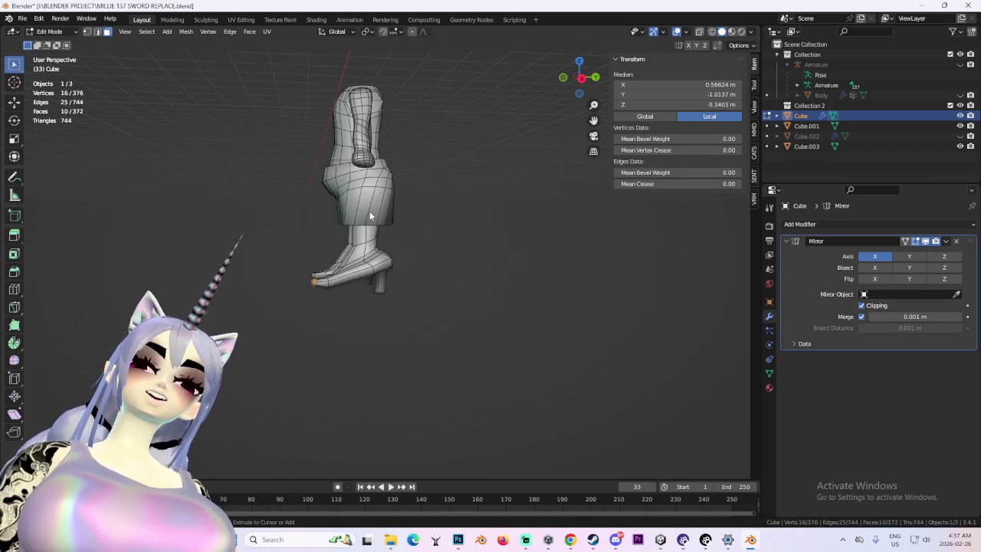
key("ctrl+z")
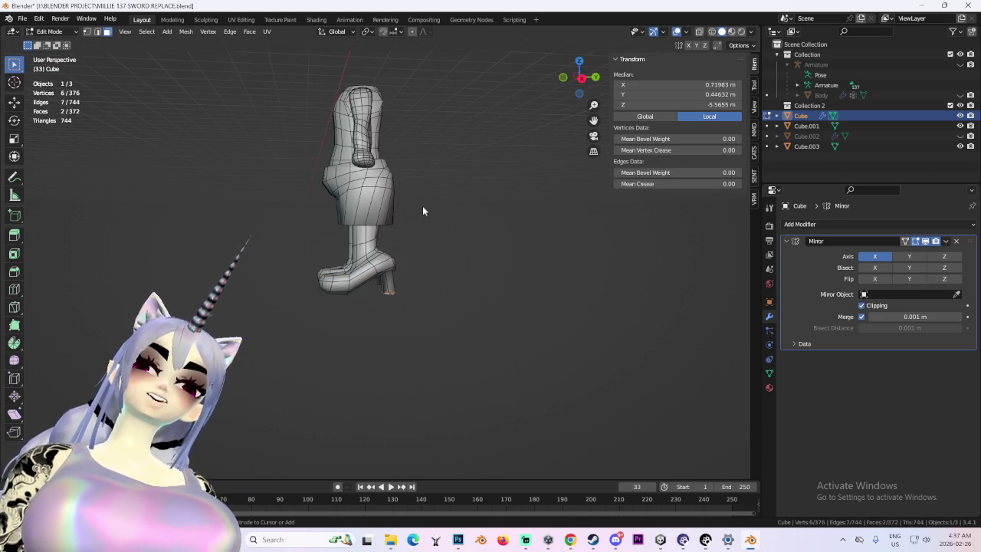
mouse_move(423, 206)
middle_mouse_down()
mouse_move(541, 214)
mouse_move(461, 220)
mouse_move(411, 211)
mouse_move(537, 226)
mouse_move(487, 205)
mouse_move(537, 208)
mouse_move(580, 135)
middle_mouse_up()
scroll(462, 221, "up", 3)
key("ctrl+z")
key("ctrl+z")
key("ctrl+z")
key("ctrl+z")
key("ctrl+z")
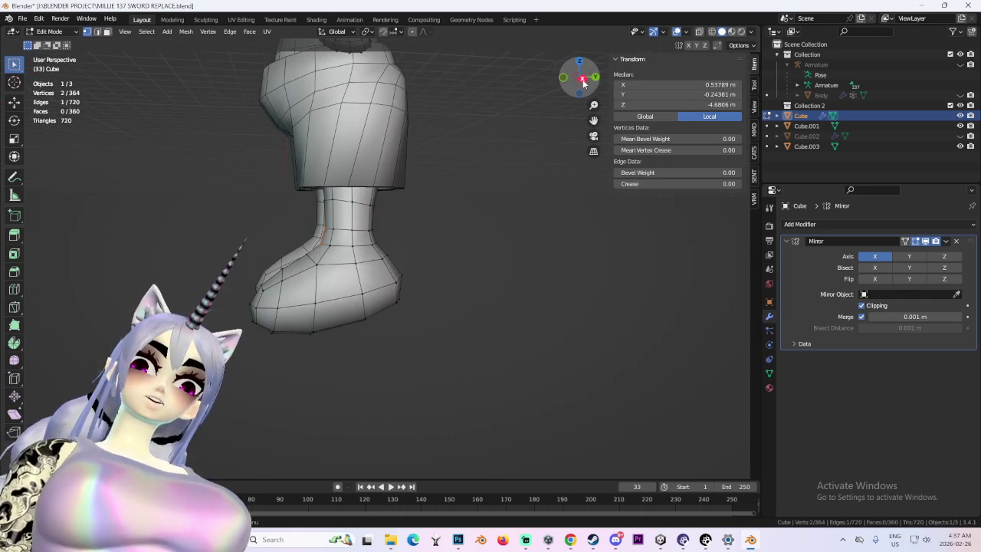
- In side view, start moving a sole vertex, cancel, then select a neighbouring vertex
left_click(581, 79)
left_click(323, 328)
key("g")
key("Escape")
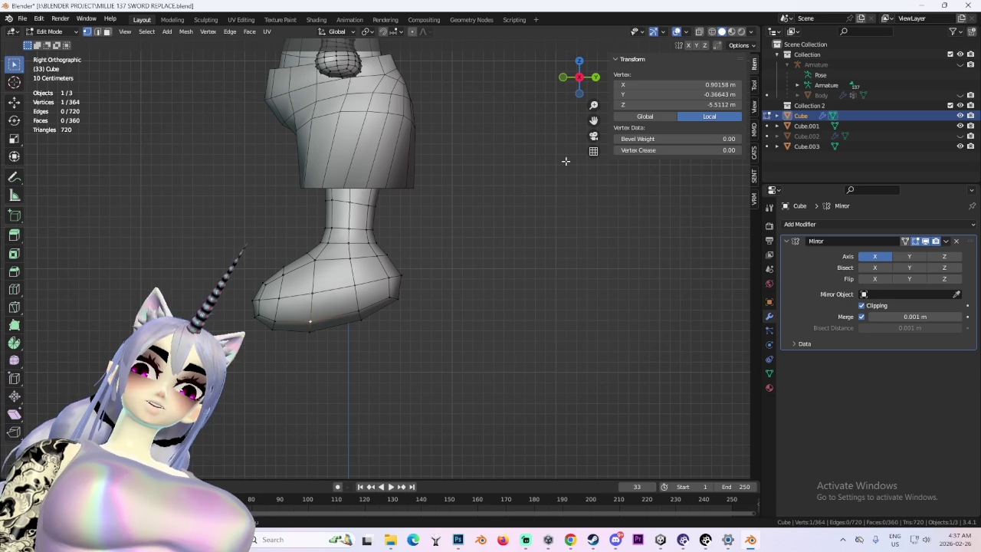
middle_click_drag(399, 253, 320, 317)
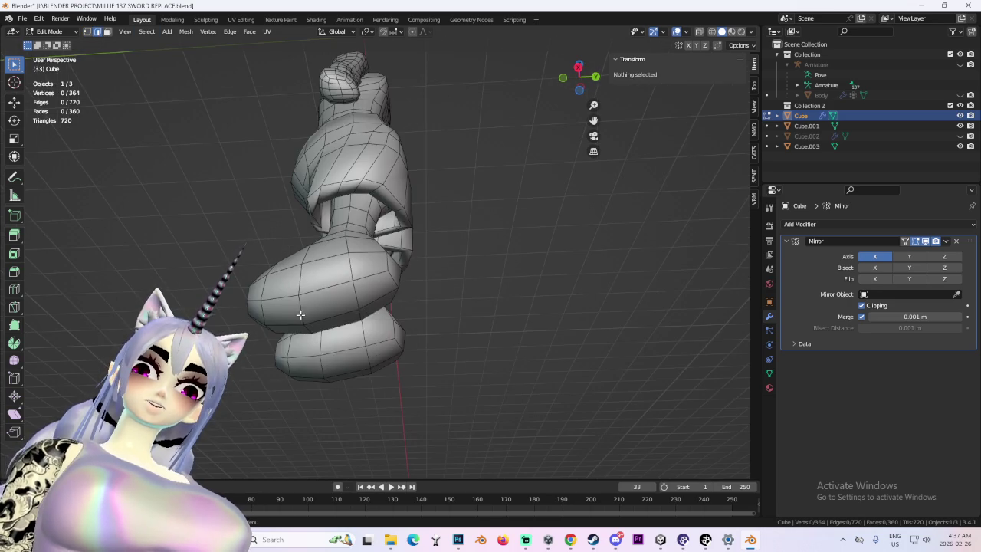
left_click(321, 318, "shift")
mouse_move(326, 268)
middle_mouse_down()
mouse_move(453, 333)
mouse_move(409, 320)
mouse_move(547, 307)
mouse_move(535, 320)
mouse_move(407, 311)
middle_mouse_up()
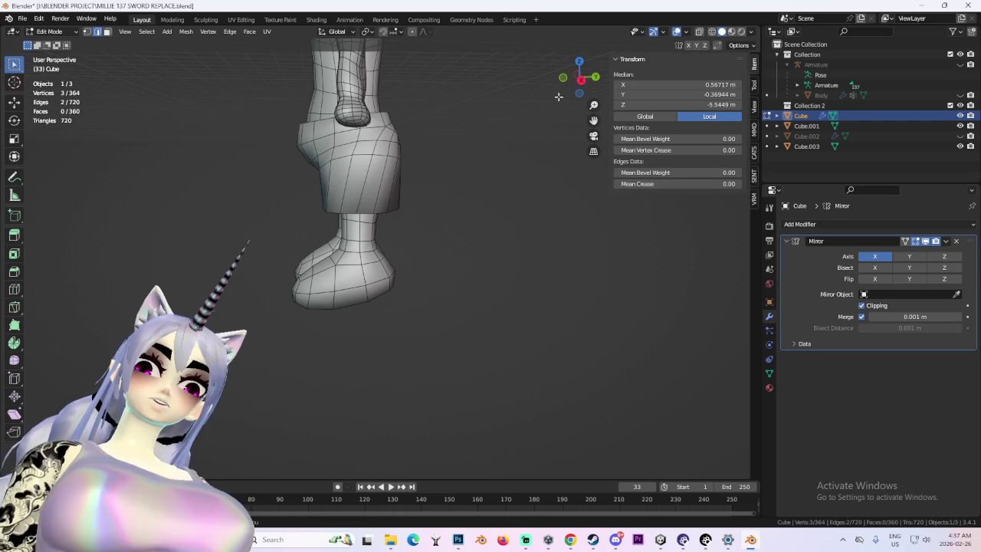
- In wireframe Right view, box-select the sole loop and scale it to 0 on Z
left_click(593, 77)
left_click(712, 32)
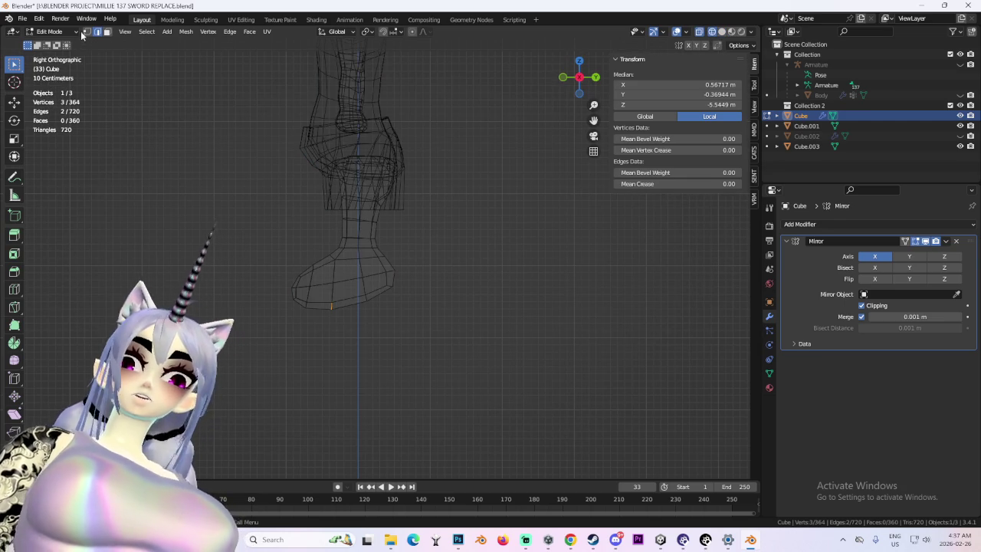
left_click_drag(273, 293, 427, 345)
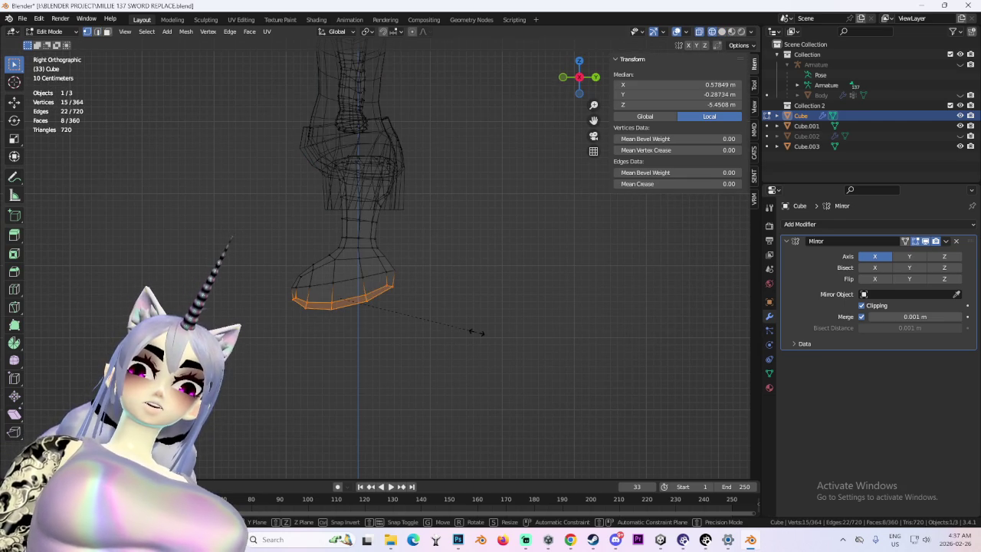
key("s")
key("z")
key("Escape")
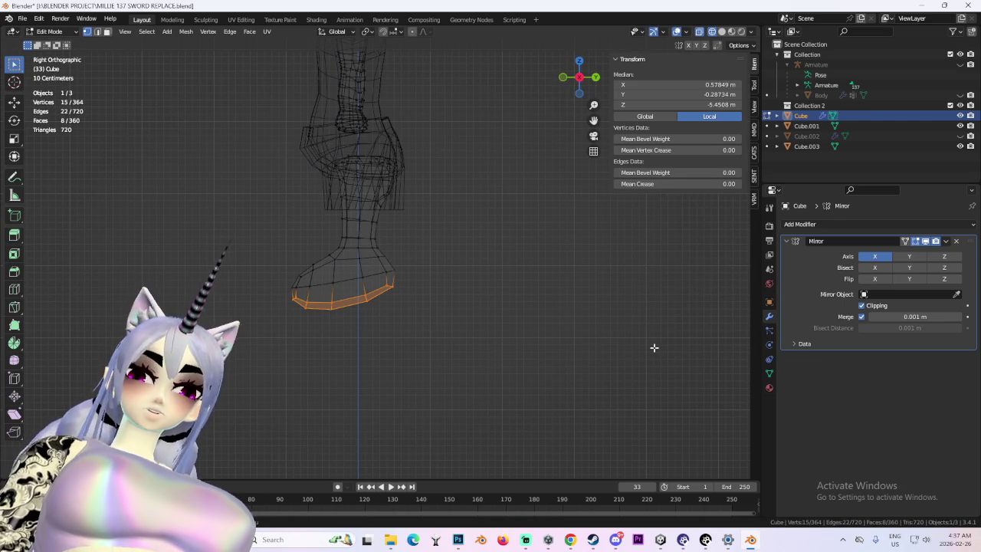
key("s")
key("z")
key("0")
key("Return")
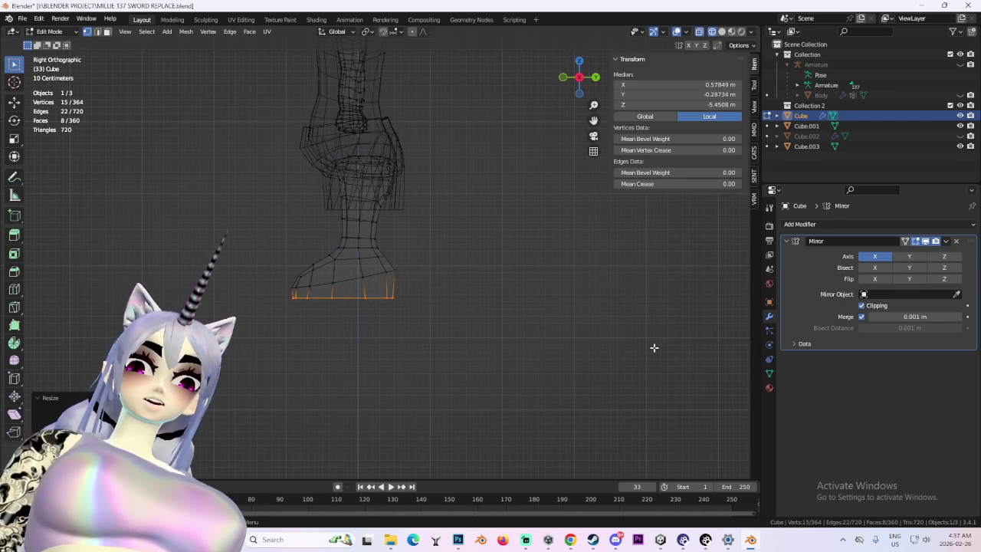
- Return to solid shading and inspect the flattened feet from the front
mouse_move(596, 366)
middle_mouse_down()
mouse_move(486, 337)
mouse_move(438, 355)
mouse_move(424, 285)
mouse_move(473, 246)
mouse_move(534, 235)
mouse_move(567, 168)
middle_mouse_up()
left_click(589, 79)
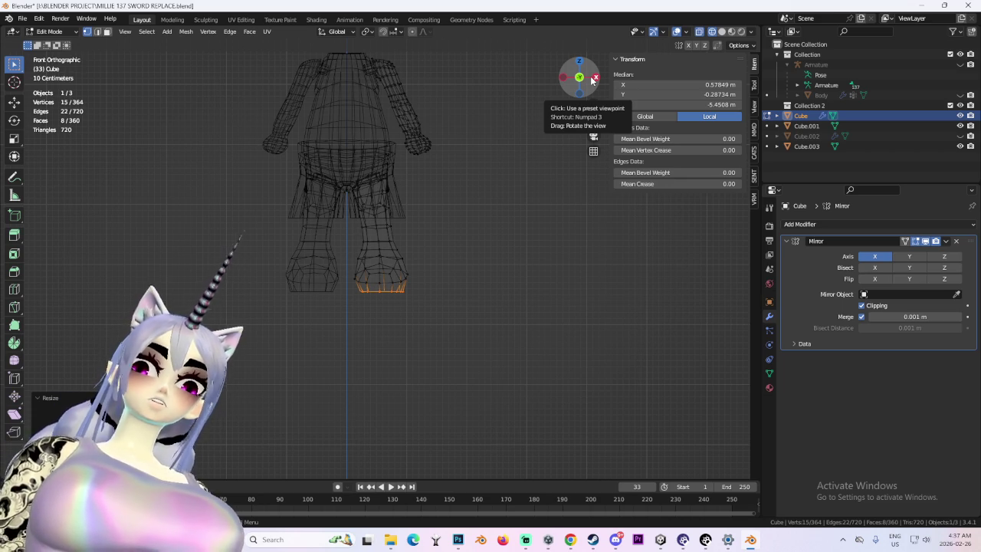
left_click(722, 31)
middle_click_drag(454, 211, 452, 191)
scroll(444, 262, "up", 4)
mouse_move(444, 263)
middle_mouse_down()
mouse_move(546, 236)
mouse_move(516, 224)
middle_mouse_up()
key("KP_1")
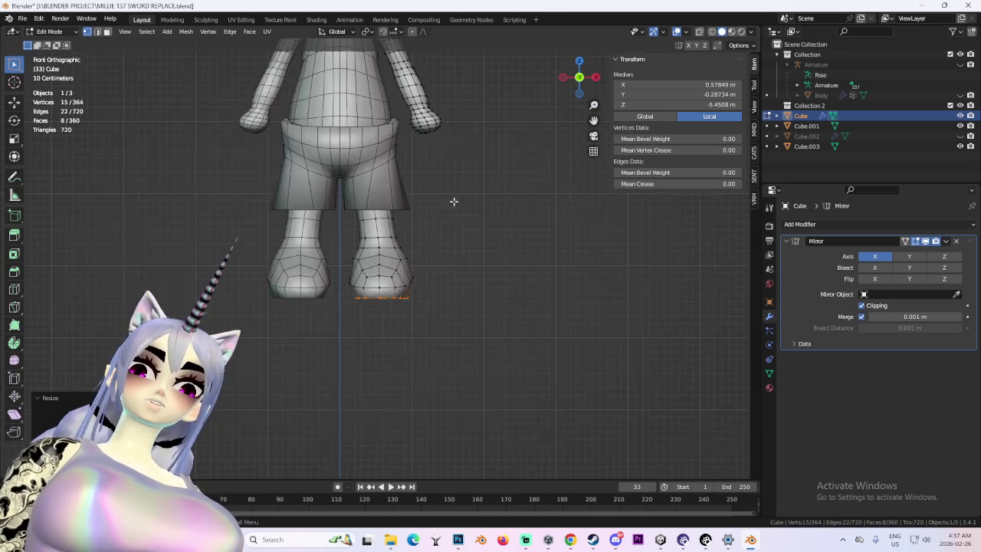
scroll(450, 223, "down", 2)
mouse_move(448, 236)
middle_mouse_down()
mouse_move(381, 240)
mouse_move(504, 234)
mouse_move(436, 239)
middle_mouse_up()
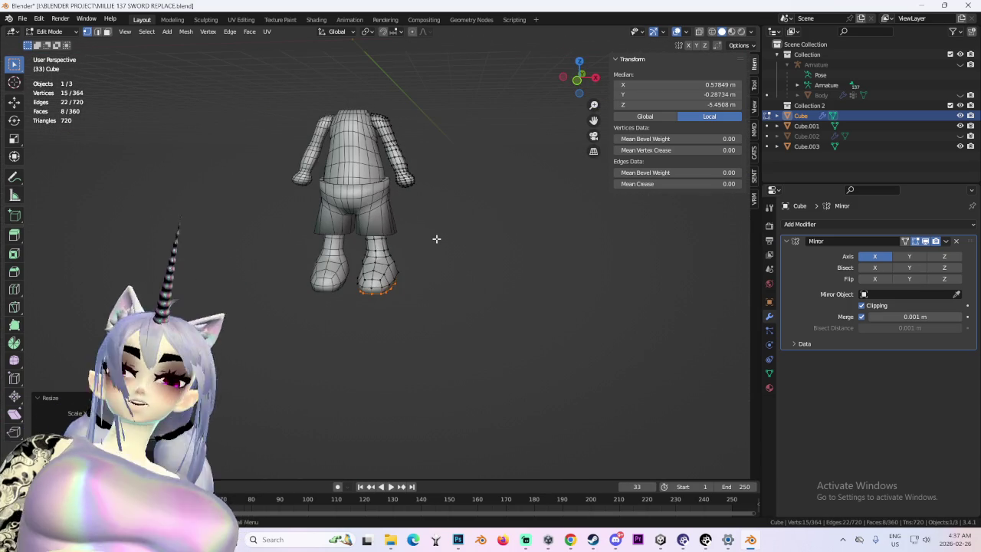
- Select the connected arm, turn off viewport overlays and orbit around the clean headless body
key("ctrl+KP_Subtract")
key("ctrl+z")
key("ctrl+z")
key("ctrl+z")
key("ctrl+z")
key("ctrl+z")
key("ctrl+z")
key("ctrl+z")
key("ctrl+z")
key("ctrl+z")
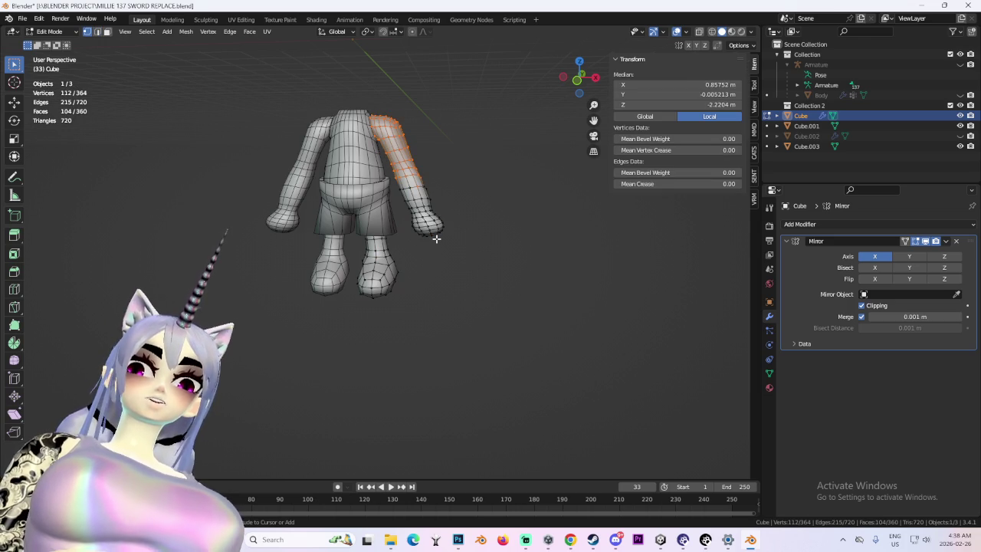
mouse_move(469, 222)
middle_mouse_down()
mouse_move(574, 222)
mouse_move(587, 209)
mouse_move(659, 206)
middle_mouse_up()
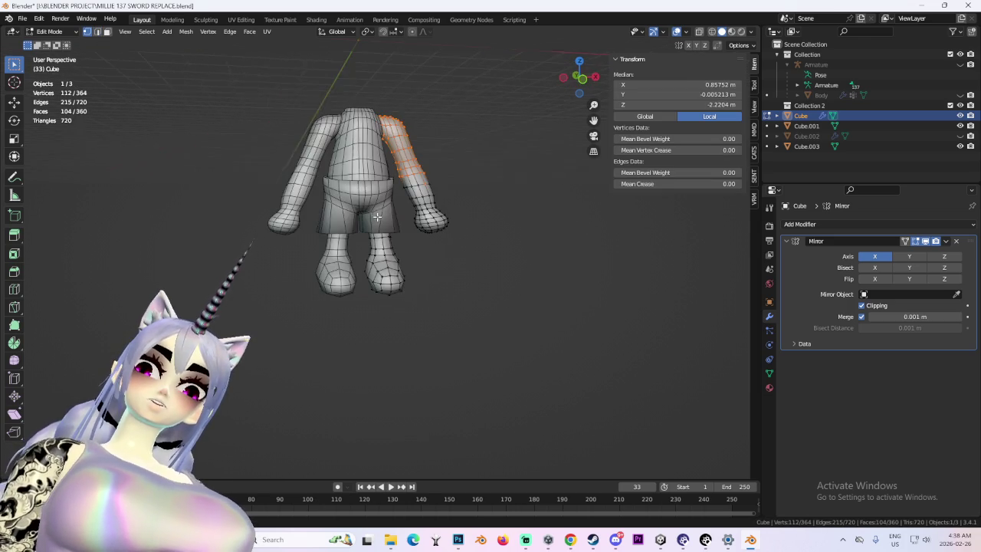
left_click(676, 32)
middle_click_drag(430, 188, 462, 191)
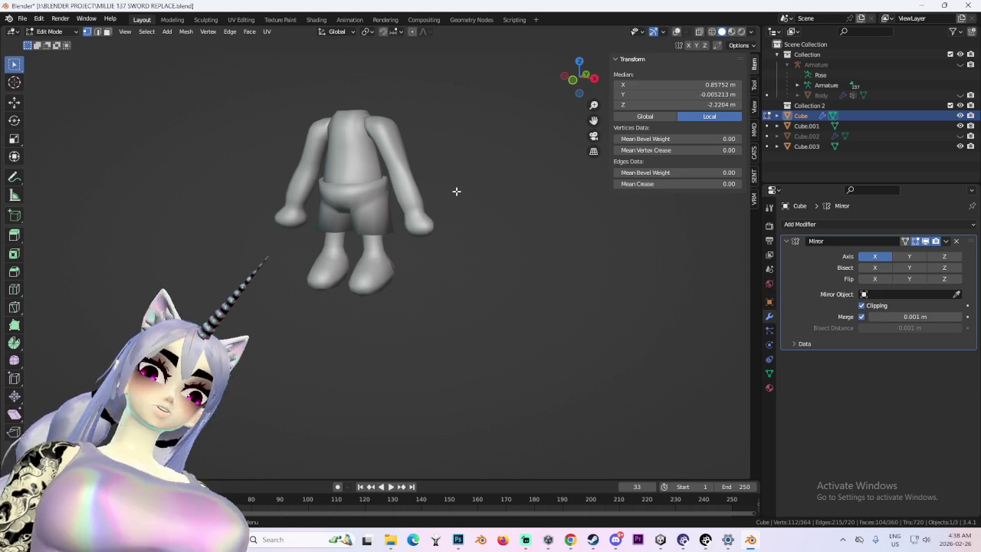
mouse_move(571, 540)
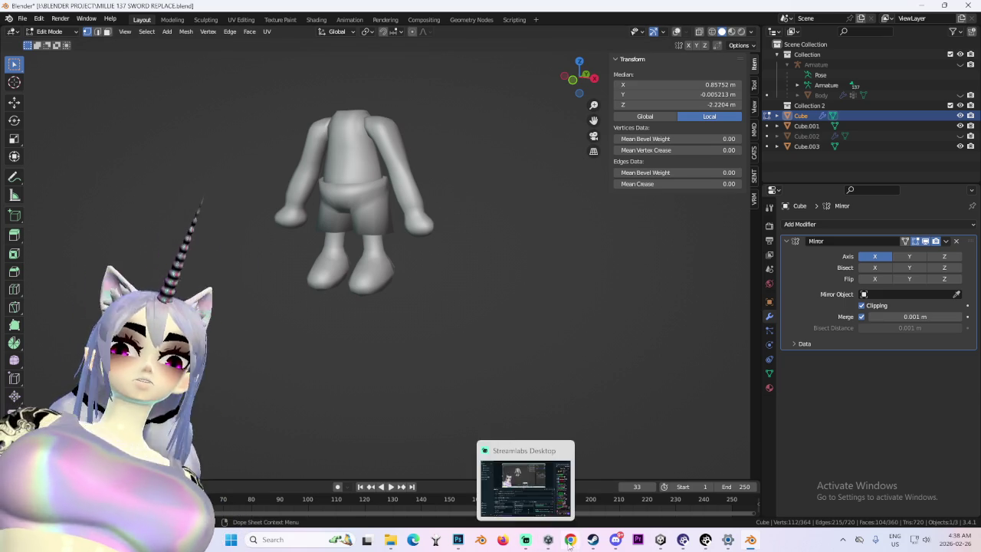
left_click(615, 540)
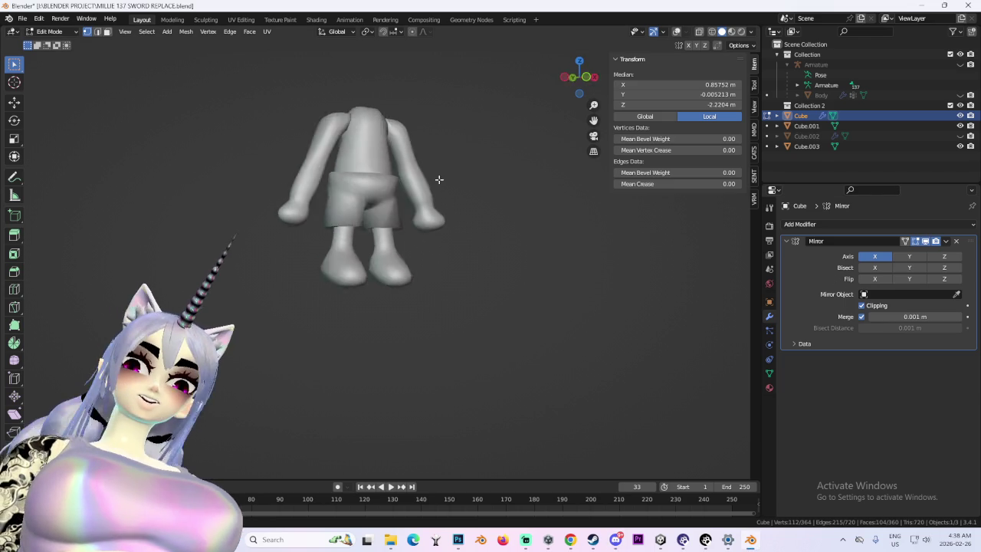
middle_click_drag(438, 181, 402, 188)
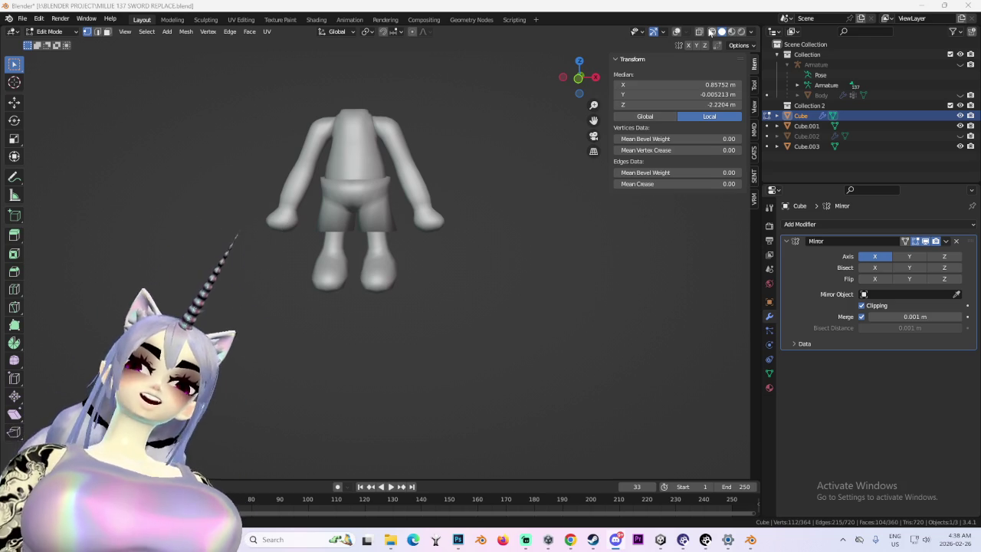
- Show the viewport overlays again and select an edge loop at the wrist
left_click(676, 31)
mouse_move(491, 200)
middle_mouse_down()
mouse_move(460, 219)
mouse_move(349, 201)
middle_mouse_up()
scroll(443, 220, "up", 3)
scroll(443, 219, "up", 2)
left_click(349, 199, "alt")
scroll(492, 204, "down", 3)
middle_click_drag(493, 204, 460, 220, "shift")
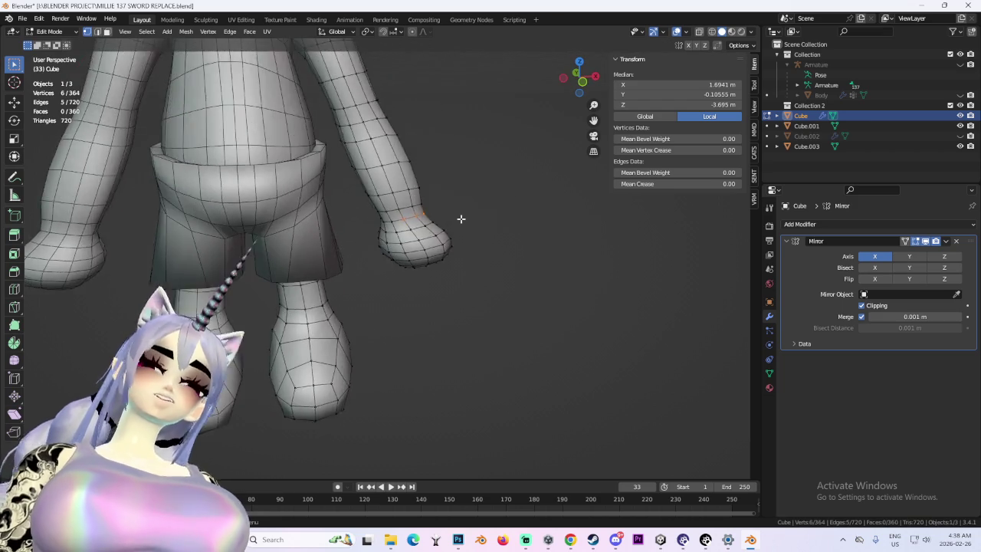
scroll(460, 219, "up", 4)
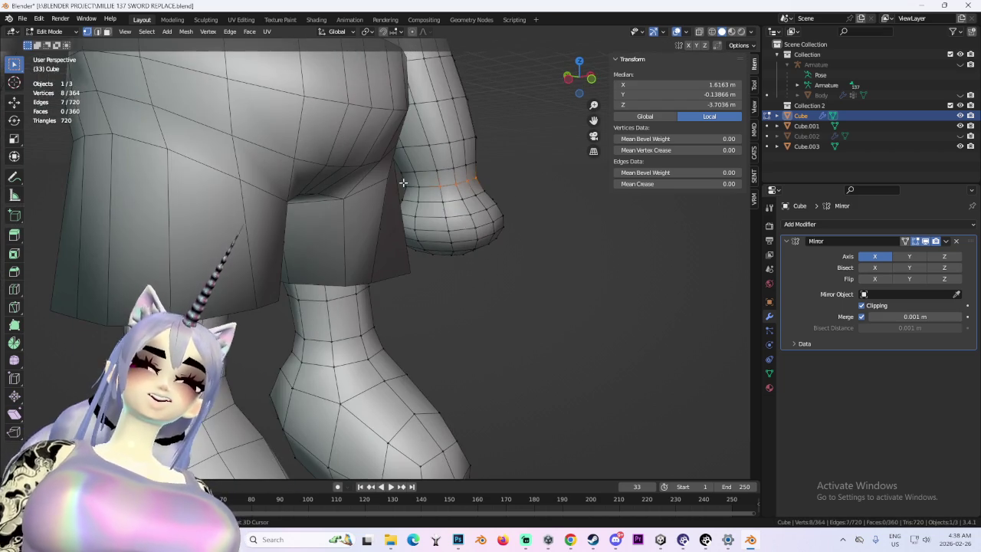
left_click(407, 184, "alt")
mouse_move(406, 184)
middle_mouse_down()
mouse_move(393, 169)
mouse_move(337, 155)
middle_mouse_up()
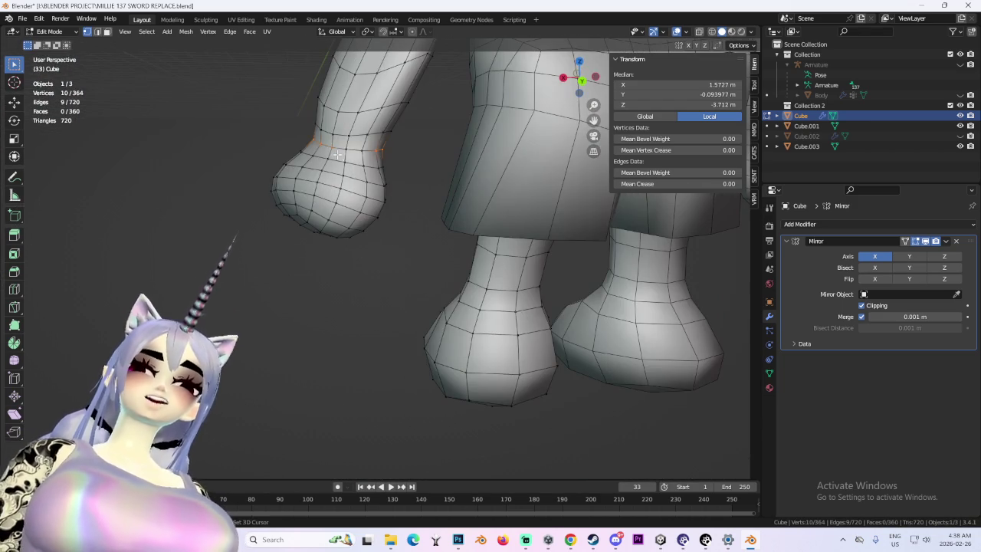
- Scale the wrist edge loop twice, checking it from different angles
key("s")
left_click(416, 162)
scroll(460, 184, "down", 4)
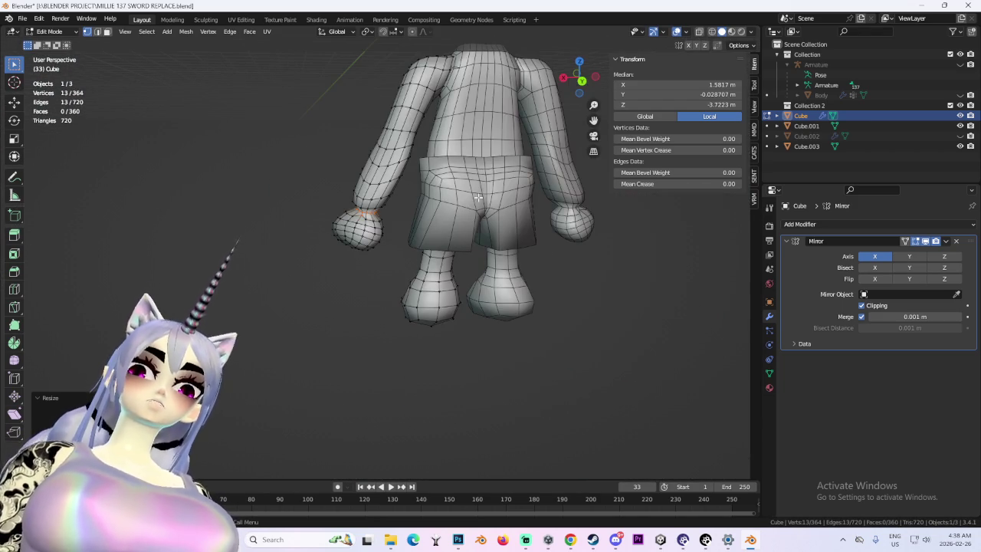
middle_click_drag(484, 201, 440, 199)
scroll(383, 207, "up", 2)
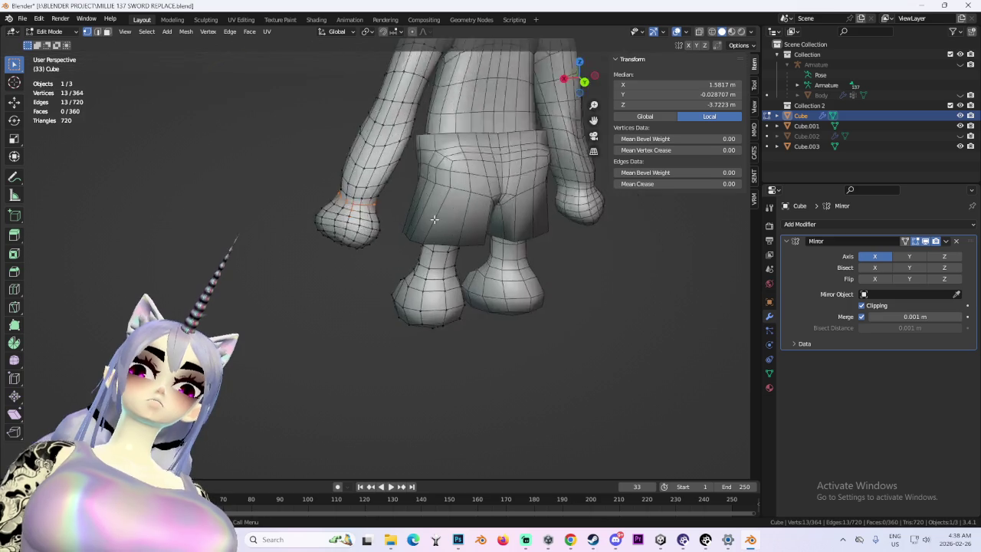
scroll(297, 160, "up", 3)
middle_click_drag(355, 176, 519, 188)
key("s")
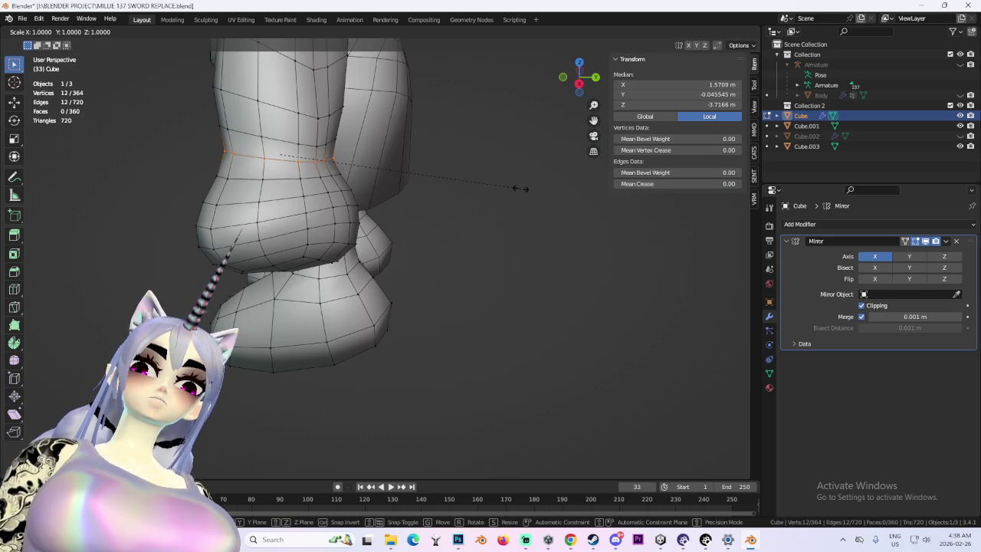
left_click(450, 185)
scroll(452, 187, "down", 2)
mouse_move(561, 215)
middle_mouse_down()
mouse_move(485, 255)
mouse_move(515, 291)
mouse_move(467, 283)
mouse_move(409, 299)
mouse_move(427, 296)
mouse_move(358, 277)
middle_mouse_up()
middle_click_drag(380, 236, 337, 234)
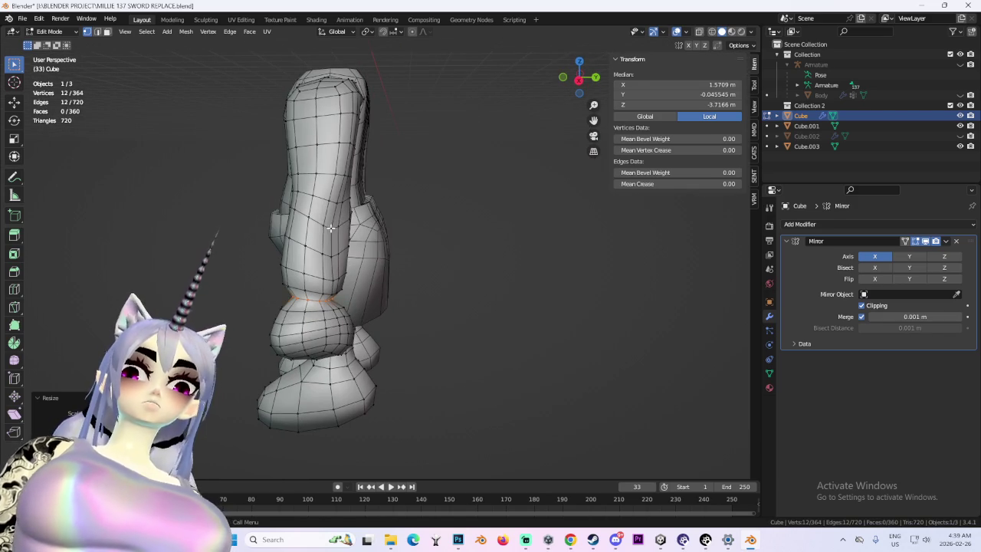
- Nudge an upper-arm vertex with proportional falloff, then move it again along Y
left_click(331, 228)
key("g")
key("x")
left_click(333, 220)
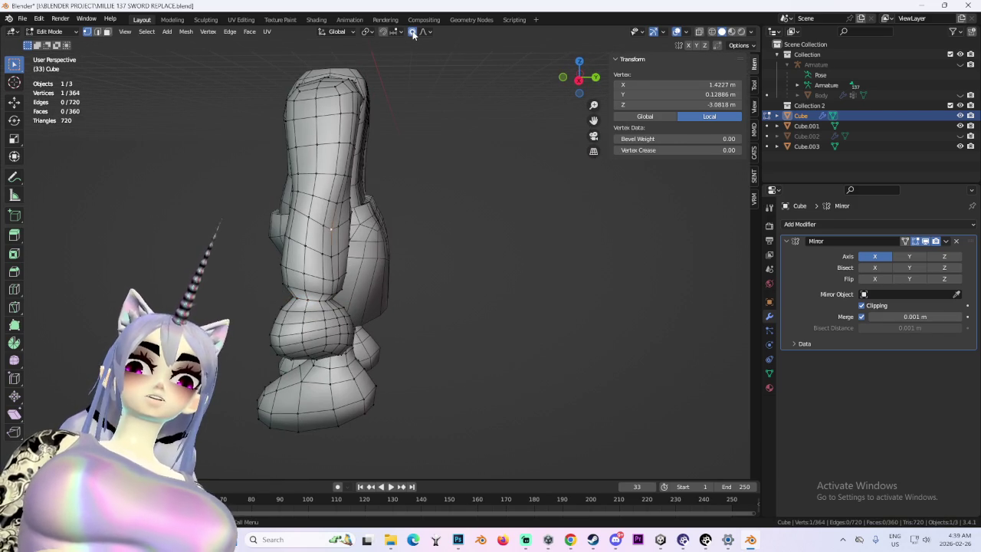
key("g")
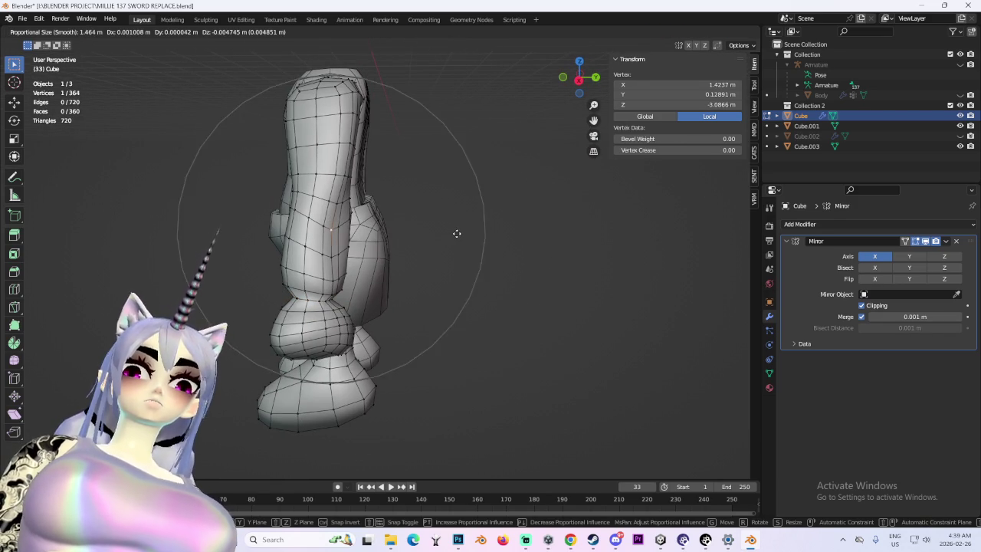
scroll(455, 232, "up", 3)
left_click(460, 223)
key("g")
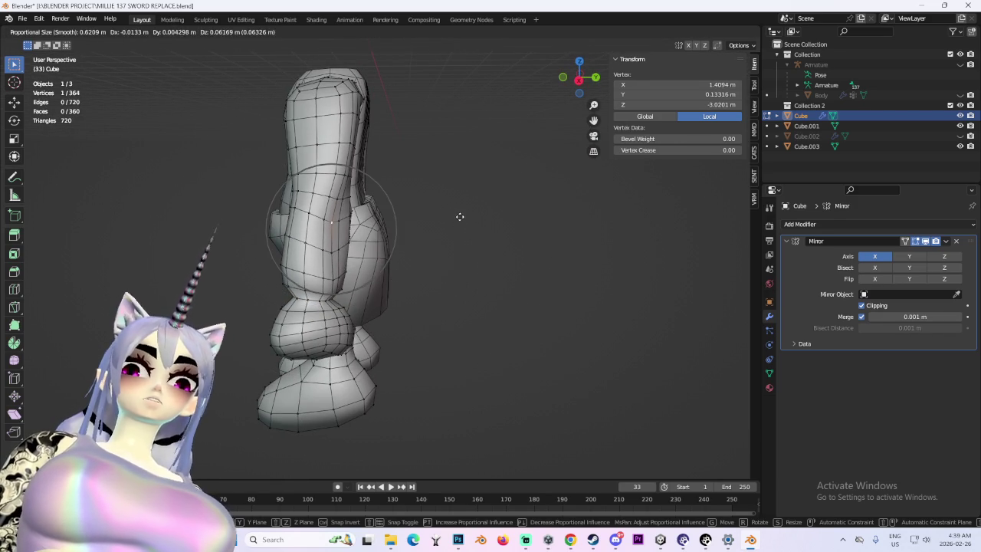
scroll(459, 222, "down", 3)
scroll(479, 217, "up", 2)
key("y")
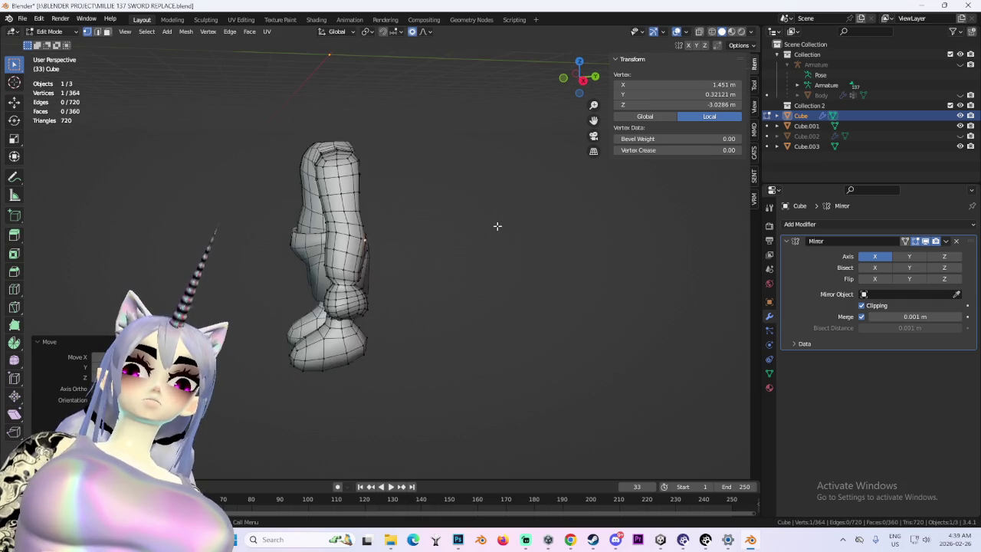
left_click(477, 225)
mouse_move(473, 221)
middle_mouse_down()
mouse_move(357, 208)
mouse_move(430, 192)
middle_mouse_up()
- Alt-select the edge loop around the upper arm
left_click(356, 209, "alt")
scroll(383, 199, "up", 3)
scroll(395, 192, "up", 2)
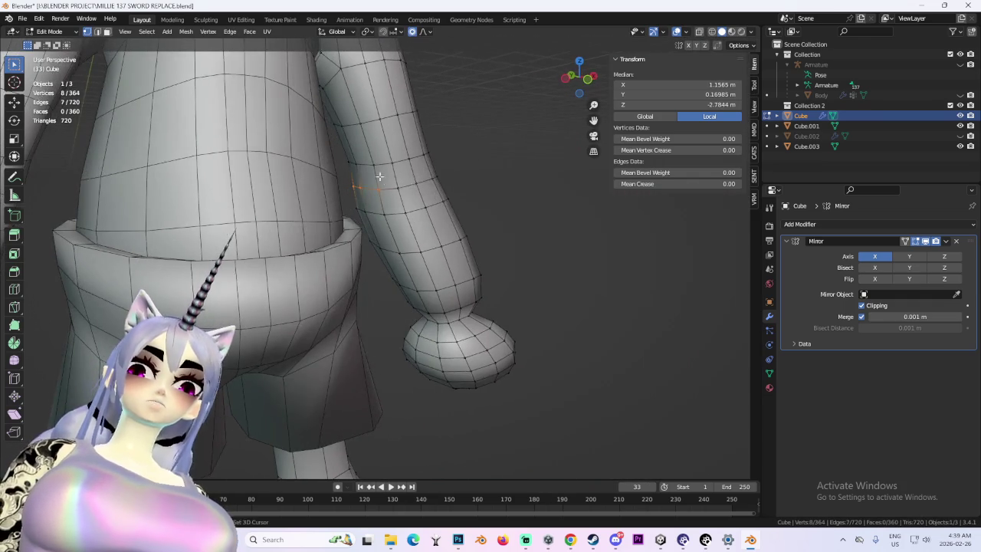
left_click(414, 194, "alt")
left_click(575, 85)
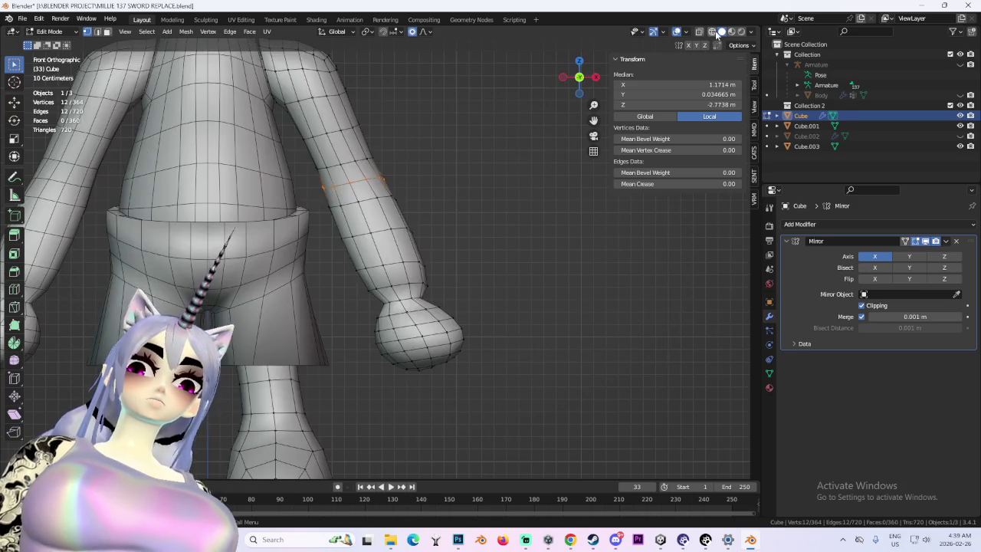
- In X-ray, flatten the upper-arm loop to 0.1776 on Z and shrink it to 0.5842
key("alt+z")
key("s")
left_click(430, 163)
key("s")
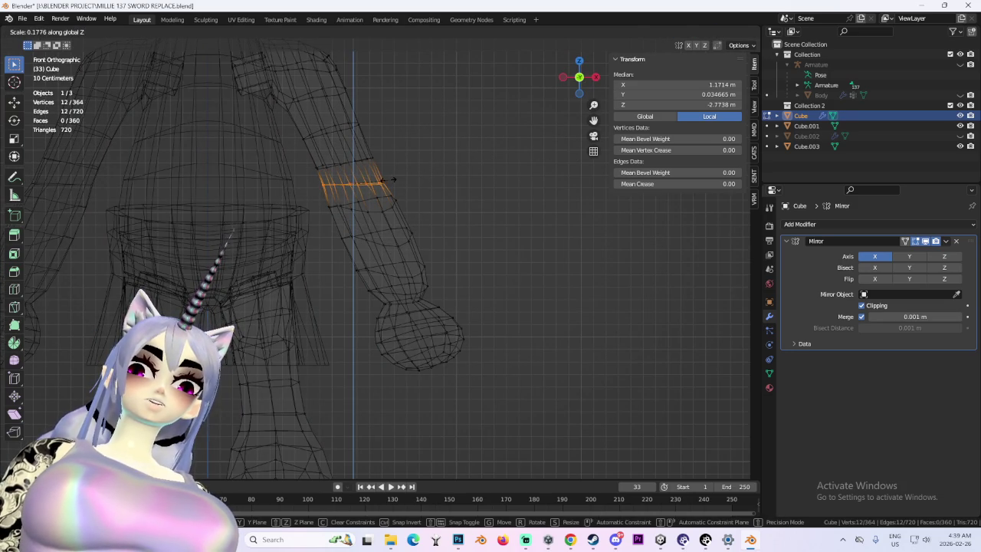
left_click(387, 179)
key("s")
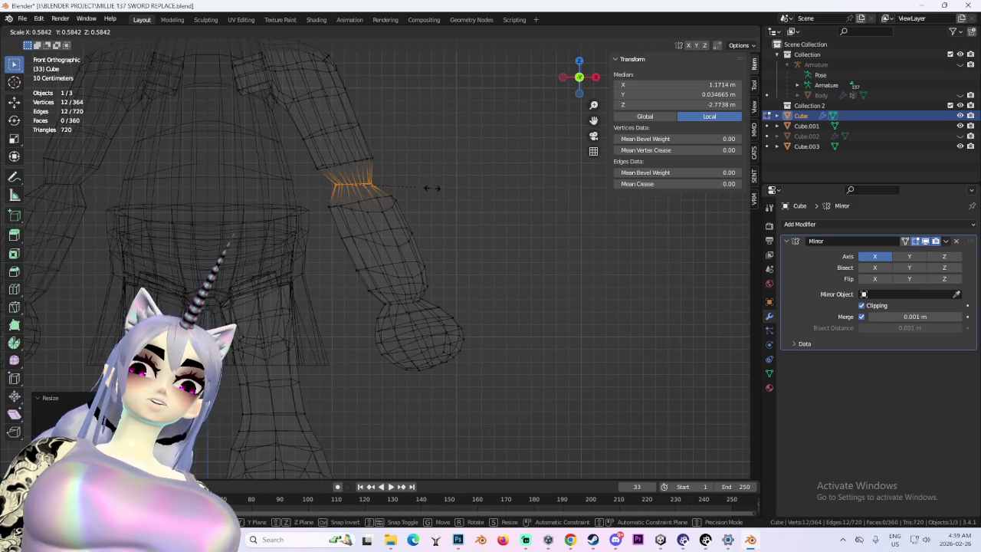
left_click(432, 188)
scroll(466, 186, "down", 3)
scroll(511, 164, "up", 3)
mouse_move(510, 164)
middle_mouse_down()
mouse_move(476, 164)
mouse_move(504, 175)
mouse_move(459, 173)
middle_mouse_up()
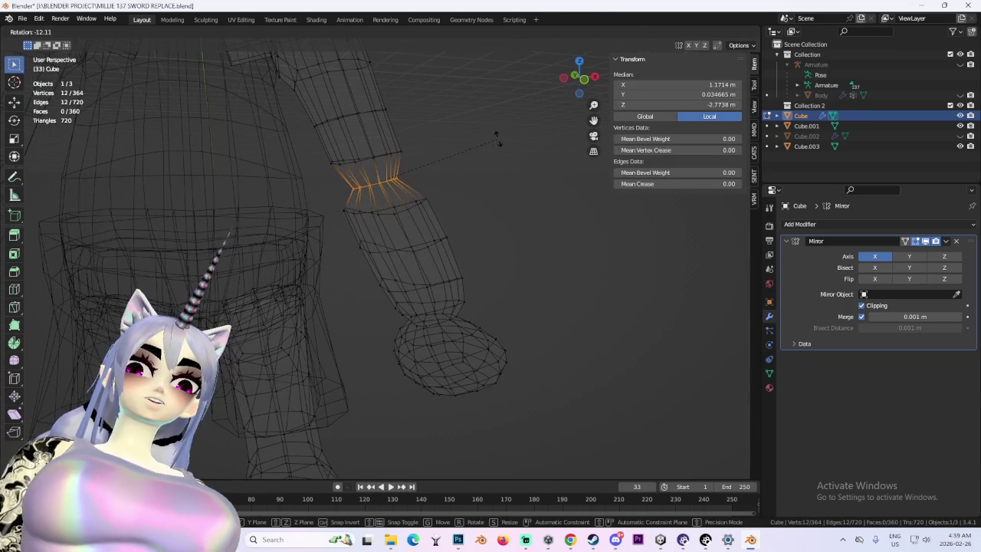
left_click(577, 78)
- Cancel a rotation of the arm loop, deselect it and return to solid shading
key("r")
right_click(529, 95)
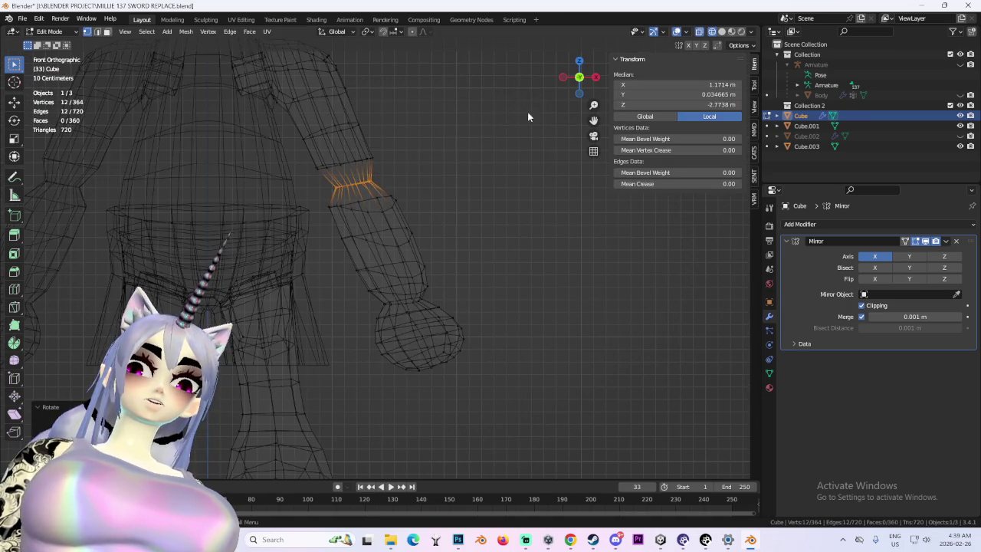
key("alt+a")
scroll(500, 197, "down", 3)
left_click(722, 32)
mouse_move(422, 225)
middle_mouse_down()
mouse_move(438, 250)
mouse_move(360, 241)
middle_mouse_up()
scroll(434, 230, "down", 3)
scroll(438, 250, "up", 3)
- Enlarge the elbow edge loop to 1.17, then clear the selection
left_click(359, 241, "alt")
mouse_move(414, 217)
middle_mouse_down()
mouse_move(462, 205)
mouse_move(501, 213)
mouse_move(467, 213)
mouse_move(497, 272)
mouse_move(440, 276)
mouse_move(440, 259)
mouse_move(559, 281)
mouse_move(391, 287)
mouse_move(241, 274)
mouse_move(427, 258)
mouse_move(489, 205)
middle_mouse_up()
scroll(462, 204, "up", 2)
key("s")
left_click(502, 194)
scroll(516, 210, "down", 4)
left_click(495, 217)
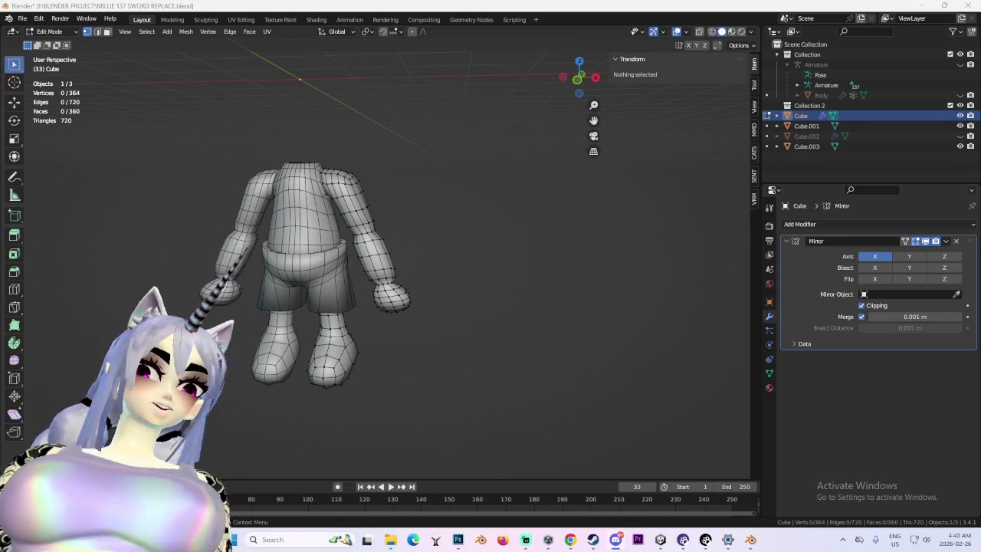
mouse_move(606, 230)
middle_mouse_down()
mouse_move(421, 235)
mouse_move(423, 286)
middle_mouse_up()
scroll(339, 268, "up", 4)
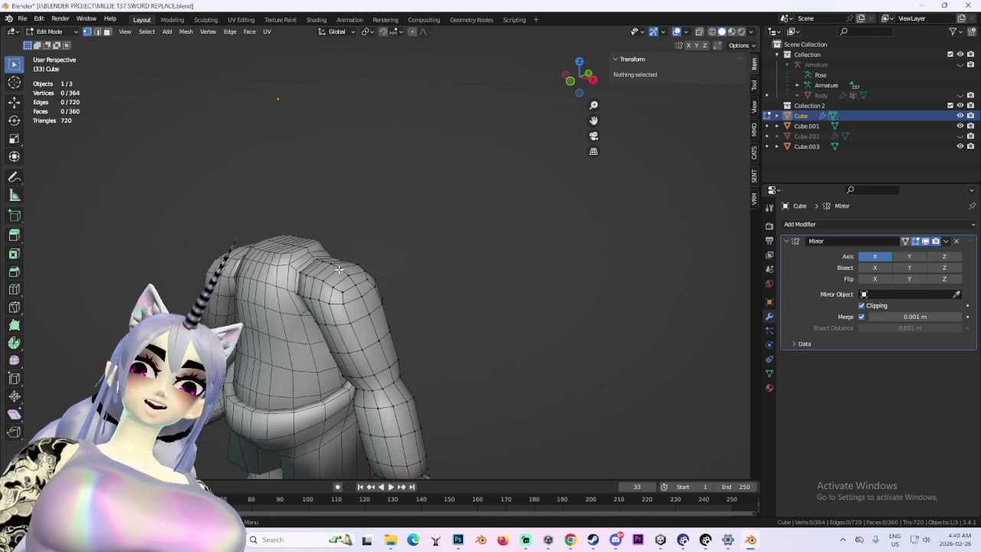
left_click(108, 34)
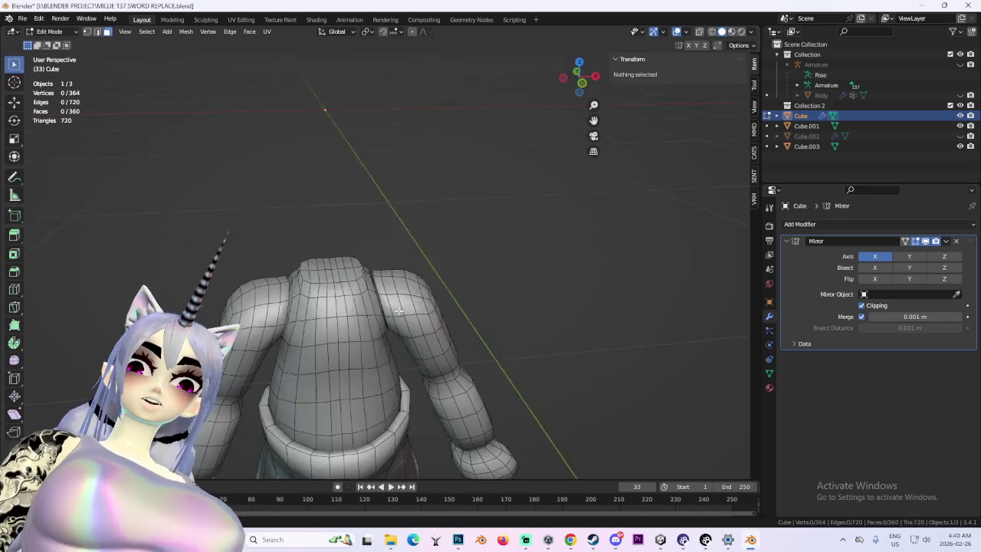
middle_click_drag(345, 230, 307, 261)
left_click_drag(272, 266, 316, 280)
mouse_move(316, 281)
middle_mouse_down()
mouse_move(295, 262)
mouse_move(346, 266)
middle_mouse_up()
scroll(273, 250, "up", 2)
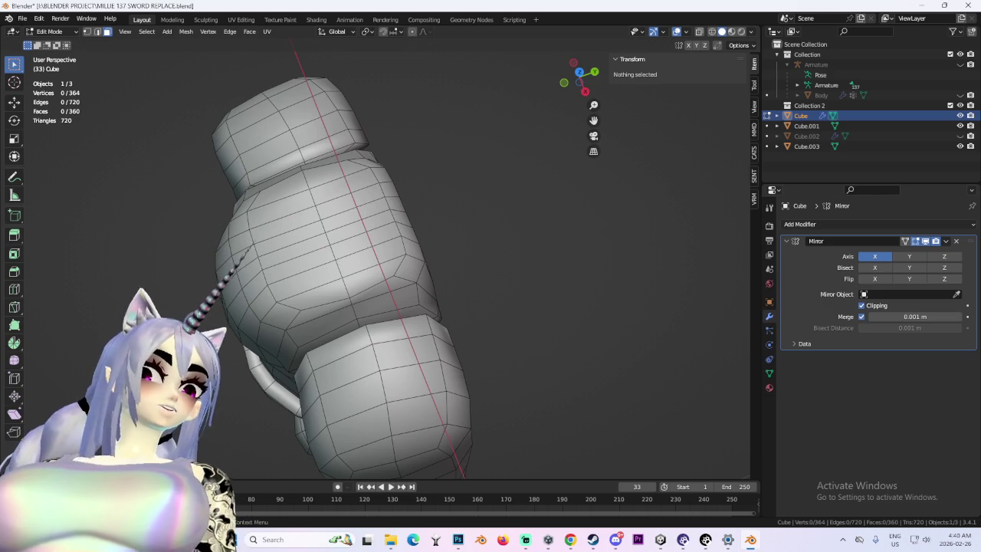
mouse_move(573, 240)
middle_mouse_down()
mouse_move(337, 171)
mouse_move(300, 235)
mouse_move(616, 253)
mouse_move(552, 254)
middle_mouse_up()
scroll(477, 248, "down", 2)
scroll(446, 292, "up", 2)
mouse_move(445, 292)
middle_mouse_down()
mouse_move(609, 307)
mouse_move(493, 340)
mouse_move(414, 255)
middle_mouse_up()
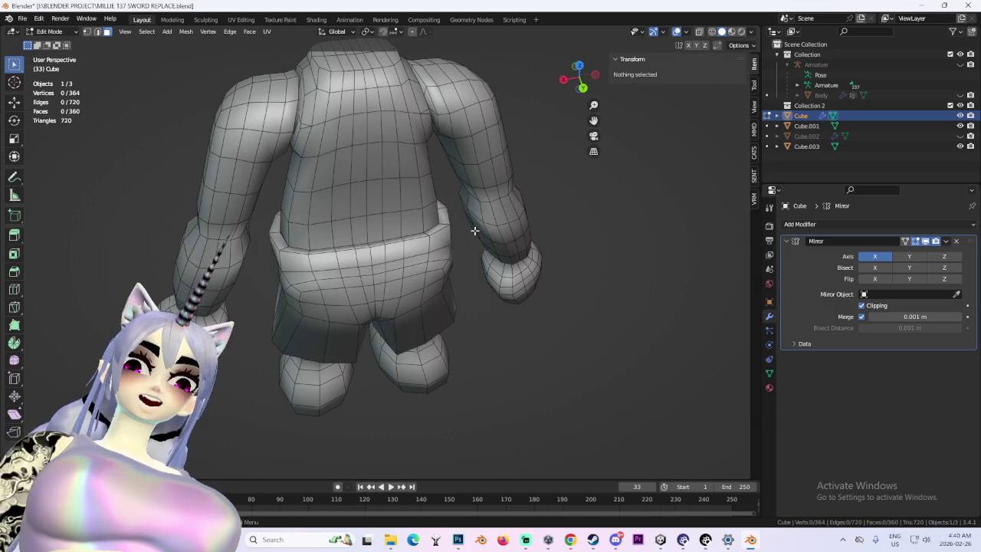
mouse_move(398, 207)
middle_mouse_down()
mouse_move(437, 229)
mouse_move(280, 231)
middle_mouse_up()
left_click(75, 32)
- Switch to Object Mode, select the shorts mesh Cube.003 and enter Edit Mode
left_click(74, 61)
left_click(79, 32)
left_click(55, 43)
left_click(354, 268)
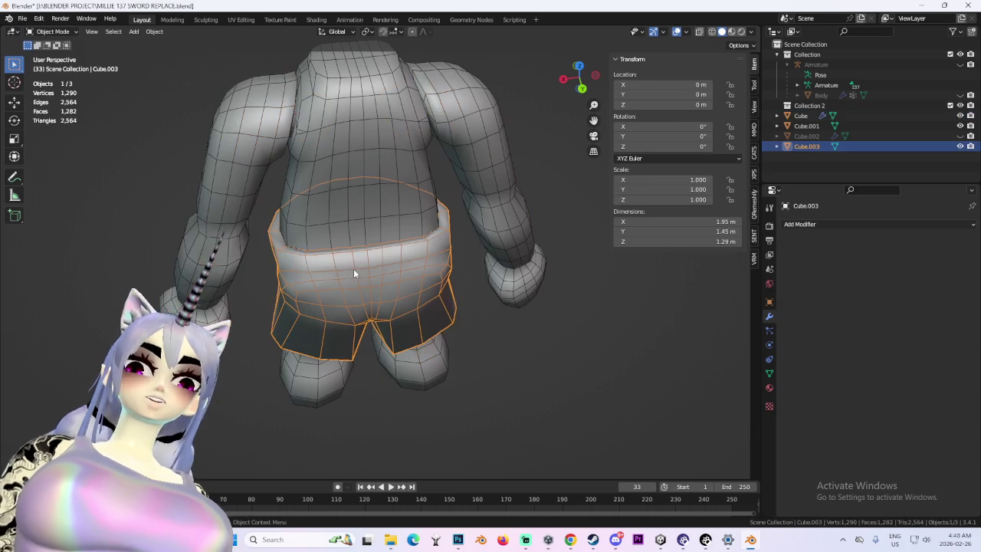
left_click(75, 32)
left_click(52, 55)
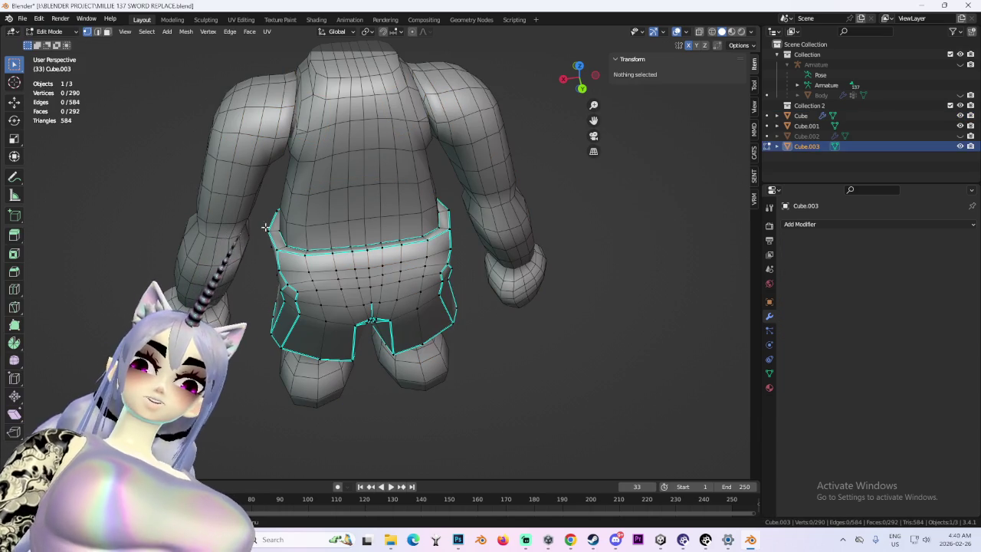
- Box-select the vertices along the shorts' side edge and move them twice
left_click_drag(265, 228, 282, 249)
key("g")
left_click(293, 250)
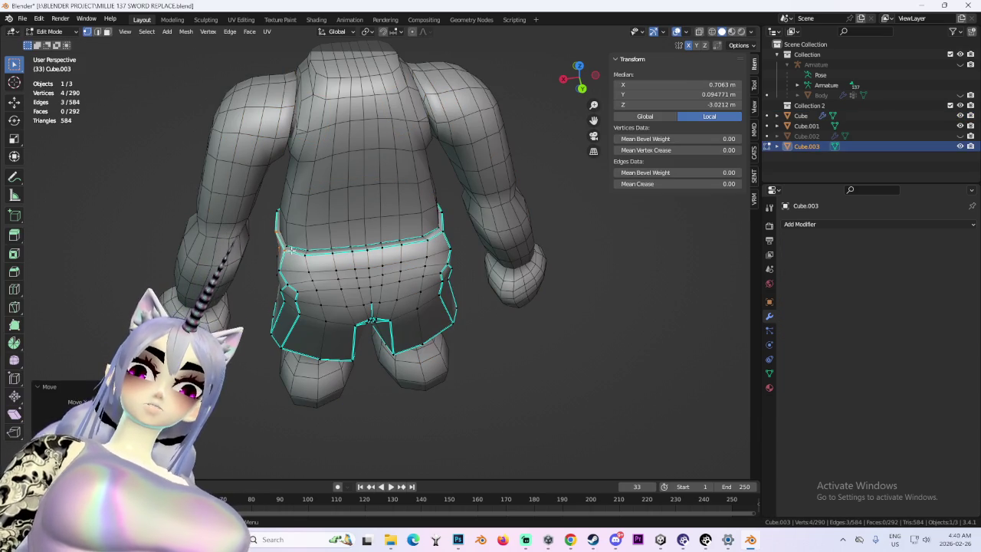
middle_click_drag(292, 250, 367, 285)
key("g")
left_click(367, 285)
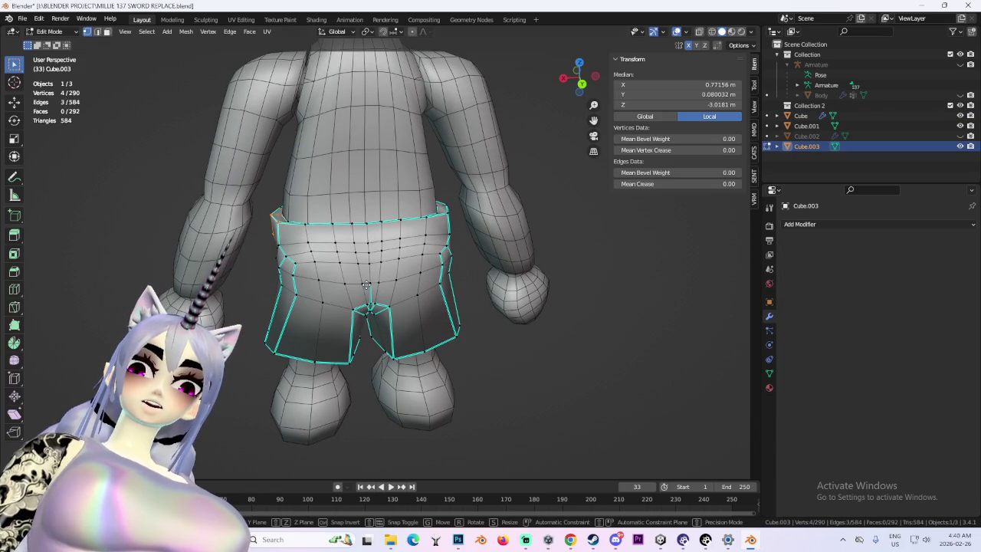
left_click(369, 285)
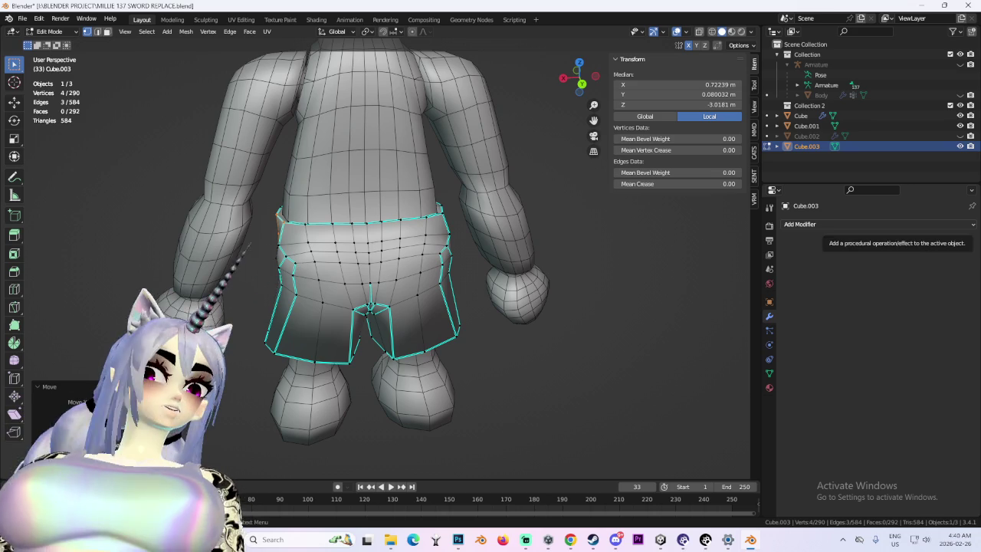
- Deselect the shorts vertices and orbit around to view the whole body
scroll(692, 339, "down", 2)
mouse_move(692, 339)
middle_mouse_down()
mouse_move(568, 327)
mouse_move(531, 285)
middle_mouse_up()
scroll(578, 309, "down", 3)
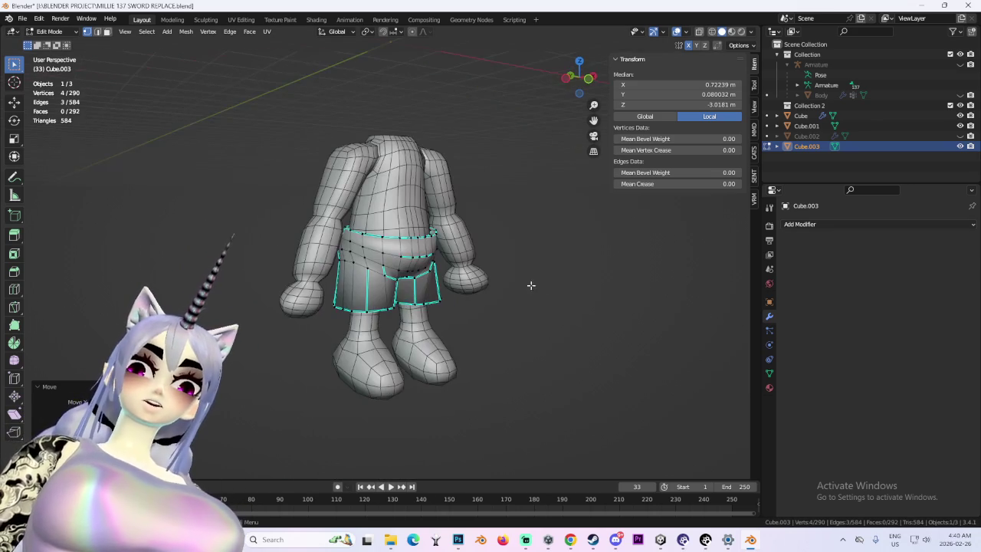
left_click(531, 285)
scroll(493, 278, "down", 2)
scroll(497, 301, "up", 5)
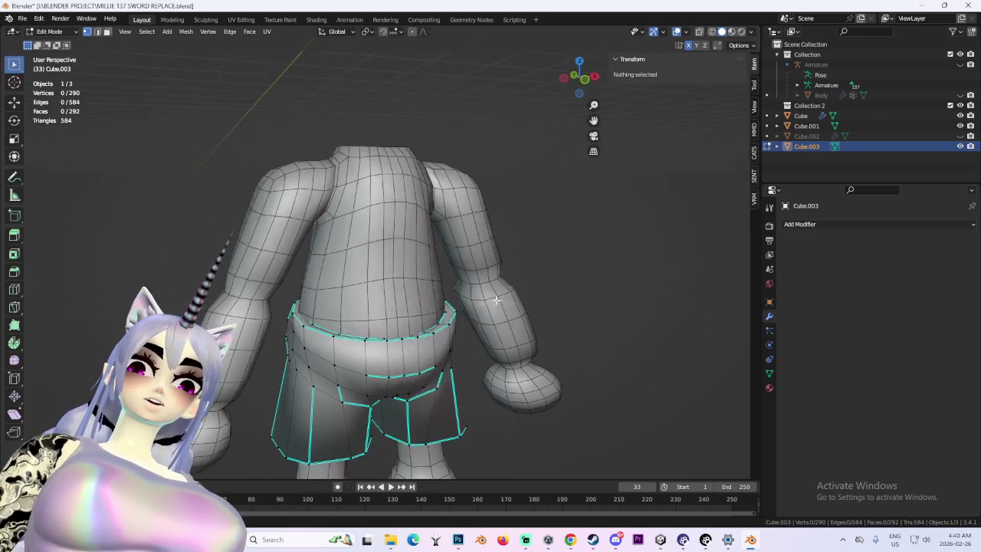
mouse_move(496, 300)
middle_mouse_down()
mouse_move(483, 298)
mouse_move(537, 284)
mouse_move(458, 314)
middle_mouse_up()
scroll(481, 295, "down", 3)
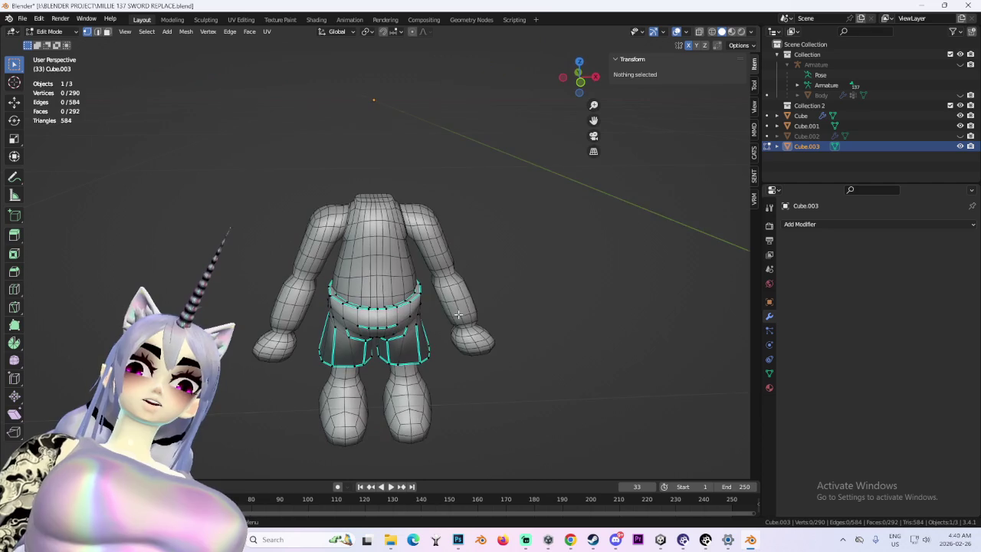
scroll(465, 259, "up", 2)
middle_click_drag(464, 258, 475, 263)
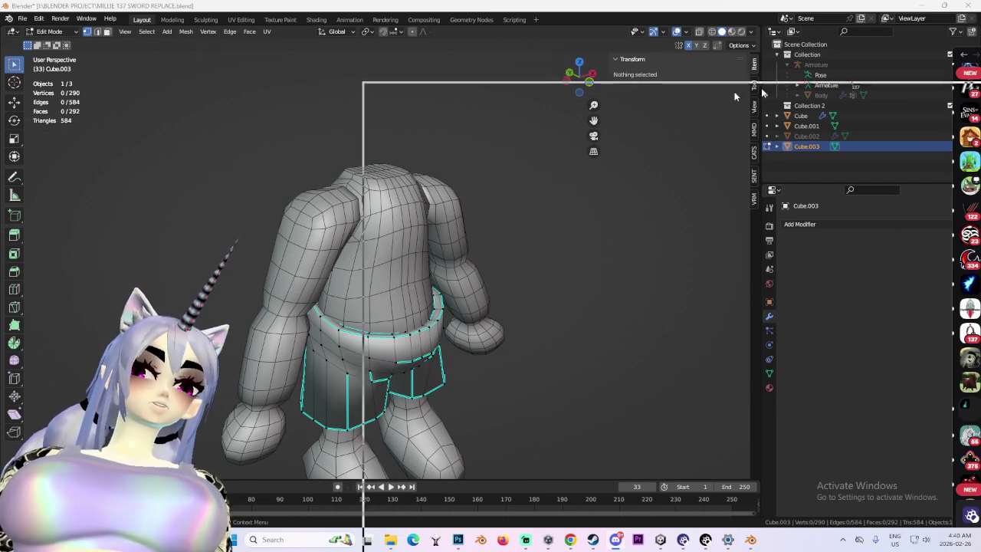
left_click_drag(970, 37, 568, 69)
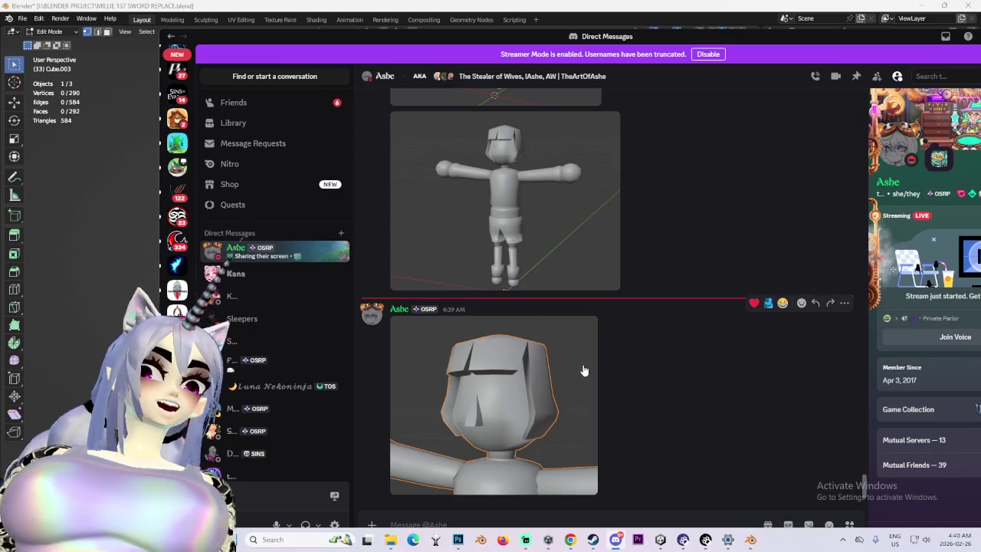
left_click(584, 371)
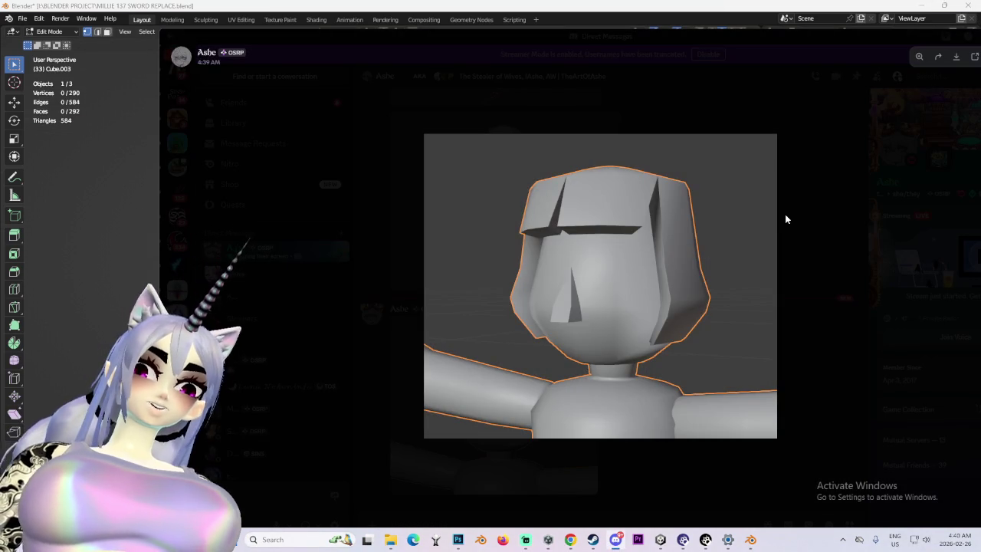
left_click(618, 476)
scroll(535, 289, "up", 3)
scroll(565, 340, "down", 3)
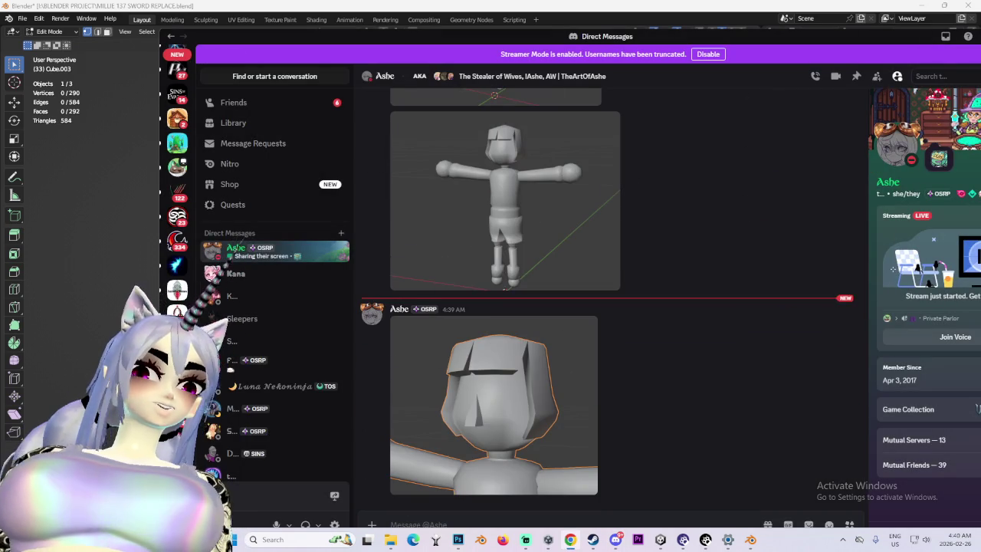
left_click(508, 389)
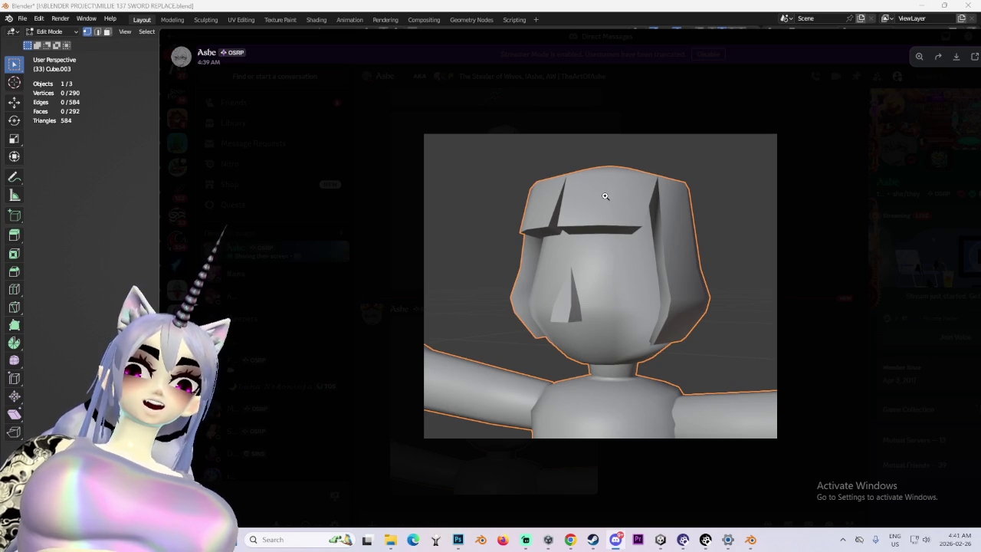
mouse_move(400, 51)
left_mouse_down()
mouse_move(980, 51)
mouse_move(217, 78)
left_mouse_up()
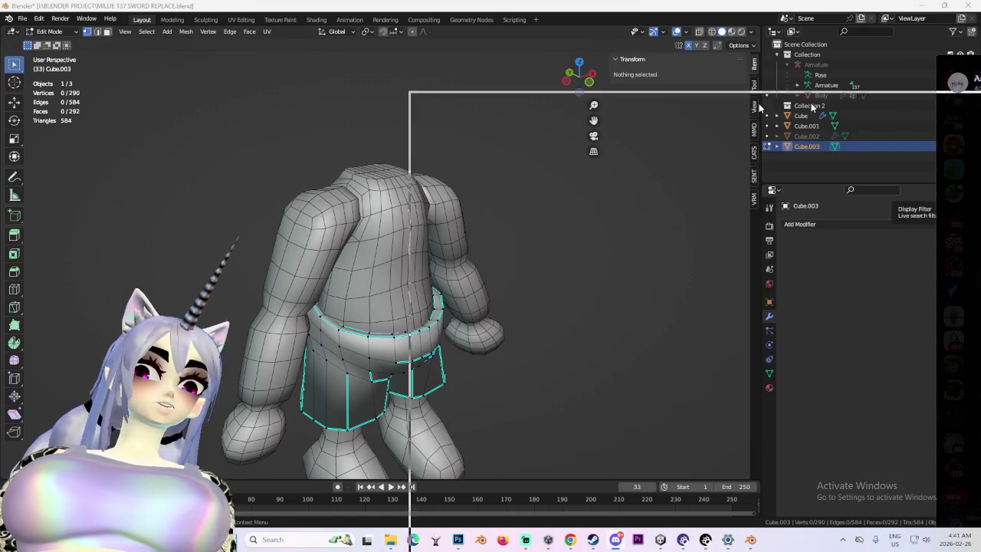
left_click(845, 400)
scroll(715, 451, "up", 2)
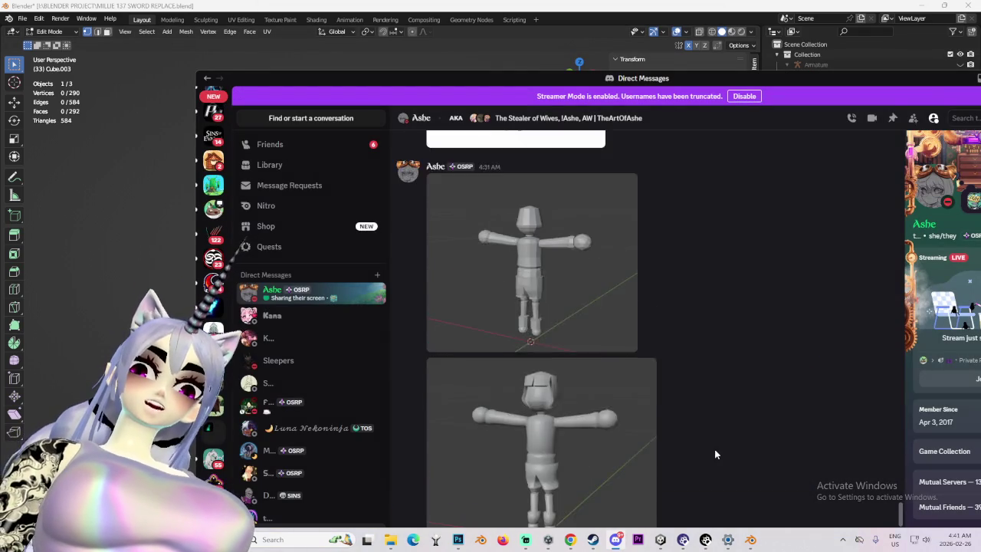
scroll(715, 451, "up", 3)
scroll(715, 451, "up", 3)
scroll(720, 460, "down", 3)
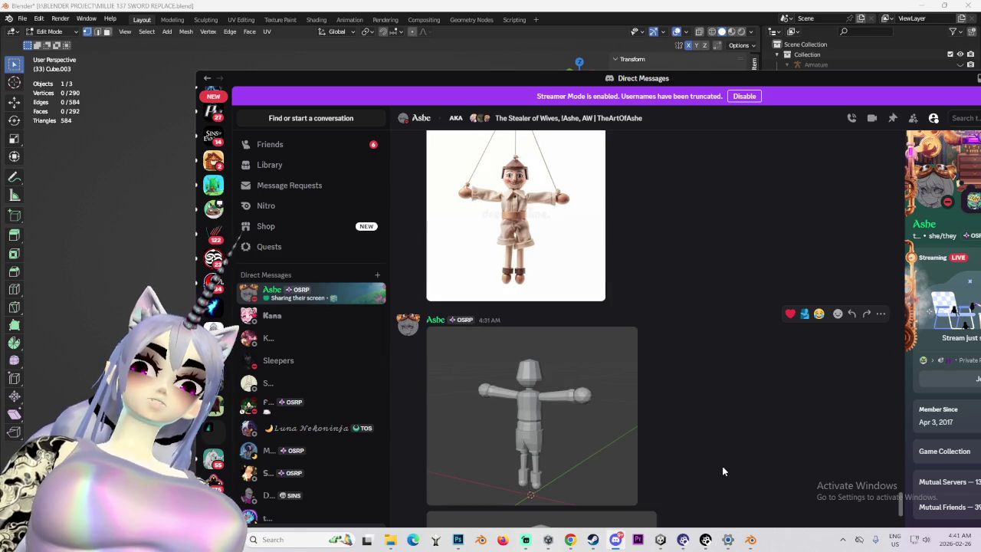
scroll(717, 456, "down", 3)
scroll(705, 446, "down", 1)
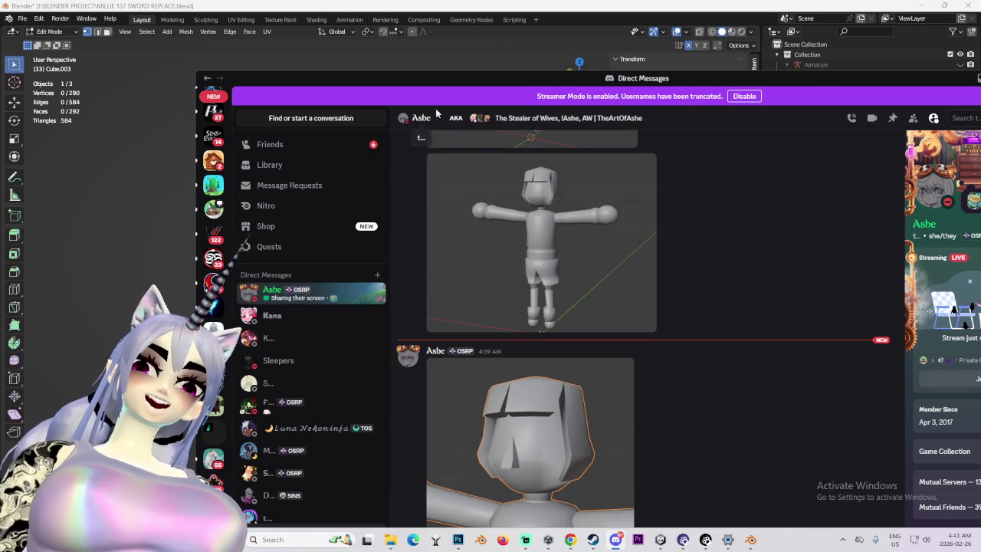
key("alt+Tab")
mouse_move(460, 307)
middle_mouse_down()
mouse_move(498, 276)
mouse_move(467, 343)
mouse_move(460, 307)
middle_mouse_up()
scroll(500, 273, "up", 2)
scroll(460, 306, "down", 3)
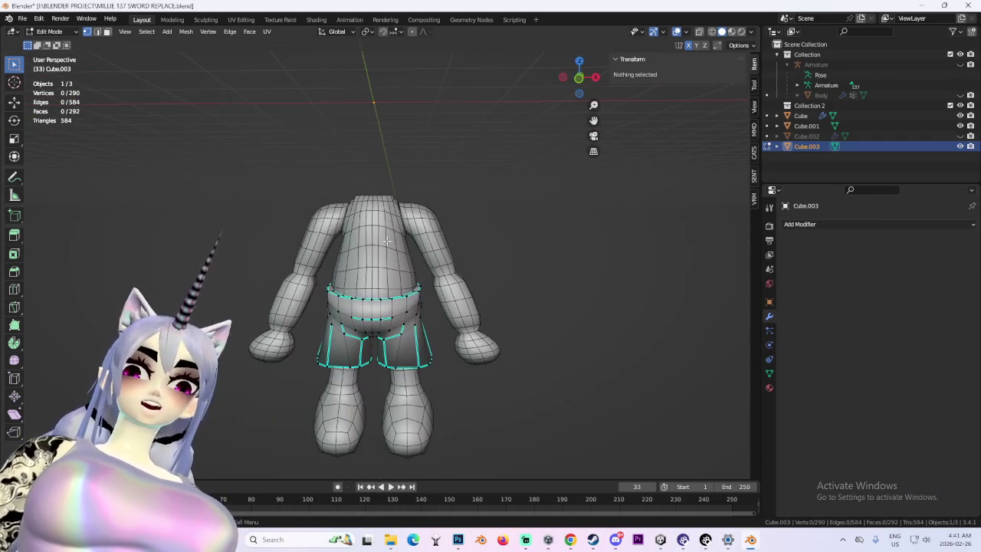
- In wireframe and a straight back view, box-select the shorts' bottom vertices
left_click(712, 33)
middle_click_drag(353, 230, 339, 252)
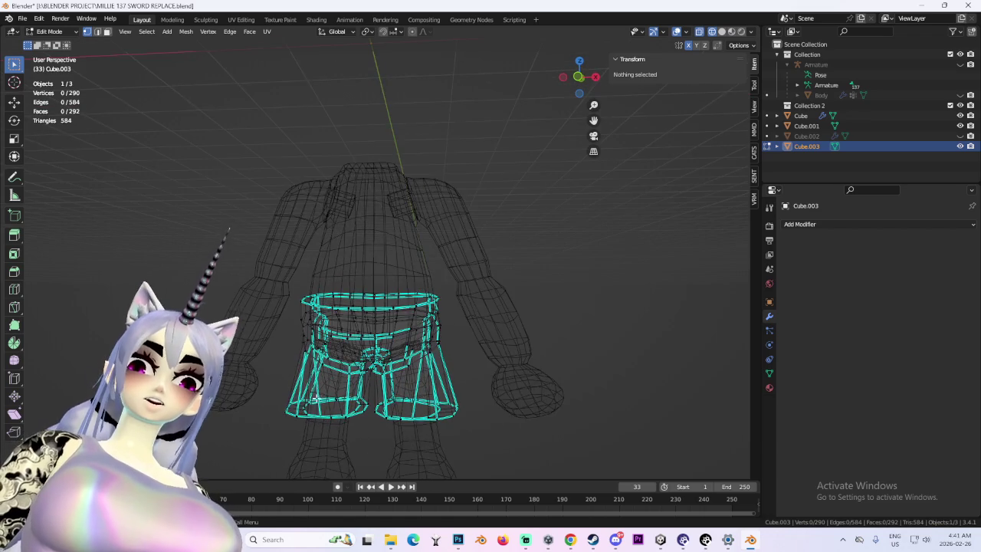
scroll(339, 252, "up", 2)
left_click(578, 78)
scroll(375, 342, "up", 2)
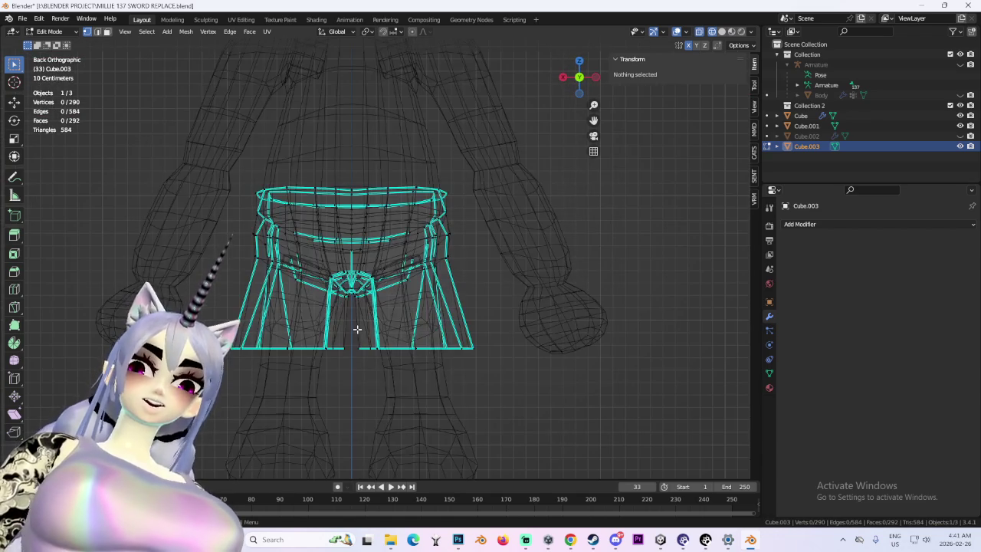
left_click_drag(356, 344, 469, 384)
- Scale the shorts' leg bottoms inward, then narrower along X only
key("s")
left_click(472, 385)
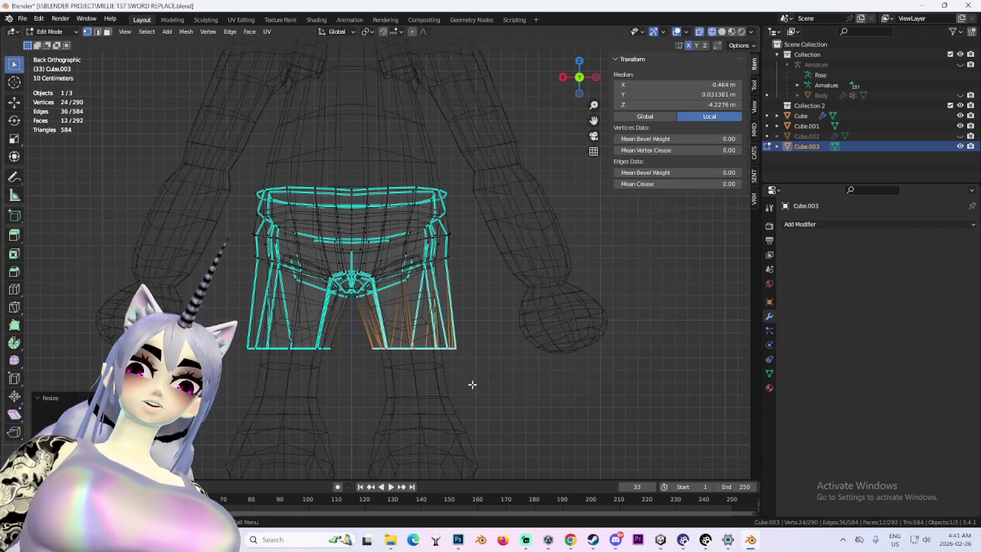
key("s")
key("x")
left_click(504, 325)
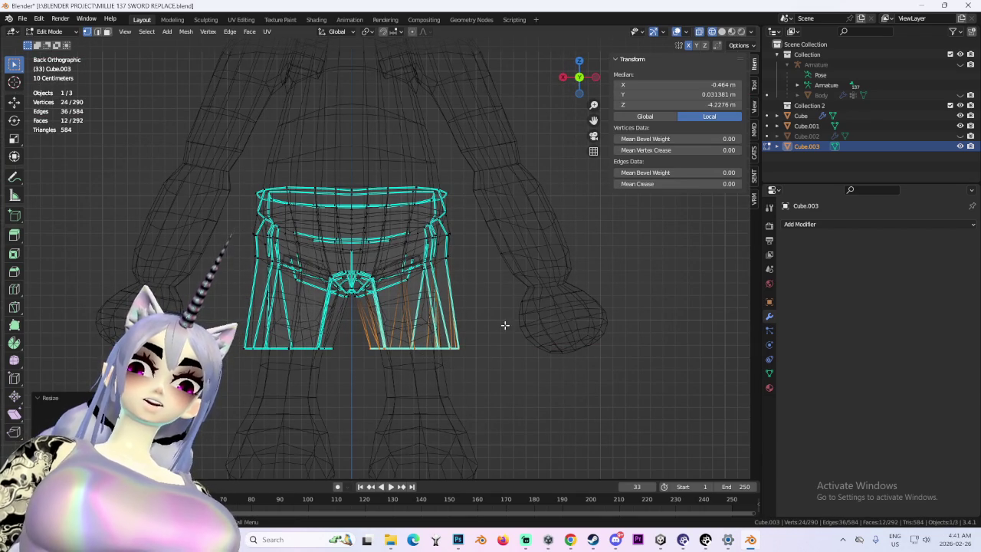
key("Escape")
mouse_move(571, 351)
middle_mouse_down()
mouse_move(508, 355)
mouse_move(609, 354)
mouse_move(535, 350)
mouse_move(534, 324)
mouse_move(460, 344)
mouse_move(533, 347)
mouse_move(514, 379)
mouse_move(529, 334)
mouse_move(568, 319)
mouse_move(537, 302)
mouse_move(499, 301)
middle_mouse_up()
- Undo the stray edge loop, deselect the shorts' vertices, and show solid shading
key("g")
left_click(473, 349)
mouse_move(476, 185)
middle_mouse_down()
mouse_move(403, 328)
mouse_move(399, 304)
mouse_move(447, 311)
mouse_move(443, 298)
mouse_move(559, 333)
mouse_move(599, 303)
mouse_move(555, 208)
mouse_move(545, 254)
middle_mouse_up()
left_click(371, 301)
key("ctrl+z")
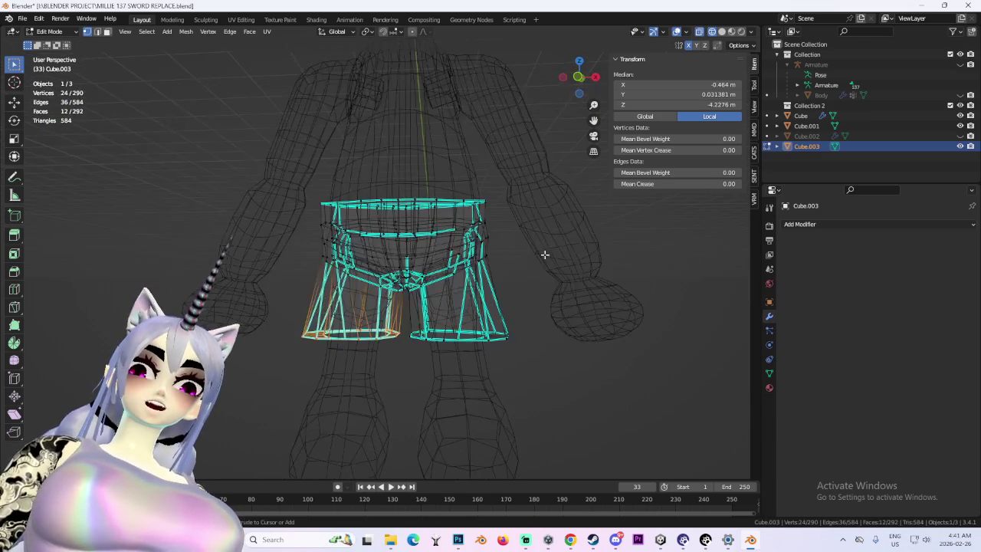
mouse_move(549, 296)
middle_mouse_down()
mouse_move(499, 307)
mouse_move(554, 280)
mouse_move(506, 307)
mouse_move(488, 304)
middle_mouse_up()
left_click(608, 309)
left_click(721, 32)
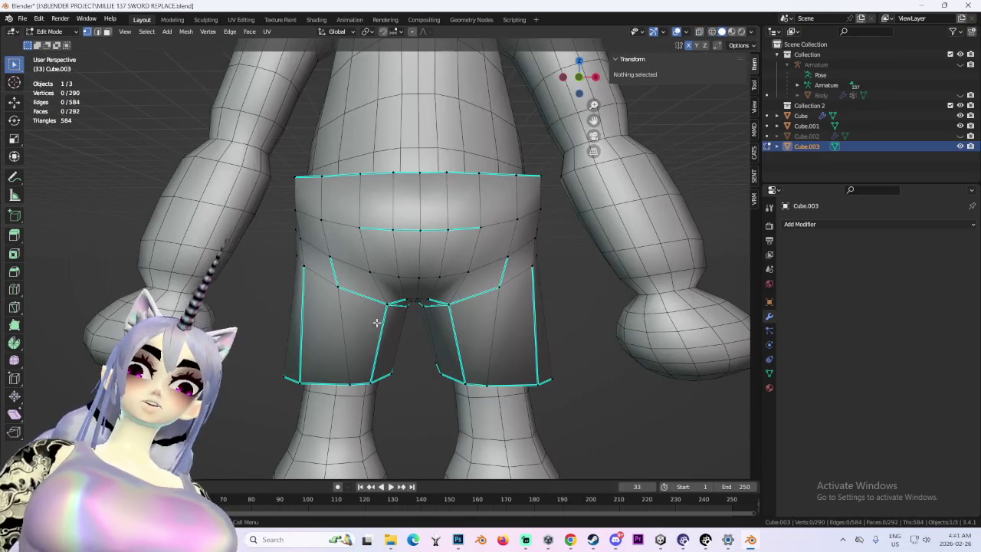
- Add an edge loop around each shorts leg and shrink the new loops
left_click(342, 328)
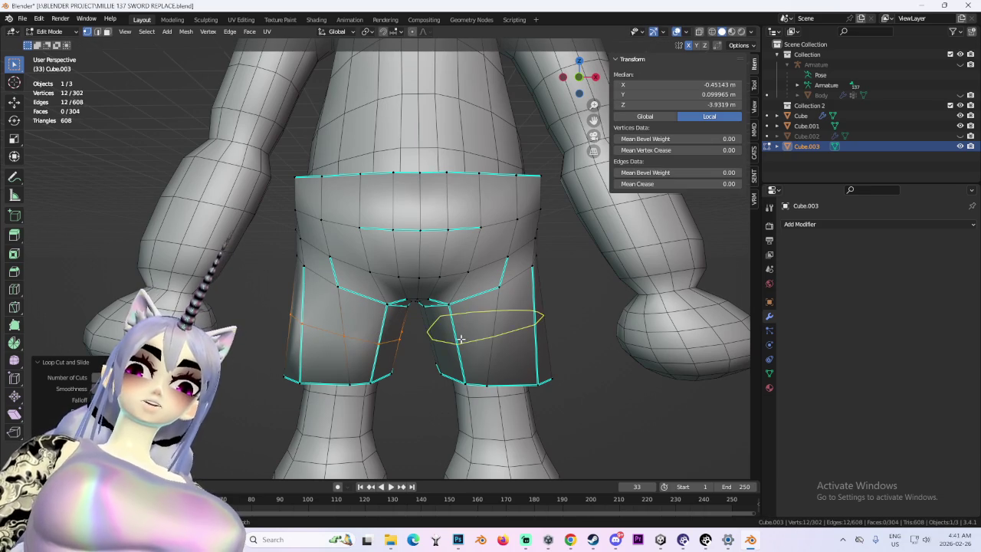
left_click(461, 339)
mouse_move(461, 339)
middle_mouse_down()
mouse_move(583, 287)
mouse_move(596, 312)
mouse_move(516, 317)
mouse_move(518, 337)
middle_mouse_up()
key("s")
left_click(570, 324)
- Move a single vertex near the shorts' crotch to tighten the fit
left_click(581, 78)
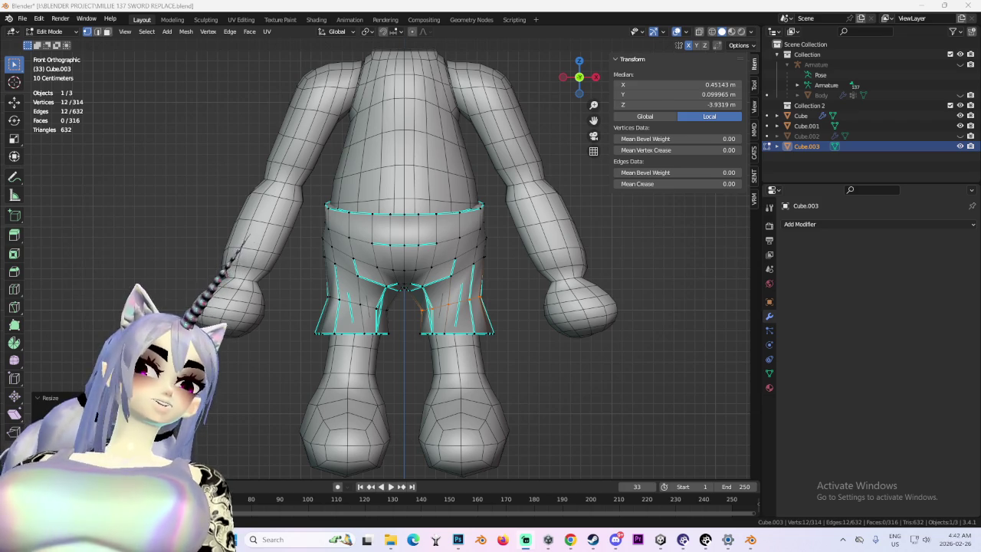
mouse_move(657, 302)
middle_mouse_down()
mouse_move(386, 245)
mouse_move(317, 294)
middle_mouse_up()
left_click(316, 296)
key("g")
left_click(314, 297)
middle_click_drag(418, 262, 384, 262)
scroll(384, 262, "up", 5)
scroll(383, 262, "up", 3)
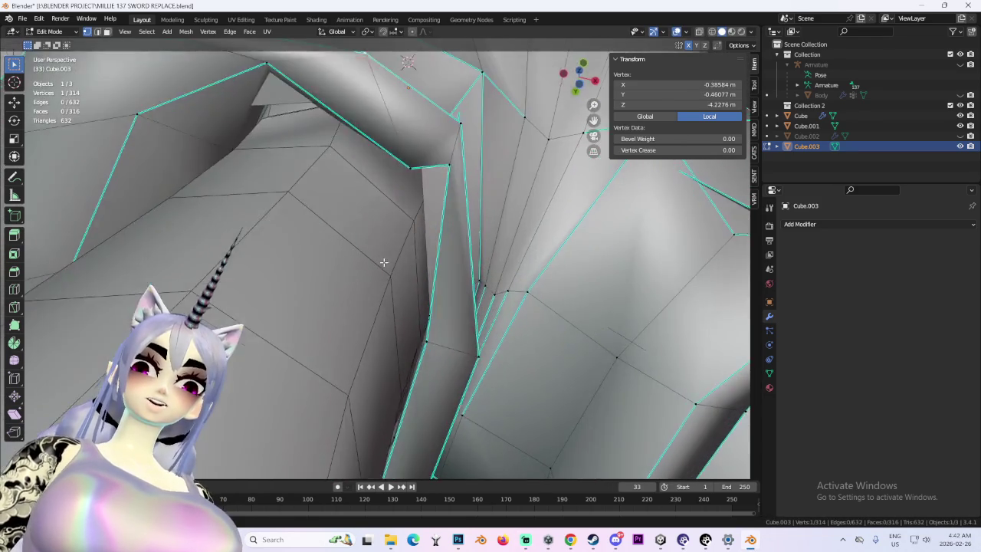
scroll(383, 262, "down", 1)
key("g")
left_click(410, 305)
scroll(410, 304, "down", 3)
scroll(410, 304, "down", 3)
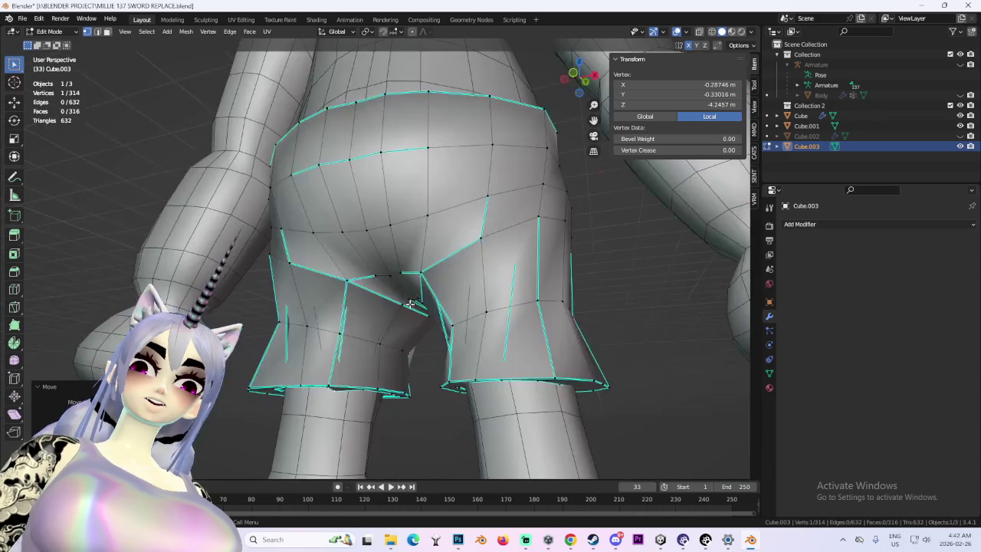
scroll(410, 304, "down", 5)
mouse_move(410, 304)
middle_mouse_down()
mouse_move(517, 322)
mouse_move(389, 317)
mouse_move(436, 296)
middle_mouse_up()
scroll(436, 296, "up", 1)
- In edge select mode, pick an edge on a shorts leg and scale it smaller
left_click(96, 32)
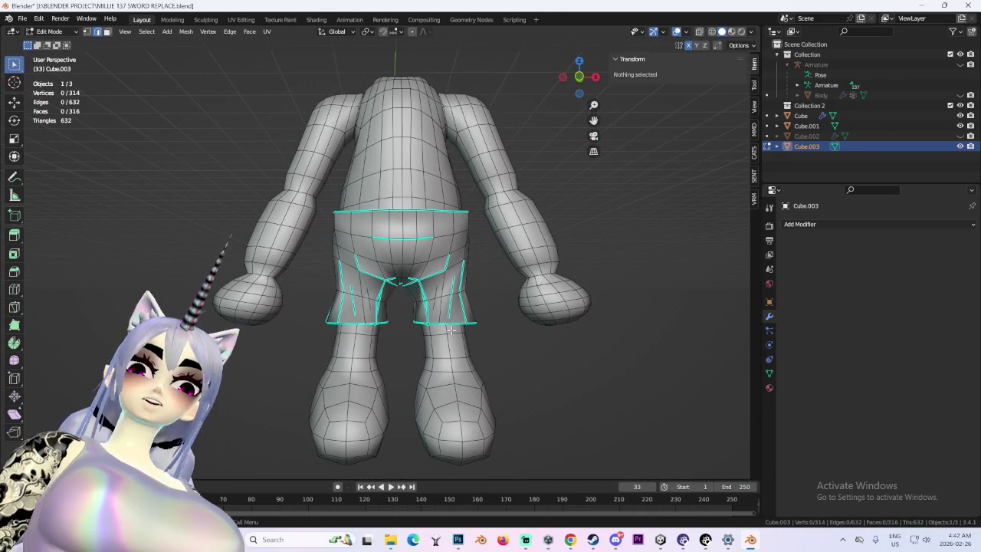
left_click(439, 296)
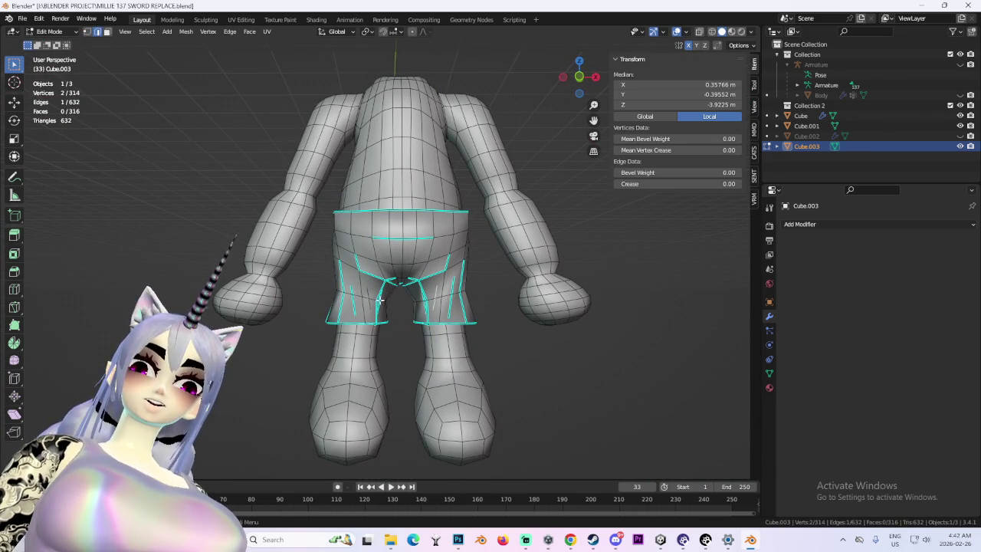
scroll(350, 292, "up", 3)
mouse_move(431, 320)
middle_mouse_down()
mouse_move(475, 311)
mouse_move(336, 266)
mouse_move(372, 330)
middle_mouse_up()
key("s")
left_click(499, 315)
scroll(336, 266, "up", 2)
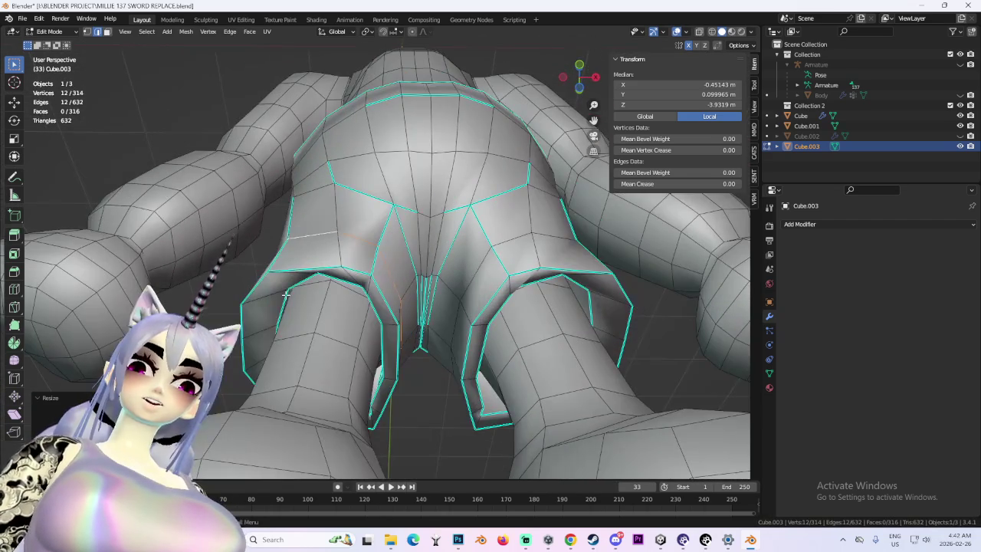
- Select a hem edge, inspect the shorts from a high rear view, then deselect everything
left_click(374, 332)
scroll(375, 334, "up", 1)
scroll(375, 335, "down", 2)
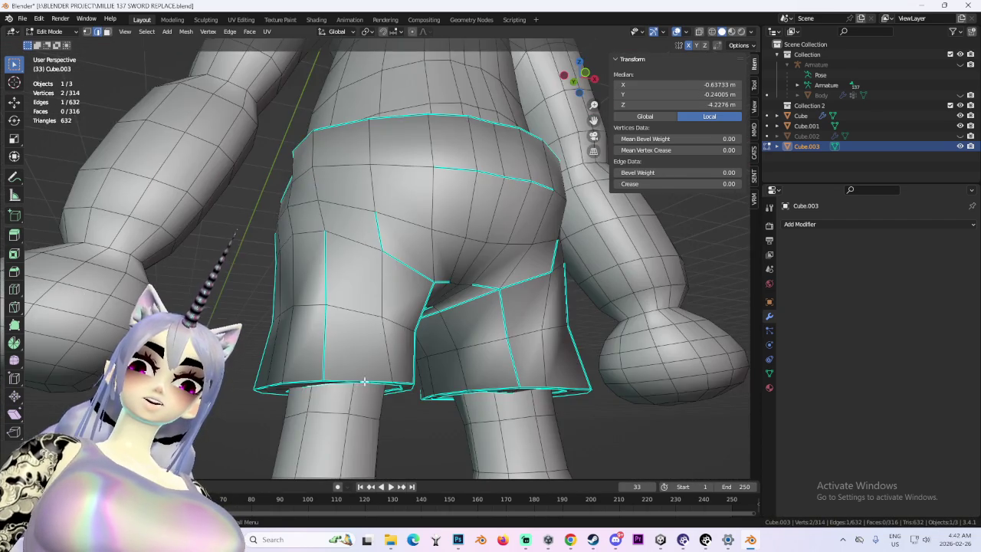
scroll(375, 334, "down", 2)
scroll(353, 306, "up", 2)
mouse_move(375, 334)
middle_mouse_down()
mouse_move(340, 293)
mouse_move(410, 352)
middle_mouse_up()
scroll(383, 322, "down", 2)
scroll(409, 353, "down", 2)
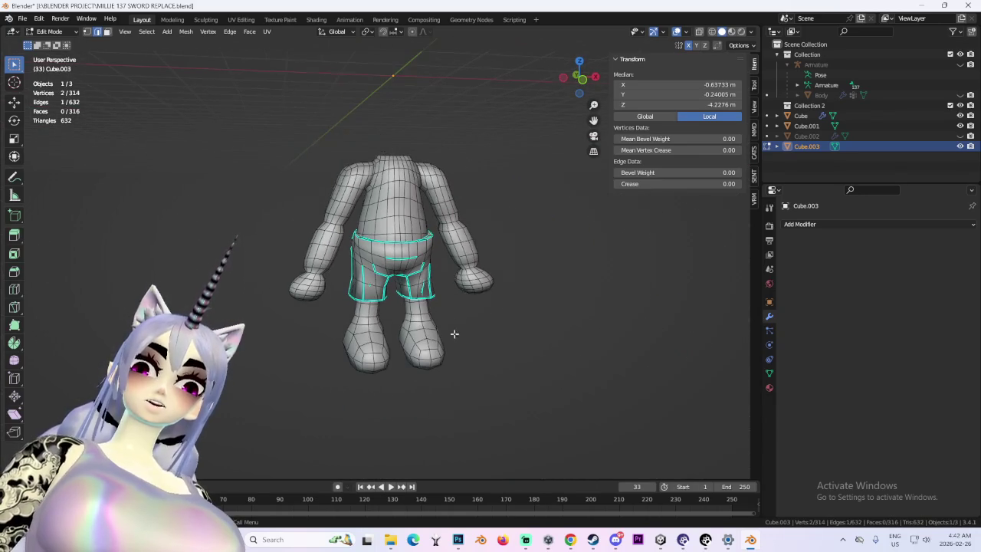
left_click(544, 268)
mouse_move(544, 268)
middle_mouse_down()
mouse_move(511, 335)
mouse_move(575, 329)
mouse_move(400, 337)
mouse_move(526, 332)
mouse_move(574, 319)
middle_mouse_up()
scroll(517, 293, "up", 2)
scroll(526, 333, "down", 2)
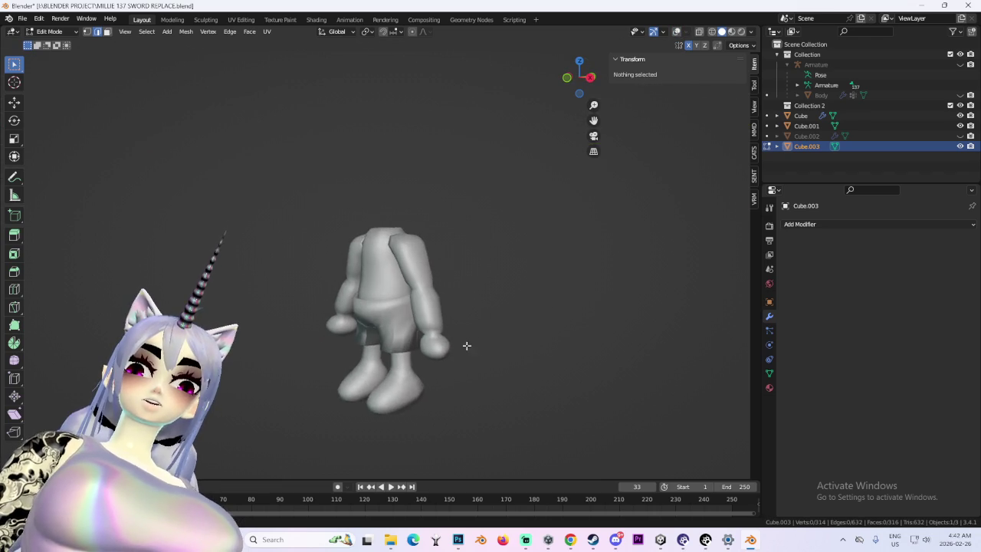
- Leave the shorts, select the body mesh Cube, and enter Edit Mode on it
scroll(460, 337, "up", 4)
scroll(417, 287, "up", 3)
left_click(59, 32)
left_click(54, 55)
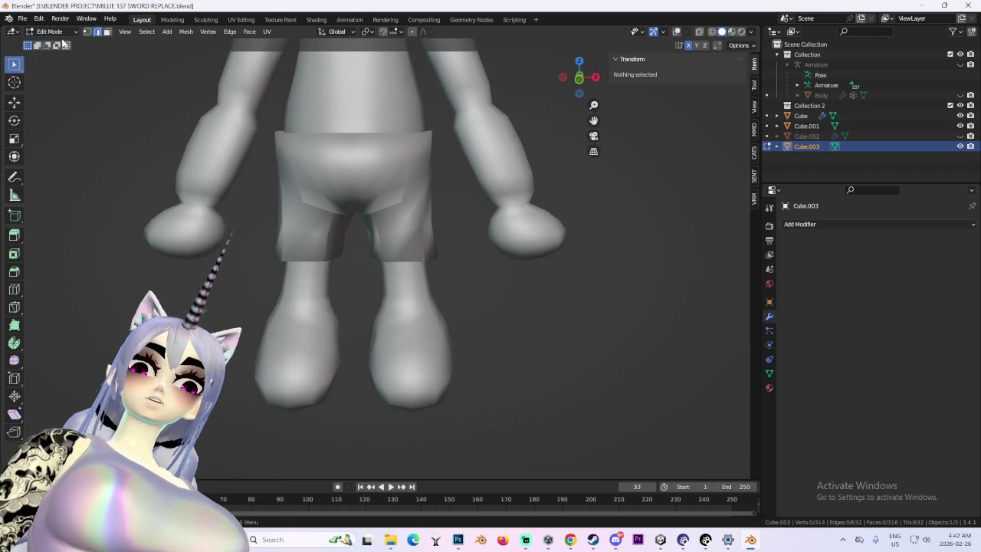
left_click(57, 44)
left_click(305, 286)
left_click(29, 32)
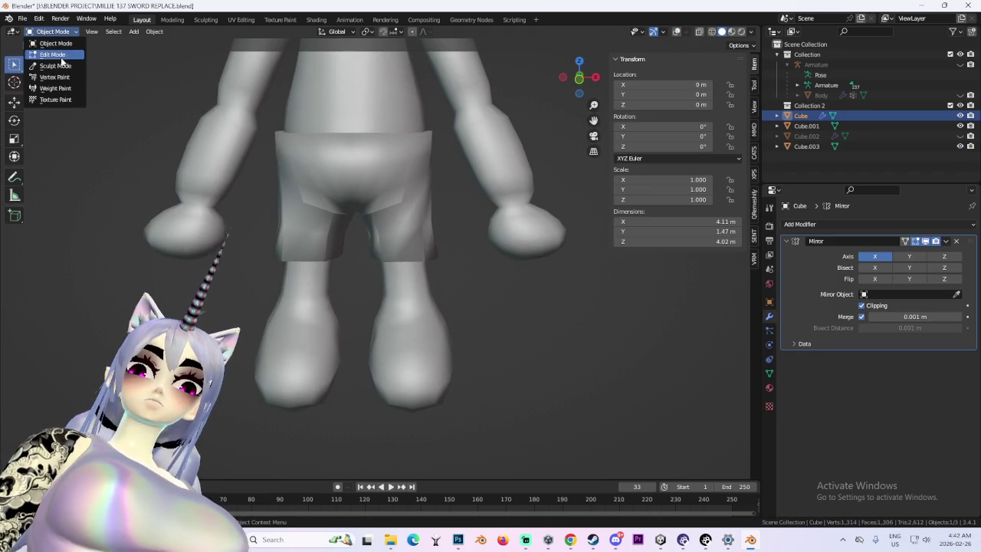
left_click(54, 54)
- Turn overlays back on and select the ring of ankle faces in face select mode
left_click(676, 31)
scroll(275, 276, "up", 3)
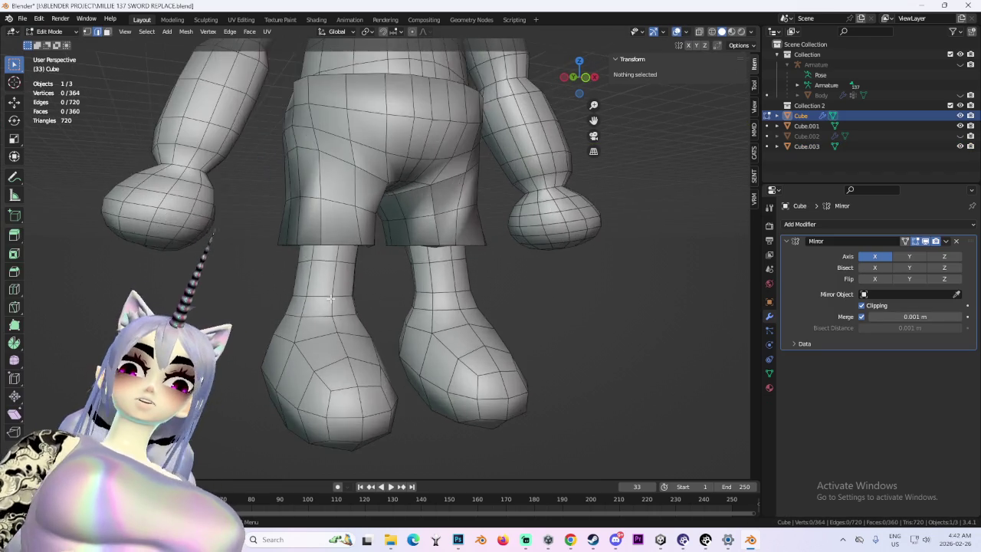
mouse_move(274, 276)
middle_mouse_down()
mouse_move(320, 294)
mouse_move(75, 50)
middle_mouse_up()
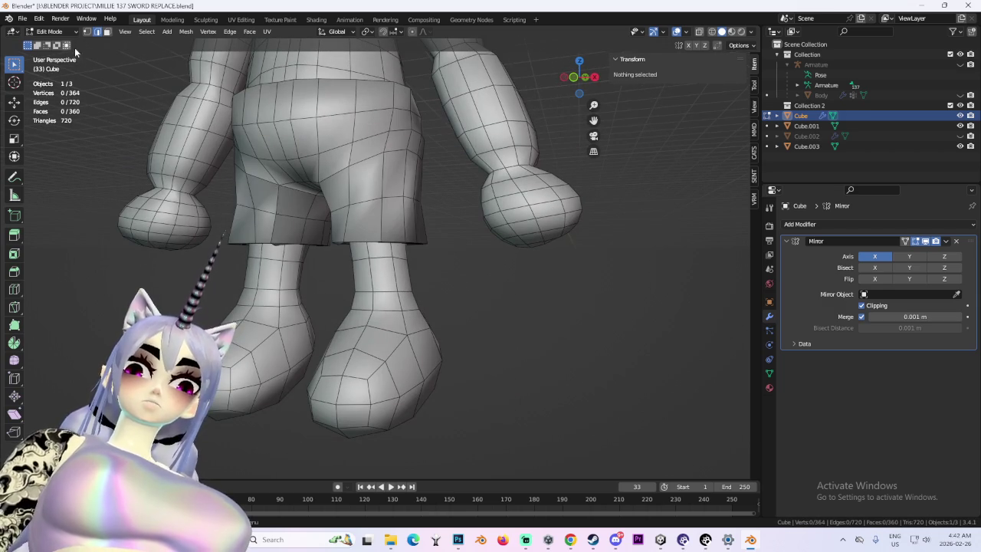
left_click(108, 35)
middle_click_drag(230, 230, 288, 368)
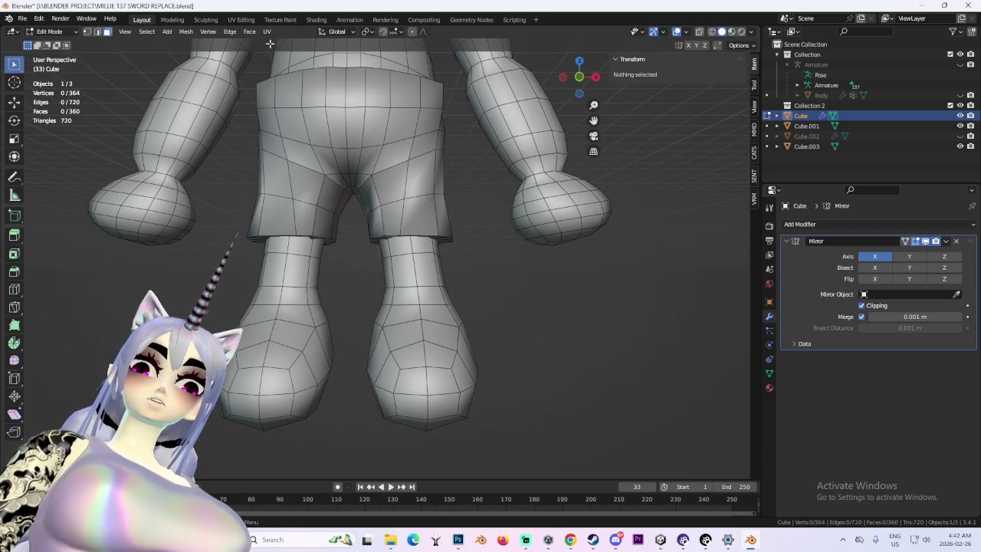
left_click(429, 297, "alt")
middle_click_drag(471, 300, 302, 316)
- Inset the selected ankle faces after cancelling an accidental move
middle_click_drag(389, 333, 407, 333)
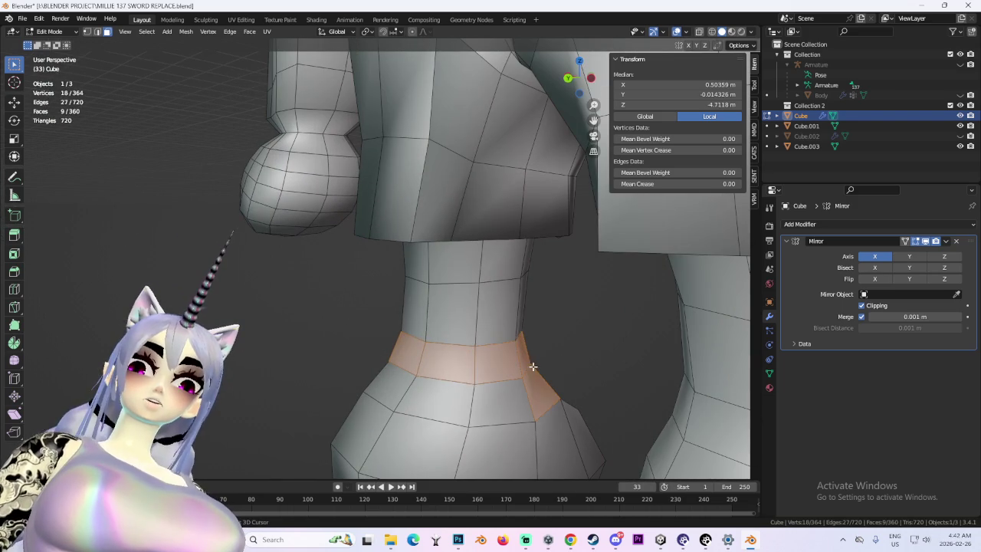
key("g")
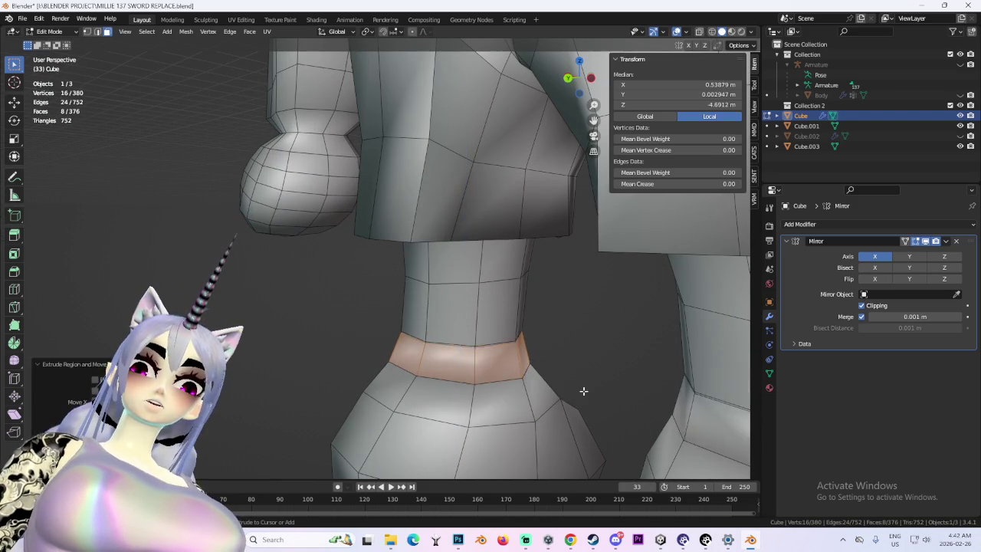
key("Escape")
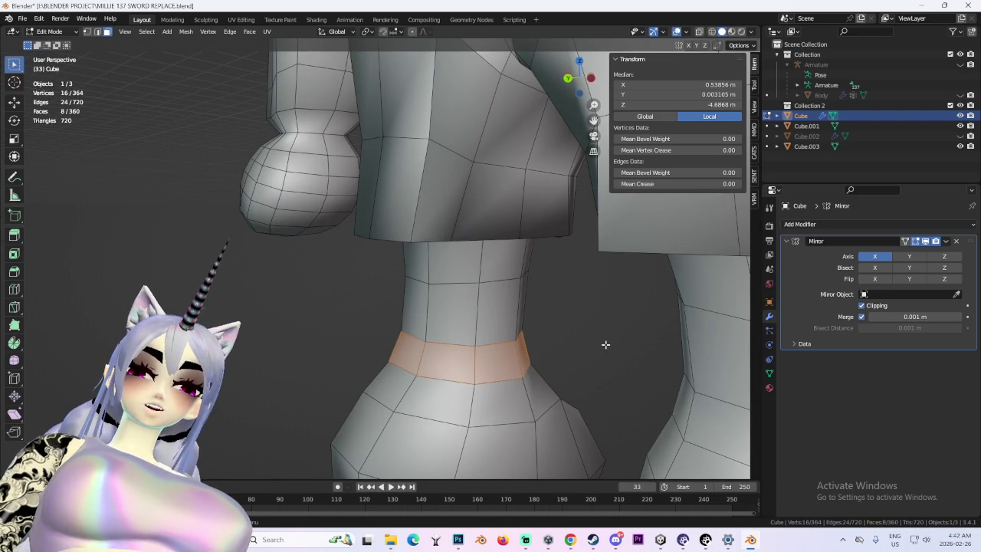
key("i")
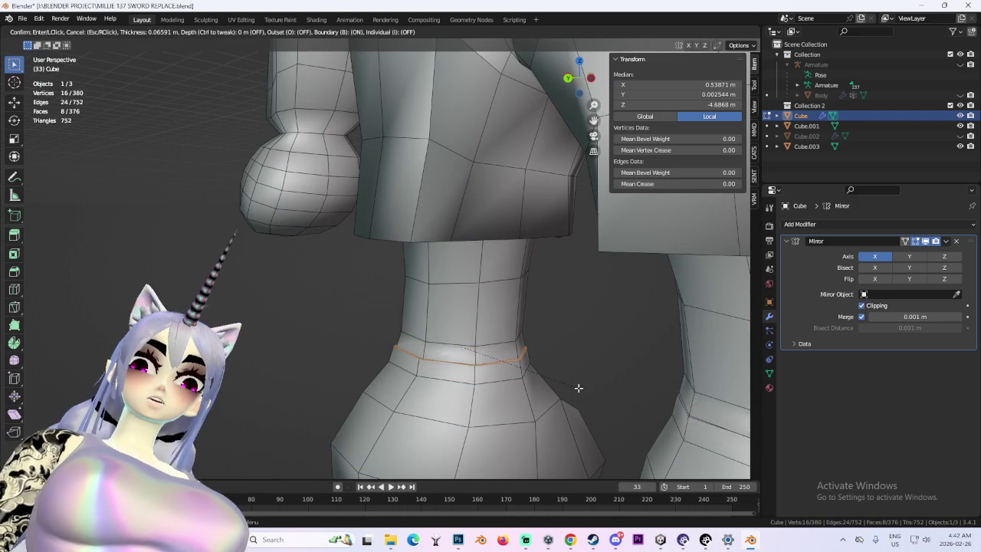
left_click(583, 390)
middle_click_drag(618, 371, 591, 412)
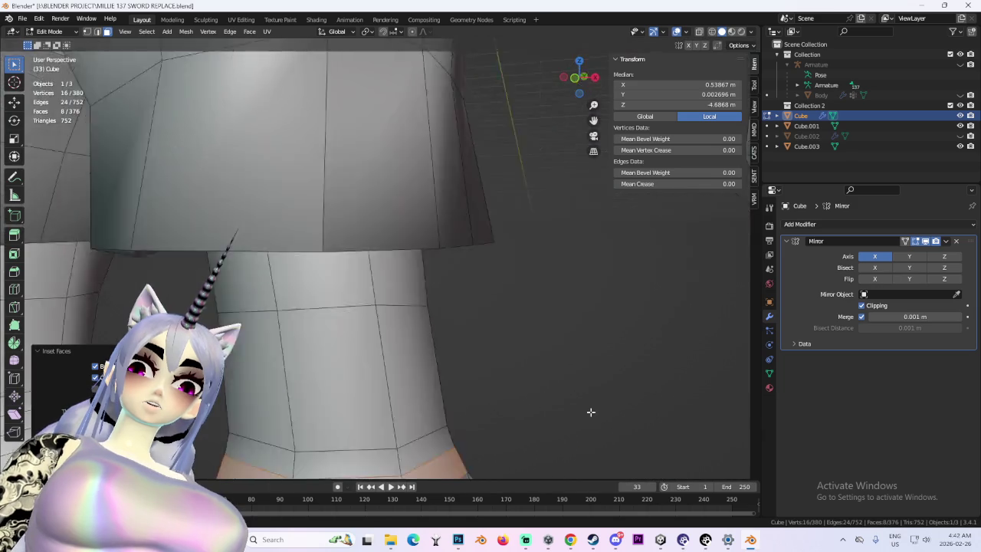
middle_click_drag(506, 403, 537, 383)
- Shrink the inset ankle ring and move it vertically along Z
key("s")
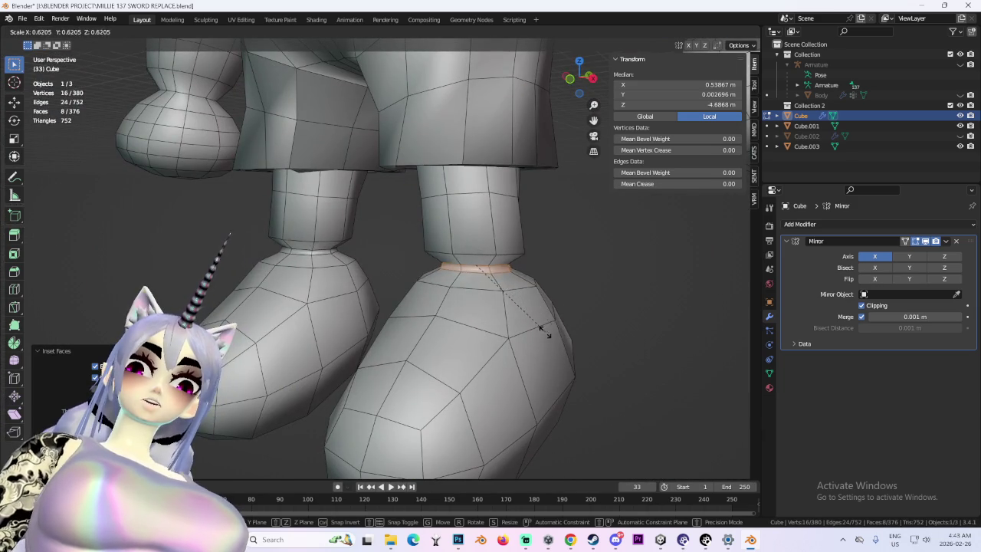
left_click(552, 328)
scroll(536, 340, "down", 3)
middle_click_drag(537, 340, 552, 340)
key("g")
key("z")
left_click(509, 299)
scroll(509, 300, "up", 3)
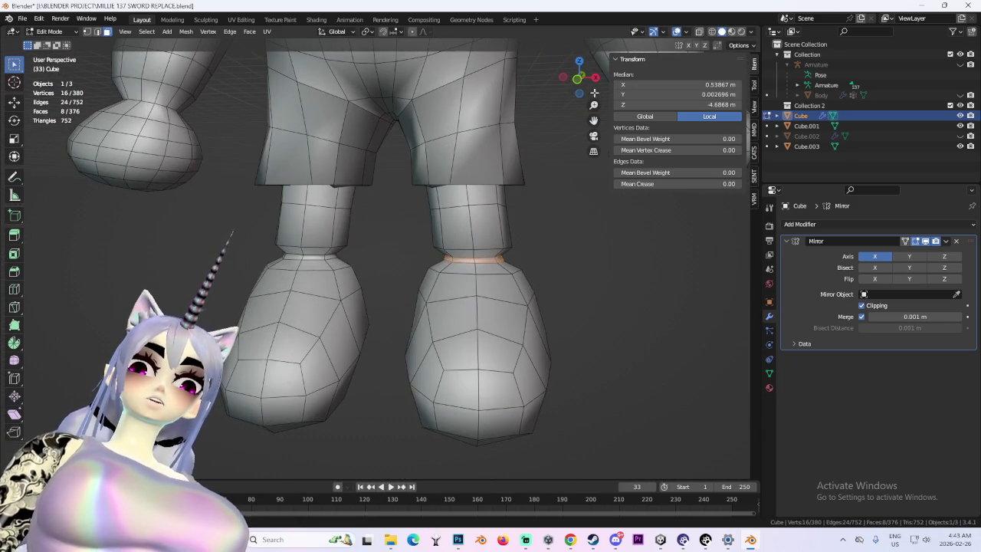
left_click(579, 80)
- Select the band of faces at the top of the other foot
middle_click_drag(546, 280, 483, 284)
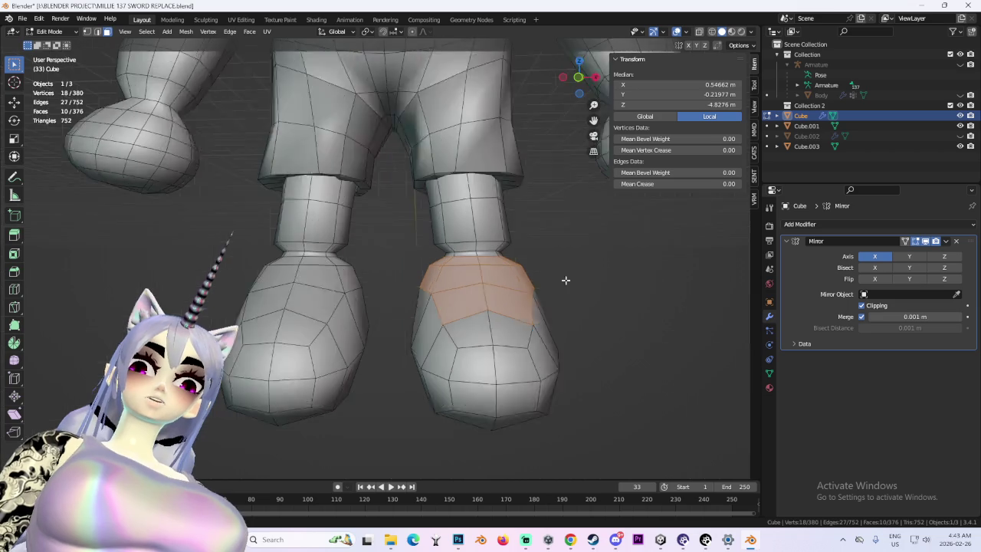
left_click_drag(392, 259, 504, 273)
middle_click_drag(499, 278, 271, 285)
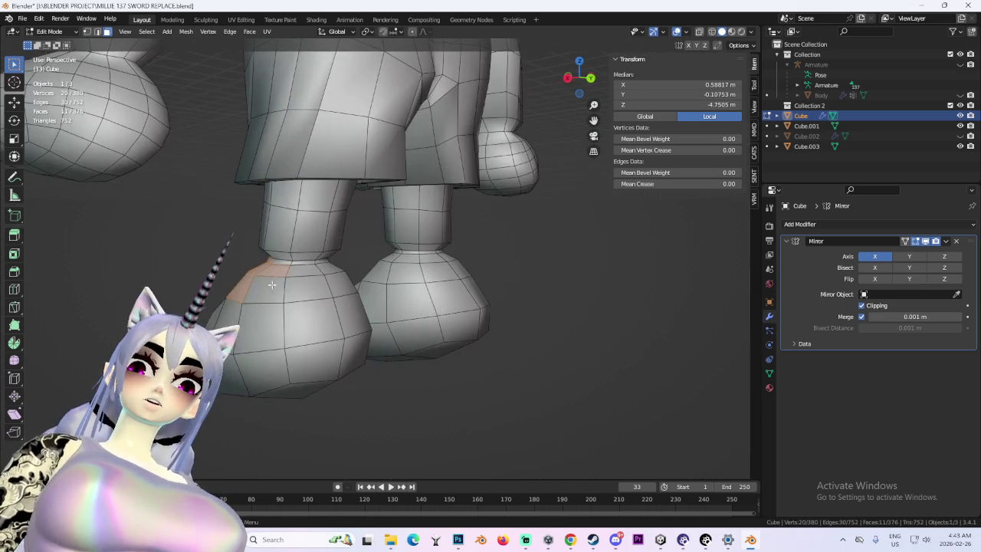
middle_click_drag(344, 281, 285, 263)
mouse_move(351, 270)
middle_mouse_down()
mouse_move(429, 265)
mouse_move(580, 92)
middle_mouse_up()
left_click(449, 274, "shift")
key("KP_1")
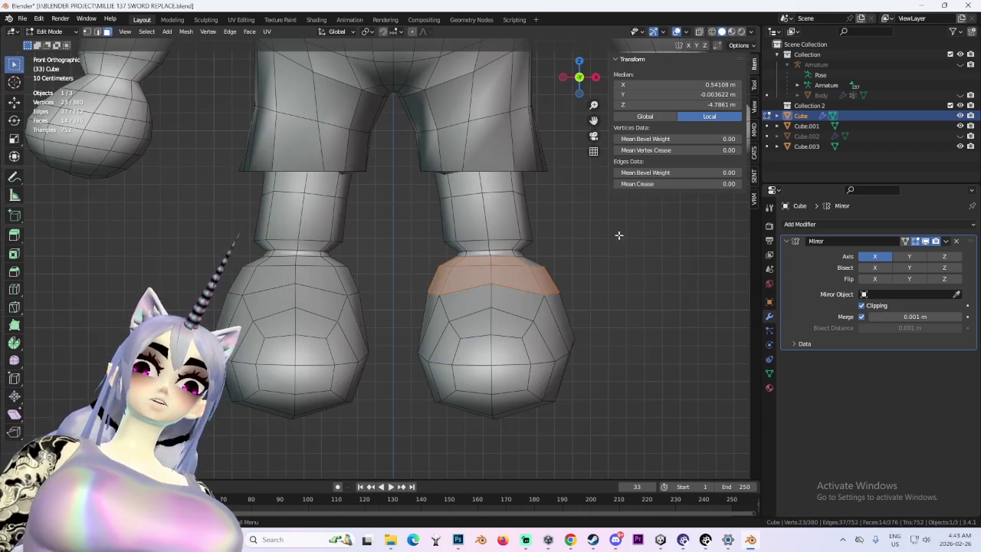
left_click(559, 275, "shift")
middle_click_drag(559, 275, 599, 273)
- Scale the foot band and slide it down along Z
key("s")
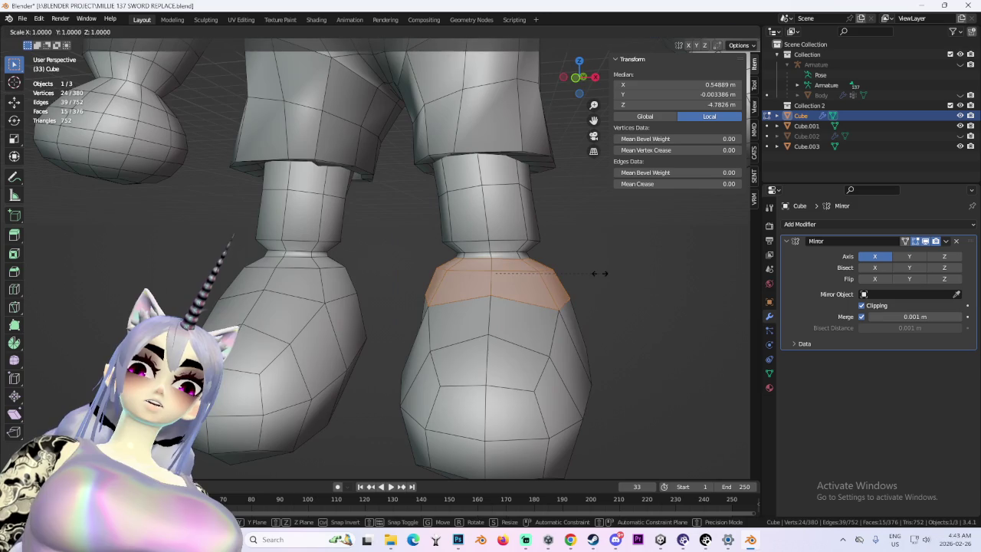
left_click(604, 298)
key("g")
key("z")
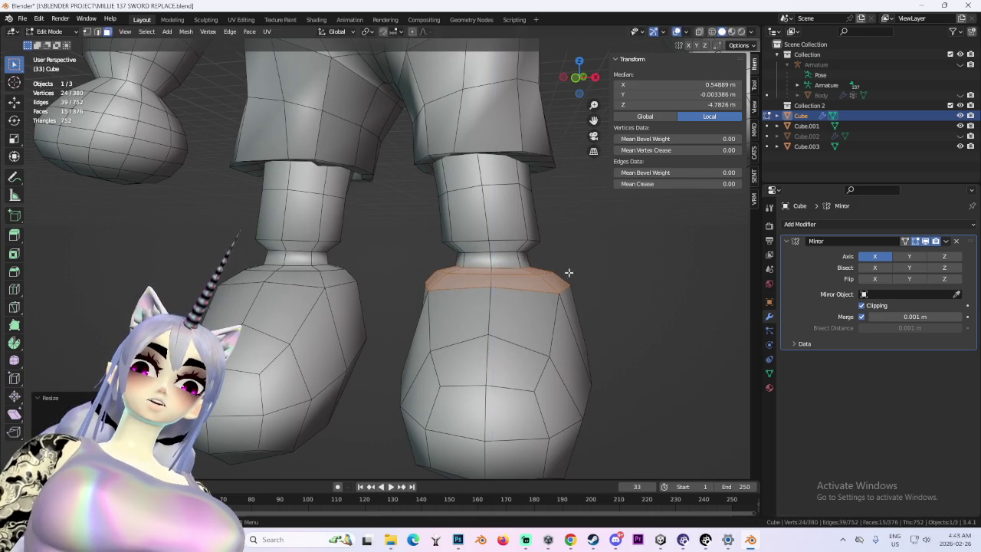
left_click(574, 304)
scroll(579, 295, "down", 3)
middle_click_drag(581, 291, 487, 323)
scroll(487, 323, "up", 2)
scroll(453, 324, "up", 1)
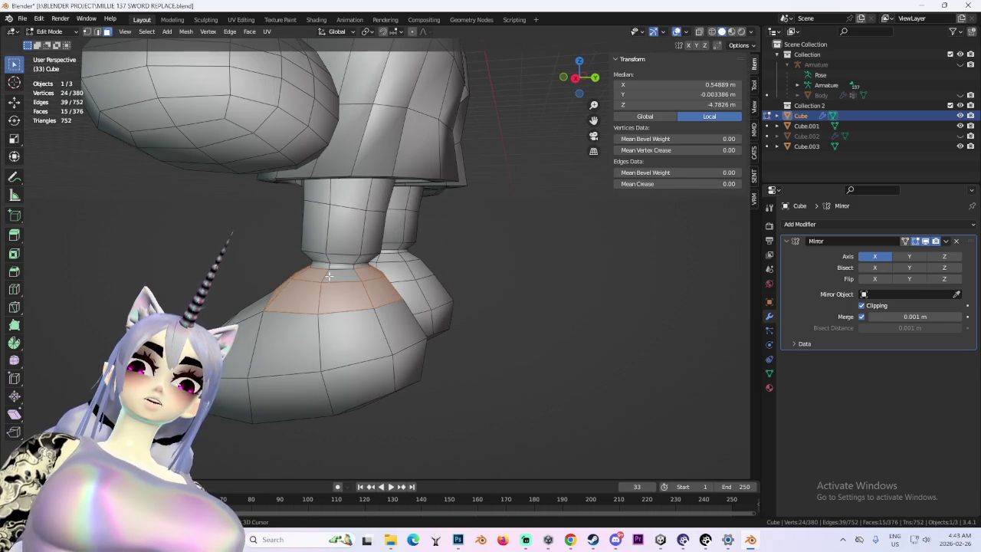
middle_click_drag(329, 276, 534, 288)
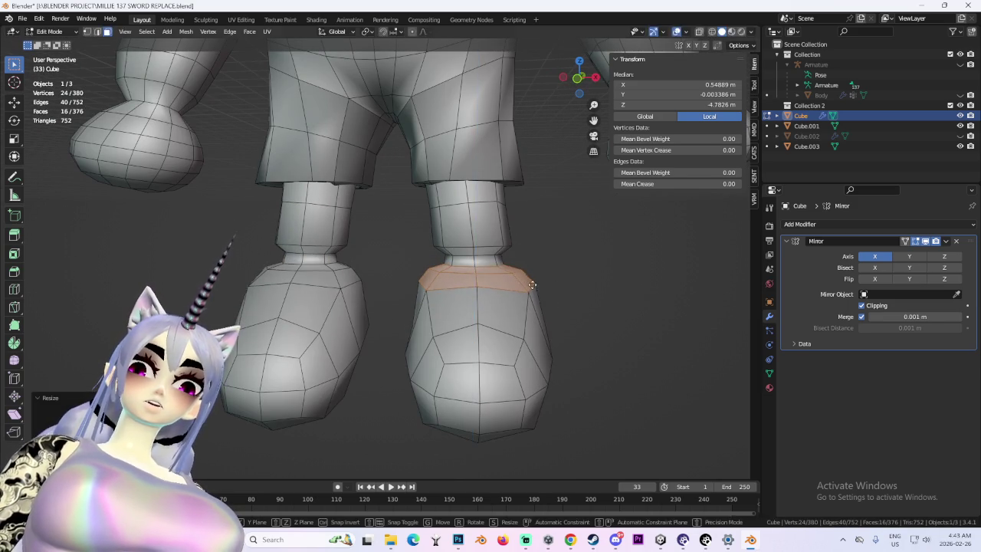
- Rescale the foot band narrower along the X axis only
key("Escape")
key("s")
key("x")
left_click(523, 300)
scroll(530, 309, "down", 2)
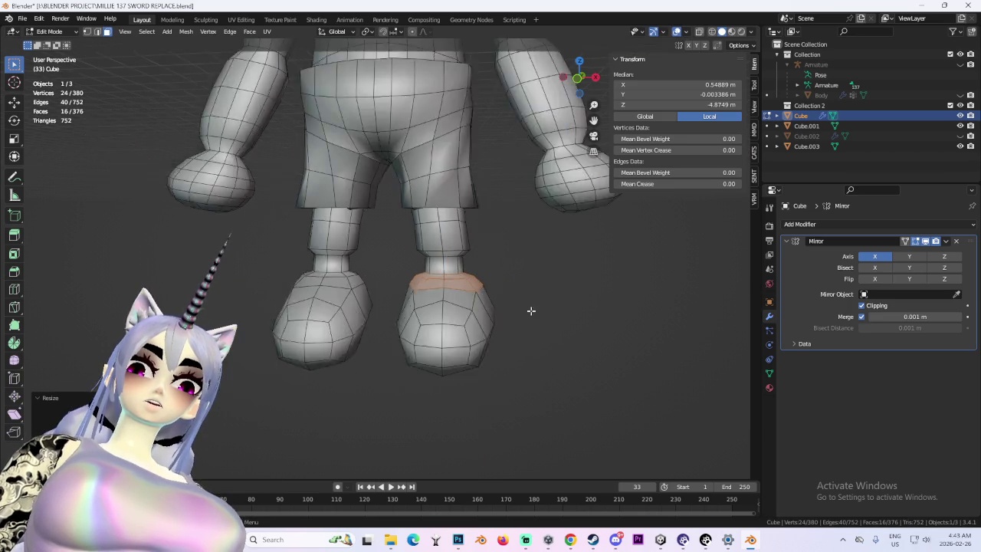
middle_click_drag(530, 309, 439, 334)
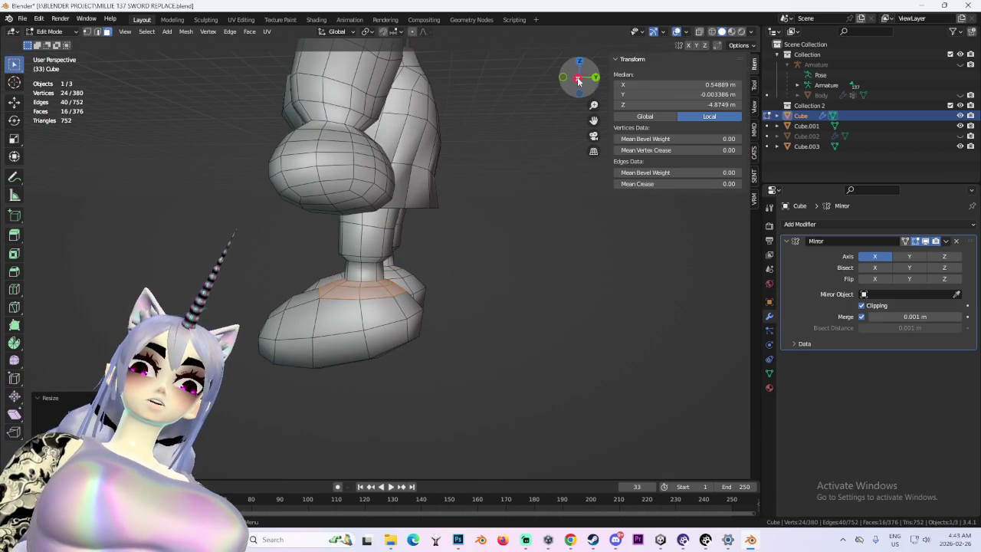
- In a side view with X-ray on, box-select the foot's bottom edge loop
left_click(579, 79)
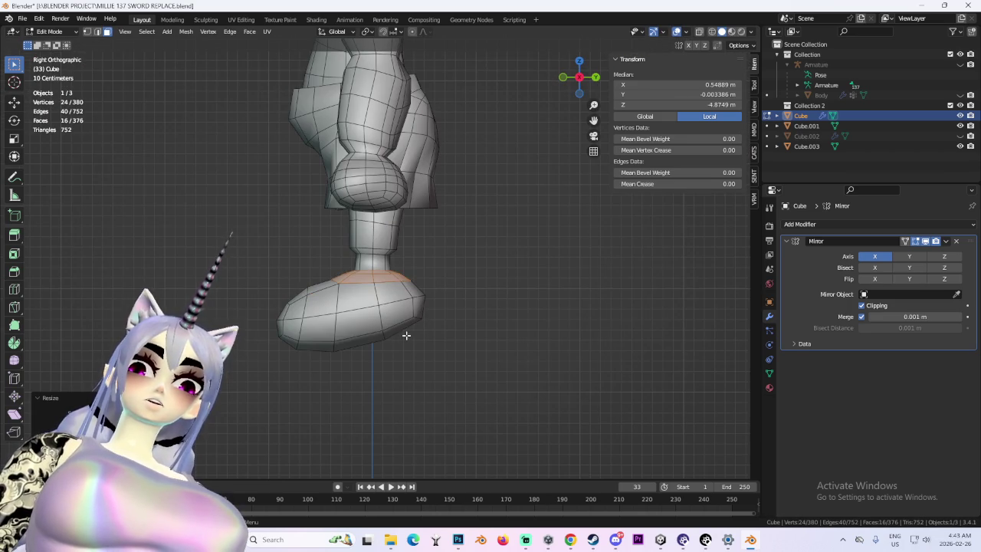
left_click(711, 35)
left_click_drag(269, 333, 416, 368)
- Select the right foot's bottom loop and flatten it along Z from a side view
left_click_drag(378, 319, 469, 354, "shift")
mouse_move(470, 354)
middle_mouse_down()
mouse_move(383, 335)
mouse_move(379, 322)
mouse_move(486, 346)
middle_mouse_up()
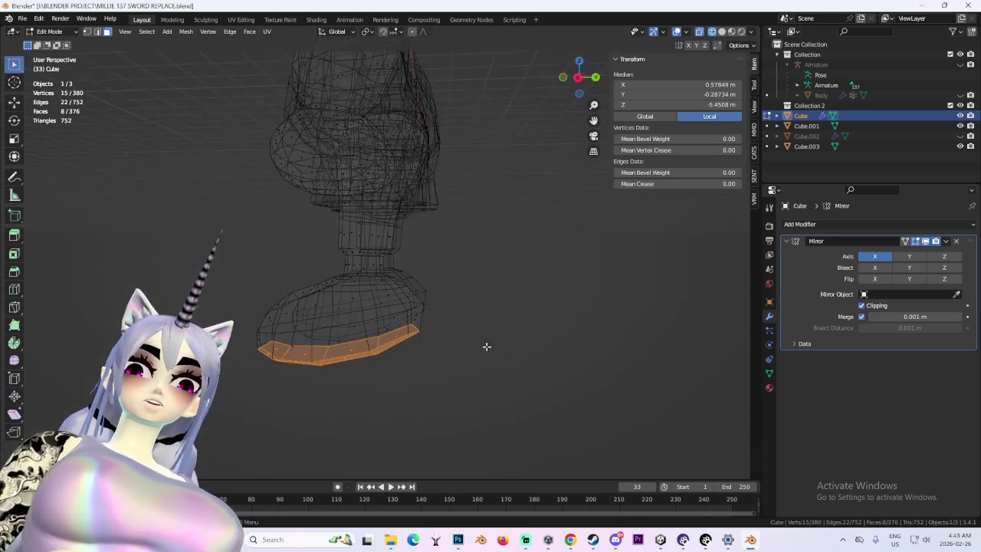
left_click(580, 77)
key("s")
key("z")
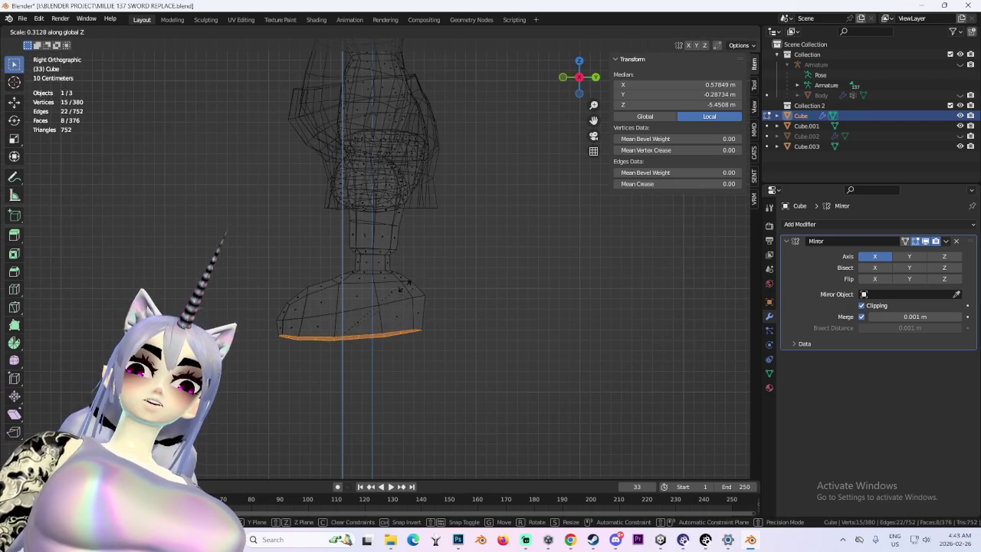
left_click(401, 287)
- Pull a corner vertex at the foot's front edge inward to round the shoe
scroll(440, 309, "up", 2)
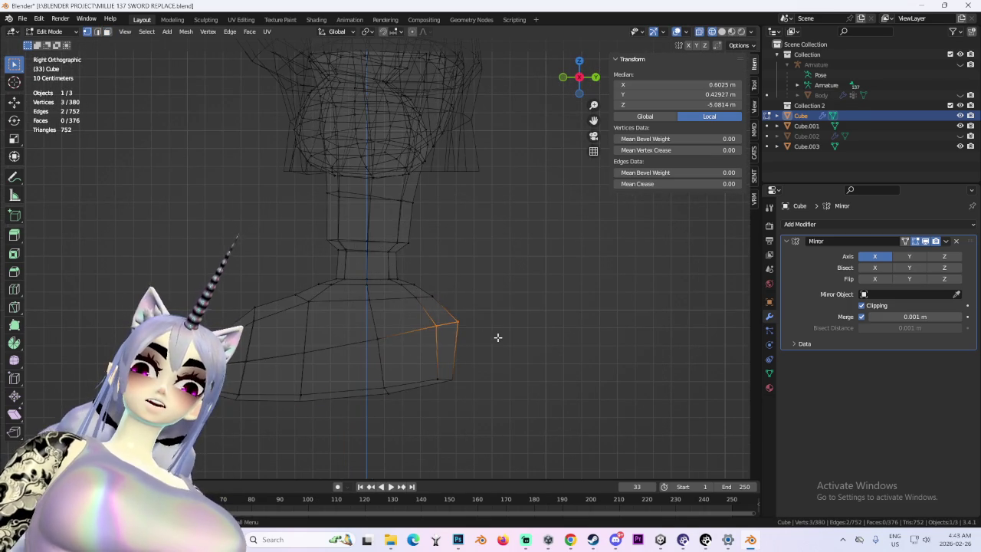
left_click(457, 319, "shift")
key("g")
left_click(438, 329)
key("g")
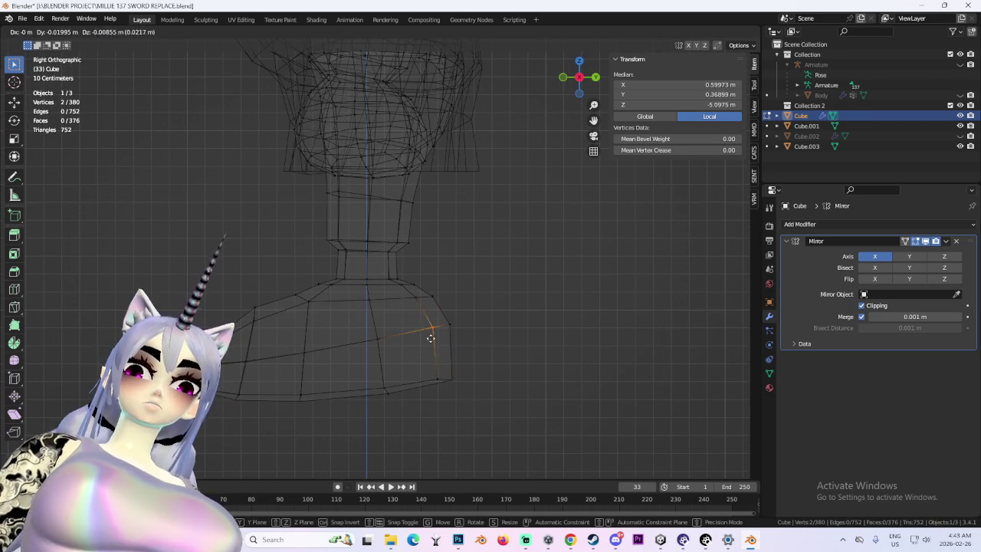
left_click(430, 338)
scroll(430, 337, "down", 3)
middle_click_drag(530, 338, 549, 320)
scroll(550, 319, "up", 2)
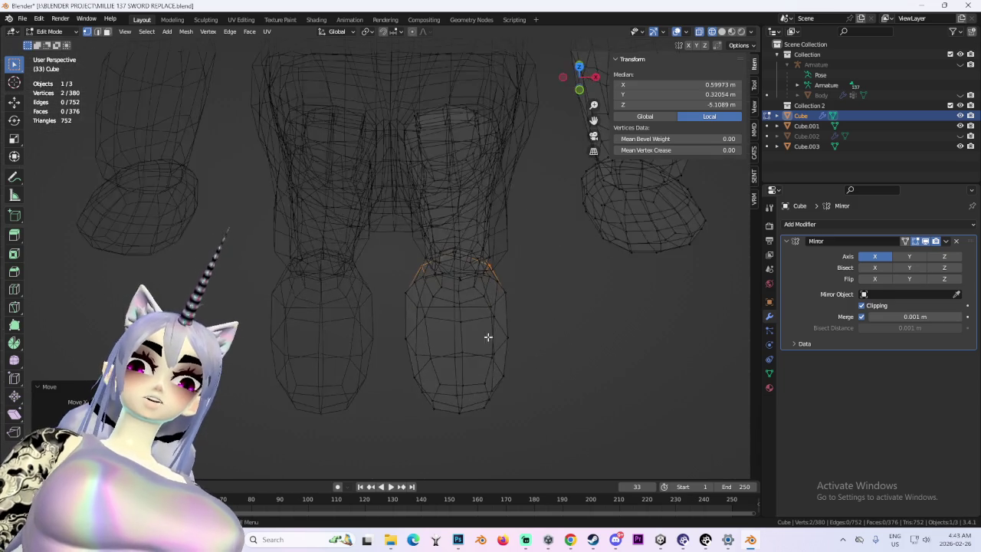
scroll(558, 321, "down", 3)
- Deselect, return to solid shading, view the whole body, and pick a vertex on the right foot
key("alt+a")
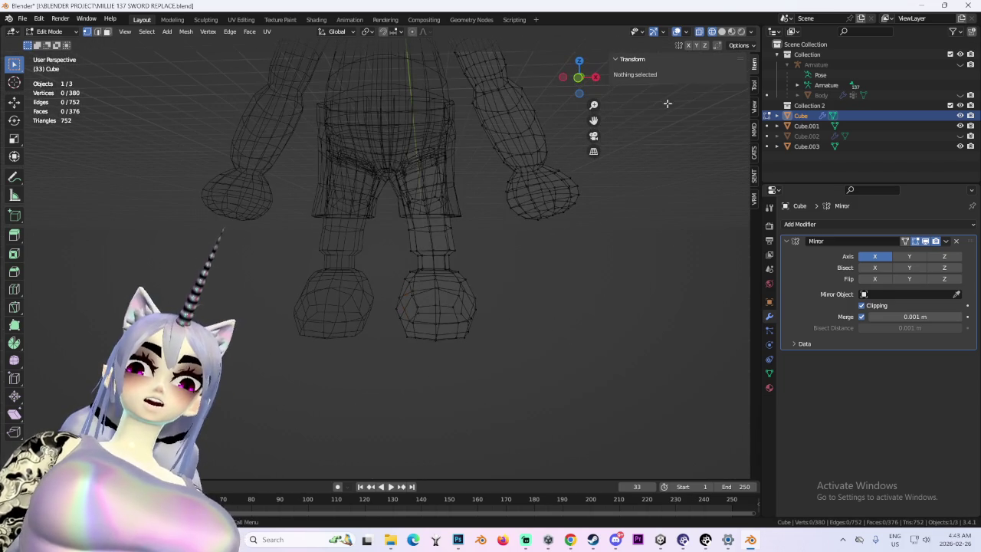
left_click(721, 32)
mouse_move(486, 306)
middle_mouse_down()
mouse_move(493, 352)
mouse_move(539, 312)
mouse_move(485, 318)
middle_mouse_up()
scroll(486, 328, "down", 2)
key("a")
left_click(449, 342)
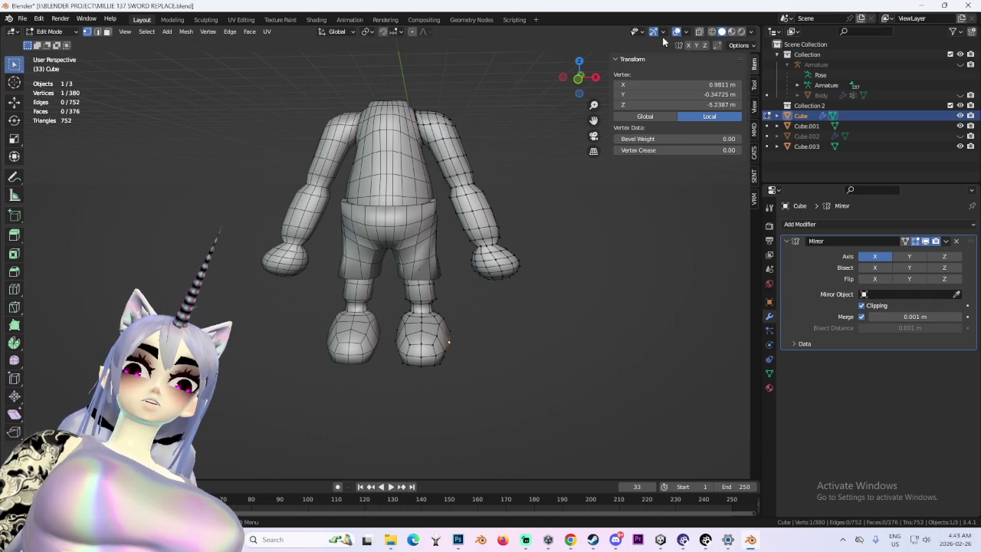
- In front X-ray view, box-select the right foot and scale it down
left_click(578, 79)
left_click(712, 32)
left_click_drag(553, 390, 382, 301)
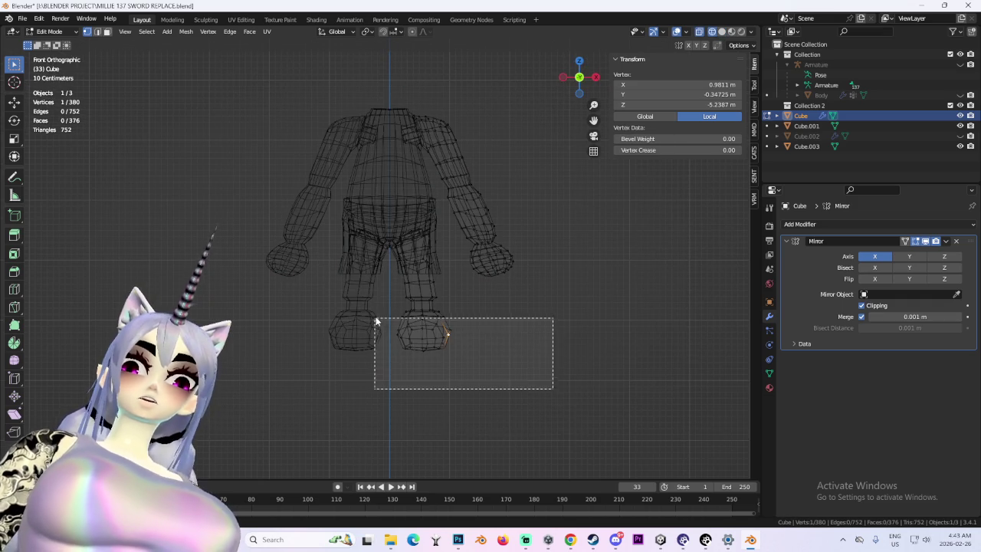
key("s")
left_click(538, 349)
mouse_move(538, 349)
middle_mouse_down()
mouse_move(491, 356)
mouse_move(522, 361)
mouse_move(581, 341)
middle_mouse_up()
- Try lowering the foot along Z, then undo it and clear the selection
key("g")
key("z")
key("Escape")
left_click(722, 32)
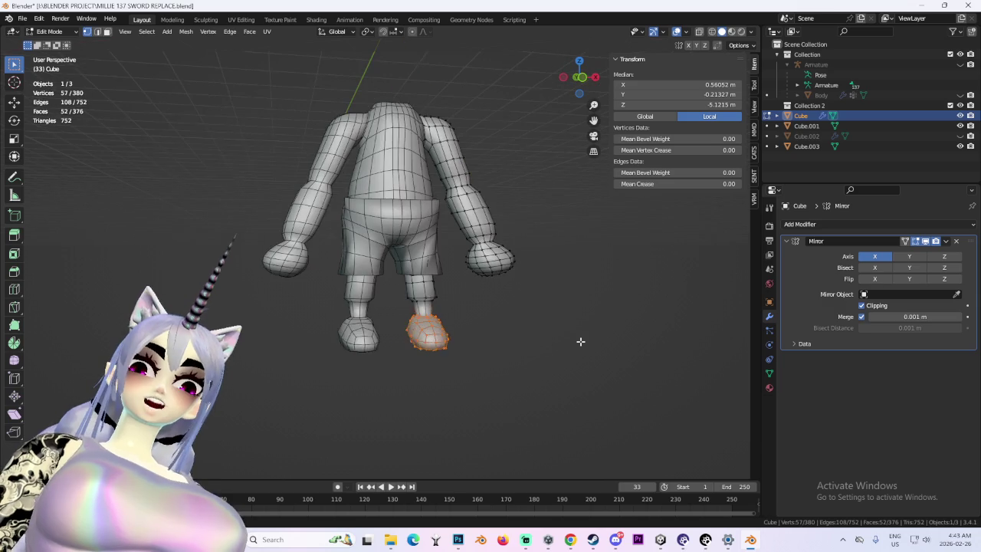
key("g")
key("z")
left_click(582, 391)
mouse_move(583, 390)
middle_mouse_down()
mouse_move(555, 385)
mouse_move(637, 369)
mouse_move(519, 375)
mouse_move(457, 344)
mouse_move(392, 329)
mouse_move(570, 327)
mouse_move(519, 322)
mouse_move(571, 284)
middle_mouse_up()
key("ctrl+z")
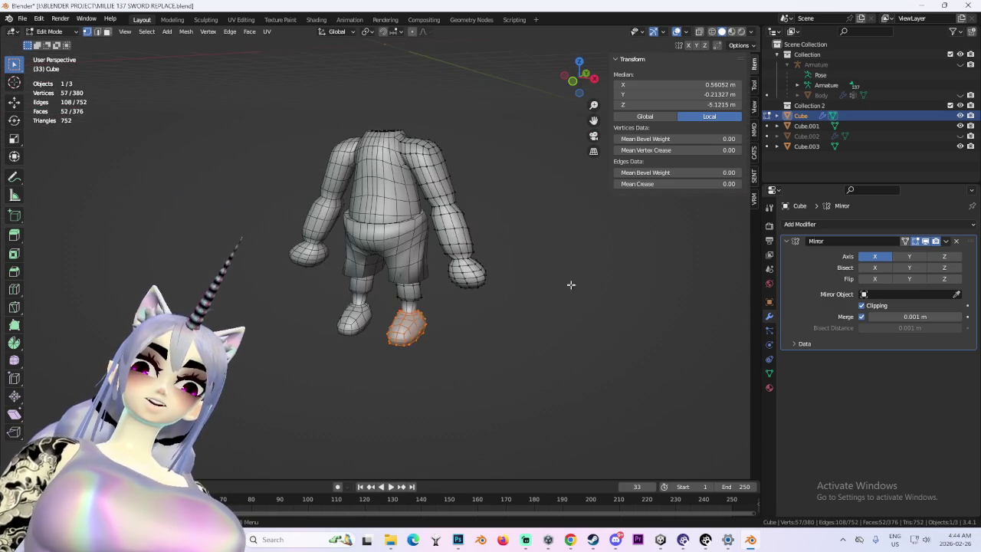
left_click(571, 284)
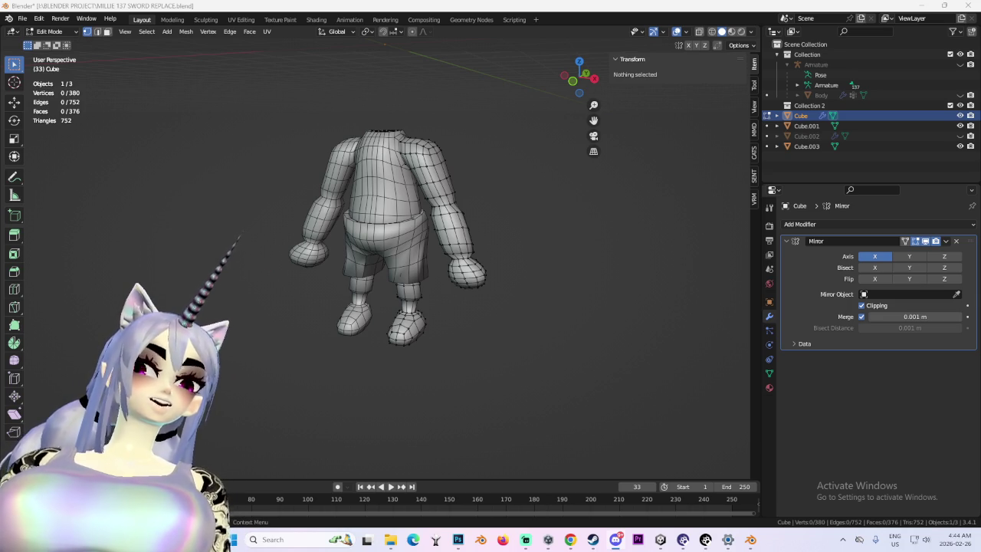
- Orbit around the body to a side view
mouse_move(543, 228)
middle_mouse_down()
mouse_move(499, 212)
mouse_move(246, 287)
middle_mouse_up()
middle_click_drag(659, 211, 583, 222)
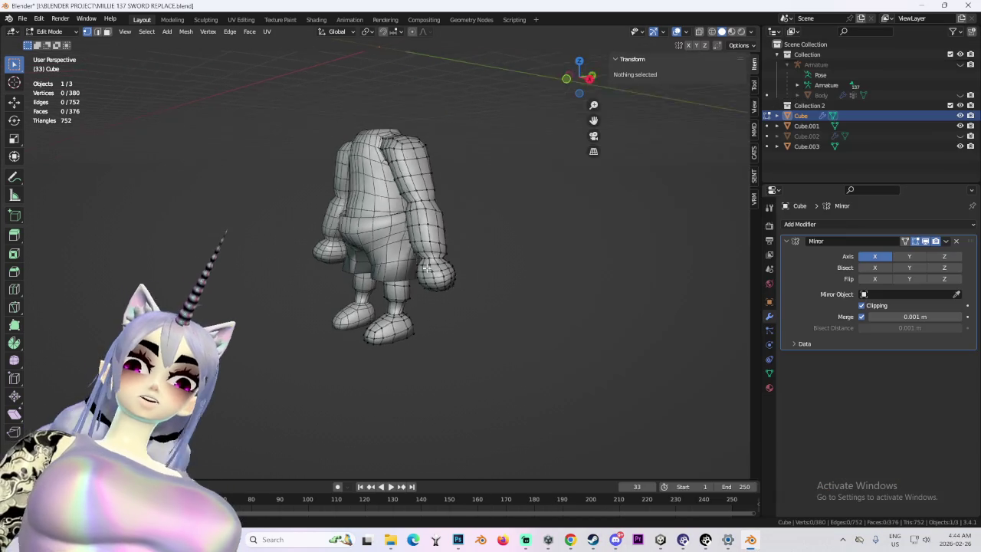
mouse_move(460, 253)
middle_mouse_down()
mouse_move(450, 245)
mouse_move(440, 259)
mouse_move(725, 370)
middle_mouse_up()
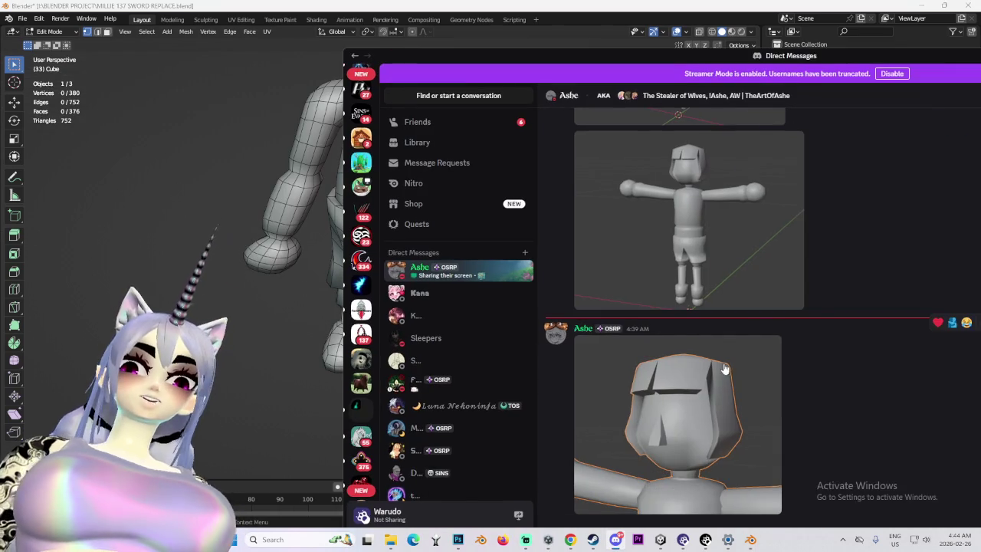
scroll(741, 344, "up", 3)
scroll(810, 297, "down", 1)
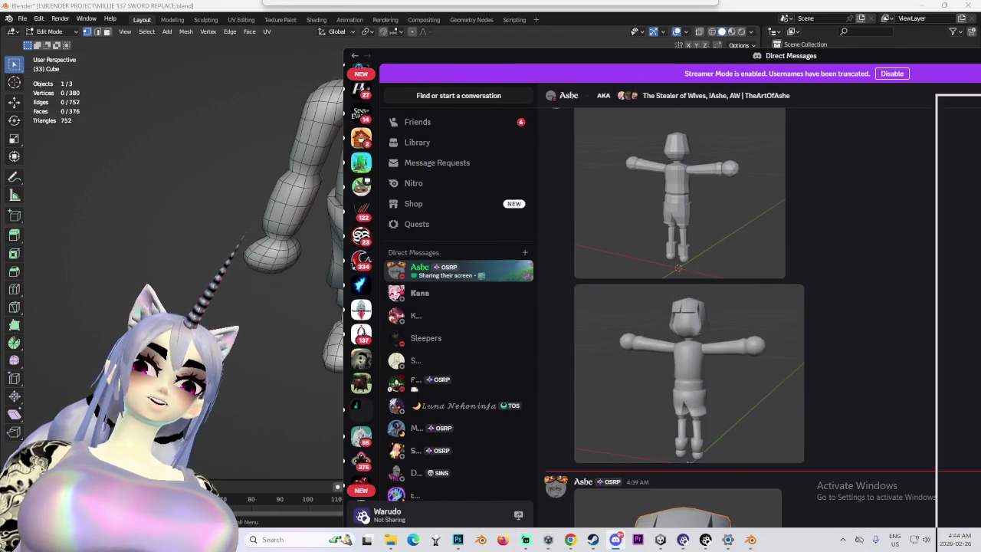
key("alt+Tab")
mouse_move(413, 207)
middle_mouse_down()
mouse_move(445, 202)
mouse_move(613, 234)
mouse_move(254, 226)
mouse_move(119, 41)
middle_mouse_up()
scroll(613, 234, "up", 2)
scroll(253, 226, "up", 2)
middle_click_drag(539, 170, 572, 219)
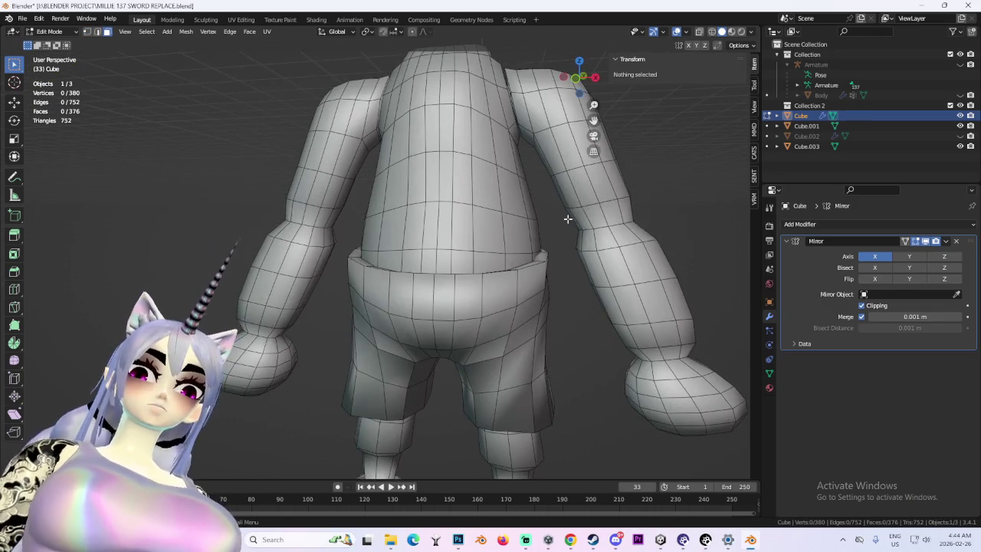
- Select the full face ring around the arm near the elbow from the back
left_click_drag(510, 204, 548, 239)
middle_click_drag(548, 240, 468, 234)
middle_click_drag(202, 221, 453, 225)
left_click(256, 230, "alt+shift")
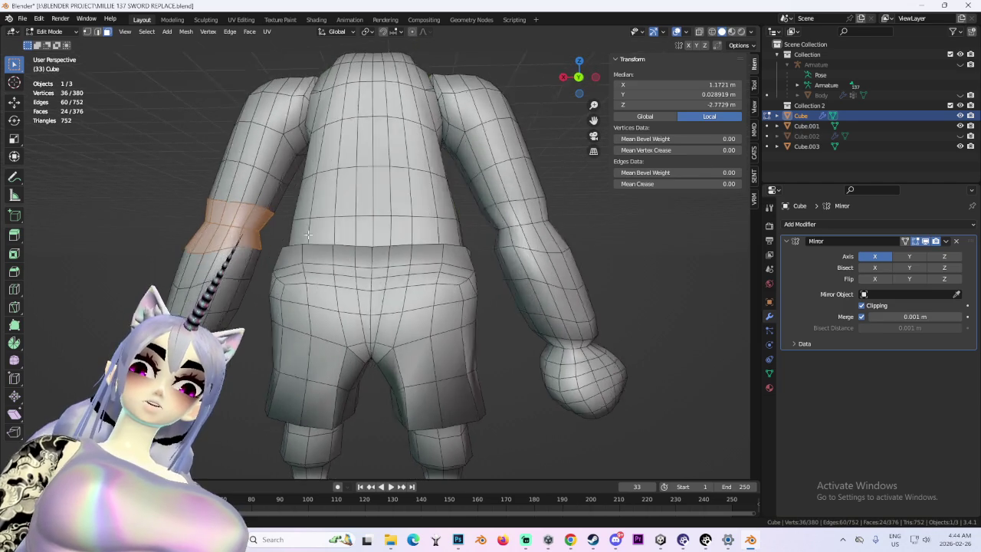
key("i")
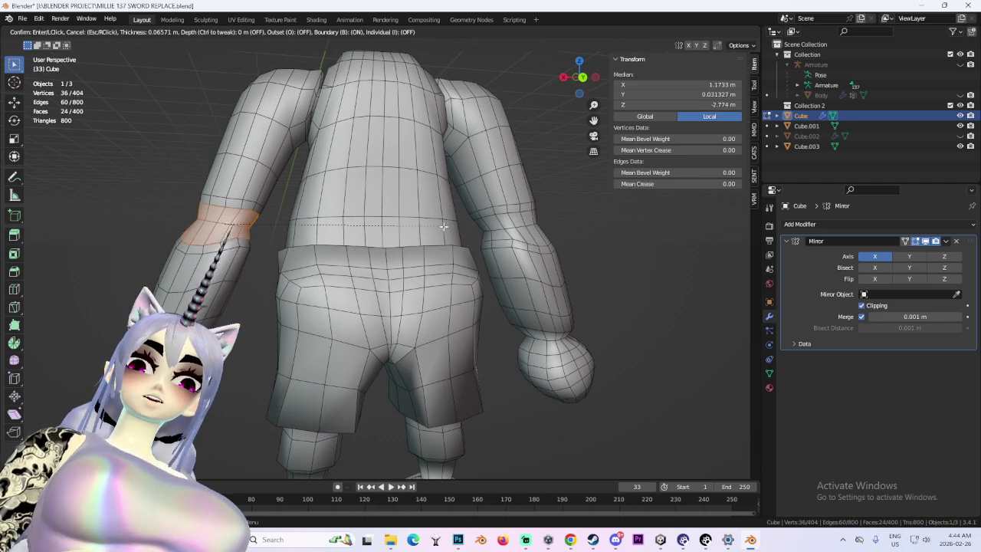
key("Escape")
middle_click_drag(441, 223, 458, 224)
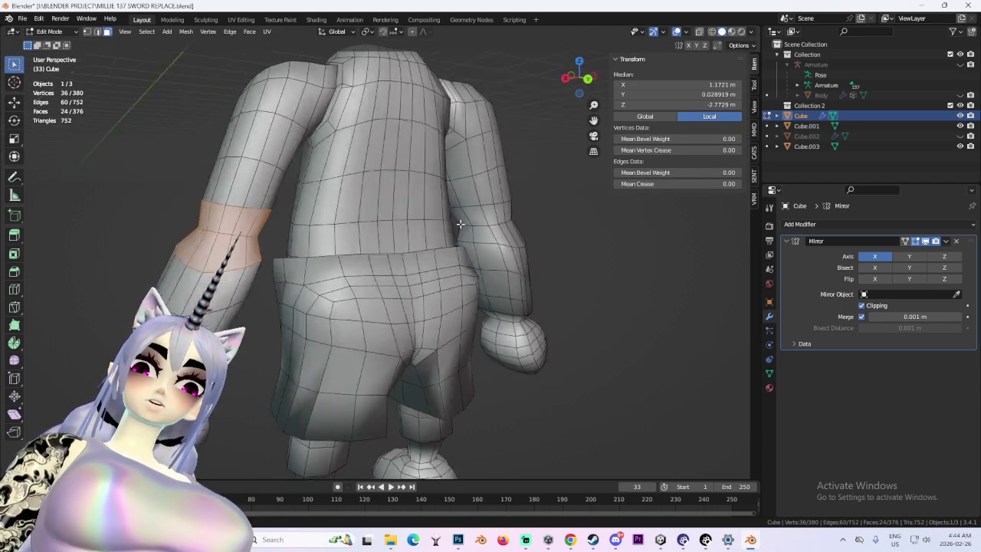
- Inset the arm face ring and scale the band inward to about 0.87
key("i")
left_click(494, 230)
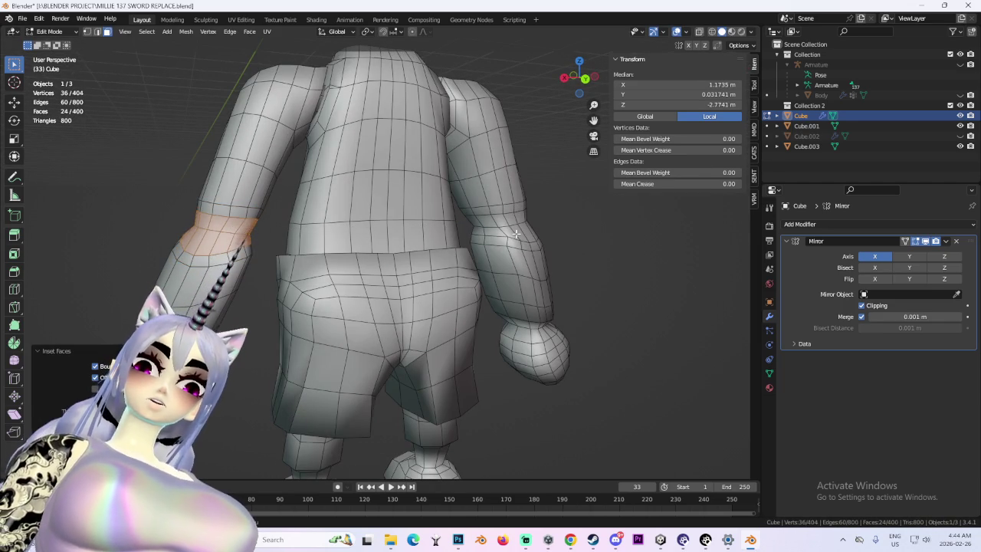
key("s")
left_click(391, 229)
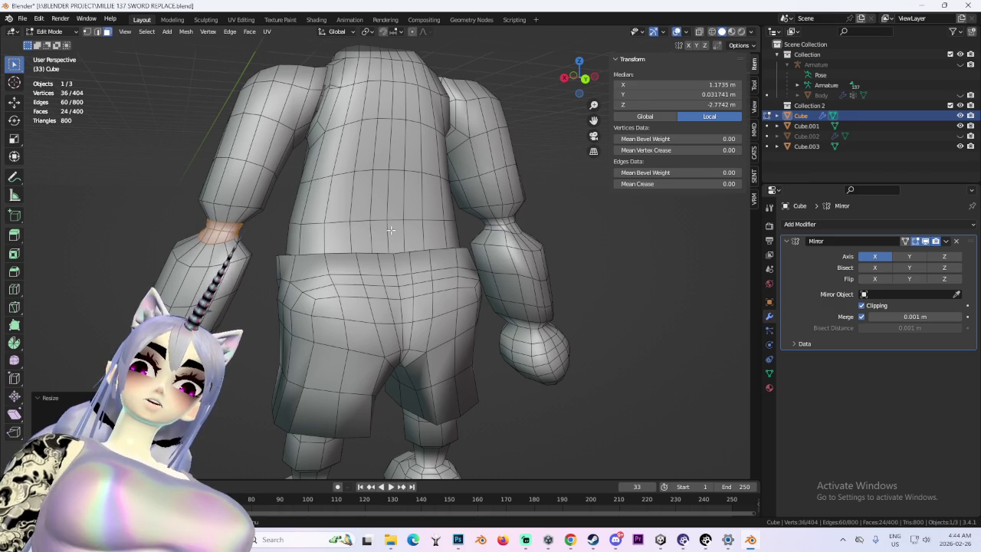
scroll(391, 229, "down", 4)
mouse_move(391, 229)
middle_mouse_down()
mouse_move(501, 223)
mouse_move(453, 234)
middle_mouse_up()
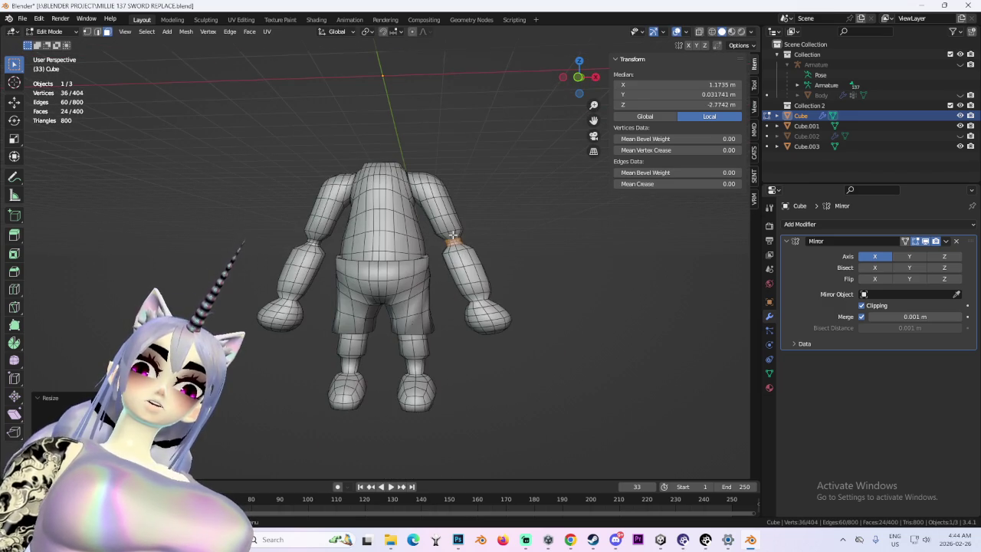
scroll(576, 232, "up", 2)
scroll(576, 233, "up", 3)
- Snap to a zoomed-in front view with X-ray enabled
mouse_move(575, 232)
middle_mouse_down()
mouse_move(496, 251)
mouse_move(313, 228)
mouse_move(429, 230)
mouse_move(583, 263)
mouse_move(567, 273)
mouse_move(556, 225)
middle_mouse_up()
left_click(583, 78)
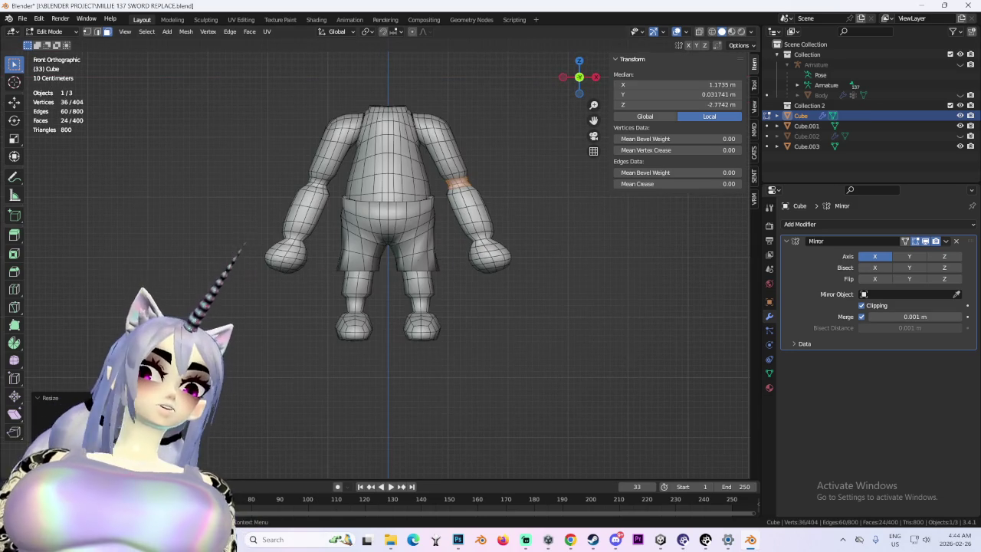
scroll(517, 254, "up", 2)
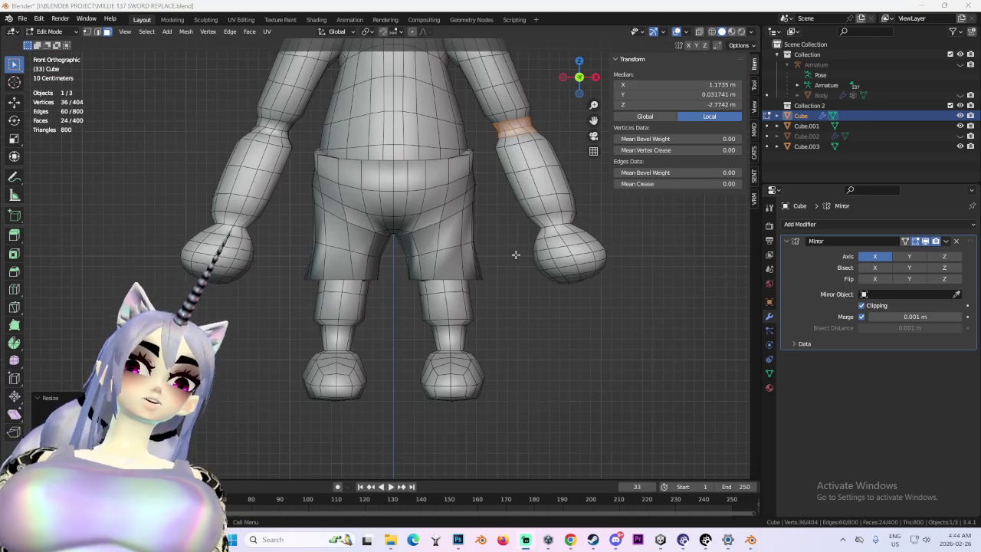
scroll(534, 264, "up", 1)
key("alt+z")
- Box-select the right hand and make it narrower along the X axis
mouse_move(652, 352)
left_mouse_down()
mouse_move(411, 255)
mouse_move(427, 233)
left_mouse_up()
scroll(662, 245, "up", 2)
scroll(636, 255, "up", 1)
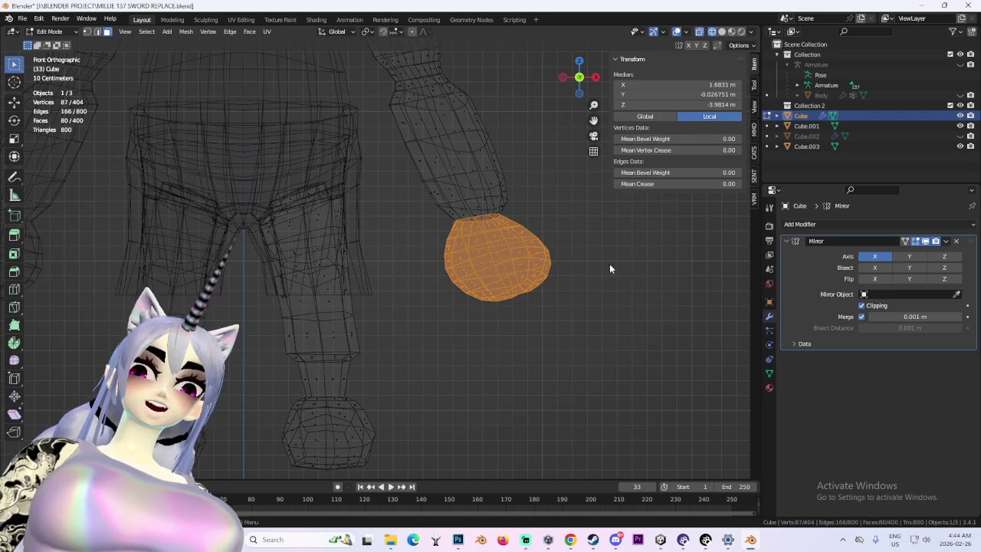
key("s")
left_click(595, 262)
key("s")
key("x")
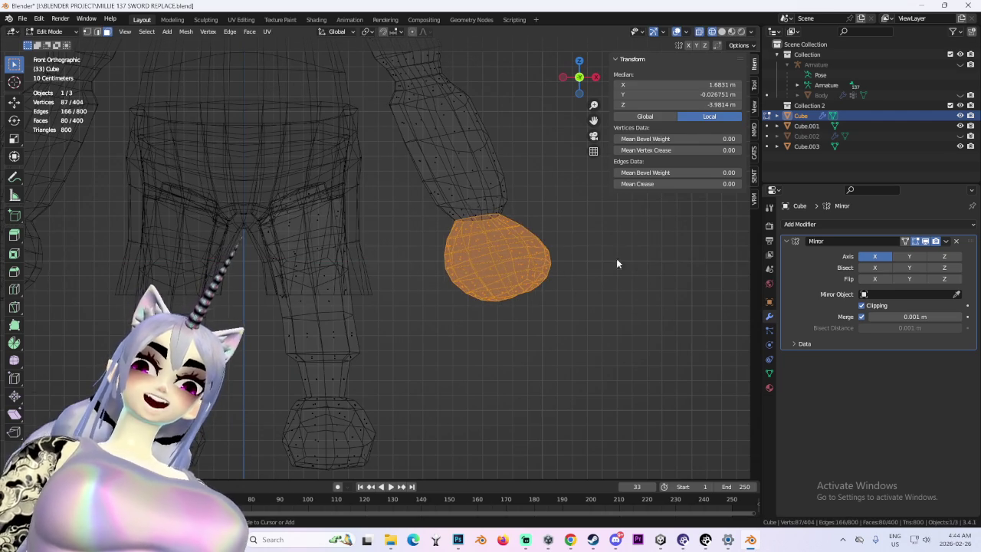
left_click(601, 270)
scroll(601, 271, "down", 5)
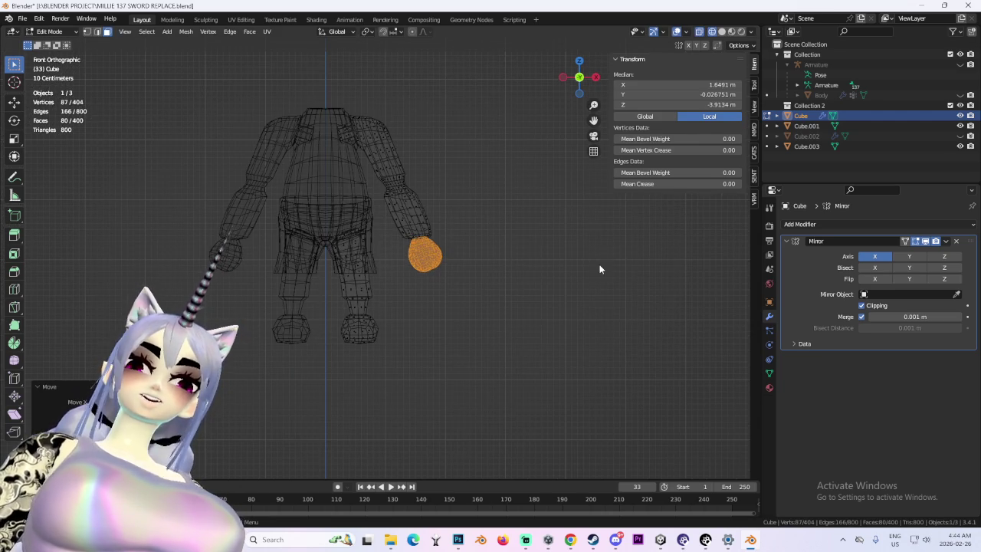
- Reselect the faces around the hand and reposition it in front view
left_click_drag(611, 333, 385, 210)
key("g")
right_click(534, 232)
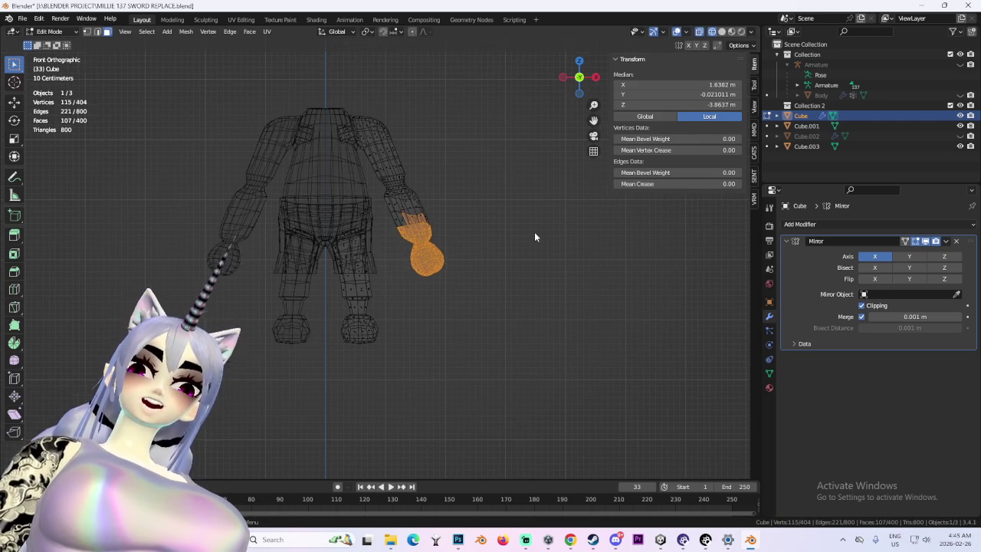
scroll(532, 230, "up", 3)
middle_click_drag(589, 244, 467, 241)
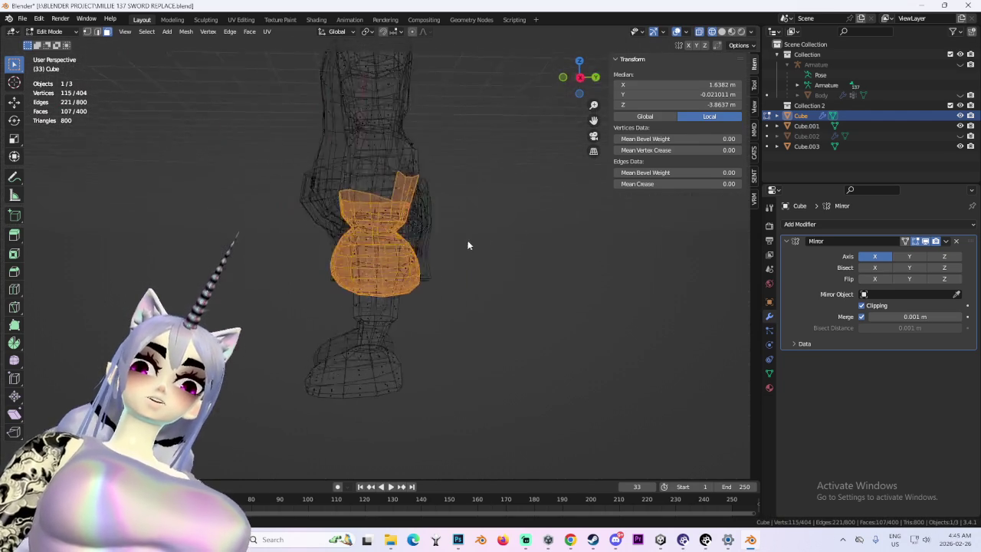
left_click_drag(372, 172, 426, 191)
key("KP_1")
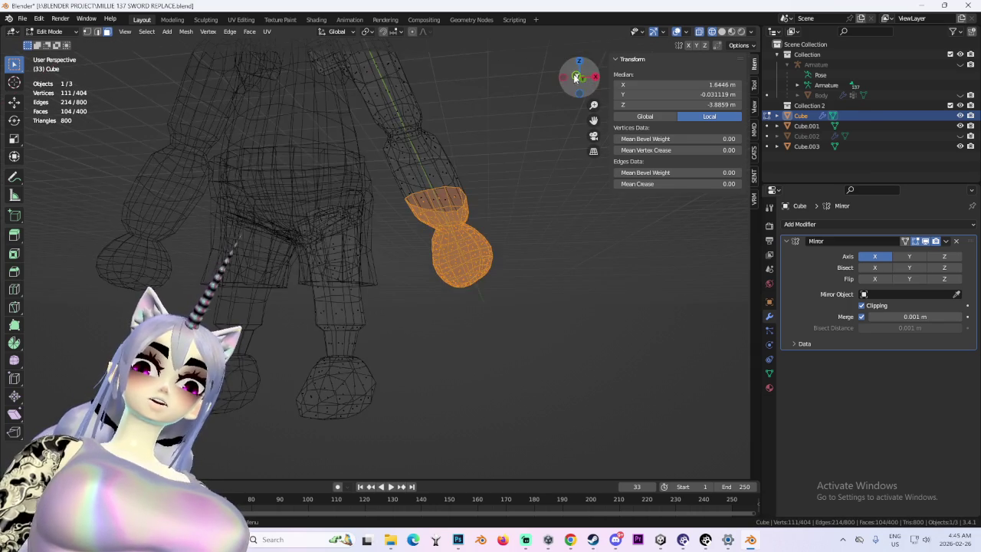
key("g")
left_click(543, 205)
scroll(543, 204, "down", 3)
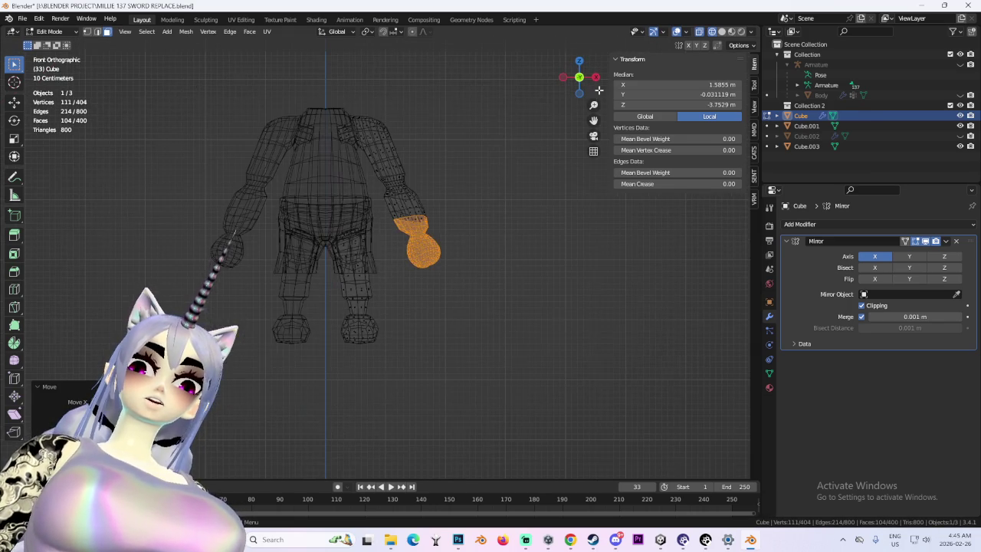
- Switch to solid shading, deselect the hand, and orbit to the model's back
left_click(723, 32)
left_click(460, 245)
mouse_move(460, 246)
middle_mouse_down()
mouse_move(526, 245)
mouse_move(432, 246)
mouse_move(480, 251)
mouse_move(460, 247)
mouse_move(486, 289)
middle_mouse_up()
scroll(486, 289, "up", 3)
scroll(486, 288, "up", 3)
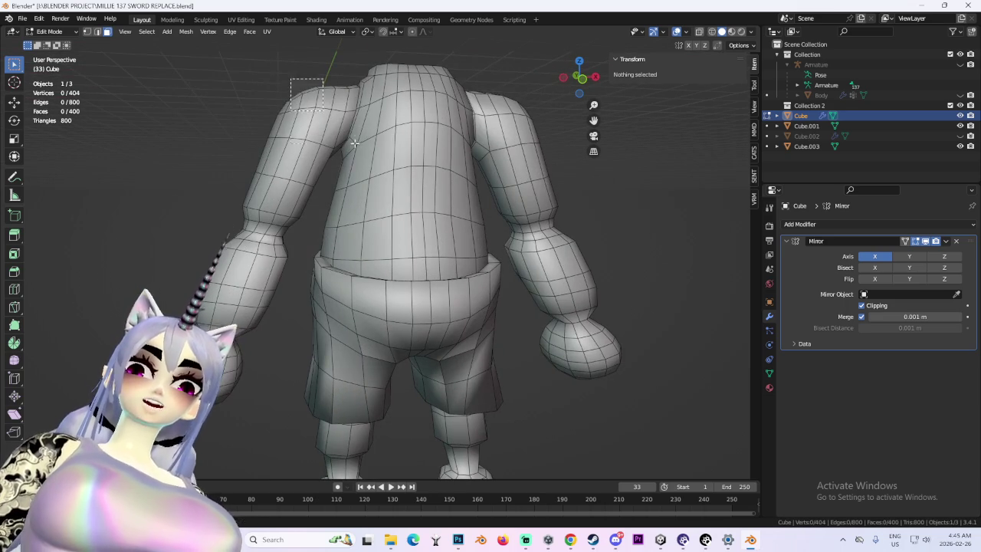
middle_click_drag(385, 142, 430, 146)
- Select the shoulder and upper-arm faces and scale them down
left_click_drag(468, 149, 591, 92)
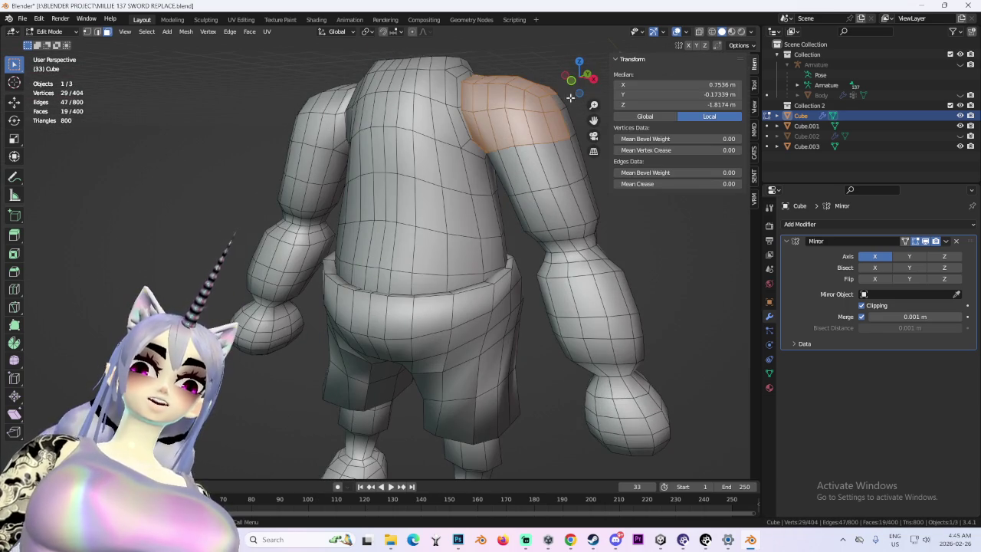
key("KP_1")
scroll(551, 127, "up", 3)
mouse_move(551, 127)
middle_mouse_down()
mouse_move(404, 108)
mouse_move(278, 120)
middle_mouse_up()
left_click_drag(232, 113, 280, 158, "shift")
mouse_move(279, 157)
middle_mouse_down()
mouse_move(315, 181)
mouse_move(242, 142)
mouse_move(383, 150)
mouse_move(606, 121)
middle_mouse_up()
left_click(502, 140, "shift")
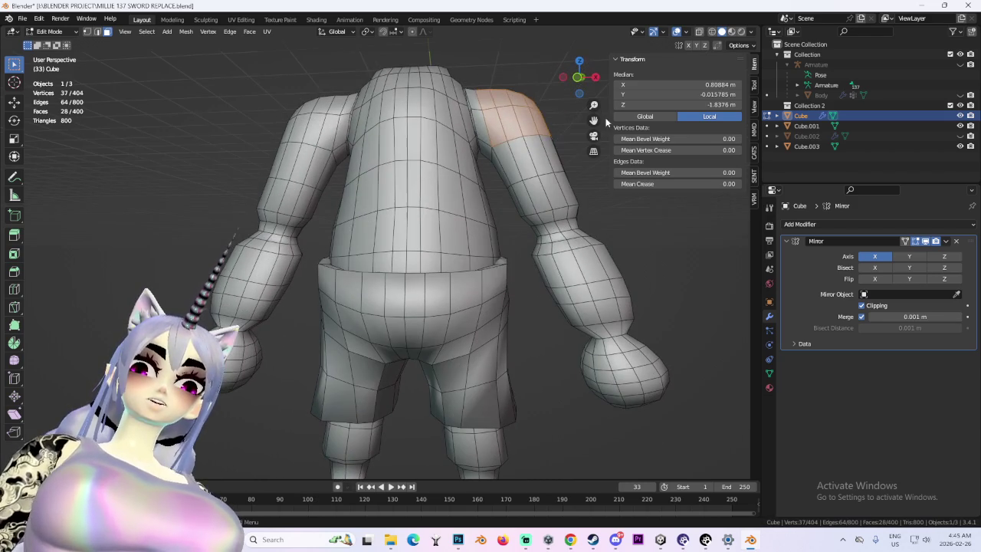
key("s")
left_click(552, 123)
- Extend the selection down the upper arm and scale it down from a side view
left_click(579, 76)
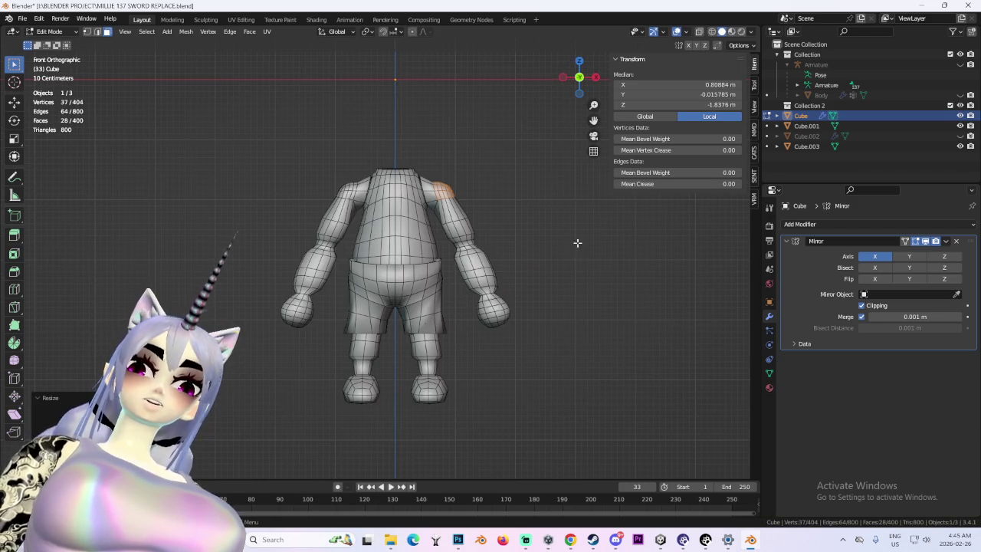
scroll(578, 243, "up", 3)
scroll(566, 251, "down", 3)
scroll(582, 324, "up", 3)
middle_click_drag(602, 234, 288, 168)
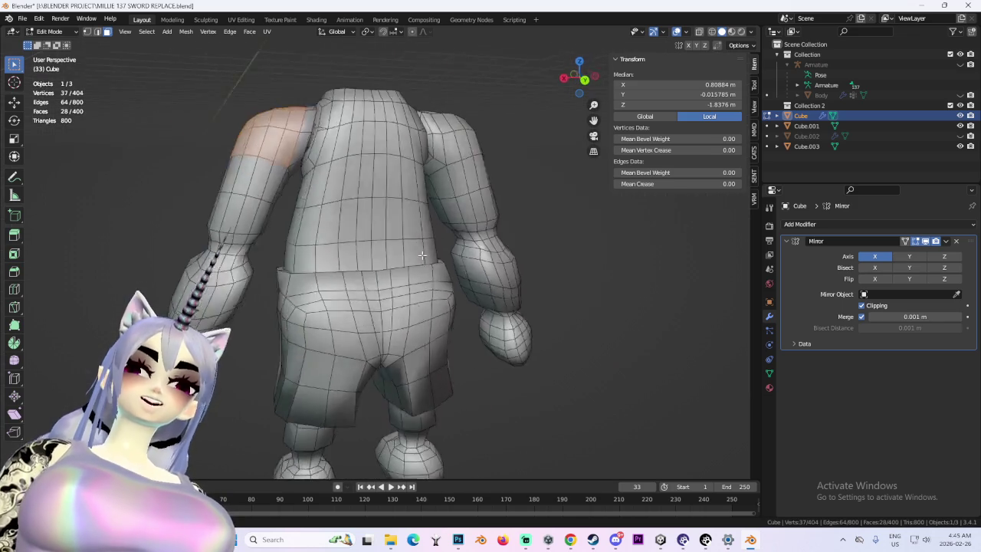
left_click(277, 184, "alt+shift")
mouse_move(283, 179)
middle_mouse_down()
mouse_move(557, 197)
mouse_move(454, 162)
middle_mouse_up()
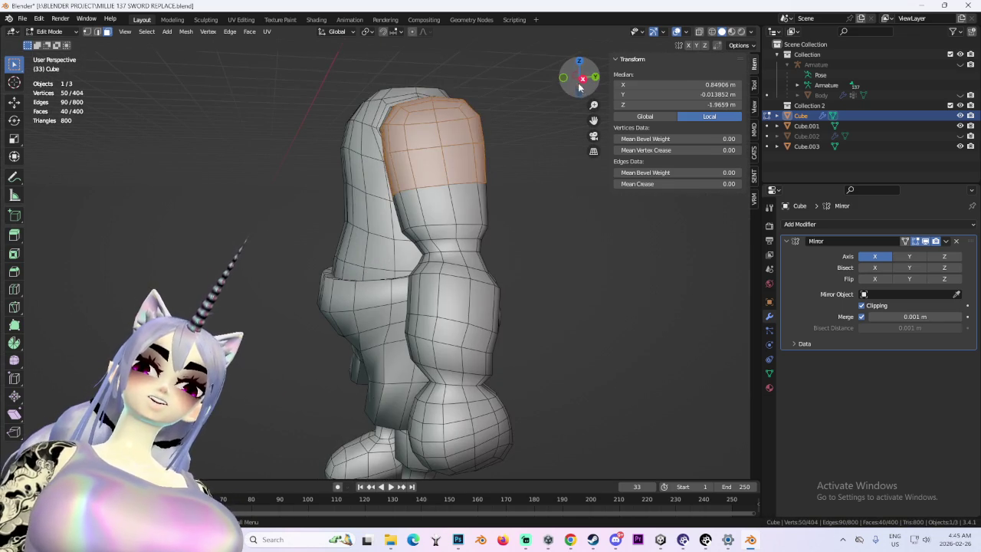
left_click(581, 79)
key("s")
left_click(493, 237)
- Try raising the arm vertices along Z, then undo it
mouse_move(492, 237)
middle_mouse_down()
mouse_move(564, 234)
mouse_move(594, 95)
middle_mouse_up()
key("g")
key("z")
left_click(585, 240)
key("ctrl+z")
- Clear the selection, check the model from front and side, and return to Object Mode
left_click(586, 89)
left_click_drag(572, 376, 441, 228)
key("alt+a")
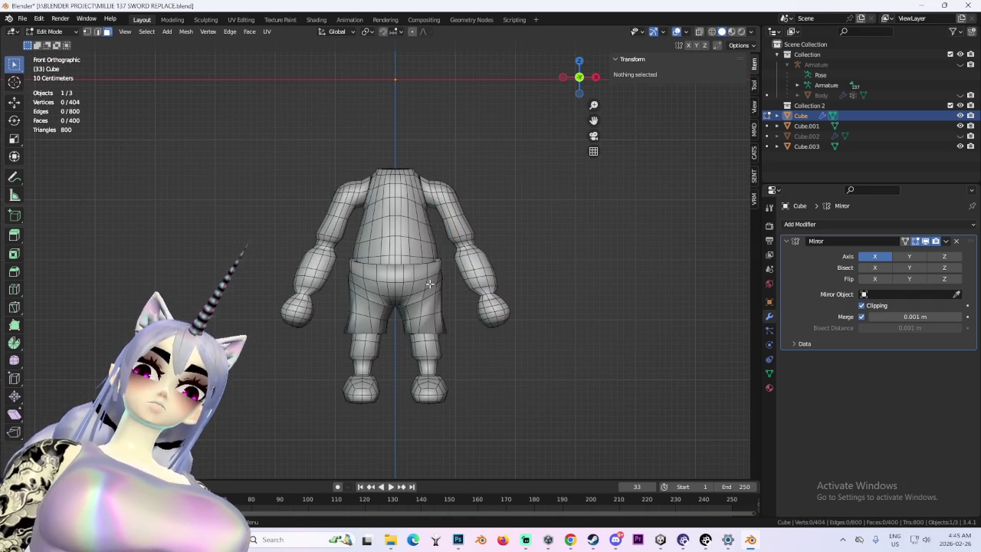
mouse_move(440, 281)
middle_mouse_down()
mouse_move(541, 274)
mouse_move(547, 299)
mouse_move(526, 291)
mouse_move(581, 285)
mouse_move(583, 91)
middle_mouse_up()
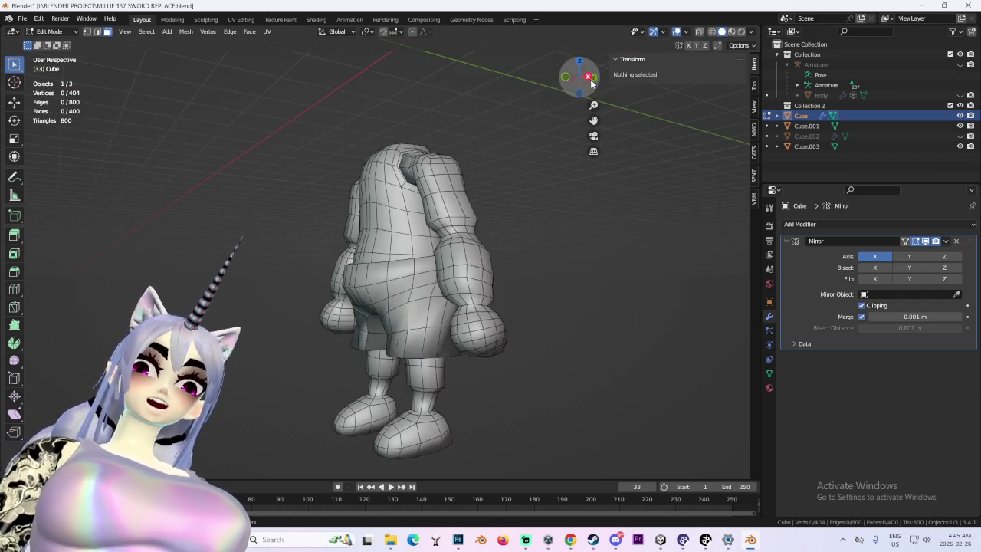
left_click(589, 77)
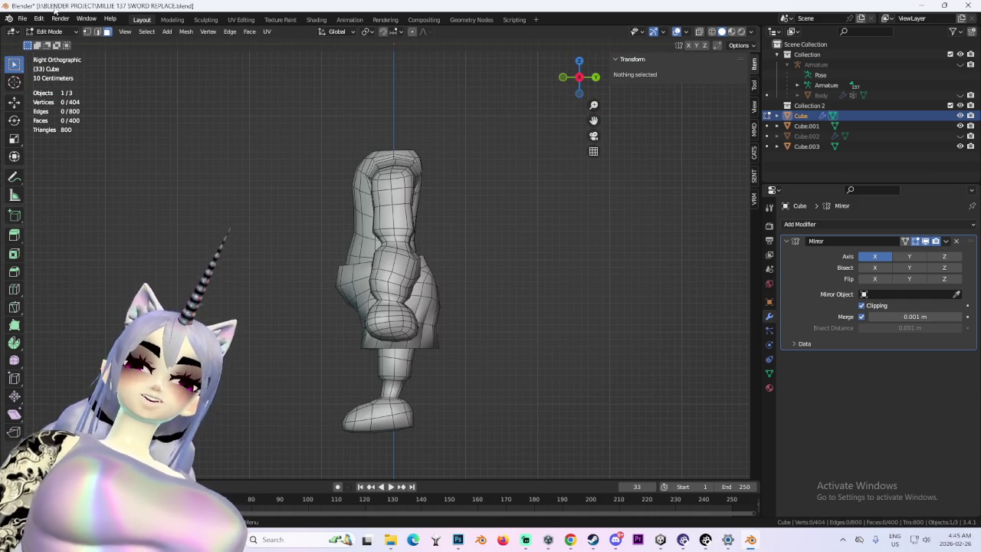
left_click(50, 32)
left_click(54, 43)
- Put the shorts Cube.003 in Edit Mode and push its back faces in along Y
scroll(347, 286, "up", 2)
left_click(347, 286)
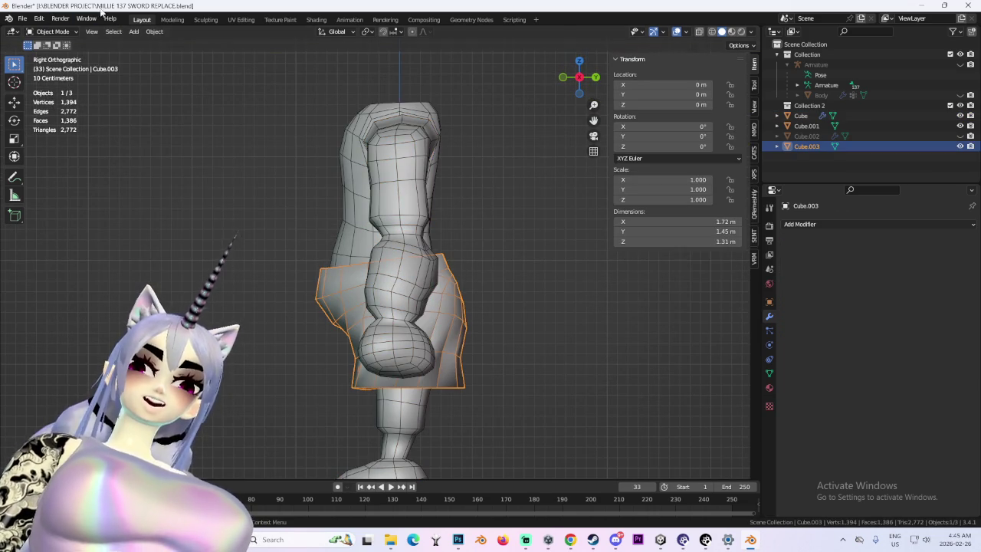
left_click(49, 31)
left_click(52, 56)
mouse_move(460, 200)
middle_mouse_down()
mouse_move(477, 246)
mouse_move(425, 310)
mouse_move(452, 307)
middle_mouse_up()
left_click(424, 311)
mouse_move(506, 322)
middle_mouse_down()
mouse_move(439, 321)
mouse_move(549, 137)
middle_mouse_up()
left_click(453, 316)
- Scale the shorts selection along Y, flattening their depth toward about 0.98 m
left_click(584, 81)
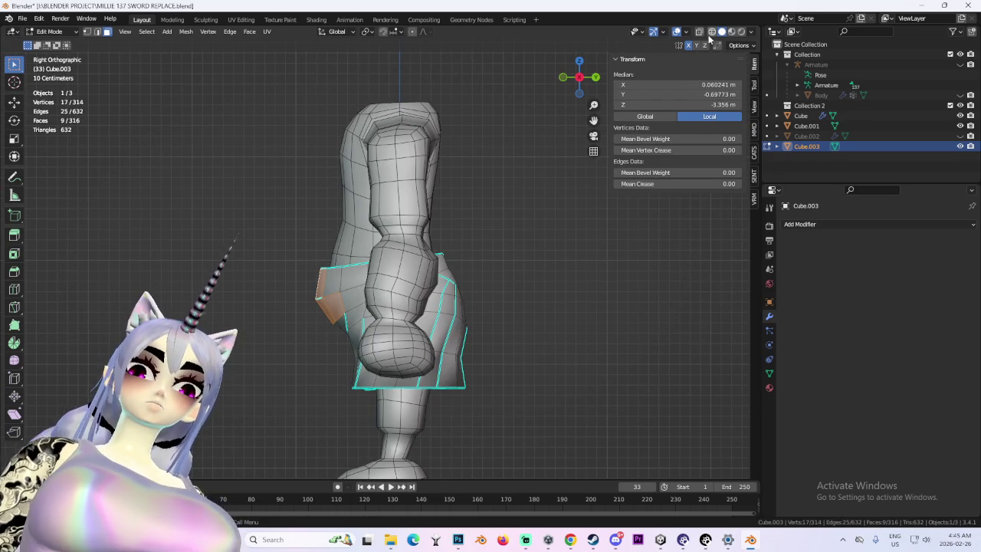
middle_click_drag(350, 285, 456, 260)
mouse_move(557, 472)
middle_mouse_down()
mouse_move(541, 345)
mouse_move(445, 327)
mouse_move(460, 307)
middle_mouse_up()
key("s")
key("y")
left_click(483, 349)
- Check the shorts from behind in solid shading, then deselect all and return to Object Mode
left_click(721, 31)
mouse_move(506, 261)
middle_mouse_down()
mouse_move(466, 324)
mouse_move(404, 308)
mouse_move(464, 339)
mouse_move(503, 333)
mouse_move(515, 240)
mouse_move(448, 287)
mouse_move(480, 344)
mouse_move(373, 197)
middle_mouse_up()
scroll(464, 338, "up", 2)
scroll(464, 339, "up", 2)
scroll(464, 339, "down", 3)
key("s")
key("Escape")
key("alt+a")
left_click(67, 34)
left_click(55, 43)
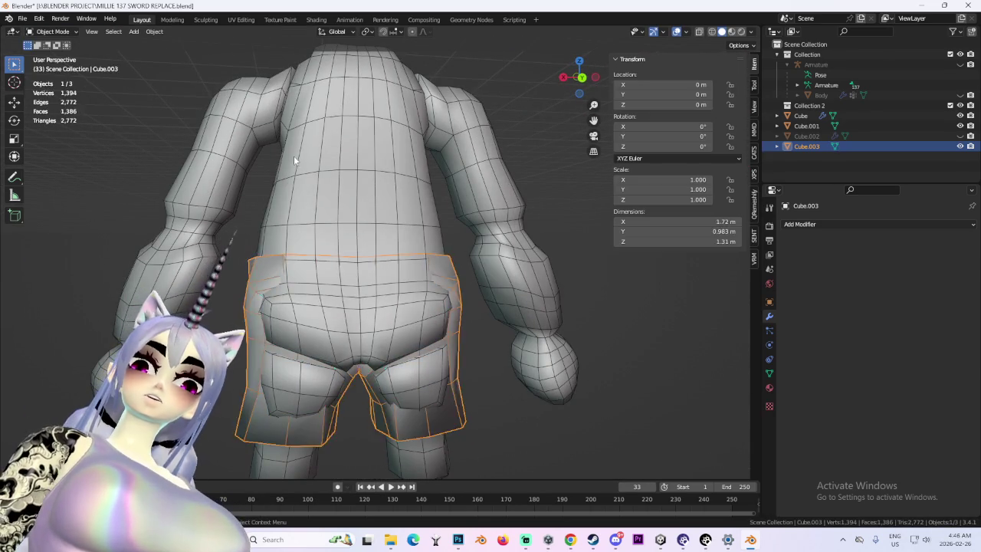
- Put the torso Cube.001 in Edit Mode and push the seat faces back along Y
left_click(295, 160)
middle_click_drag(296, 160, 412, 225)
left_click(55, 32)
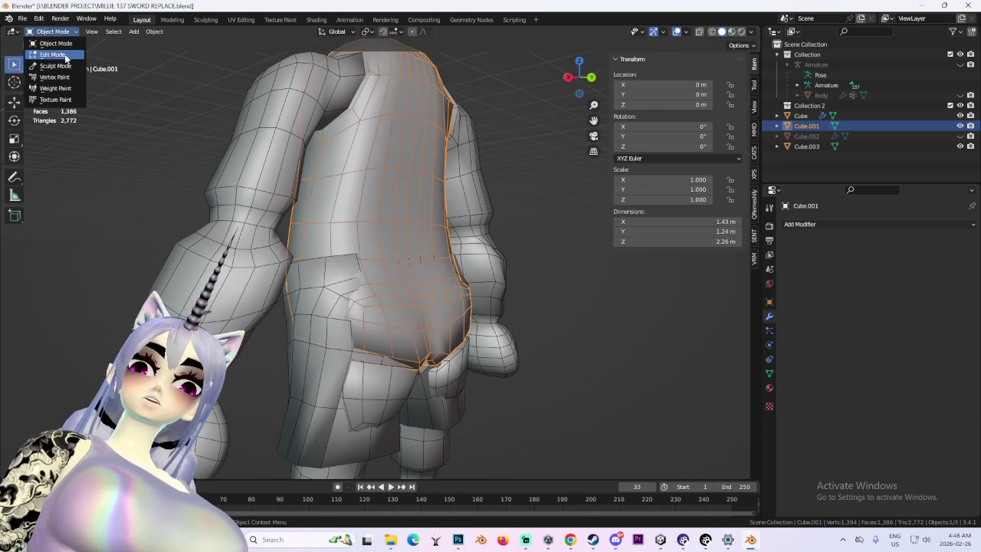
left_click(66, 56)
key("g")
key("y")
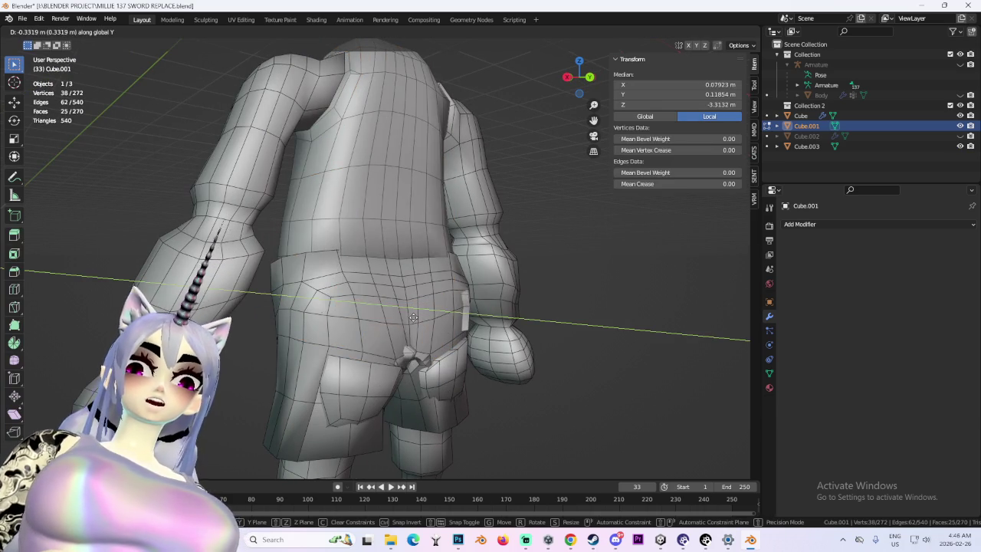
left_click(413, 317)
- Select a smaller patch of seat faces and reposition it along Y, redoing the move once
middle_click_drag(414, 317, 732, 83)
middle_click_drag(693, 51, 504, 212)
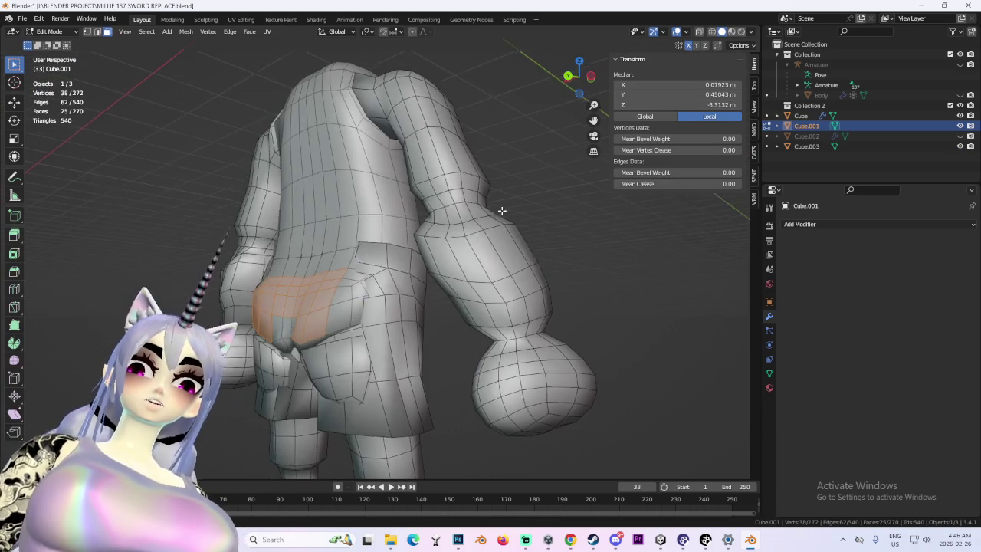
left_click_drag(307, 291, 360, 361)
key("g")
key("y")
left_click(353, 311)
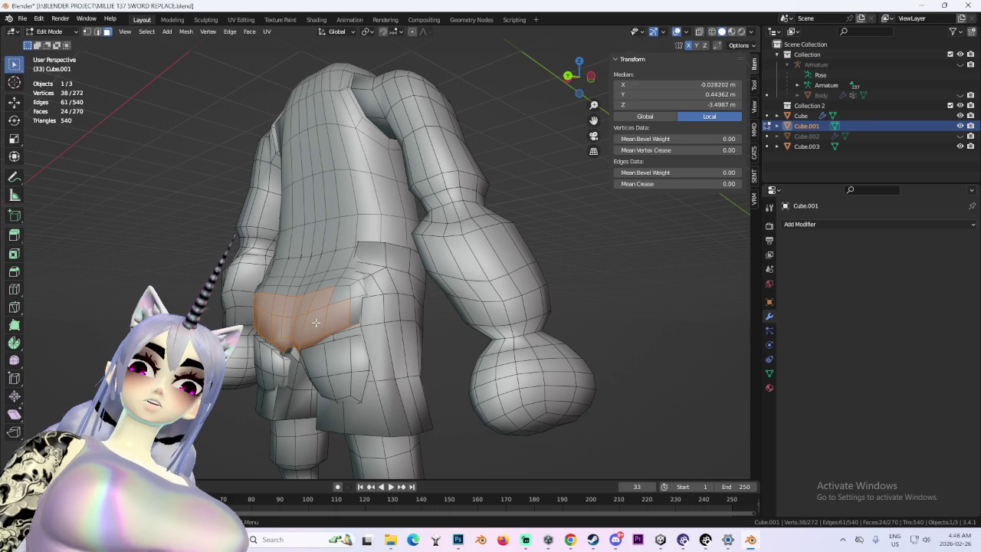
key("ctrl+z")
key("g")
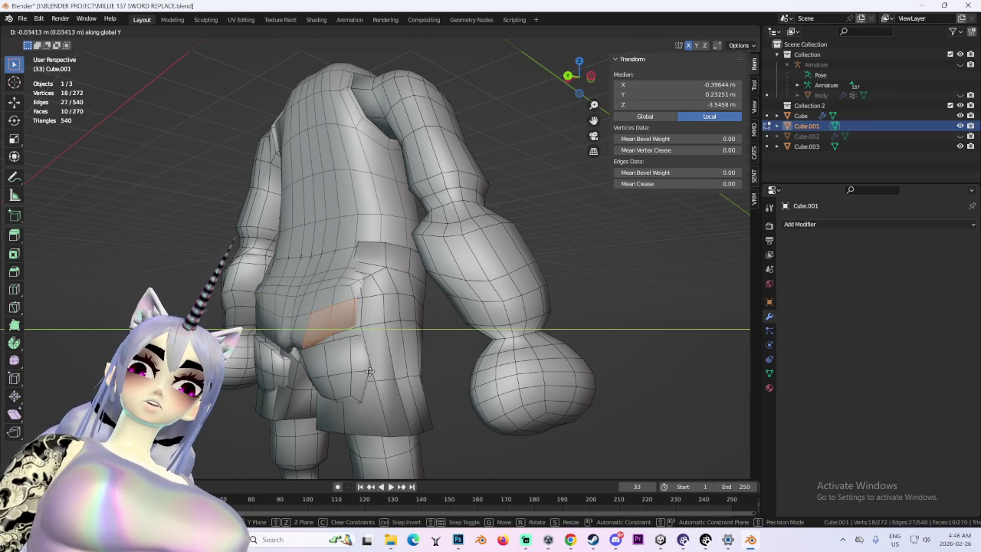
left_click(379, 371)
mouse_move(379, 371)
middle_mouse_down()
mouse_move(445, 338)
mouse_move(429, 325)
middle_mouse_up()
- Move the crotch faces, then grow the selection and pull the lower torso faces in along Y
key("g")
left_click(458, 328)
key("ctrl+KP_Add")
key("g")
key("y")
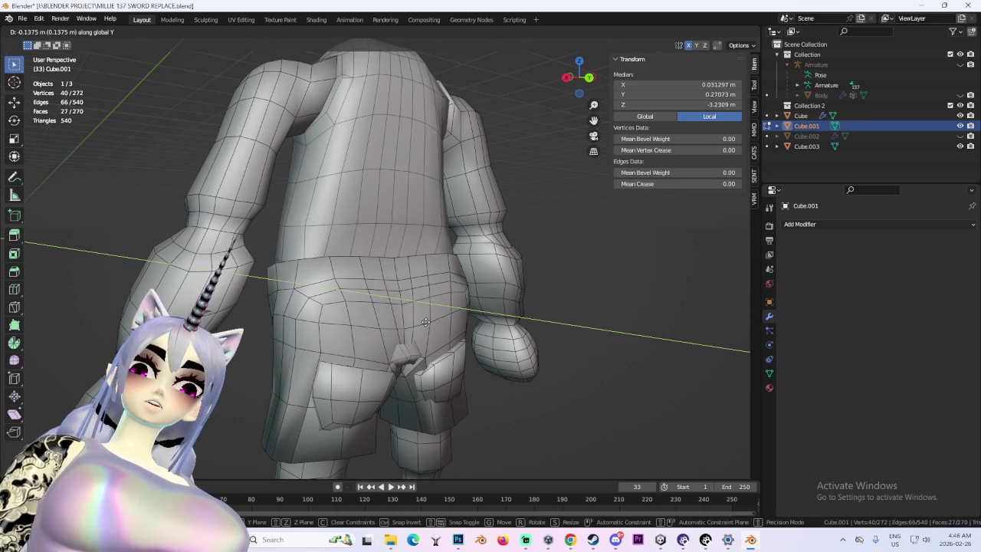
left_click(426, 321)
mouse_move(429, 361)
middle_mouse_down()
mouse_move(375, 346)
mouse_move(460, 333)
middle_mouse_up()
key("g")
key("y")
left_click(360, 337)
- Add more seat faces to the selection and push them forward along Y
scroll(360, 337, "down", 4)
scroll(445, 318, "up", 4)
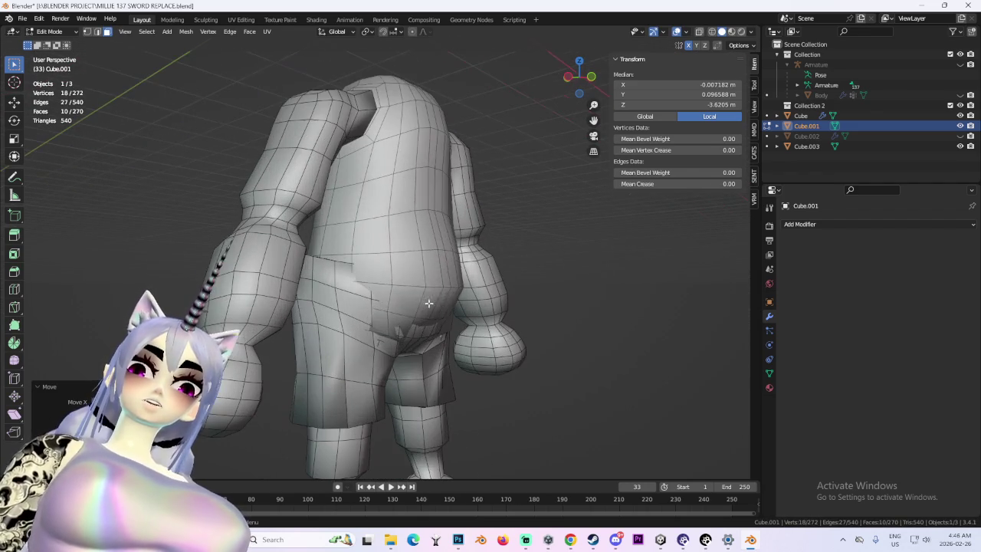
middle_click_drag(451, 300, 441, 295)
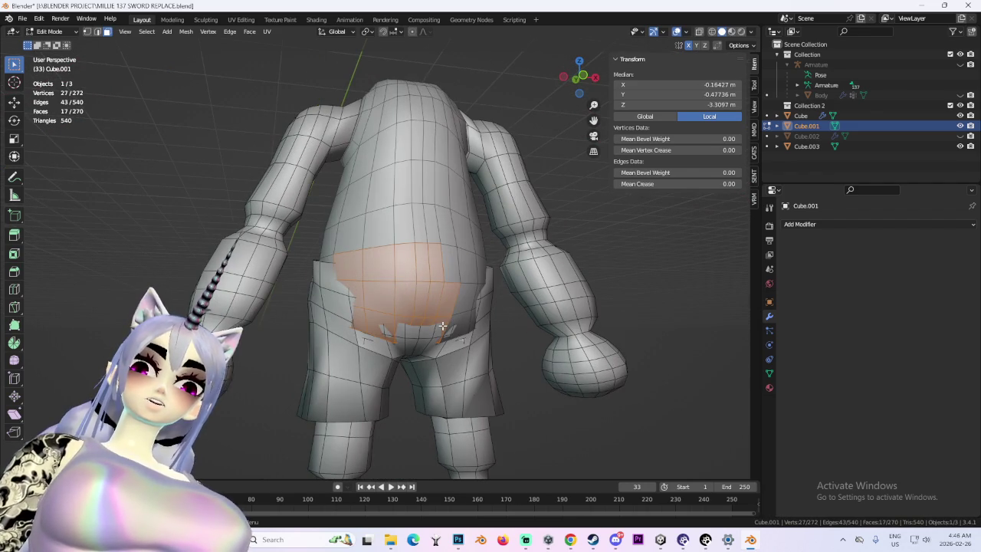
left_click_drag(468, 325, 467, 322)
middle_click_drag(467, 322, 521, 326)
key("g")
key("y")
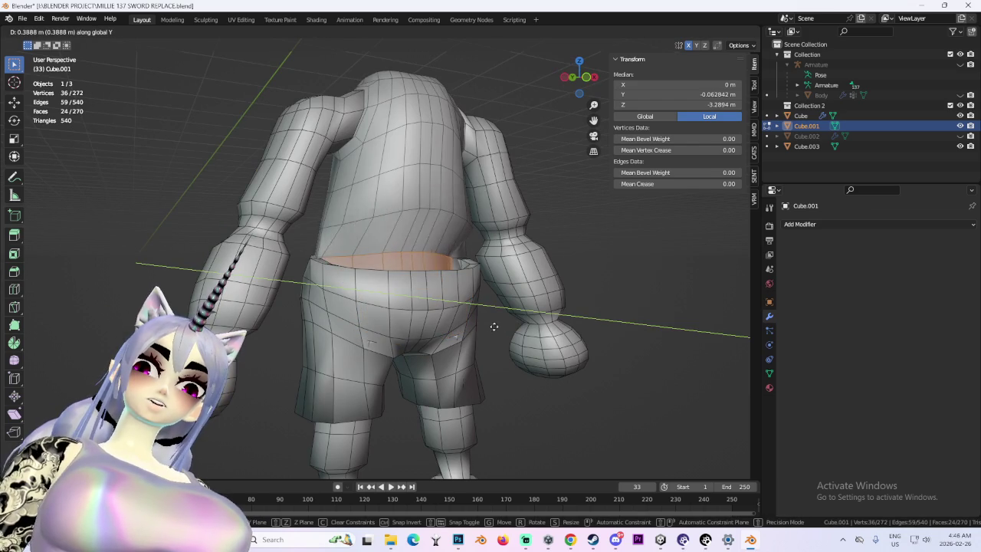
left_click(502, 330)
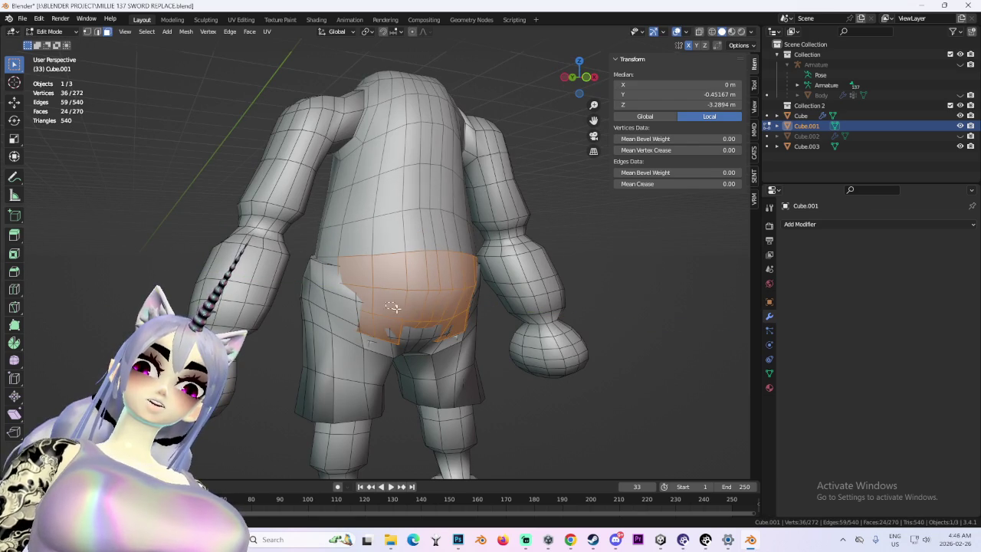
key("y")
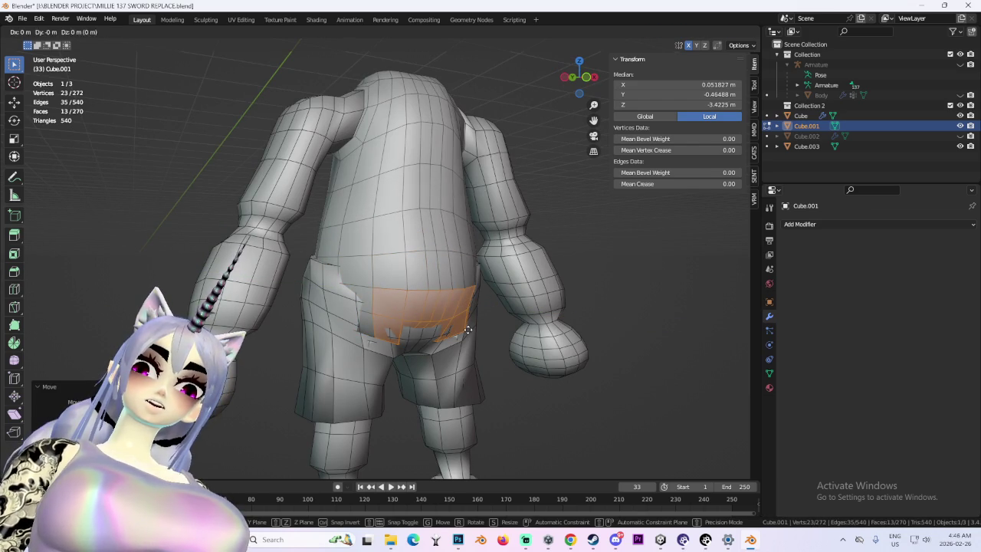
left_click(481, 319)
middle_click_drag(481, 319, 429, 291)
- Narrow the selection to a belly patch and pick waist vertices
key("ctrl+z")
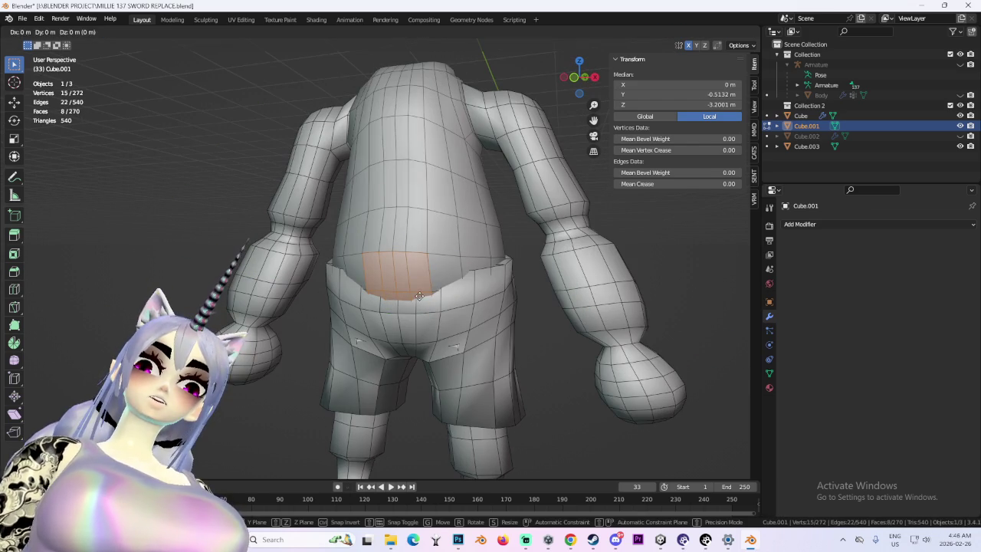
middle_click_drag(395, 213, 427, 272)
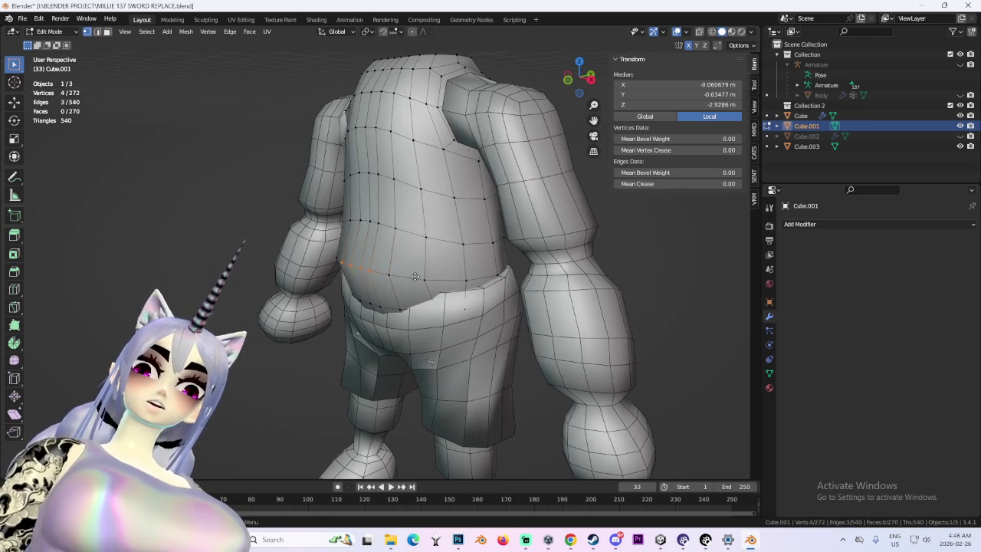
key("g")
left_click(426, 272)
left_click(400, 272)
key("g")
key("y")
key("Escape")
- Push the waist loop inward along Y, then clear the selection
middle_click_drag(422, 278, 504, 281)
left_click(463, 309, "alt")
key("g")
key("y")
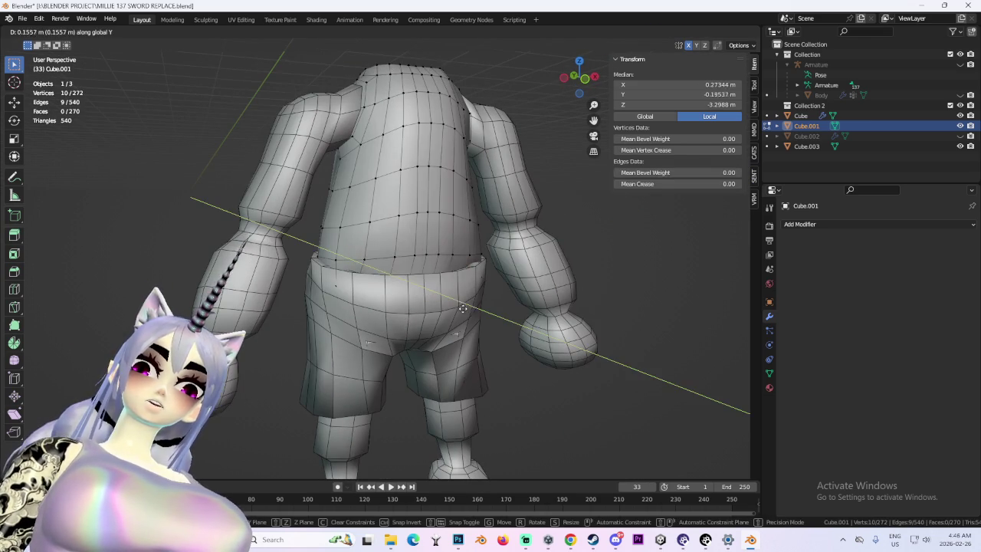
left_click(463, 308)
scroll(463, 309, "down", 5)
mouse_move(463, 308)
middle_mouse_down()
mouse_move(563, 272)
mouse_move(520, 298)
mouse_move(556, 287)
mouse_move(532, 337)
mouse_move(518, 249)
middle_mouse_up()
key("alt+a")
scroll(519, 298, "up", 2)
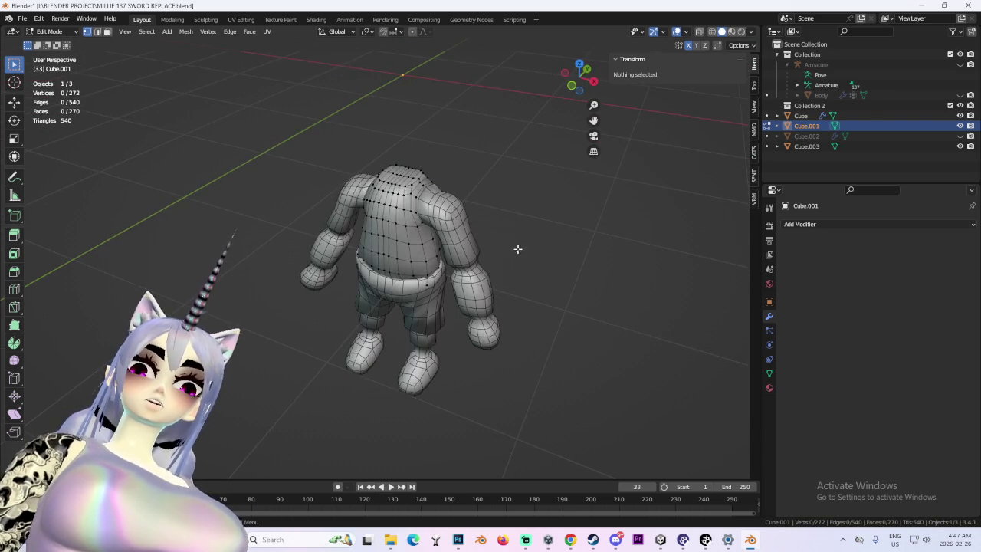
- Hide the viewport overlays and inspect how the shorts sit over the torso
left_click(573, 88)
middle_click_drag(528, 324, 477, 345)
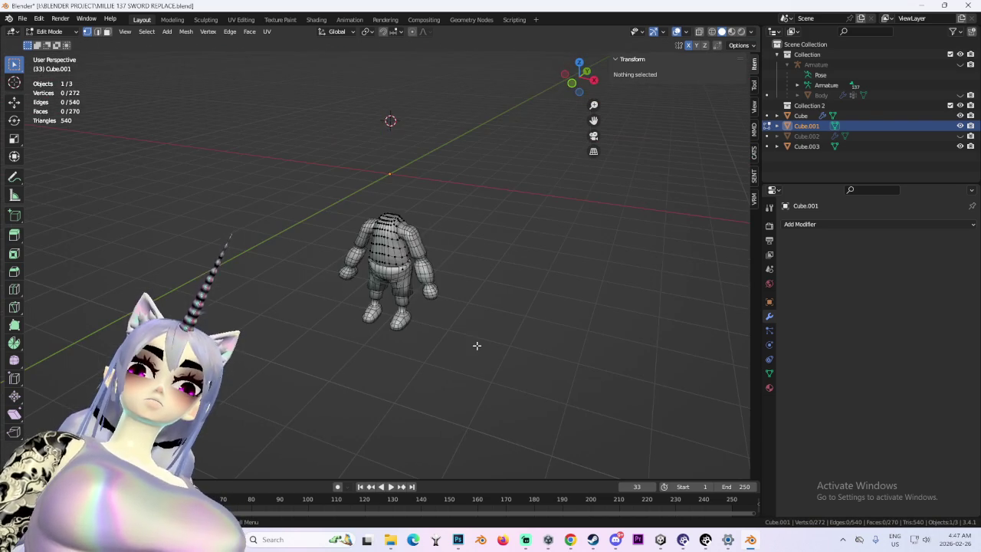
left_click(677, 32)
mouse_move(460, 272)
middle_mouse_down()
mouse_move(491, 274)
mouse_move(440, 285)
middle_mouse_up()
scroll(460, 268, "up", 2)
scroll(440, 284, "up", 2)
scroll(448, 329, "up", 3)
middle_click_drag(448, 330, 293, 196)
- Return to Object Mode, restore the overlays, and select the mirrored Cube body mesh
left_click(52, 31)
left_click(52, 43)
left_click(333, 339)
mouse_move(332, 339)
middle_mouse_down()
mouse_move(336, 249)
mouse_move(342, 272)
mouse_move(326, 294)
mouse_move(250, 302)
mouse_move(394, 311)
mouse_move(287, 328)
mouse_move(302, 296)
mouse_move(410, 357)
mouse_move(391, 261)
mouse_move(394, 298)
mouse_move(386, 268)
mouse_move(412, 123)
middle_mouse_up()
left_click(411, 123)
left_click(677, 32)
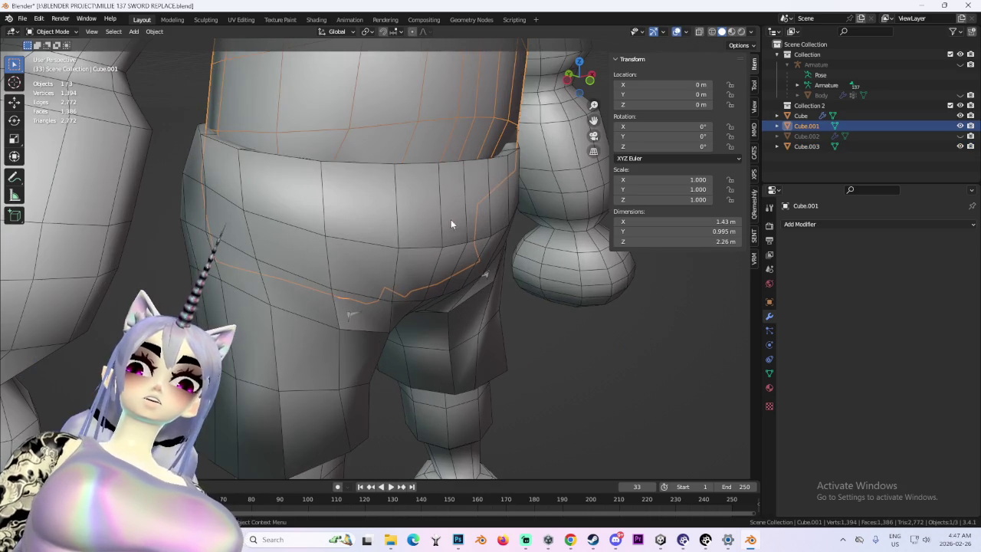
left_click(14, 65)
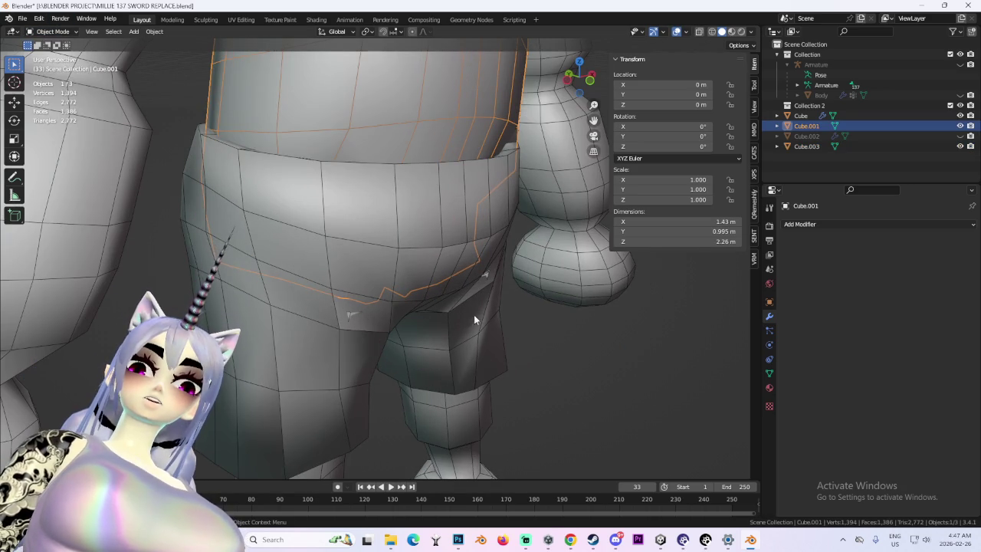
middle_click_drag(473, 314, 474, 184, "shift")
left_click(321, 426)
left_click(52, 31)
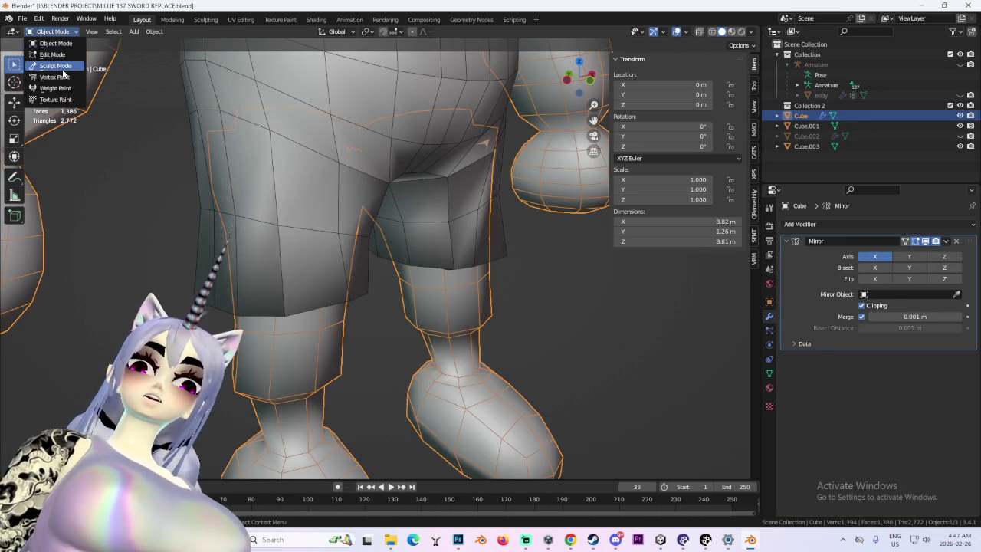
- Put the Cube body in Sculpt Mode with the Grab brush, toggling through Object Mode
left_click(50, 71)
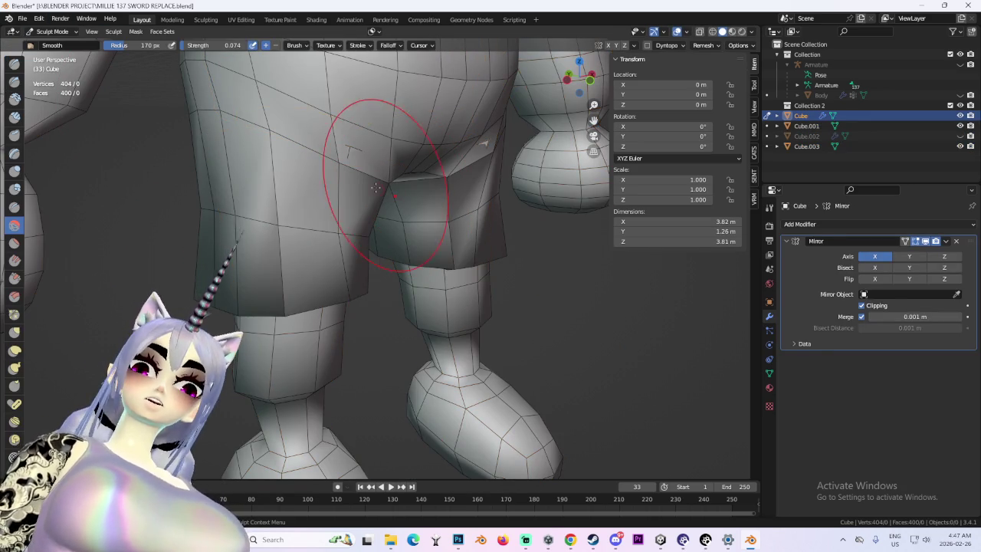
left_click(15, 334)
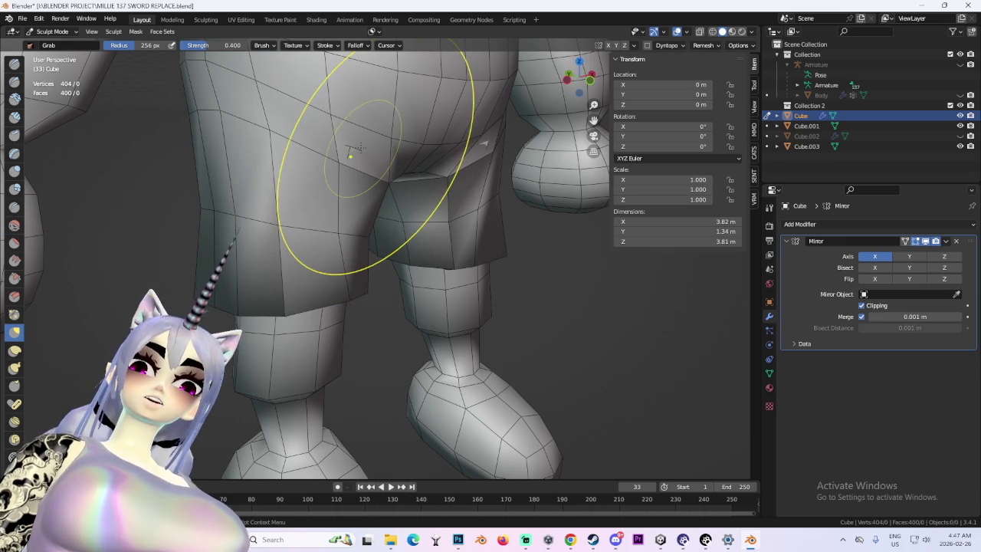
left_click(52, 32)
left_click(50, 45)
scroll(203, 63, "up", 2)
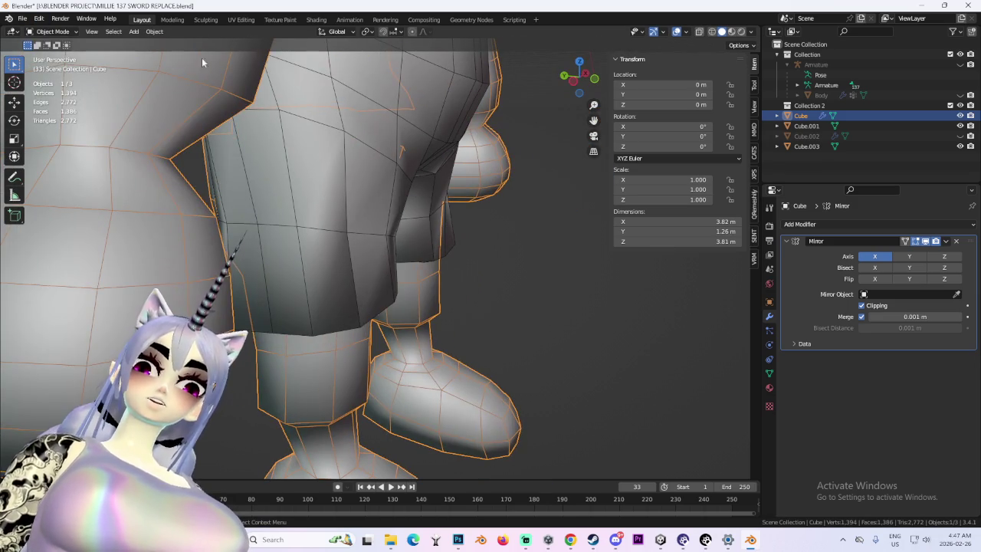
left_click(51, 32)
left_click(55, 66)
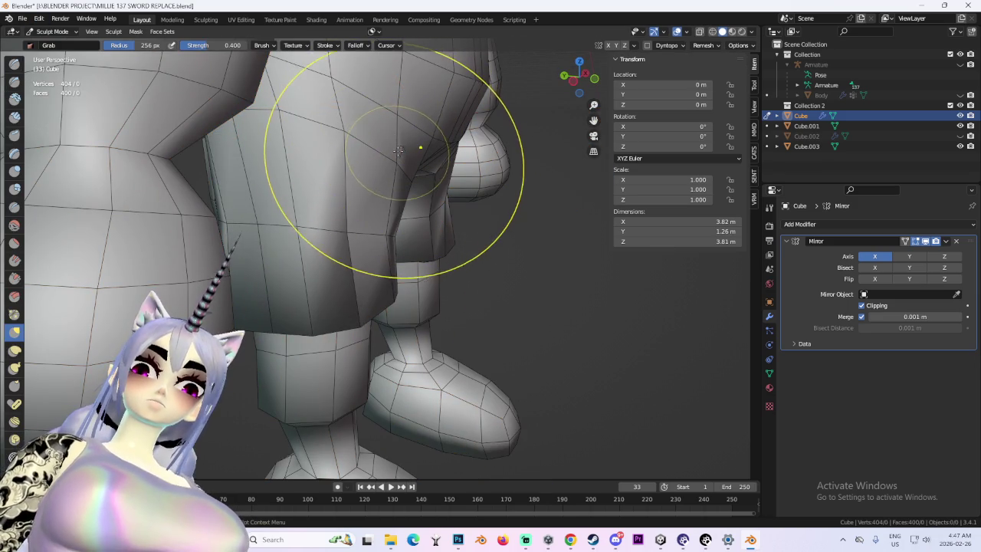
- Zoom out and turn off the viewport overlays to show plain smooth shading
scroll(323, 135, "down", 3)
scroll(338, 149, "down", 2)
scroll(352, 168, "down", 2)
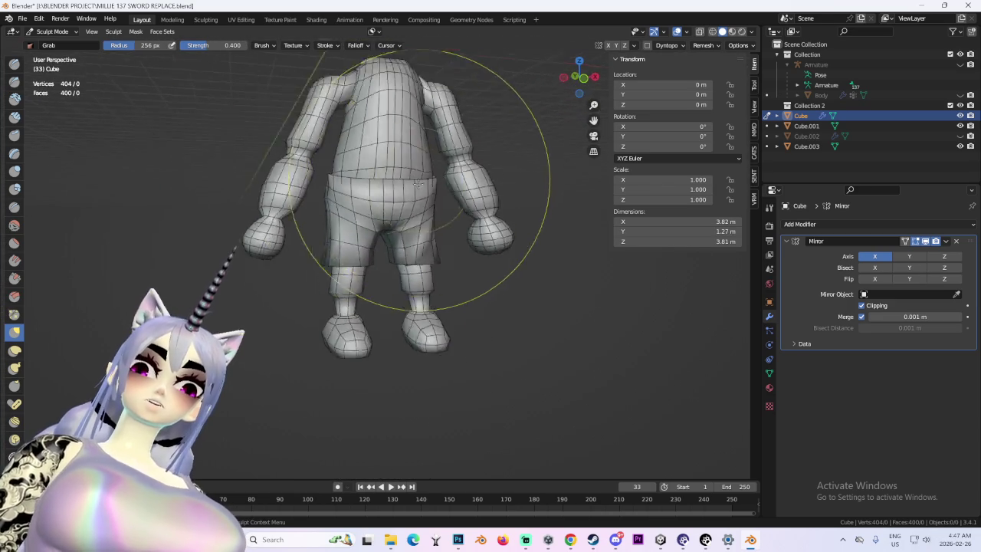
scroll(365, 184, "down", 1)
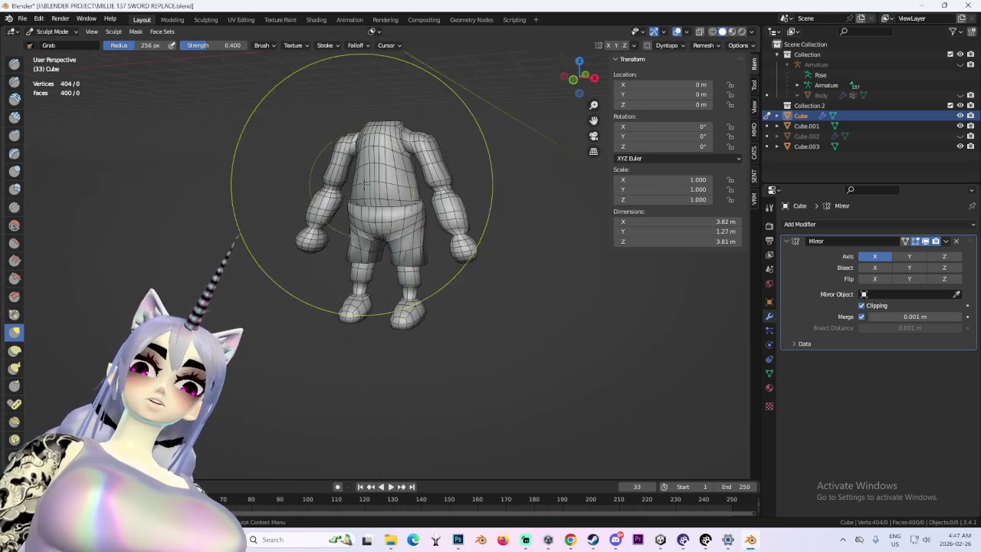
left_click(677, 32)
scroll(383, 230, "up", 1)
scroll(386, 228, "up", 3)
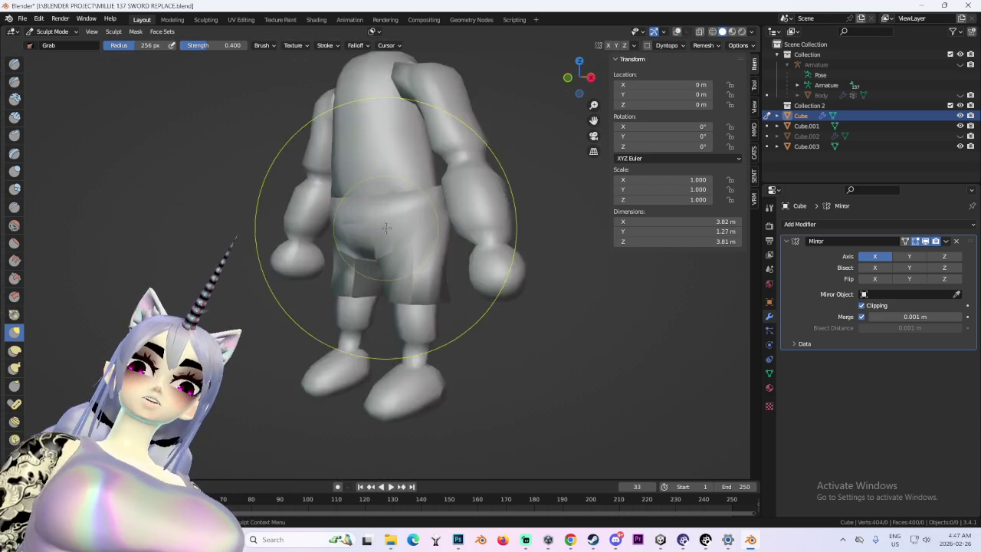
scroll(399, 225, "up", 3)
- Make Cube.003 active and enter Edit Mode on the shorts and torso together
left_click(52, 32)
left_click(46, 54)
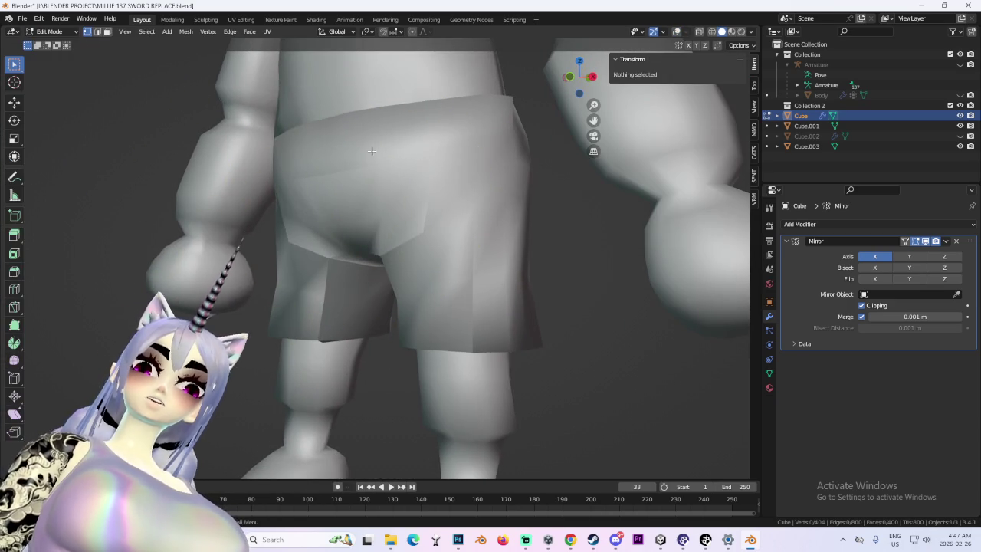
left_click(52, 31)
left_click(46, 42)
left_click(426, 183)
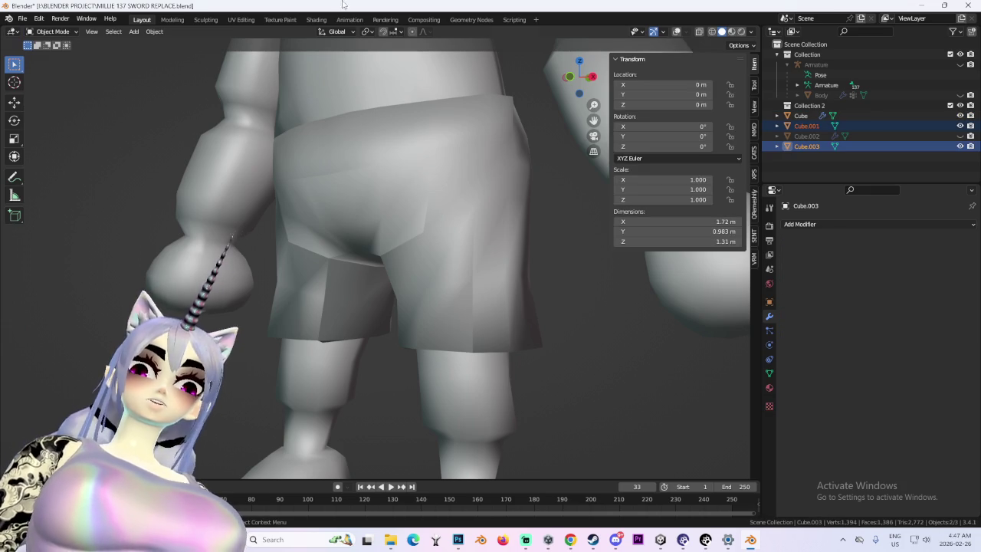
left_click(52, 31)
left_click(46, 45)
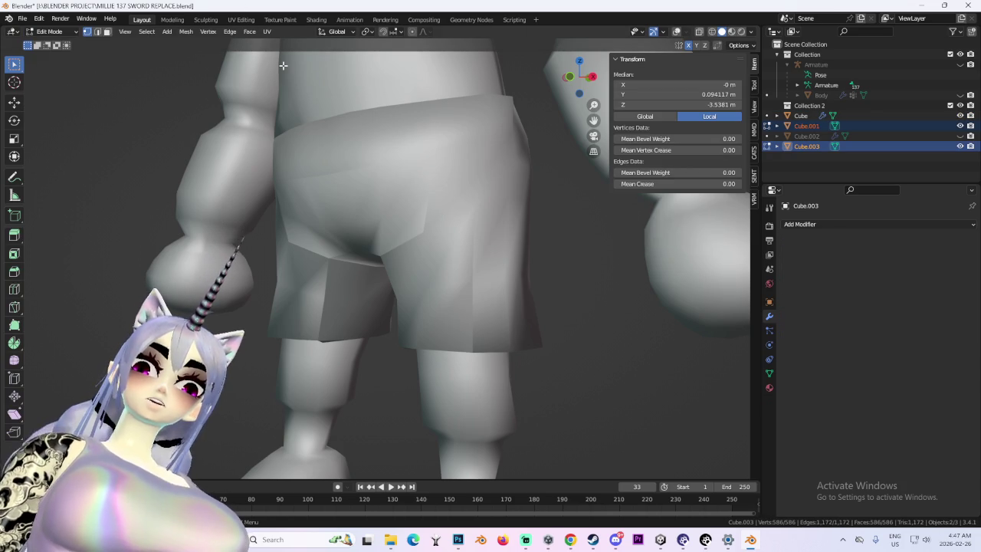
- Open the mesh normals options, deselect everything, and switch to the front view
left_click(185, 31)
mouse_move(203, 210)
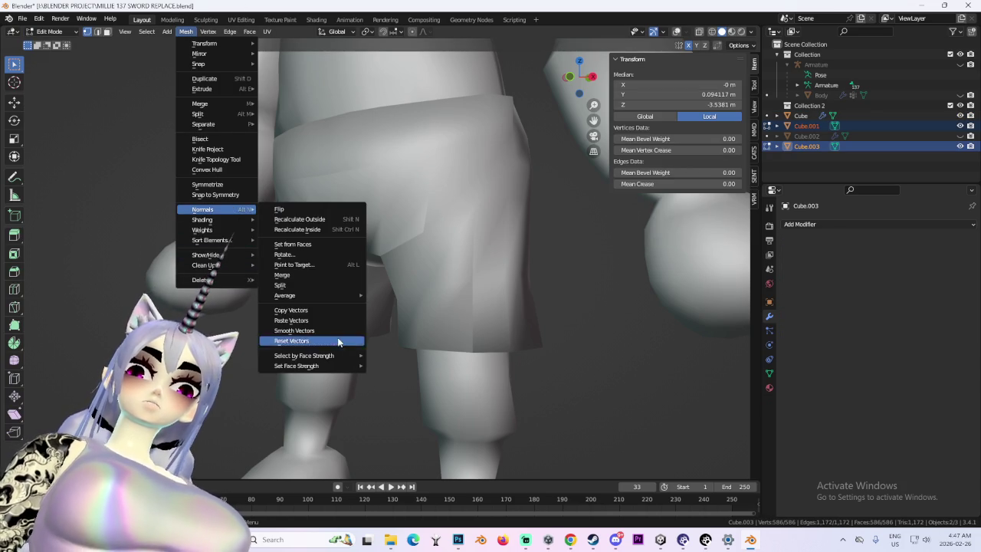
scroll(429, 307, "down", 3)
key("alt+a")
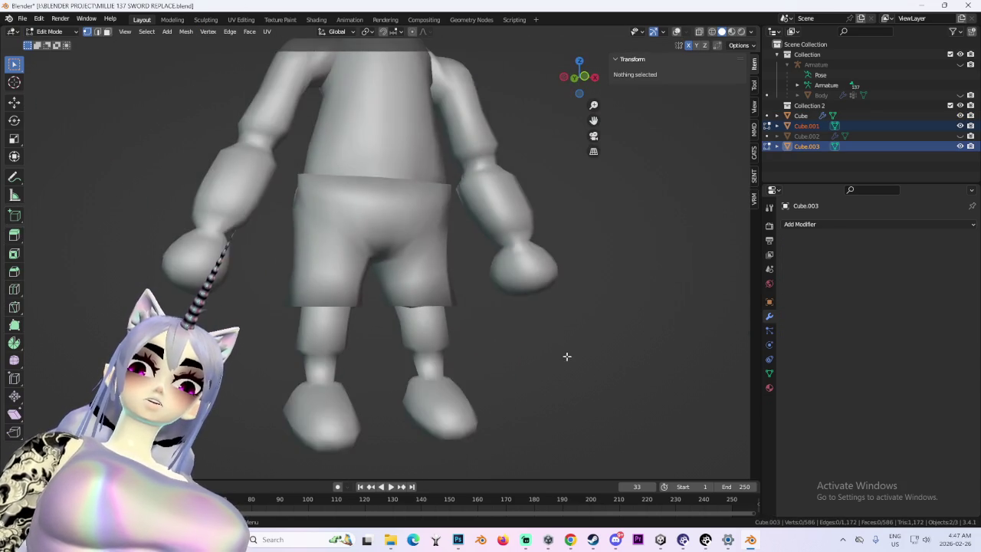
scroll(565, 355, "down", 3)
left_click(576, 98)
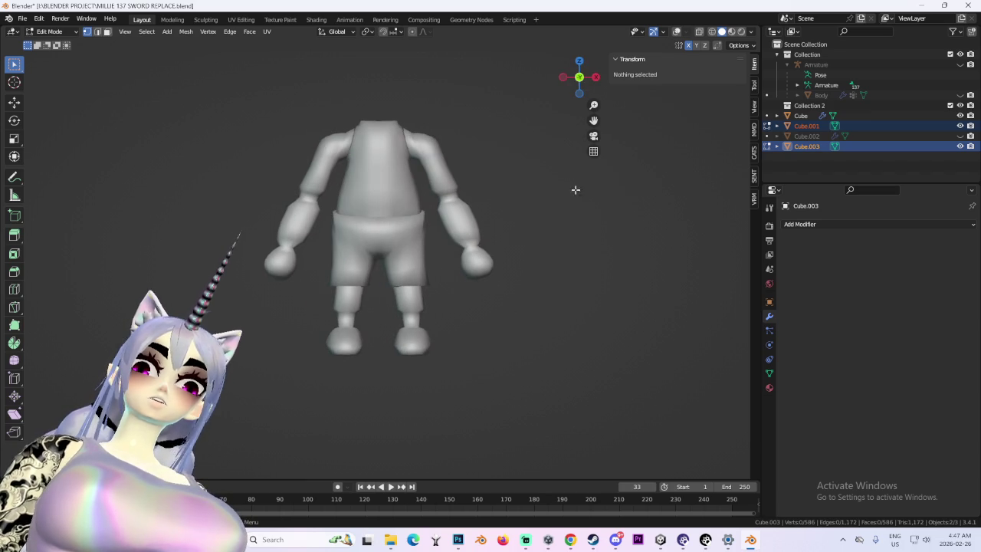
- Turn overlays back on and show the body as an X-Ray wireframe
scroll(521, 245, "down", 3)
scroll(522, 259, "up", 3)
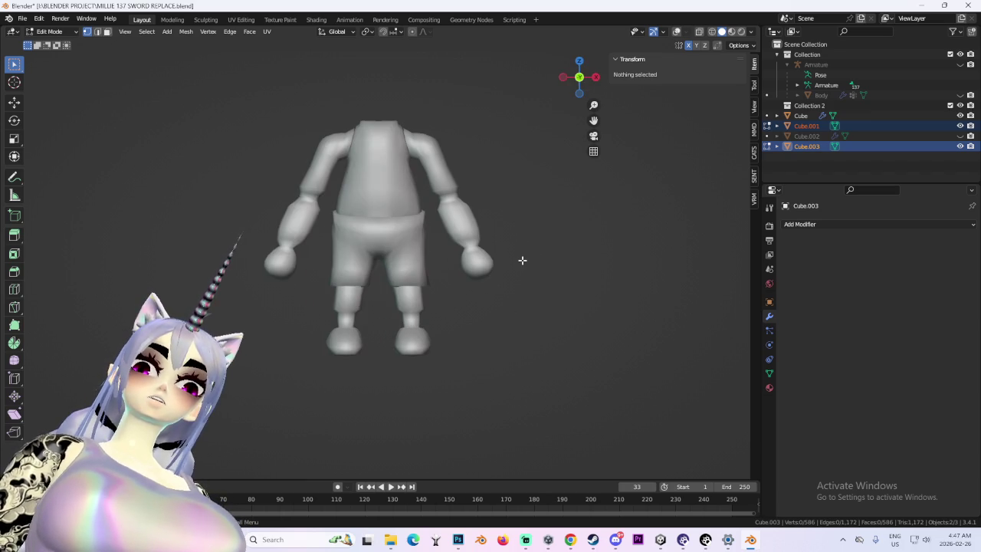
left_click(49, 32)
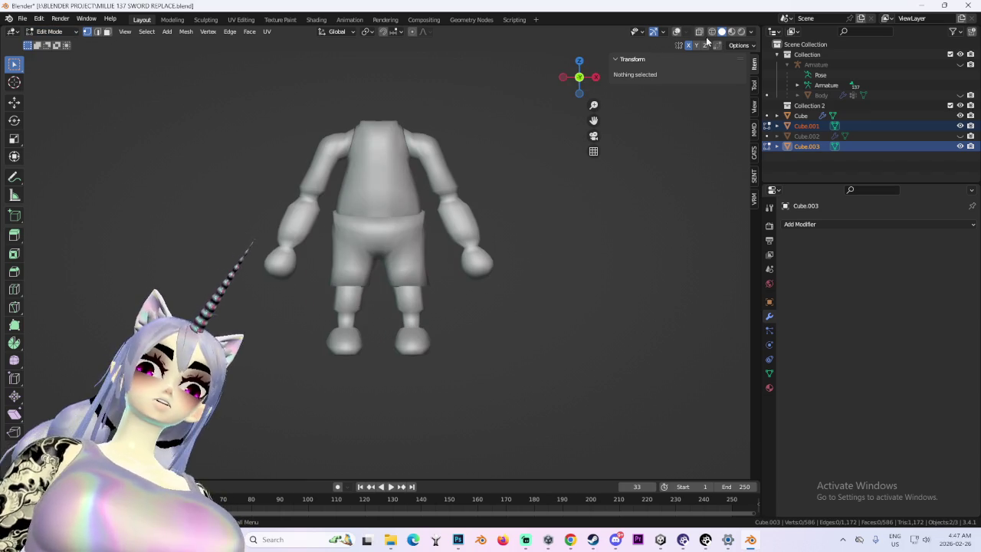
left_click(677, 33)
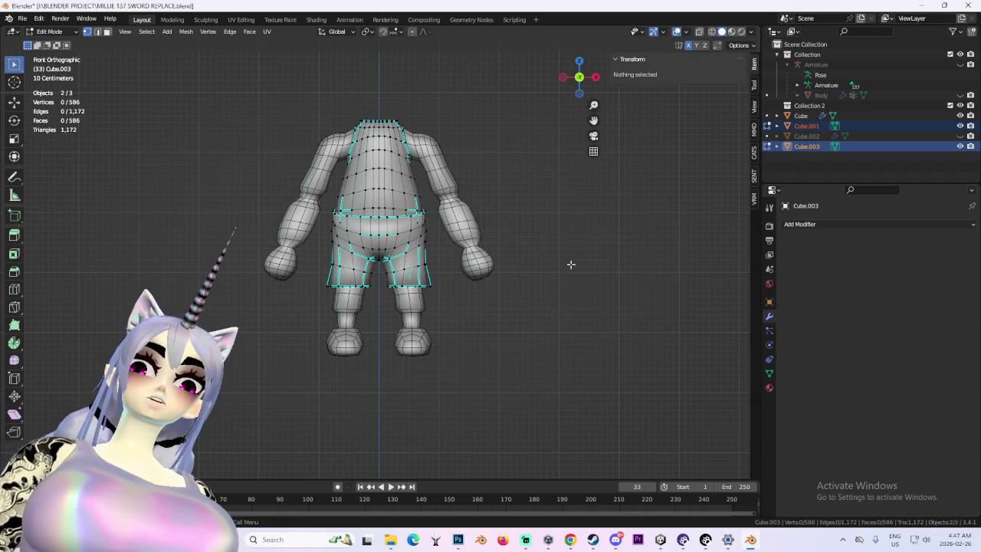
left_click(699, 33)
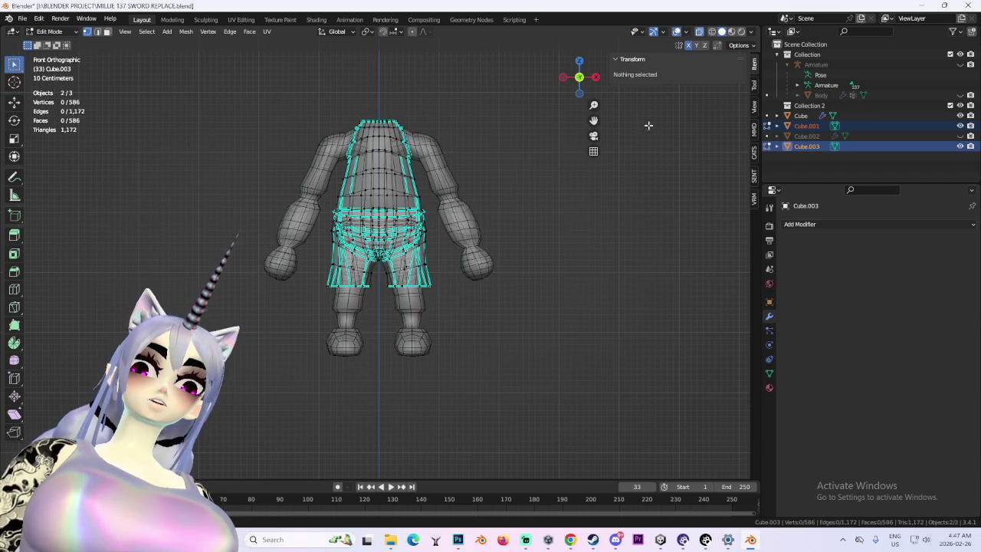
left_click(712, 32)
- Return to Object Mode and select the main Cube body
left_click(455, 207)
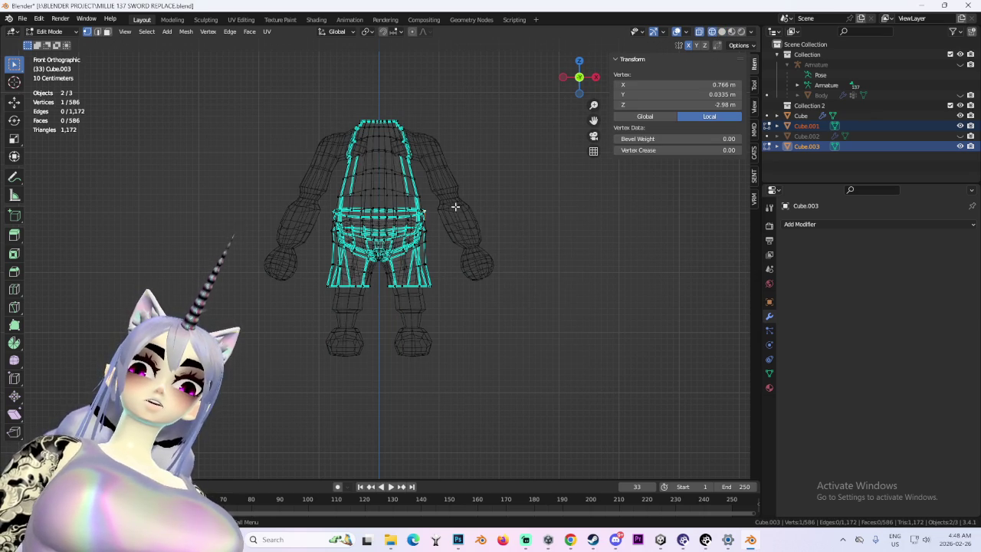
left_click(64, 35)
left_click(51, 46)
left_click(453, 176)
left_click(53, 31)
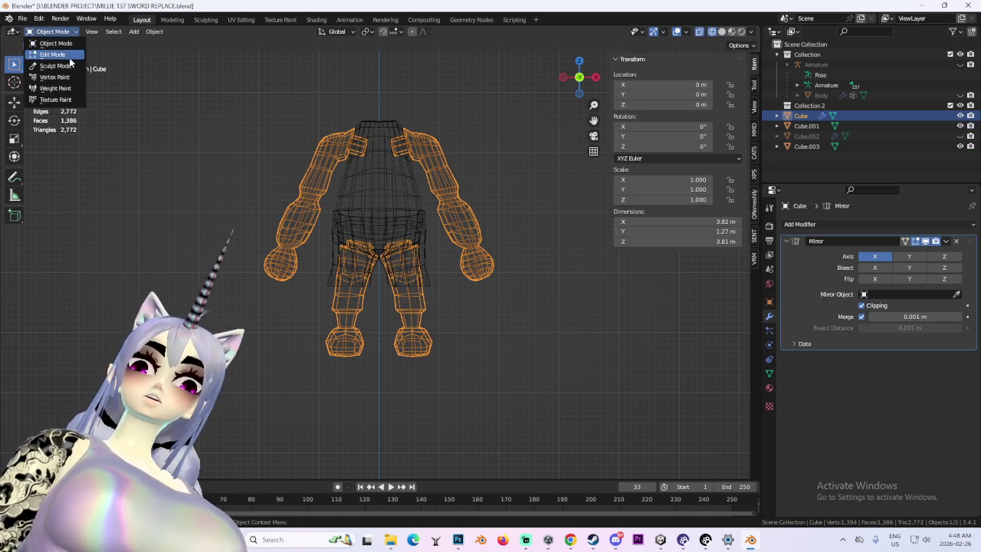
- In Edit Mode, select the right forearm and hand and move them into a new position
left_click(69, 60)
left_click_drag(591, 349, 472, 169)
key("g")
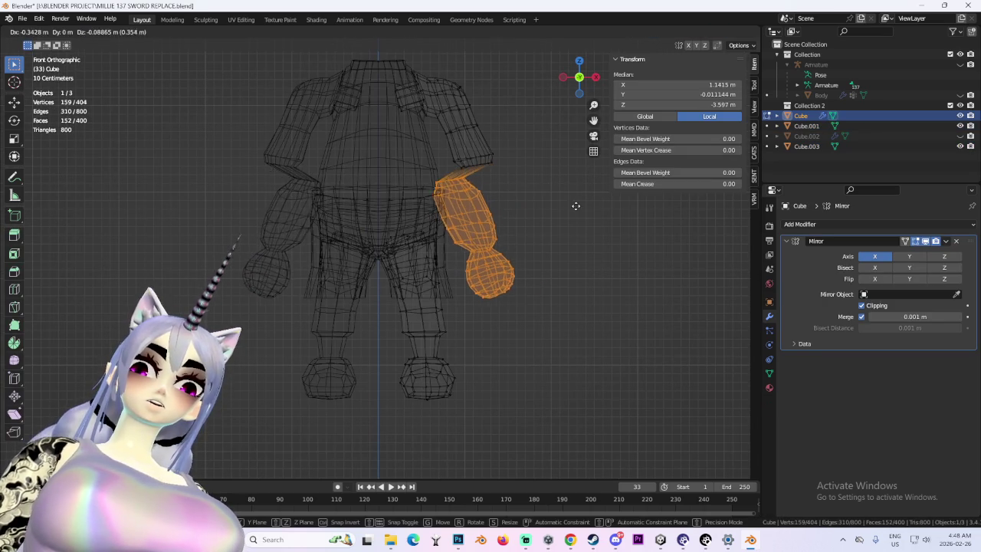
left_click(585, 208)
key("r")
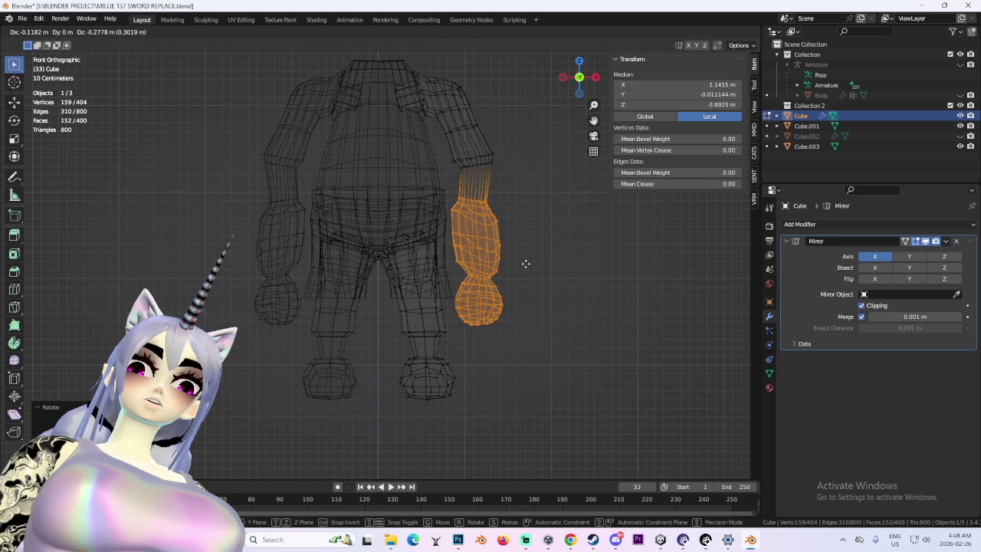
key("Escape")
- Scale and reposition the elbow edge loop
left_click(456, 152, "alt")
key("s")
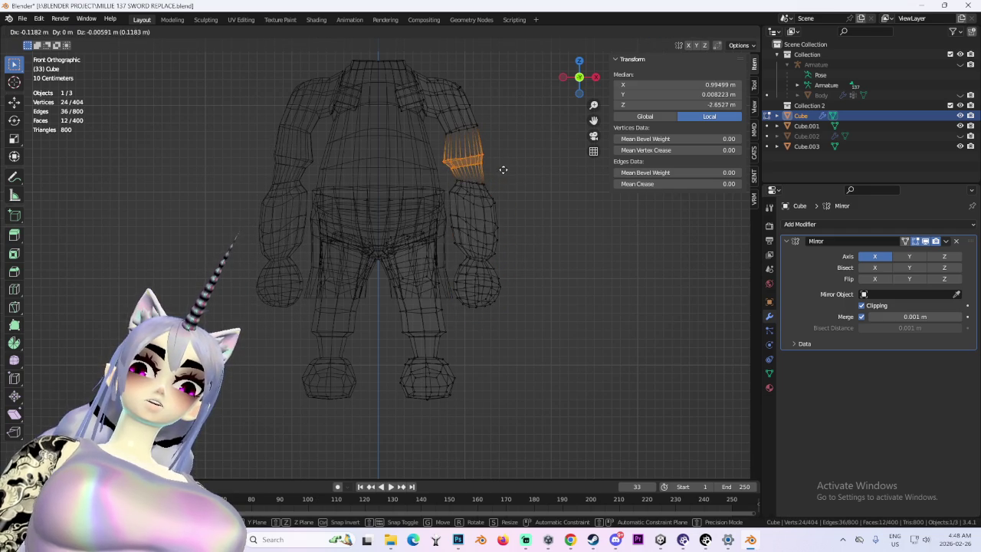
left_click(510, 168)
key("g")
left_click(525, 172)
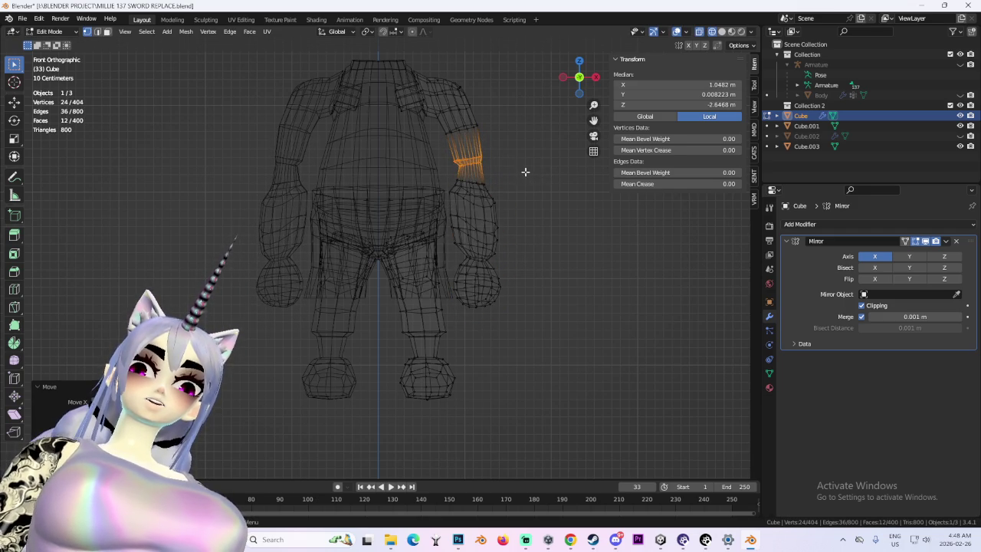
- Select the upper-arm edge loop and resize it along X
left_click(522, 190)
left_click_drag(497, 136, 498, 137)
key("s")
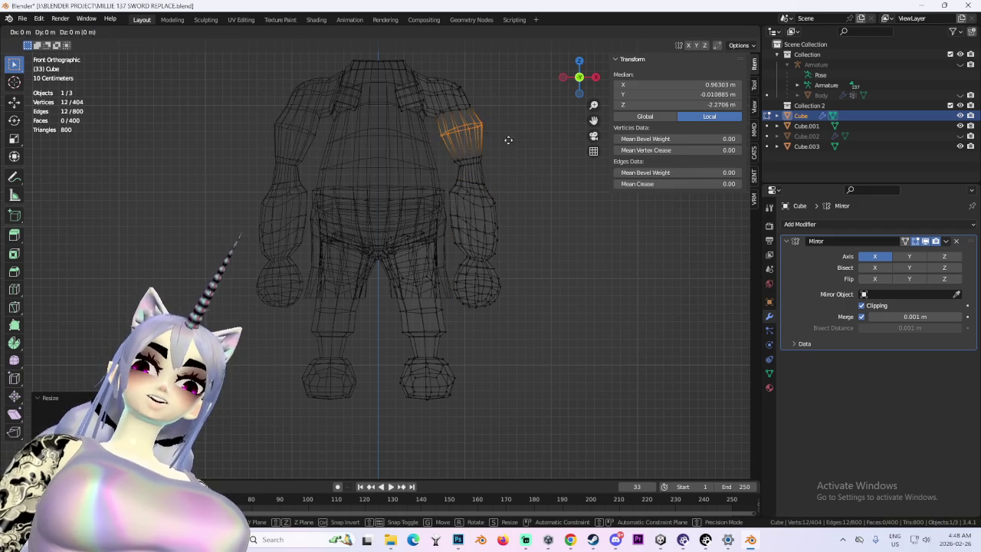
key("x")
left_click(509, 145)
left_click(548, 157)
- Rotate, scale and vertex-slide the two upper-arm loops along the arm
scroll(499, 186, "up", 3)
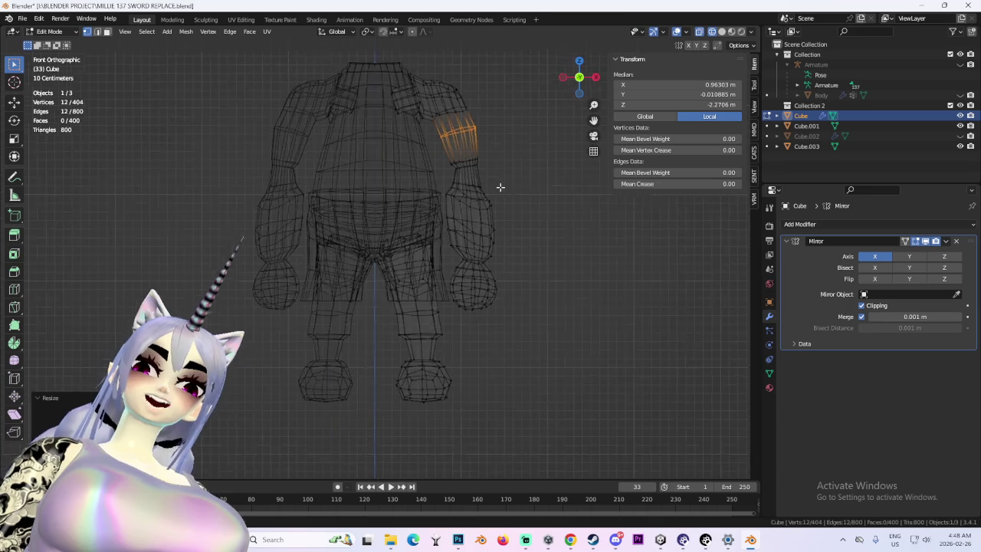
left_click(418, 217, "alt+shift")
key("r")
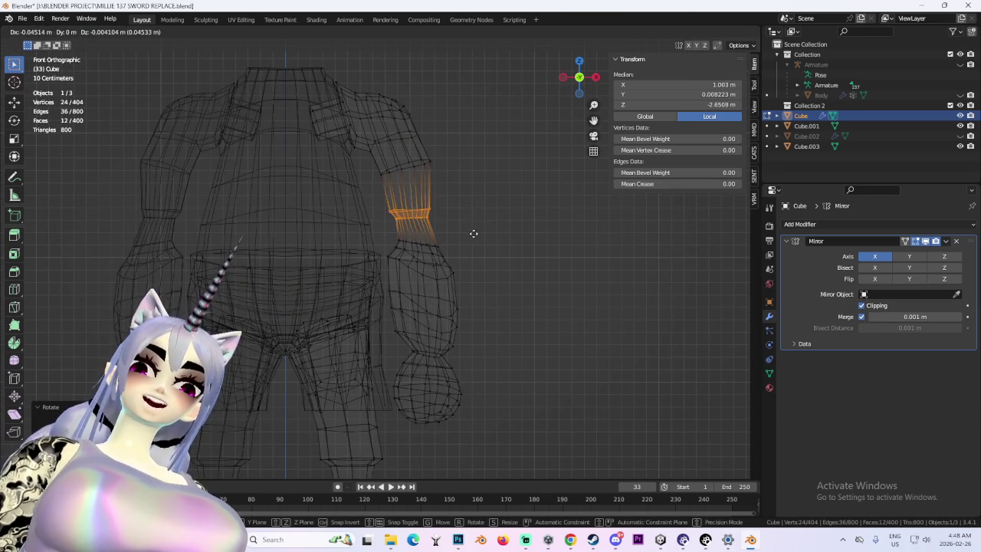
left_click(474, 233)
key("s")
left_click(473, 227)
key("g")
key("g")
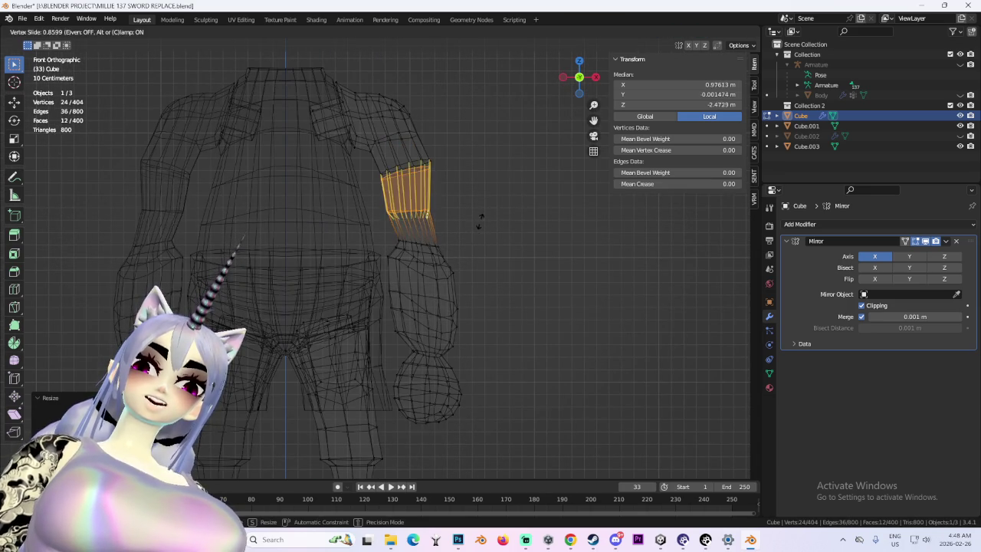
mouse_move(490, 225)
middle_mouse_down()
mouse_move(465, 210)
mouse_move(598, 244)
mouse_move(627, 120)
middle_mouse_up()
key("g")
left_click(476, 214)
- Deselect all, return to Solid shading, review the body and switch to Sculpt Mode
key("alt+a")
left_click(723, 32)
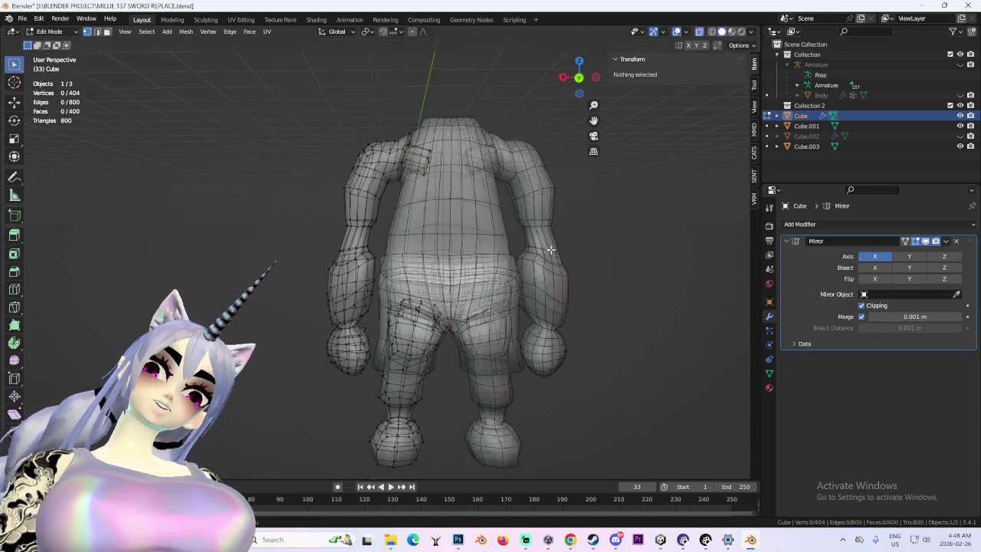
mouse_move(631, 256)
middle_mouse_down()
mouse_move(65, 247)
mouse_move(465, 171)
middle_mouse_up()
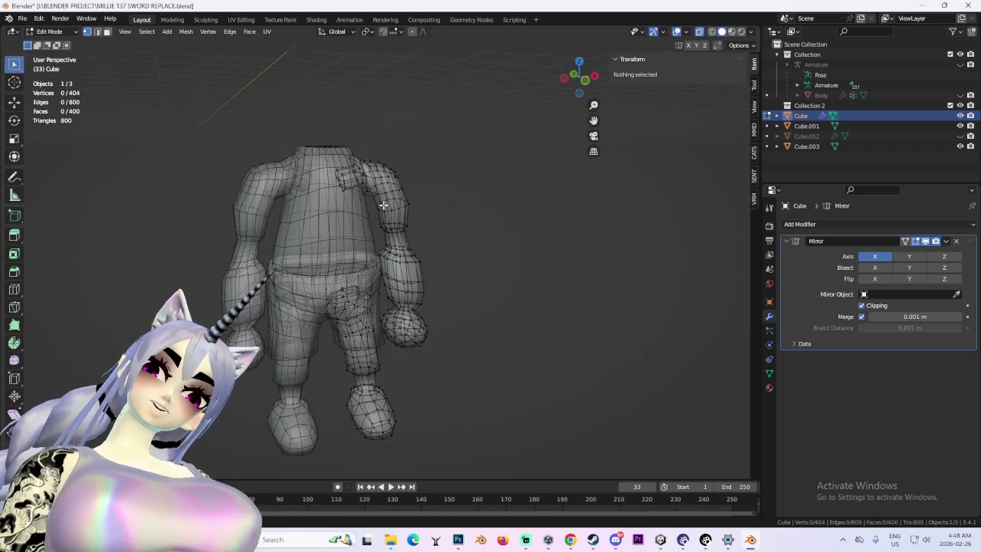
scroll(465, 171, "up", 2)
scroll(506, 210, "up", 2)
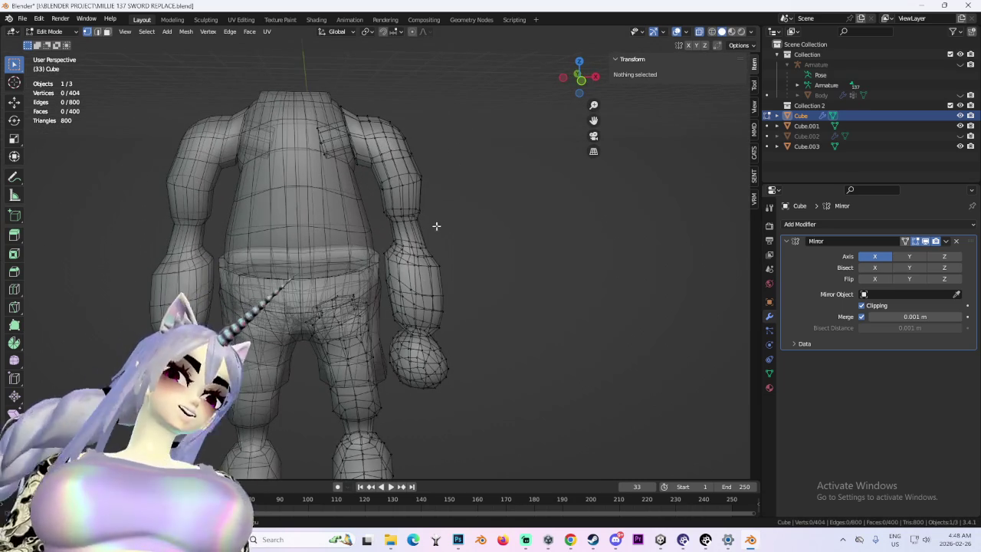
scroll(377, 291, "down", 2)
middle_click_drag(436, 291, 190, 104)
left_click(58, 32)
left_click(65, 63)
- Turn off X-ray display and select the Smooth sculpting brush
scroll(460, 192, "up", 3)
scroll(536, 115, "up", 1)
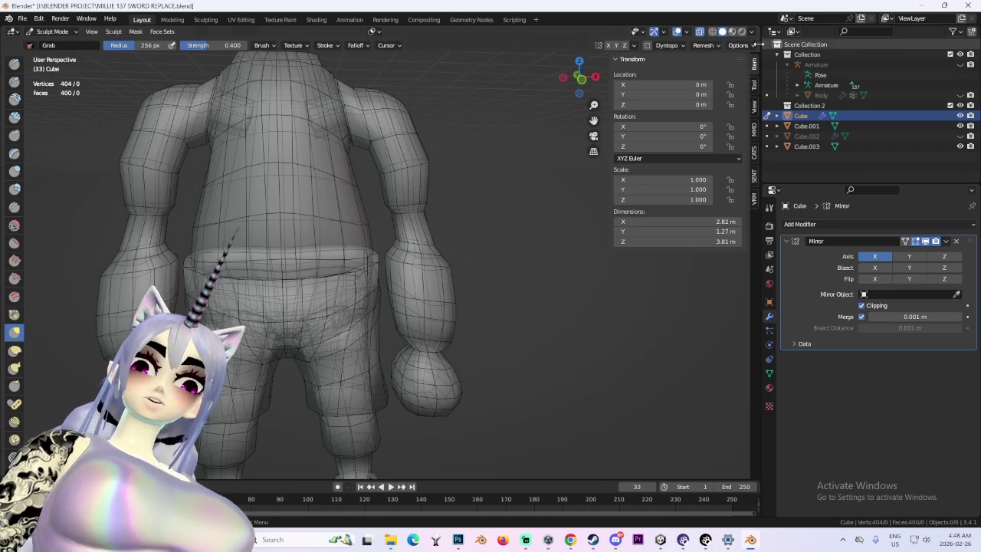
left_click(700, 32)
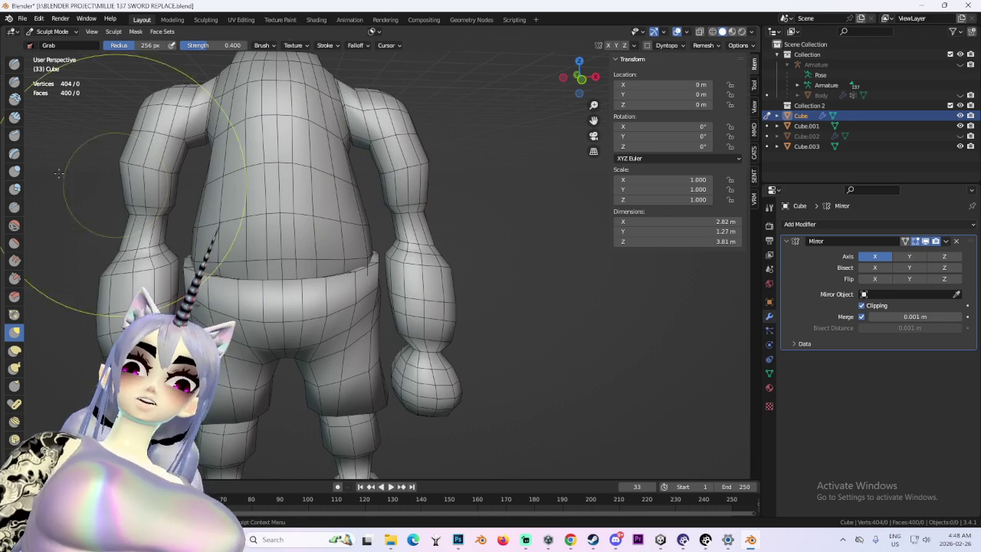
left_click(14, 226)
scroll(463, 177, "up", 2)
scroll(464, 178, "up", 1)
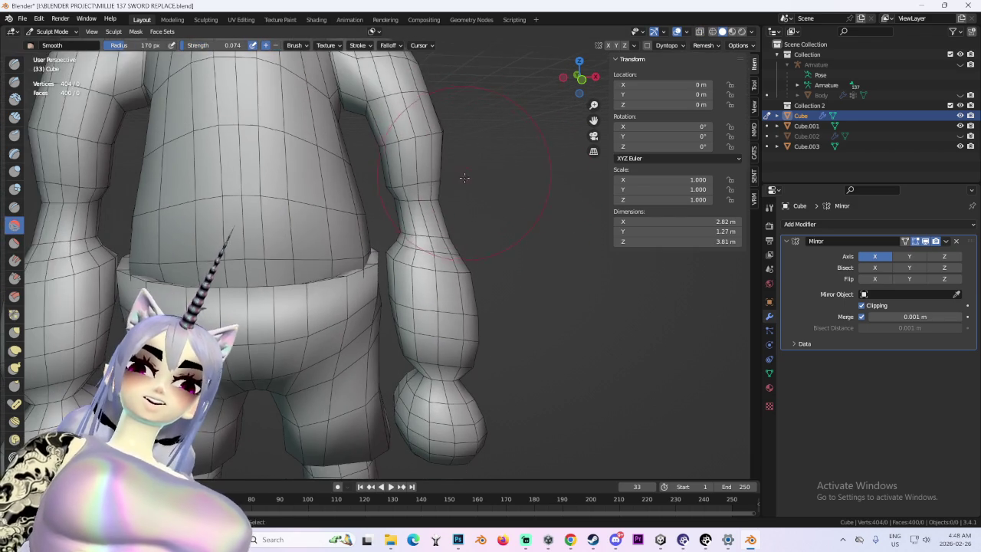
- Smooth the torso, arms and legs while orbiting around to the back
middle_click_drag(463, 178, 453, 167)
mouse_move(409, 140)
middle_mouse_down()
mouse_move(387, 156)
mouse_move(378, 147)
middle_mouse_up()
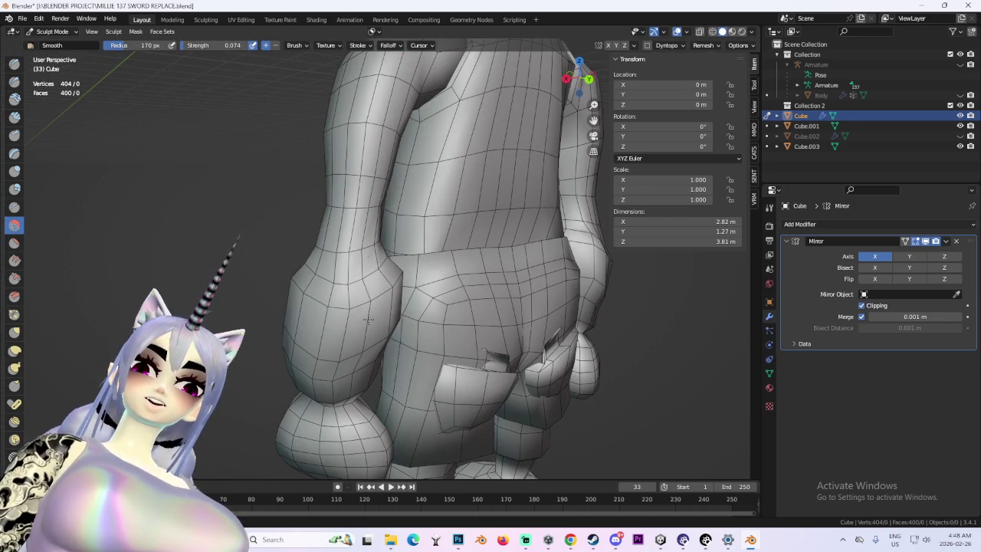
middle_click_drag(368, 319, 318, 253)
middle_click_drag(376, 281, 465, 260)
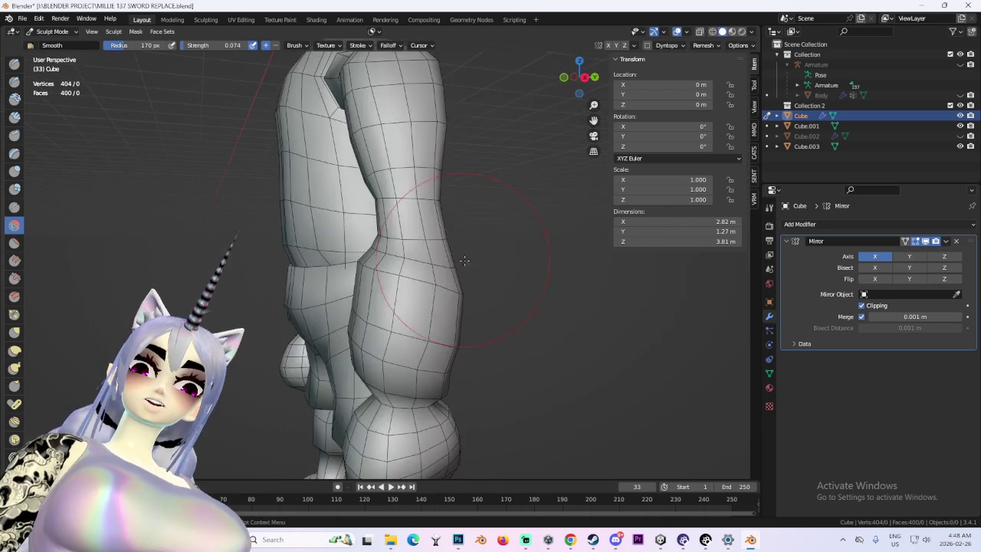
mouse_move(403, 282)
middle_mouse_down()
mouse_move(429, 291)
mouse_move(414, 307)
mouse_move(420, 316)
mouse_move(423, 159)
middle_mouse_up()
middle_click_drag(466, 234, 426, 231)
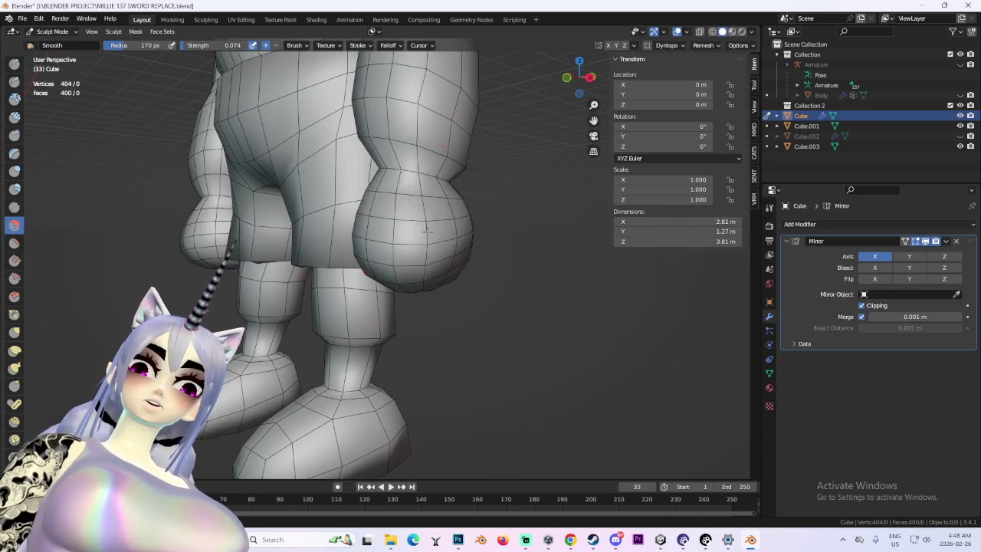
middle_click_drag(427, 197, 363, 188)
mouse_move(388, 233)
middle_mouse_down()
mouse_move(332, 187)
mouse_move(338, 265)
middle_mouse_up()
mouse_move(293, 229)
middle_mouse_down()
mouse_move(328, 198)
mouse_move(383, 230)
mouse_move(347, 295)
mouse_move(350, 253)
mouse_move(537, 291)
mouse_move(526, 324)
middle_mouse_up()
scroll(460, 283, "up", 3)
scroll(454, 273, "up", 3)
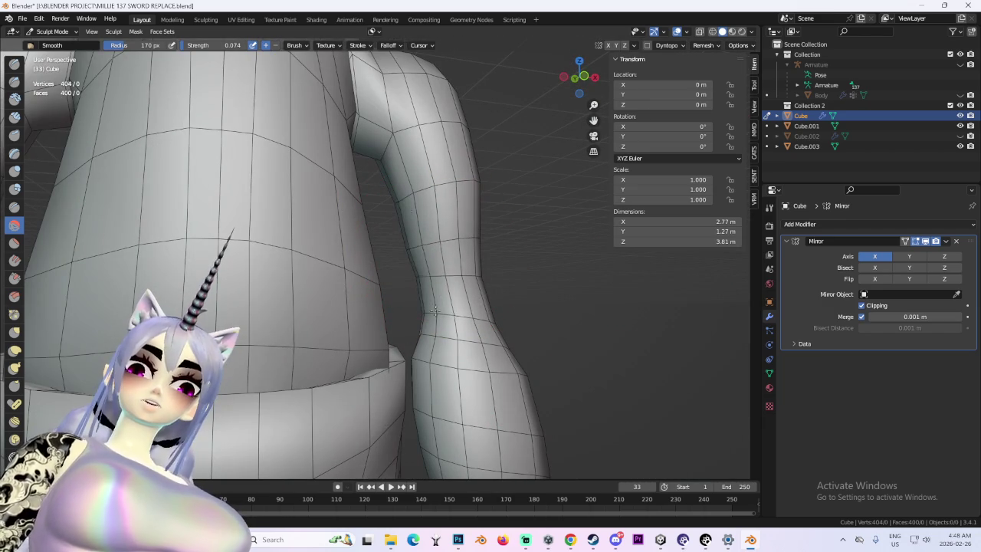
scroll(394, 240, "down", 3)
scroll(345, 269, "down", 2)
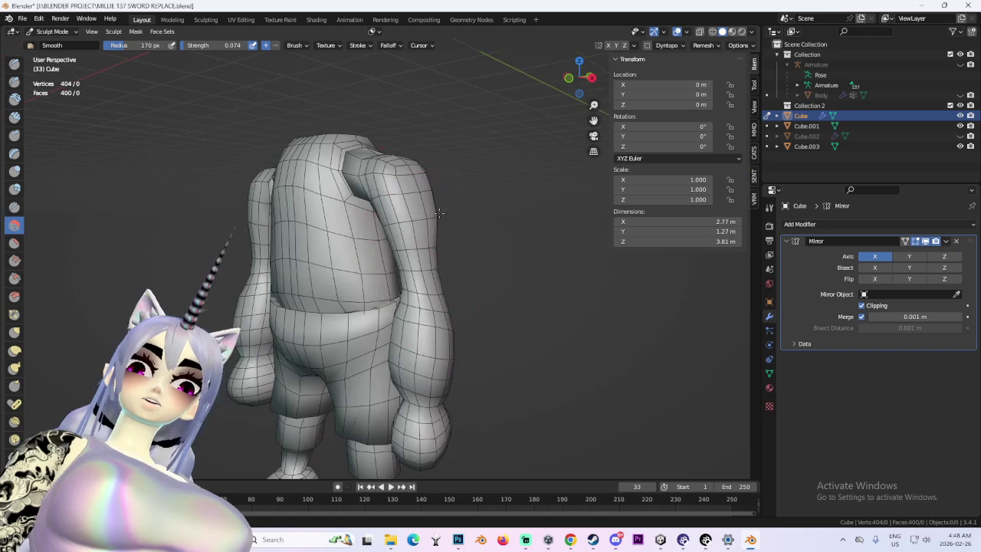
scroll(322, 299, "down", 2)
scroll(299, 320, "down", 1)
- Check the body from the front and back, then grab the shorts' back pocket area into shape
middle_click_drag(298, 320, 350, 233)
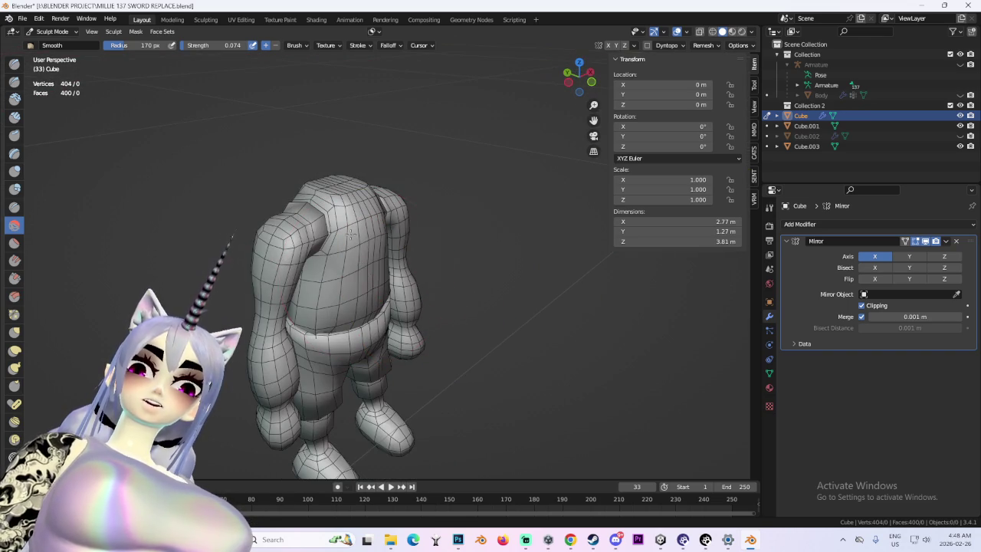
middle_click_drag(449, 261, 427, 175)
scroll(448, 192, "down", 2)
mouse_move(471, 207)
middle_mouse_down()
mouse_move(449, 208)
mouse_move(521, 223)
mouse_move(416, 208)
middle_mouse_up()
scroll(416, 208, "up", 2)
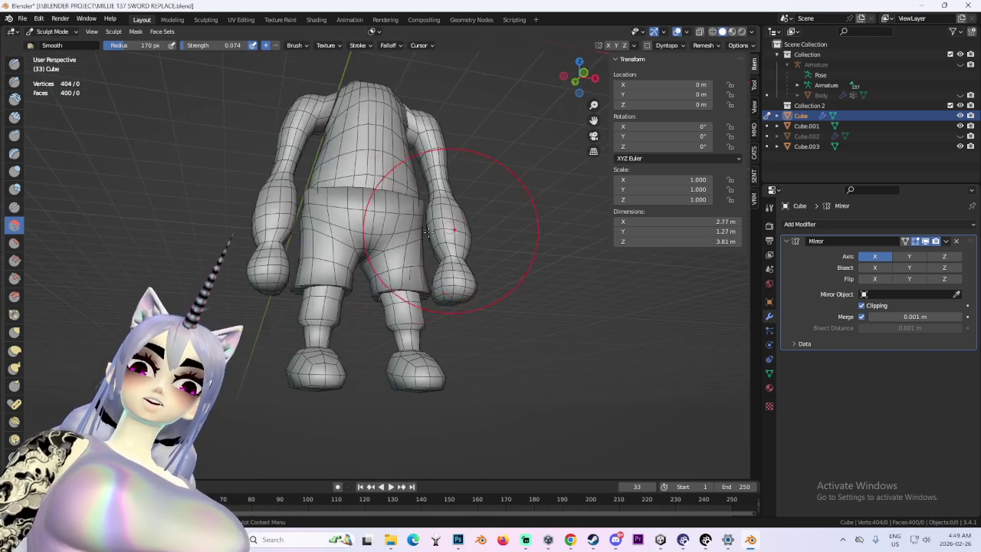
scroll(471, 276, "up", 2)
mouse_move(471, 276)
middle_mouse_down()
mouse_move(467, 329)
mouse_move(526, 306)
middle_mouse_up()
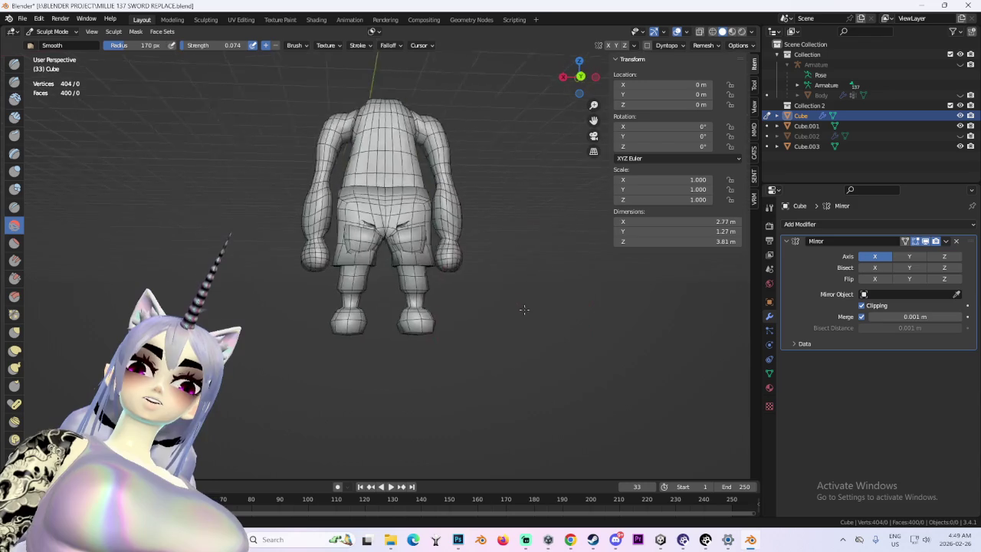
scroll(372, 207, "up", 4)
scroll(379, 239, "down", 3)
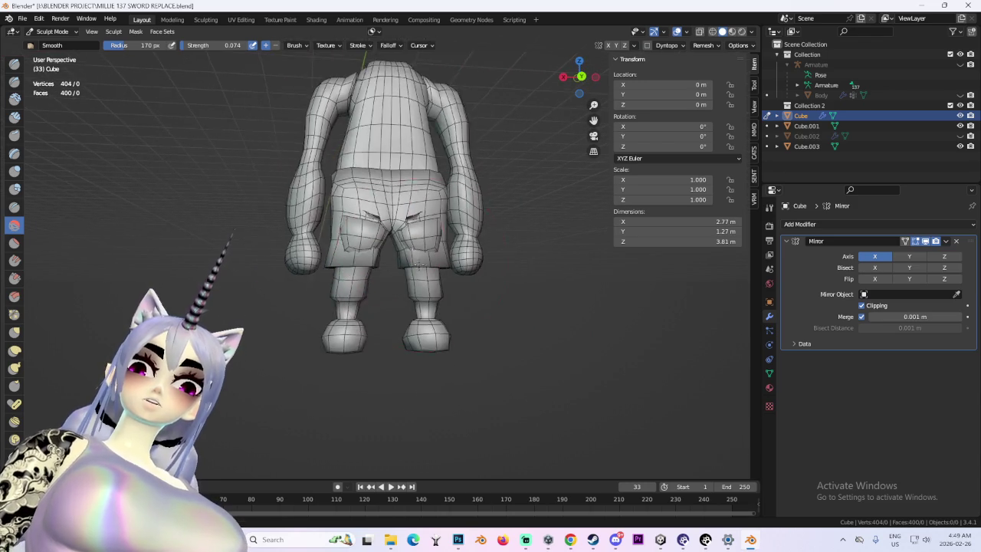
middle_click_drag(379, 239, 330, 230)
scroll(330, 230, "up", 3)
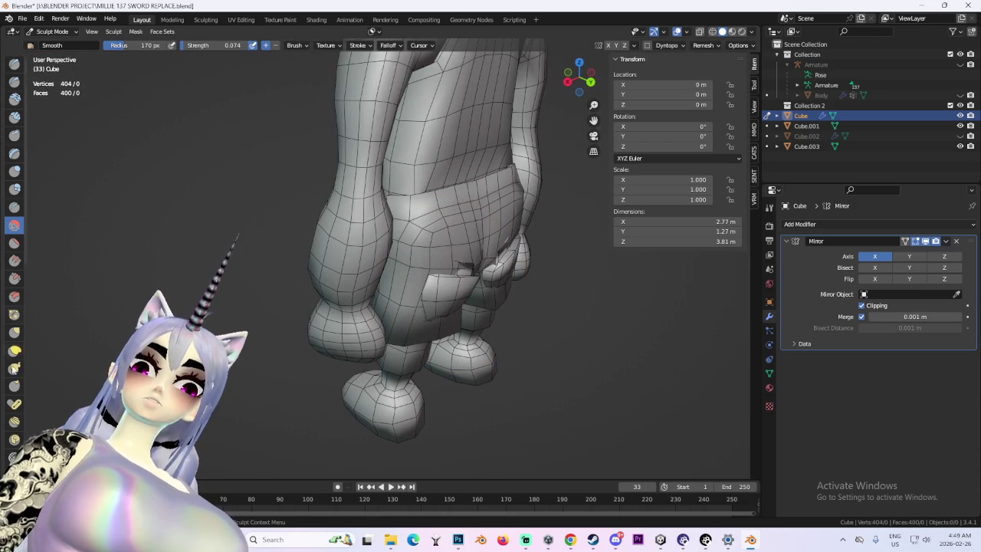
left_click_drag(460, 292, 404, 259)
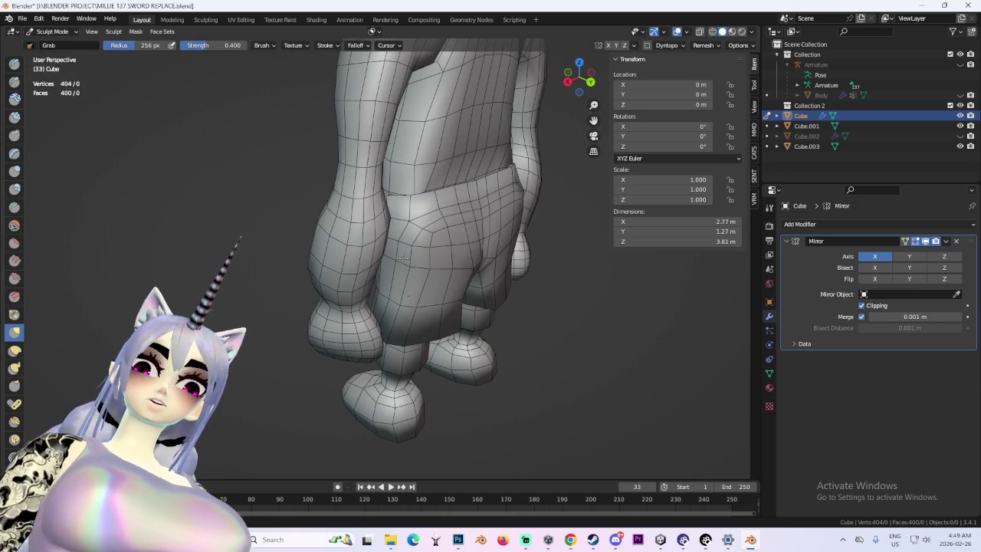
- Grab the seat of the shorts inward, reducing body depth from 1.27 m to 1.14 m
scroll(397, 257, "up", 3)
left_click_drag(491, 357, 443, 271)
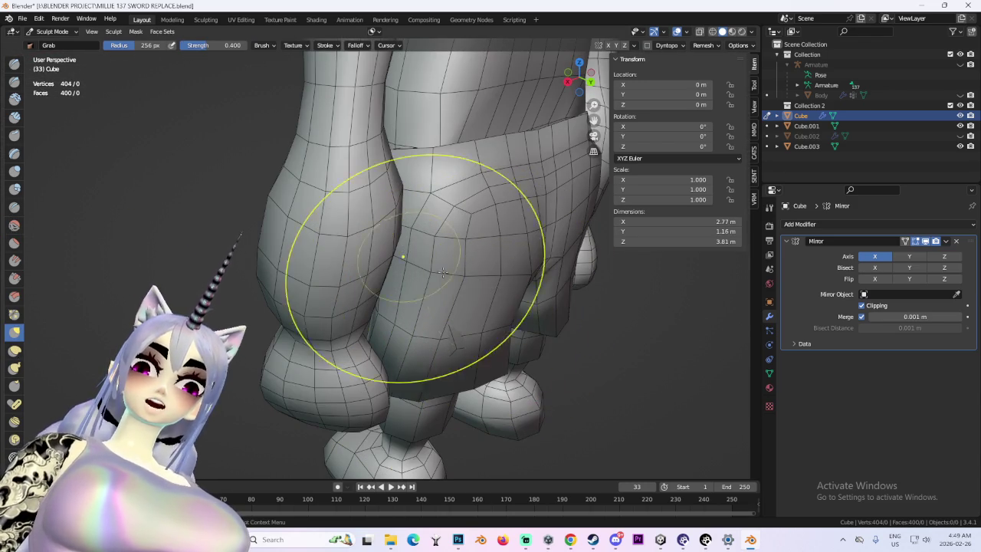
scroll(446, 235, "down", 5)
mouse_move(445, 235)
middle_mouse_down()
mouse_move(576, 255)
mouse_move(526, 230)
mouse_move(532, 280)
mouse_move(494, 288)
mouse_move(479, 175)
mouse_move(480, 234)
mouse_move(460, 245)
mouse_move(475, 263)
middle_mouse_up()
scroll(479, 175, "up", 2)
scroll(483, 184, "up", 4)
- Hide the viewport overlays, inspect the model from both sides, and return to Object Mode
key("shift+alt+z")
key("shift+alt+z")
scroll(373, 258, "down", 3)
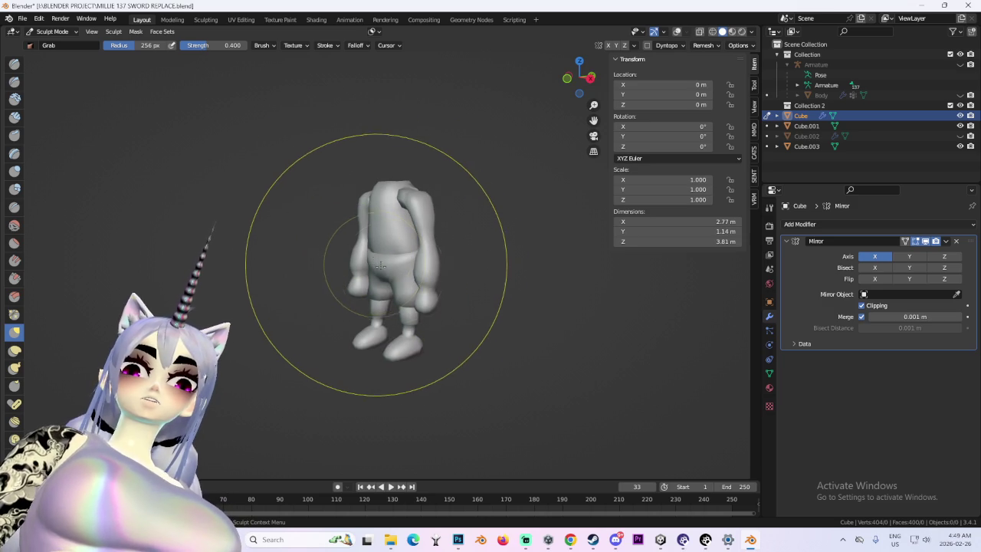
mouse_move(373, 258)
middle_mouse_down()
mouse_move(491, 278)
mouse_move(542, 275)
middle_mouse_up()
scroll(460, 241, "up", 1)
scroll(454, 234, "up", 2)
middle_click_drag(454, 234, 535, 250)
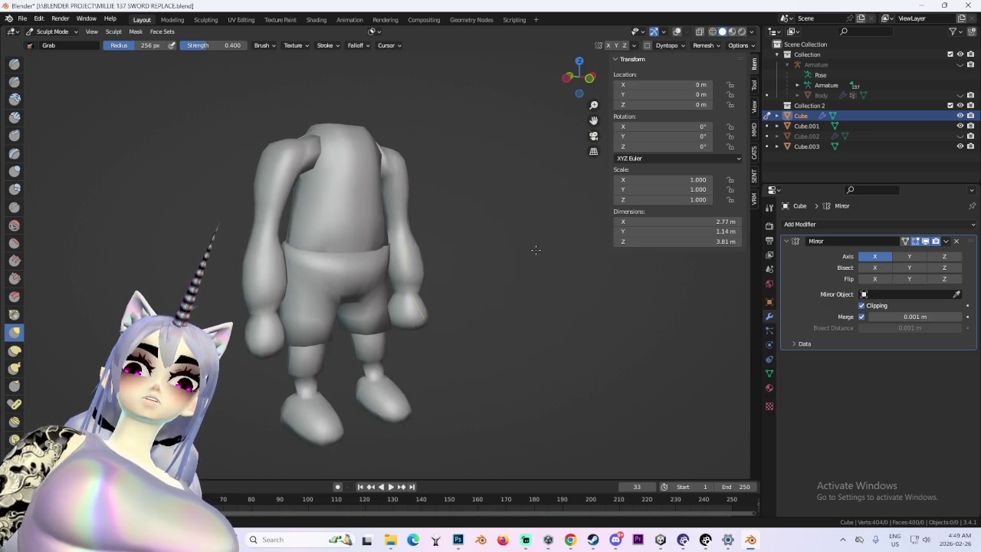
left_click(52, 32)
left_click(58, 42)
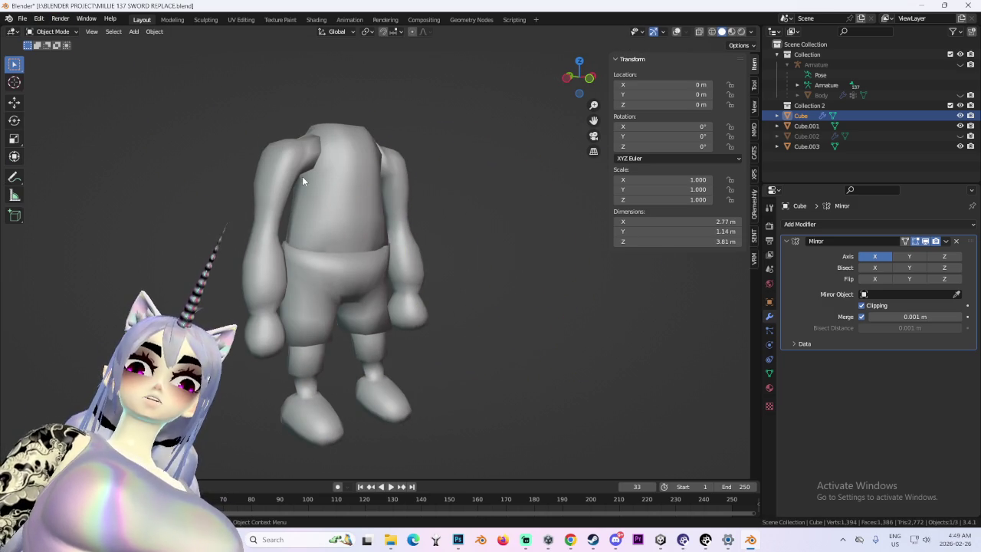
- Hide the Cube body, unhide it from the Outliner, and re-enable viewport overlays
key("h")
middle_click_drag(430, 230, 456, 230)
left_click(960, 115)
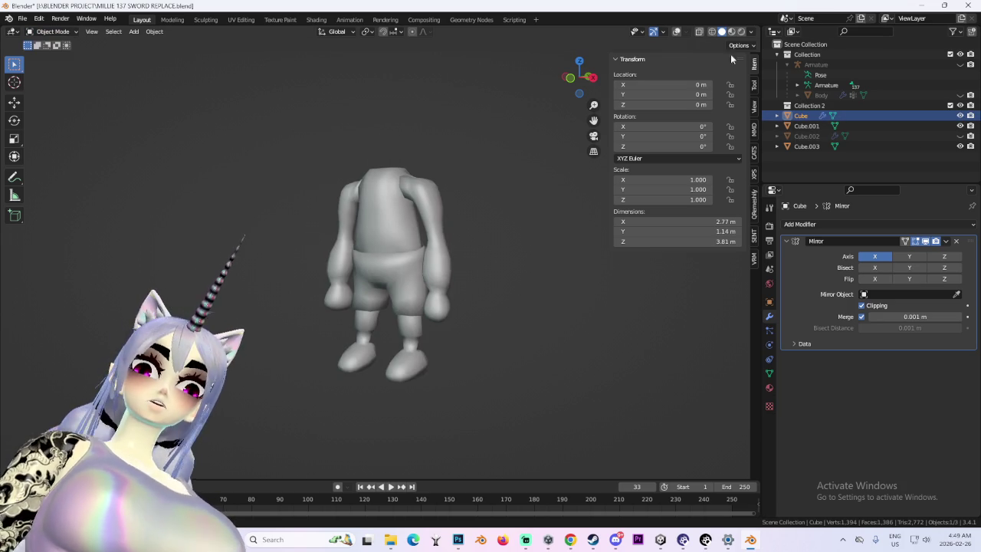
left_click(677, 32)
- Deselect the body, snap to Front Orthographic view, and capture a screen region
scroll(445, 292, "up", 4)
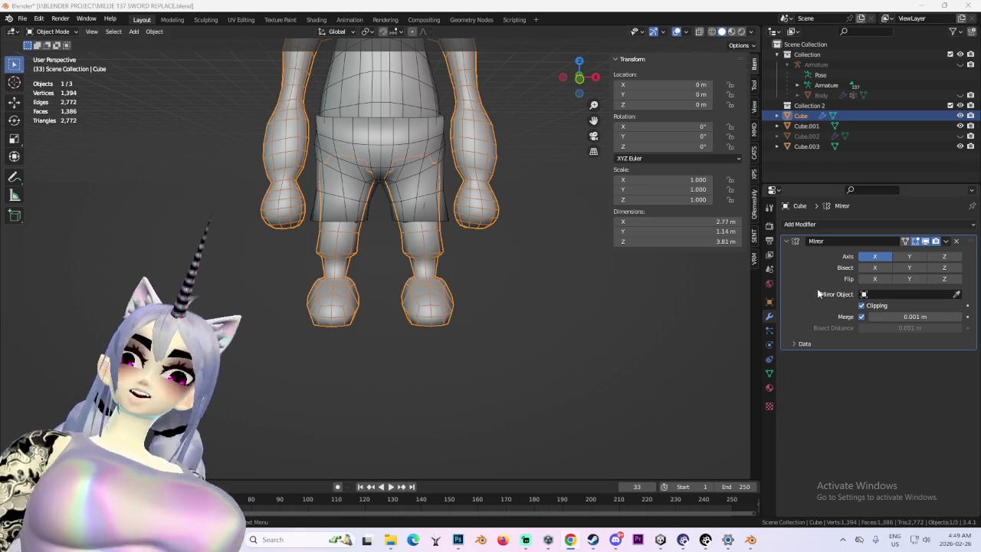
scroll(519, 309, "down", 3)
left_click(526, 335)
mouse_move(526, 335)
middle_mouse_down()
mouse_move(551, 273)
mouse_move(434, 283)
mouse_move(512, 283)
middle_mouse_up()
left_click(574, 81)
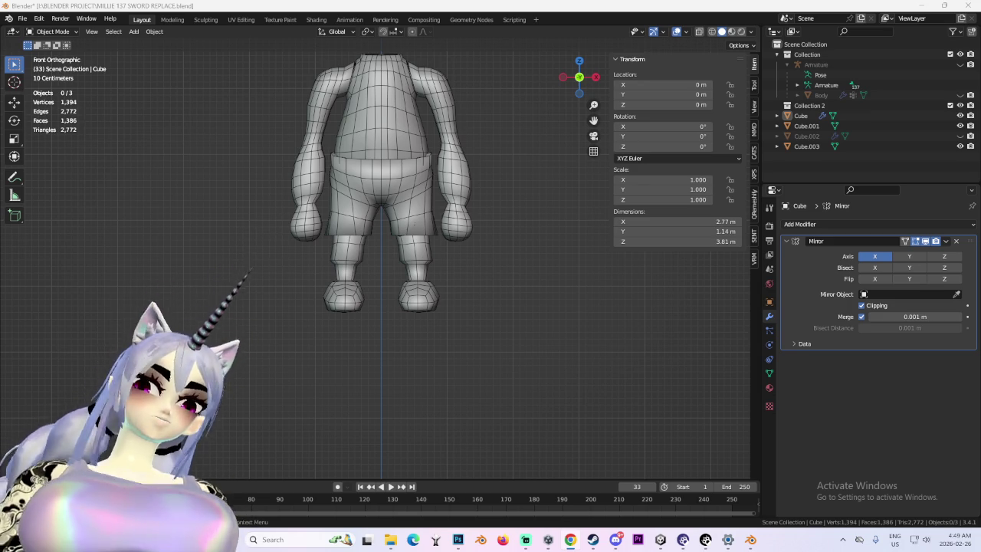
key("super+shift+s")
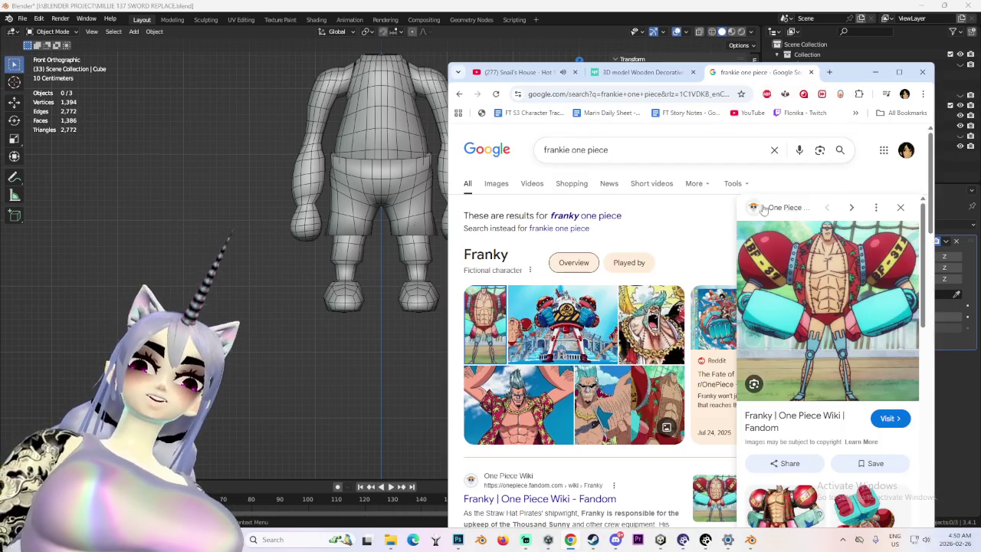
- Open the Franky One Piece wiki page and enlarge its infobox image
left_click(836, 289)
scroll(581, 344, "down", 3)
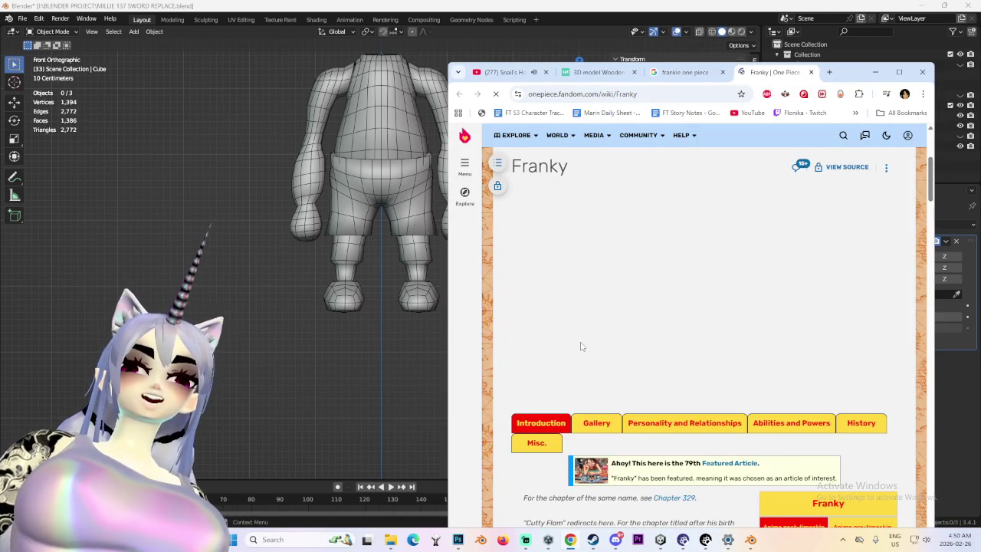
scroll(690, 322, "down", 3)
scroll(805, 292, "down", 3)
left_click(821, 285)
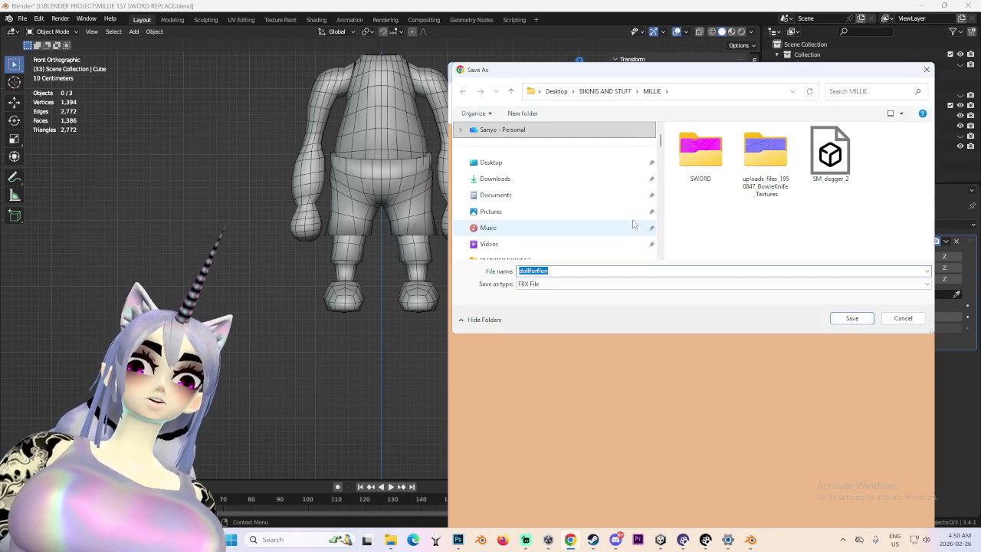
- Save the doll FBX model into the MILLIE folder and return to Blender
left_click(852, 318)
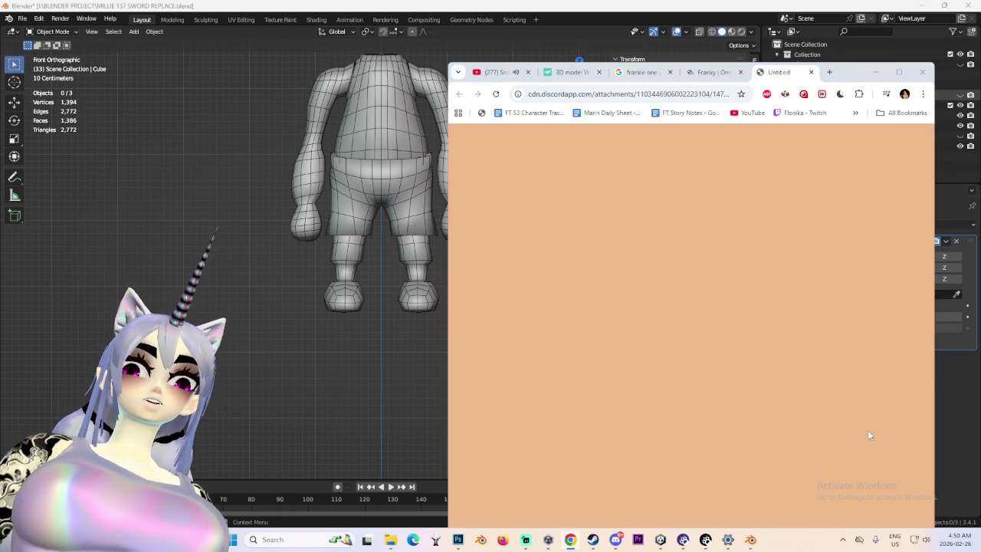
left_click(750, 540)
middle_click_drag(535, 233, 480, 247)
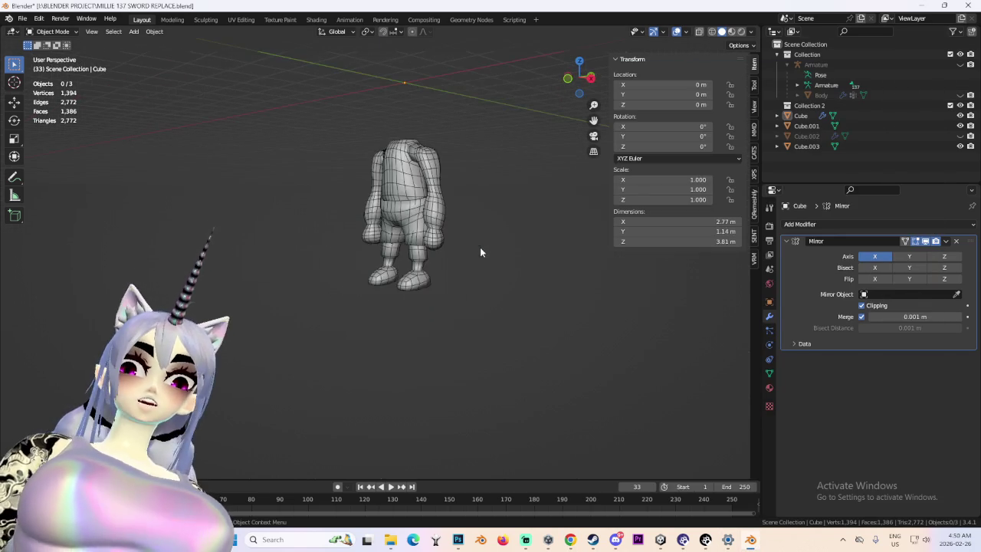
- Hide the shorts mesh and all remaining body meshes
left_click(373, 172)
middle_click_drag(548, 202, 522, 227)
scroll(522, 227, "up", 3)
scroll(449, 226, "down", 2)
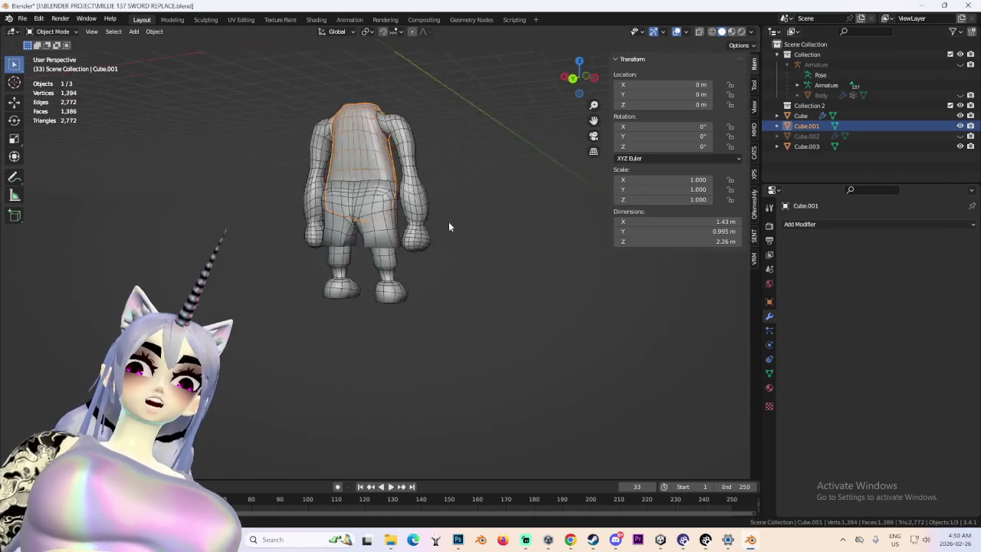
left_click(425, 223)
mouse_move(425, 222)
middle_mouse_down()
mouse_move(462, 251)
mouse_move(561, 246)
middle_mouse_up()
key("h")
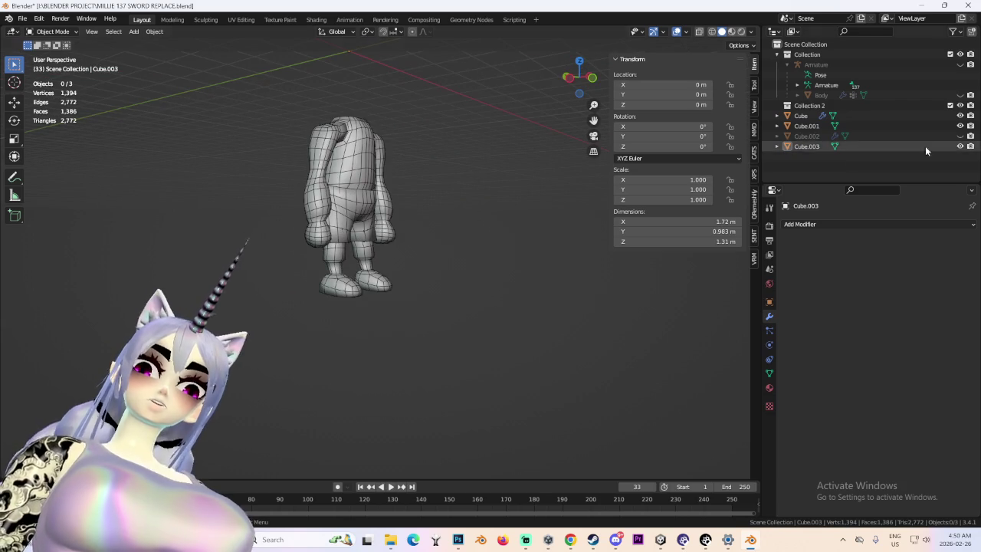
left_click_drag(974, 151, 919, 115)
key("h")
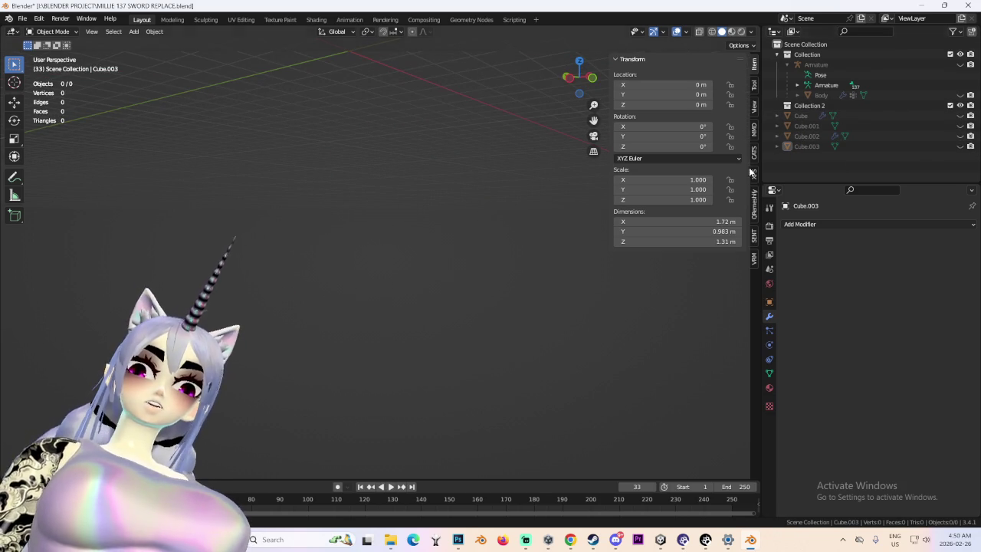
- Import dollforfon.fbx from Desktop > BIKINIS AND STUFF > MILLIE
left_click(754, 151)
left_click(644, 79)
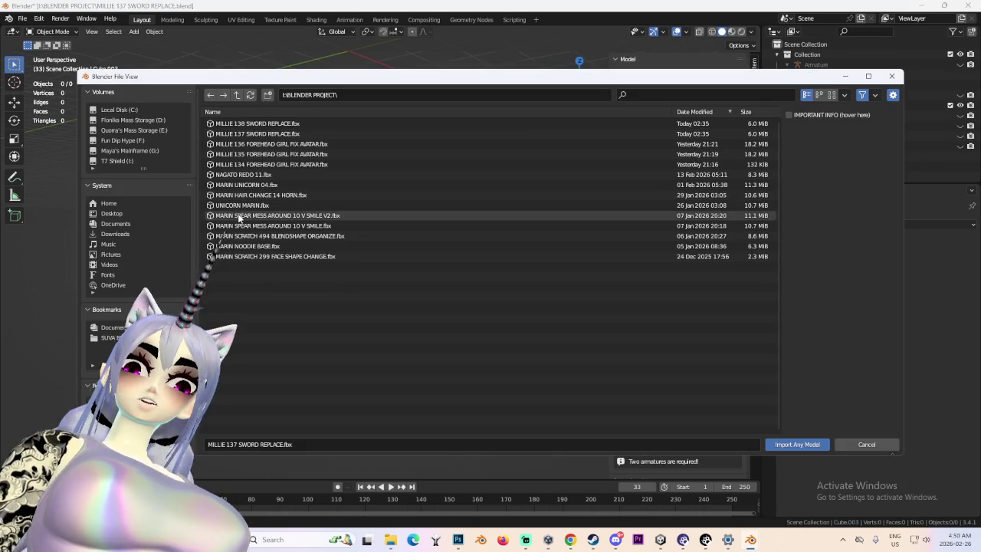
scroll(138, 230, "down", 3)
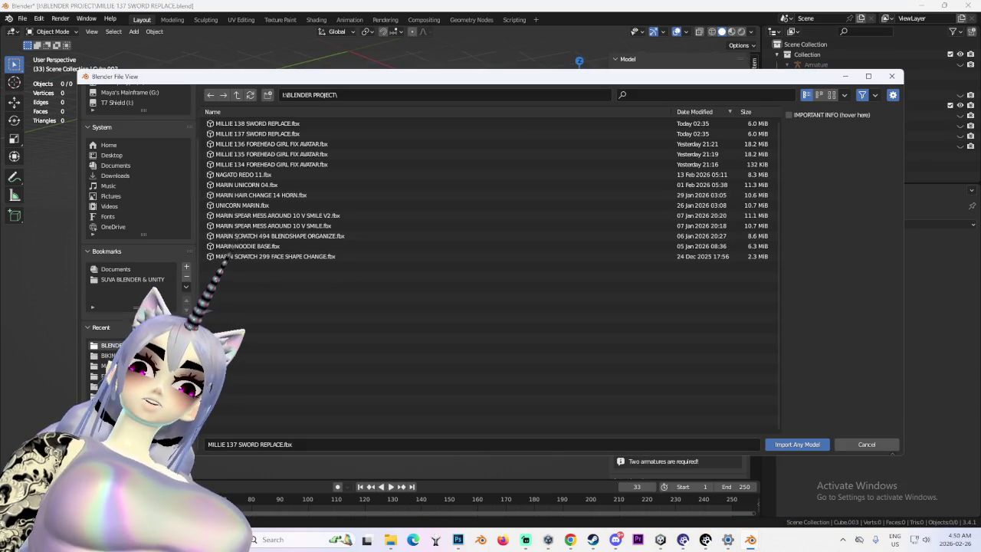
scroll(138, 192, "up", 3)
left_click(112, 213)
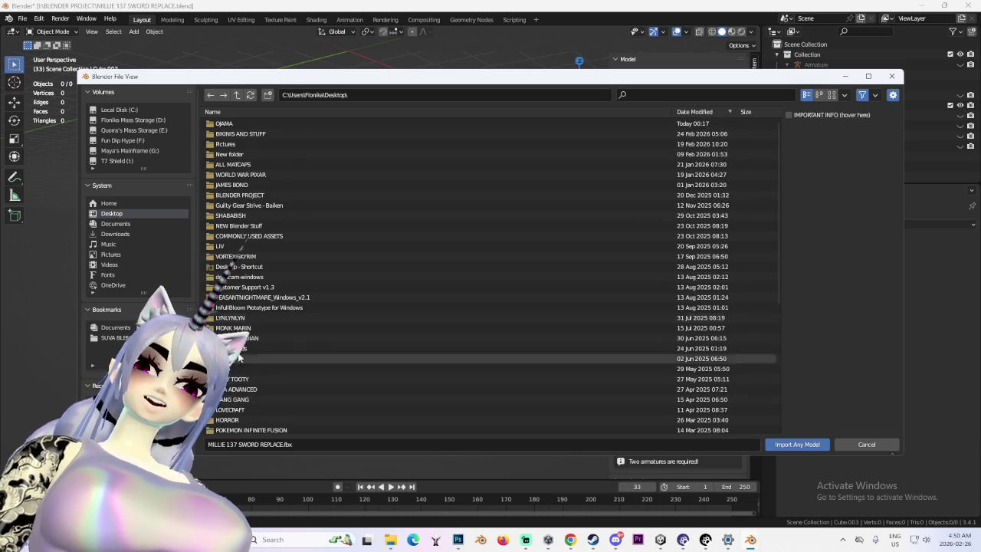
left_click(126, 204)
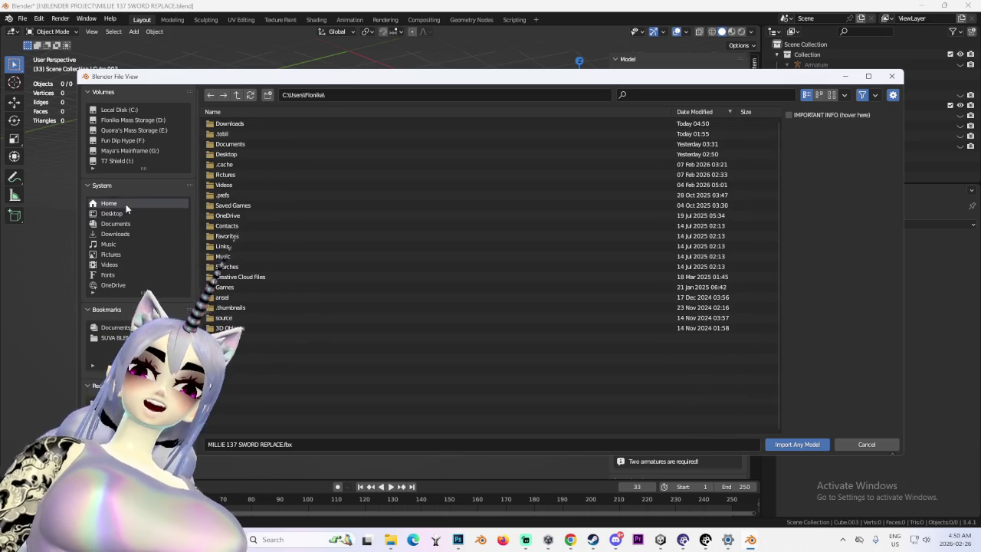
left_click(115, 213)
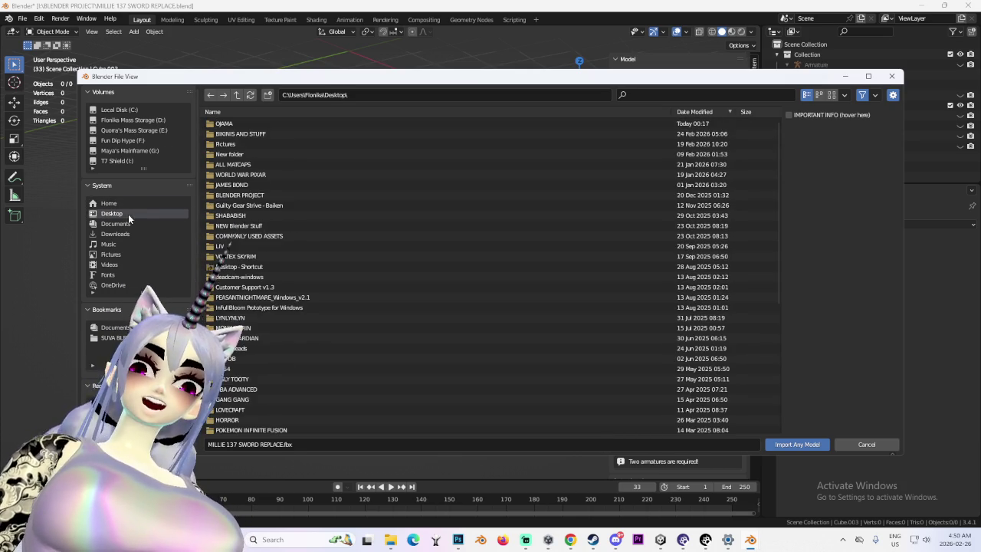
left_click(270, 134)
left_click(257, 128)
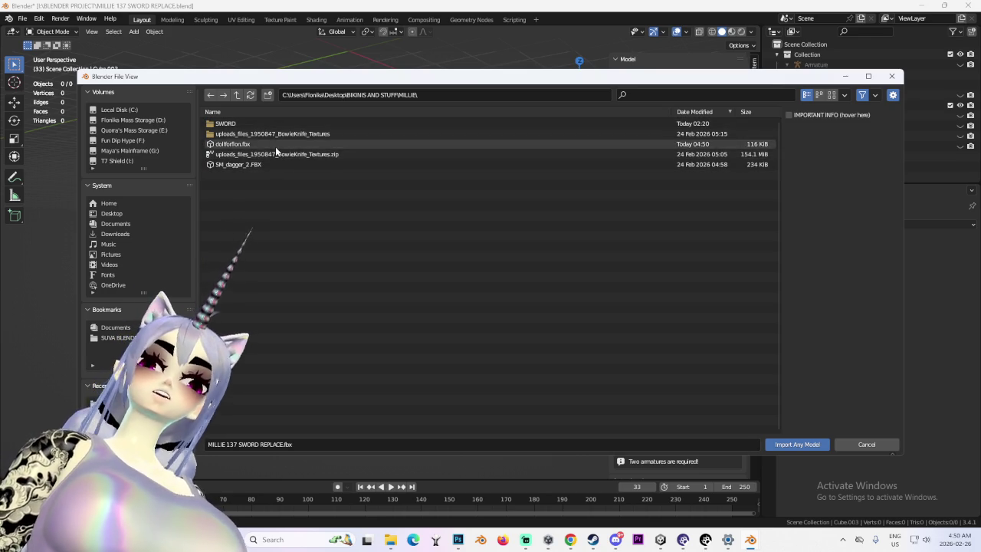
double_click(275, 146)
mouse_move(366, 257)
middle_mouse_down()
mouse_move(390, 208)
mouse_move(344, 296)
mouse_move(574, 121)
middle_mouse_up()
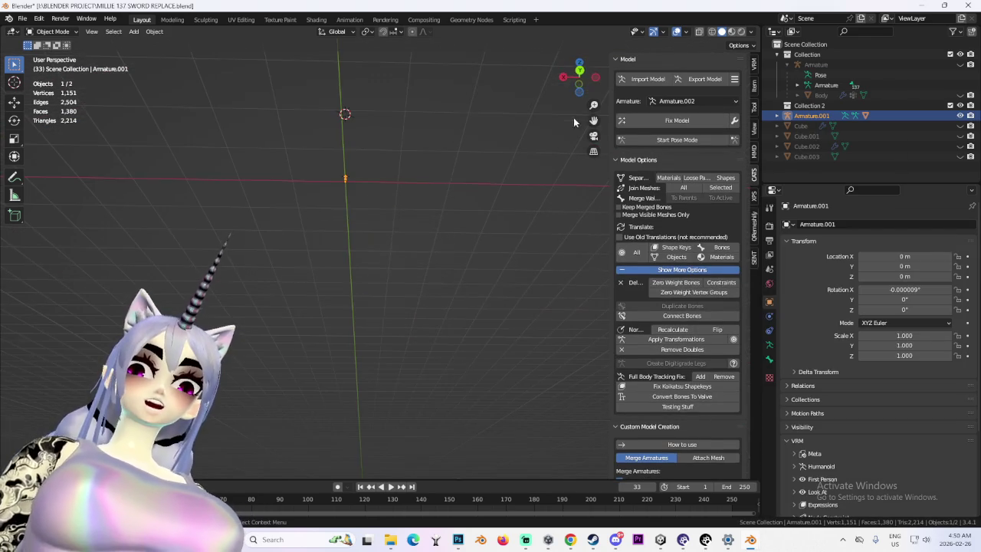
- Frame the doll from a back view and select its Circle body mesh
left_click(580, 71)
scroll(366, 299, "up", 3)
scroll(368, 306, "up", 2)
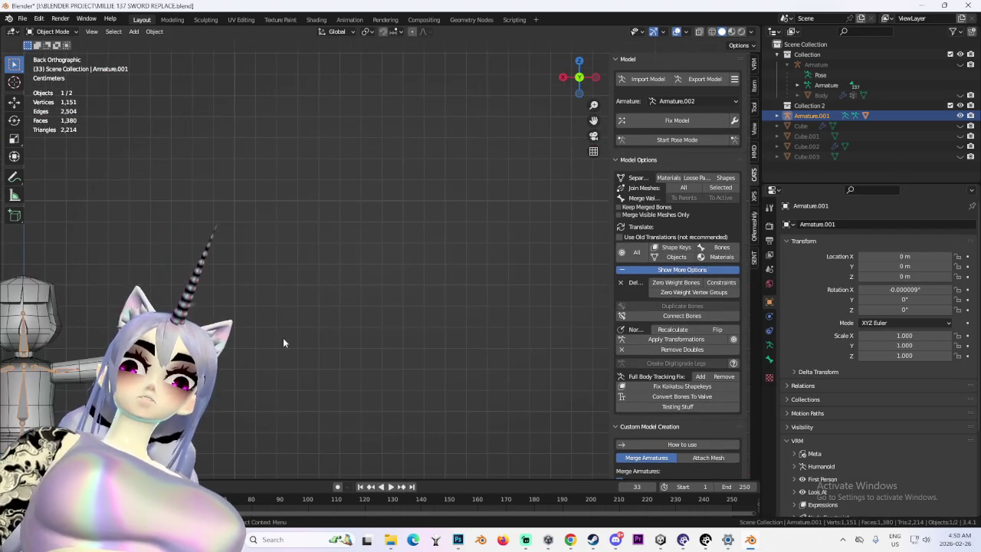
middle_click_drag(283, 343, 441, 303, "shift")
left_click(442, 303)
mouse_move(388, 385)
middle_mouse_down()
mouse_move(394, 267)
mouse_move(432, 289)
mouse_move(373, 267)
mouse_move(290, 268)
mouse_move(386, 236)
mouse_move(77, 67)
middle_mouse_up()
left_click(258, 290)
- Put the Circle mesh into Edit Mode and look down at the legs
left_click(52, 31)
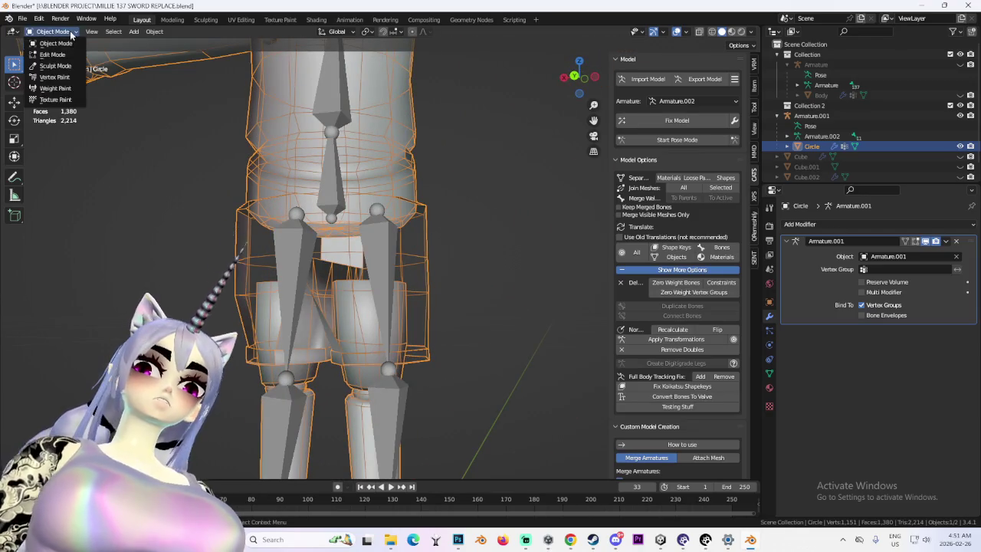
left_click(54, 52)
scroll(447, 294, "up", 2)
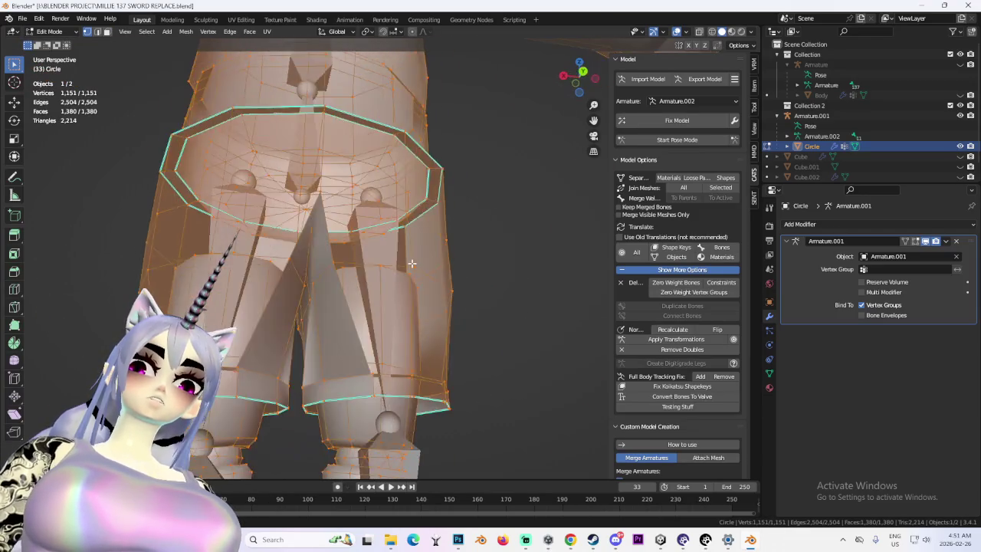
middle_click_drag(447, 294, 437, 253)
scroll(437, 253, "down", 1)
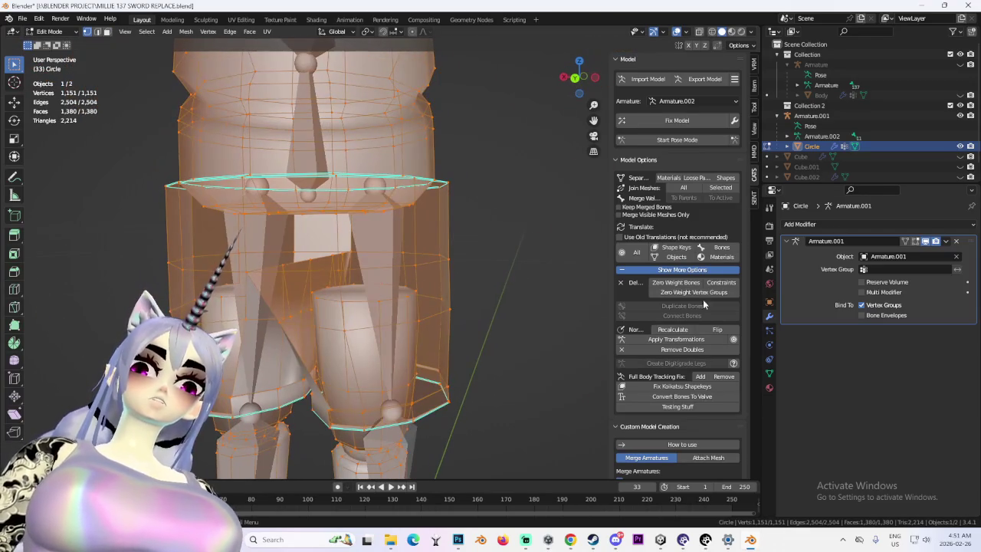
- Show the doll material's settings, deselect all vertices, and inspect seams from side and front
left_click(770, 388)
scroll(371, 364, "up", 2)
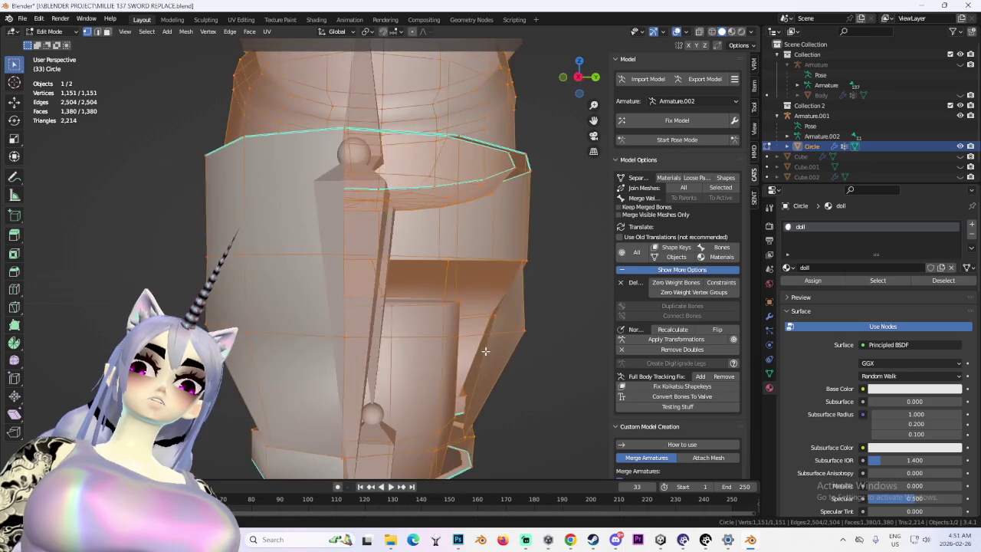
middle_click_drag(371, 363, 429, 307)
scroll(429, 306, "down", 1)
key("alt+a")
mouse_move(574, 247)
middle_mouse_down()
mouse_move(517, 266)
mouse_move(605, 276)
mouse_move(516, 248)
mouse_move(460, 257)
mouse_move(460, 245)
mouse_move(460, 257)
middle_mouse_up()
scroll(577, 270, "down", 2)
scroll(577, 270, "down", 2)
scroll(460, 257, "up", 2)
scroll(460, 257, "up", 2)
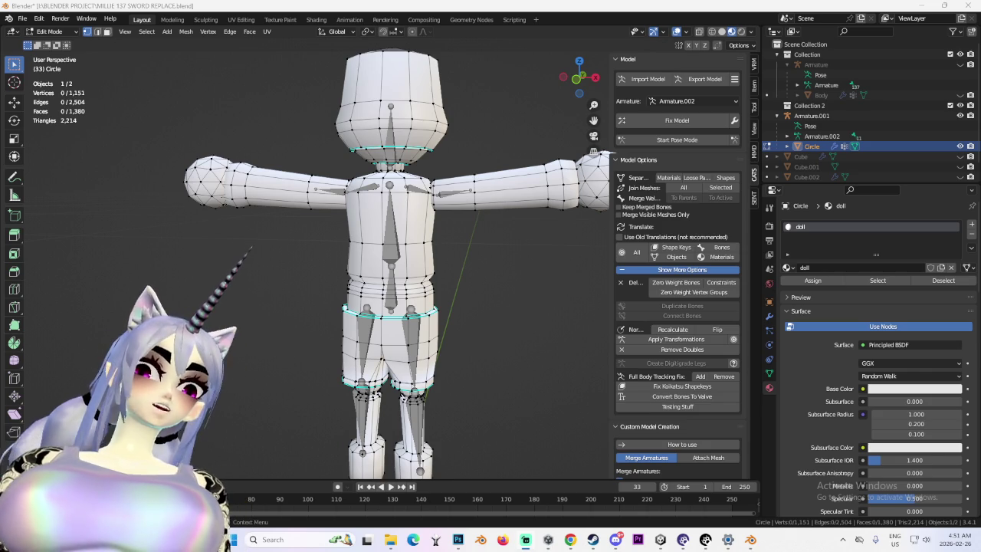
- Inspect the character from angled views, then bring up the Franky reference in Chrome
mouse_move(534, 254)
middle_mouse_down()
mouse_move(429, 241)
mouse_move(440, 221)
middle_mouse_up()
scroll(442, 246, "down", 2)
scroll(432, 231, "up", 3)
scroll(432, 231, "down", 1)
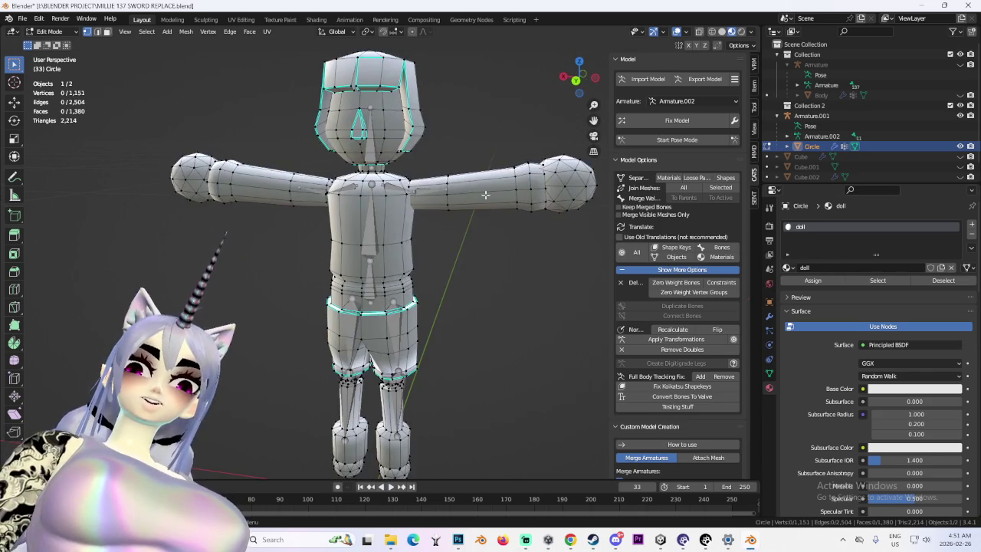
scroll(440, 221, "down", 1)
scroll(441, 221, "up", 2)
scroll(499, 202, "down", 2)
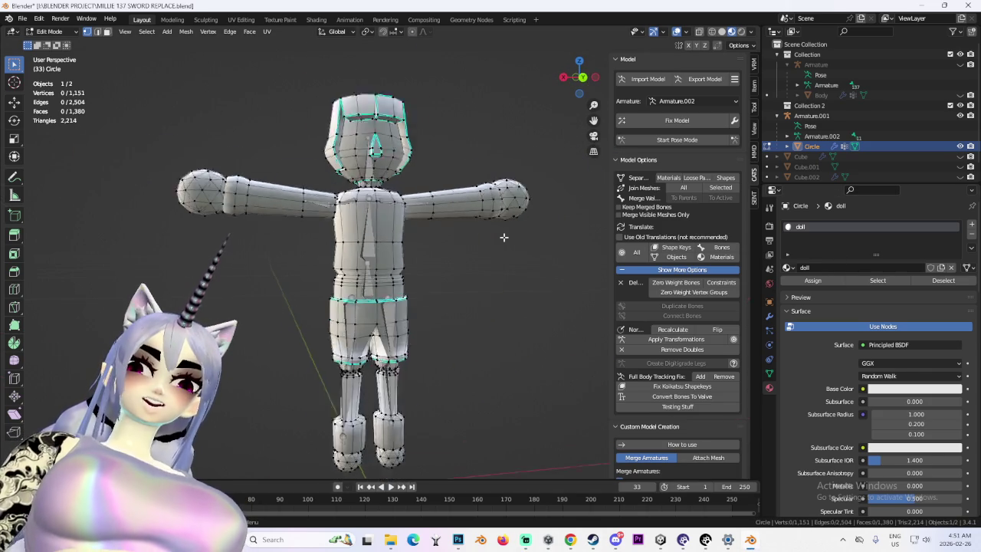
middle_click_drag(504, 237, 463, 240)
left_click(574, 542)
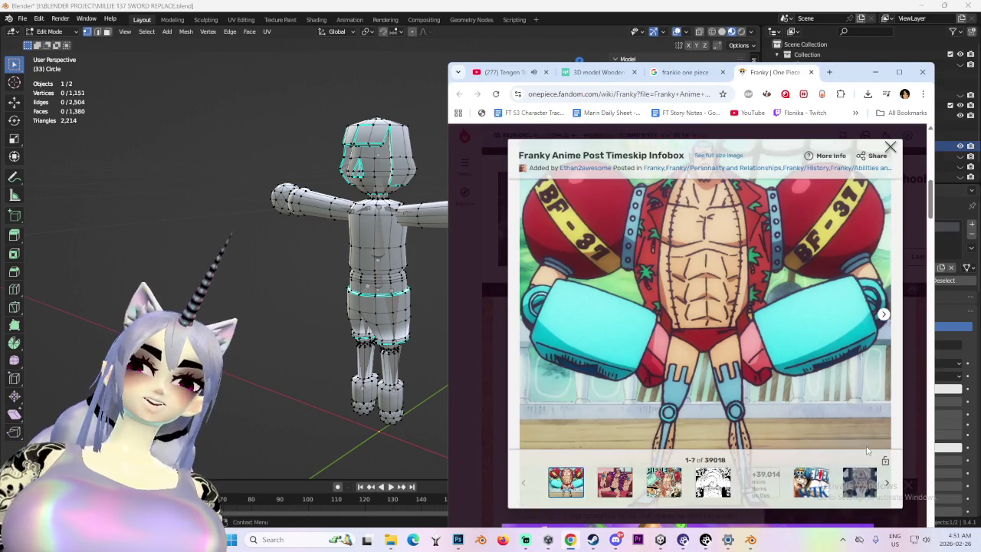
- Put the Chrome reference away and return to the doll in Blender
left_click(364, 312)
scroll(478, 296, "up", 2)
scroll(467, 285, "up", 2)
scroll(505, 285, "up", 2)
- Hide the viewport overlays with Shift+Alt+Z and orbit around the cleanly shaded doll
key("shift+alt+z")
mouse_move(504, 285)
middle_mouse_down()
mouse_move(320, 287)
mouse_move(471, 273)
mouse_move(464, 292)
mouse_move(429, 305)
mouse_move(454, 222)
mouse_move(467, 252)
mouse_move(543, 197)
mouse_move(459, 230)
mouse_move(422, 207)
mouse_move(539, 201)
mouse_move(460, 223)
middle_mouse_up()
scroll(417, 276, "down", 2)
scroll(464, 291, "down", 3)
scroll(467, 252, "up", 2)
left_click(49, 32)
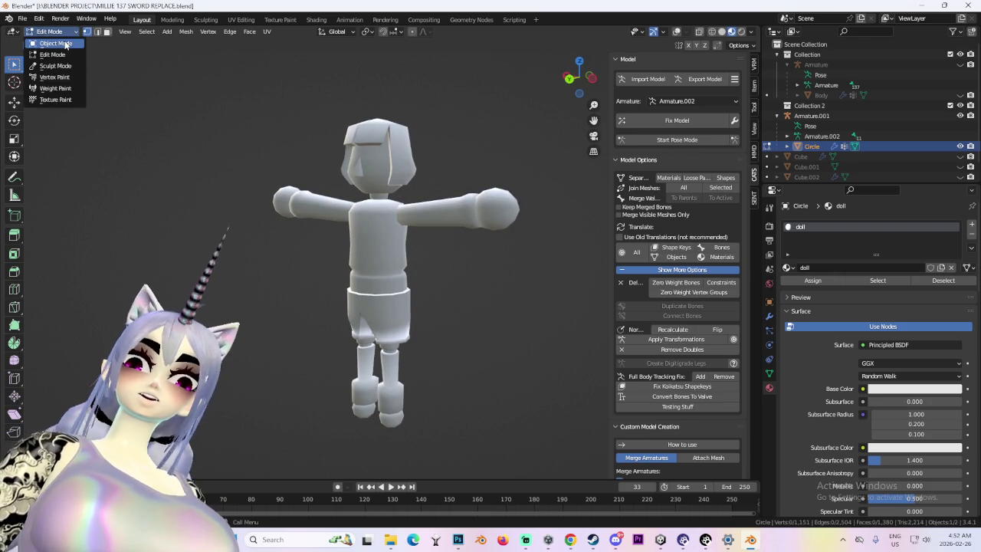
- Return the mesh to Object Mode with viewport overlays turned back on
left_click(66, 44)
left_click(676, 31)
middle_click_drag(476, 214, 426, 217)
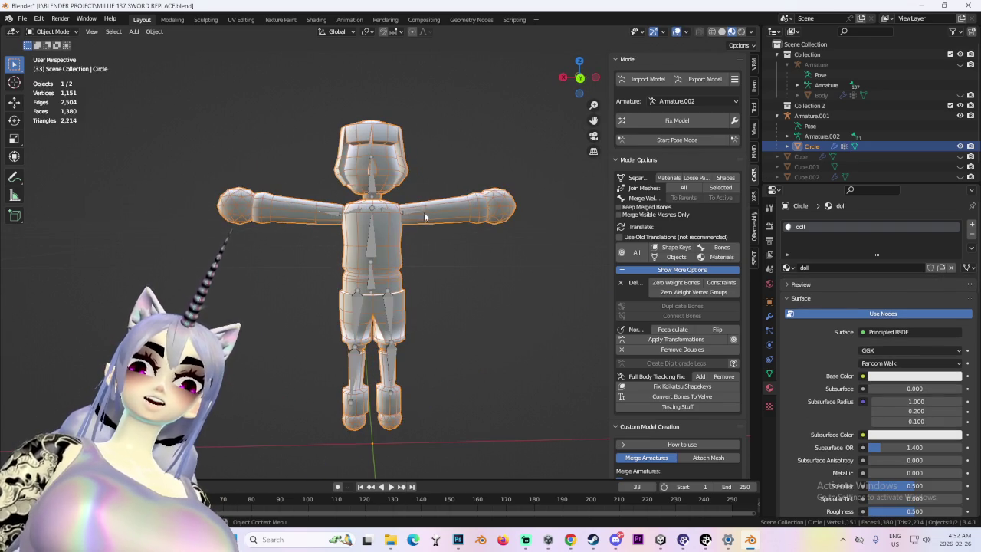
- Look over the doll in the UV Editing workspace from front and back orthographic views
left_click(241, 19)
mouse_move(624, 223)
middle_mouse_down()
mouse_move(596, 217)
mouse_move(647, 228)
mouse_move(628, 125)
middle_mouse_up()
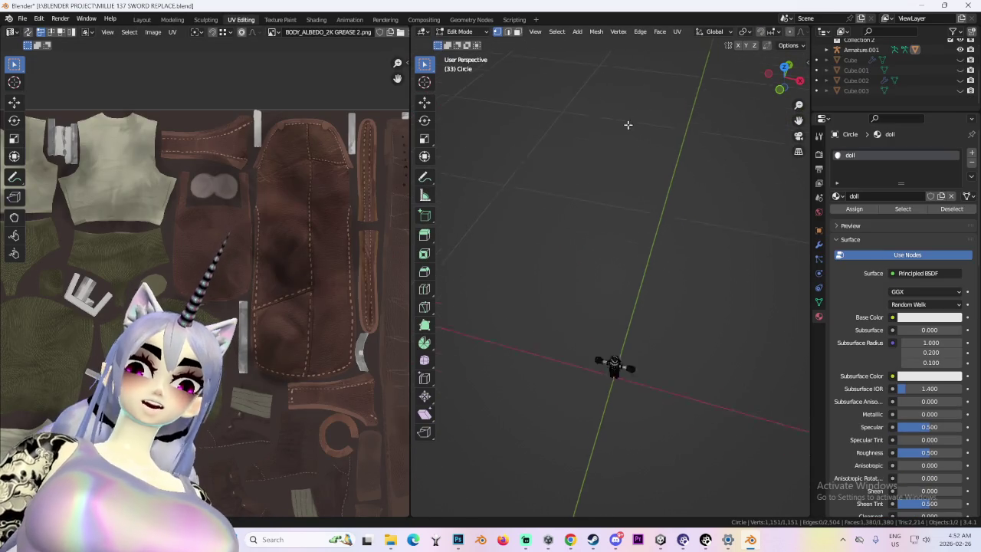
left_click(780, 90)
scroll(618, 139, "down", 4)
middle_click_drag(616, 228, 615, 92, "shift")
scroll(690, 115, "up", 3)
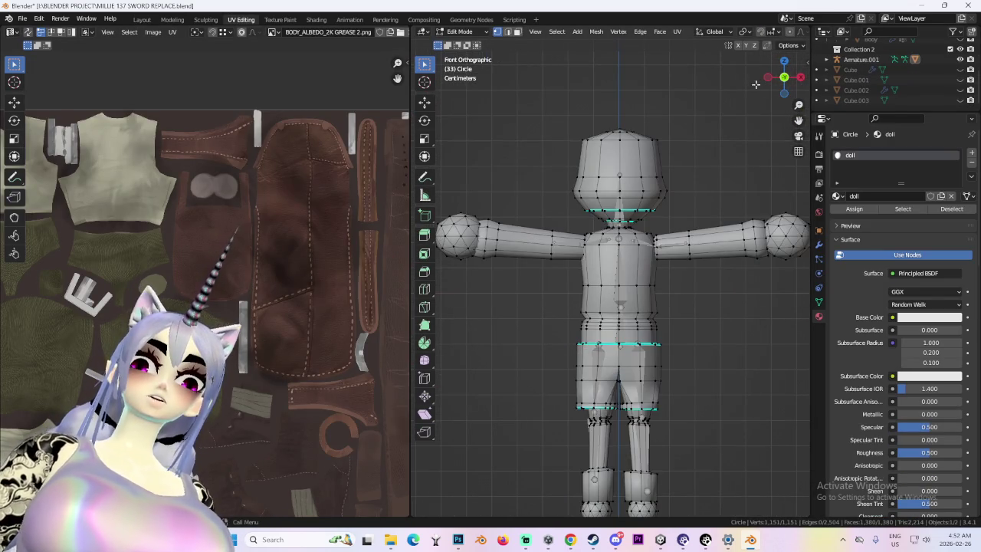
left_click(784, 77)
scroll(600, 284, "up", 3)
scroll(600, 283, "up", 2)
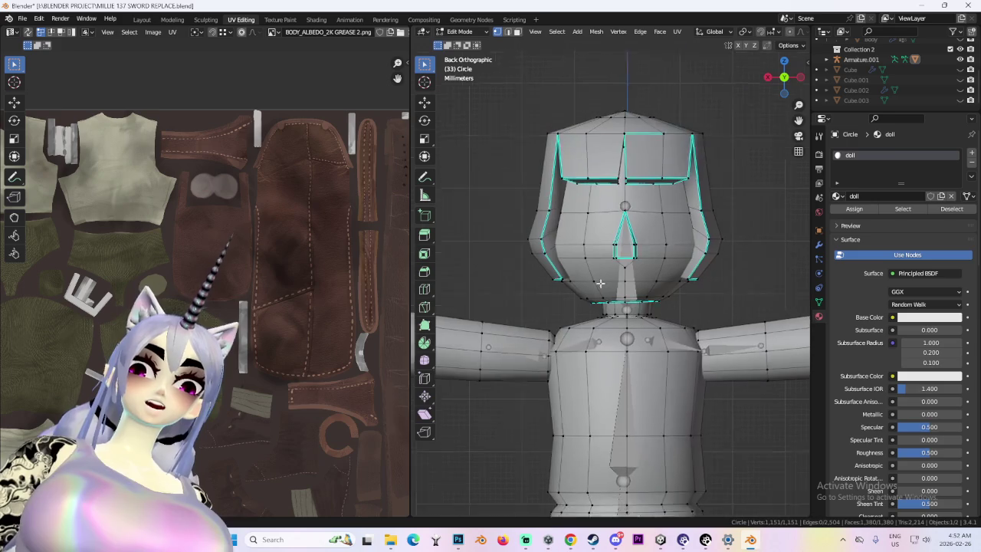
scroll(600, 283, "down", 2)
- Back in Layout, select the Circle body mesh and enter Edit Mode in back view
left_click(146, 20)
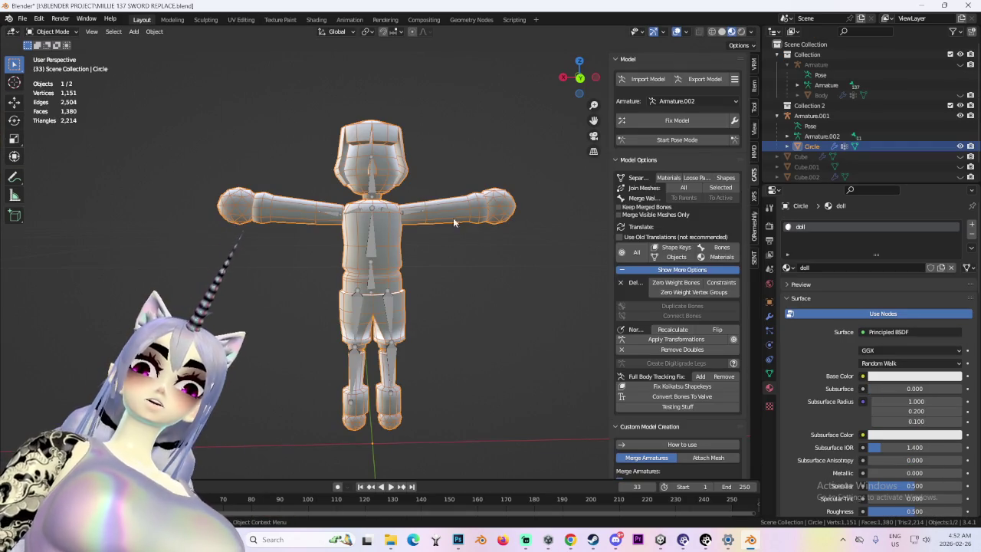
middle_click_drag(470, 258, 437, 259)
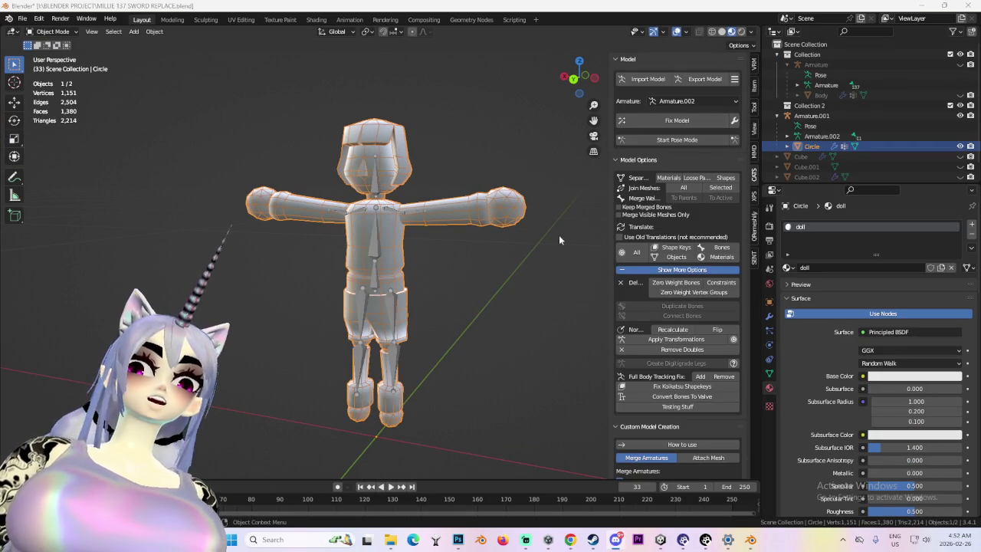
left_click(381, 241)
left_click(398, 234)
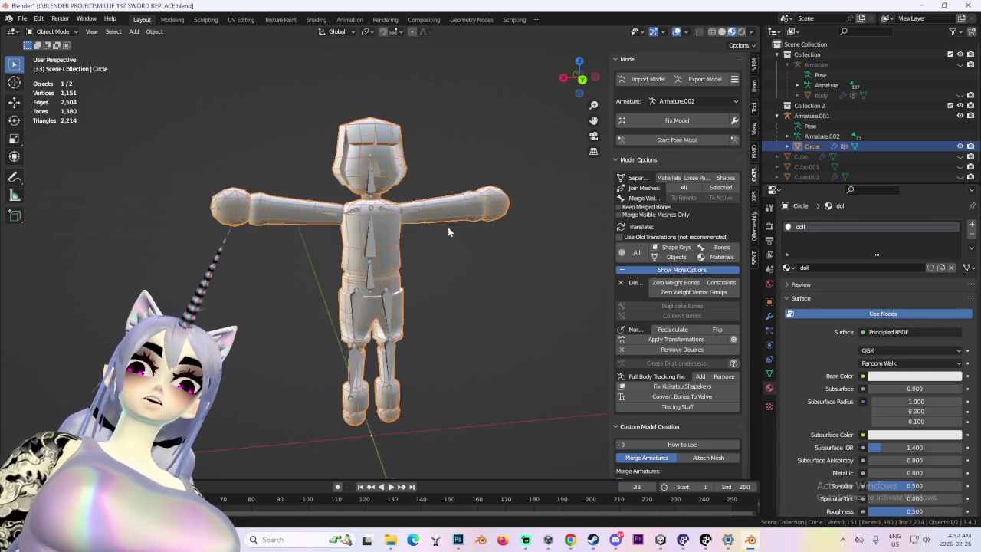
left_click(575, 78)
left_click(52, 31)
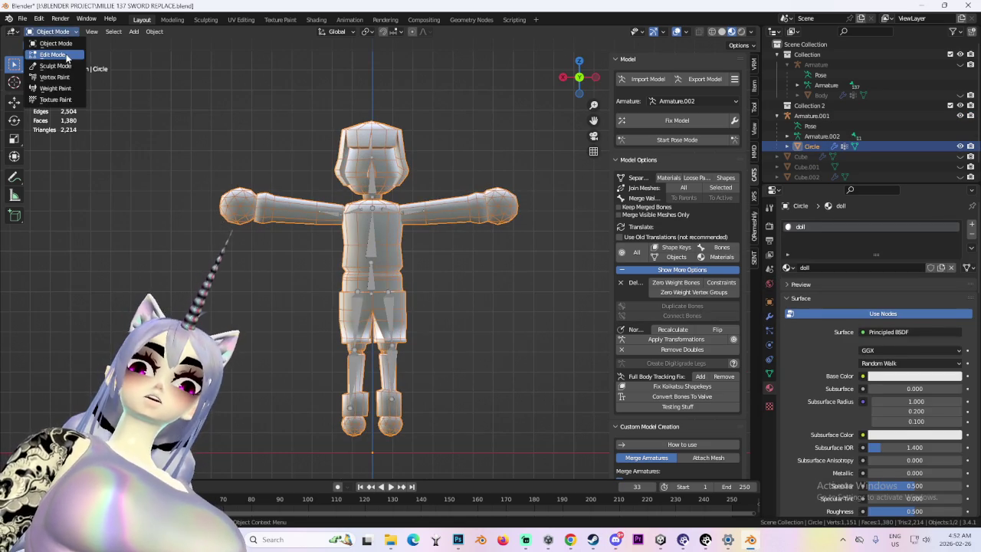
left_click(42, 51)
scroll(401, 258, "up", 3)
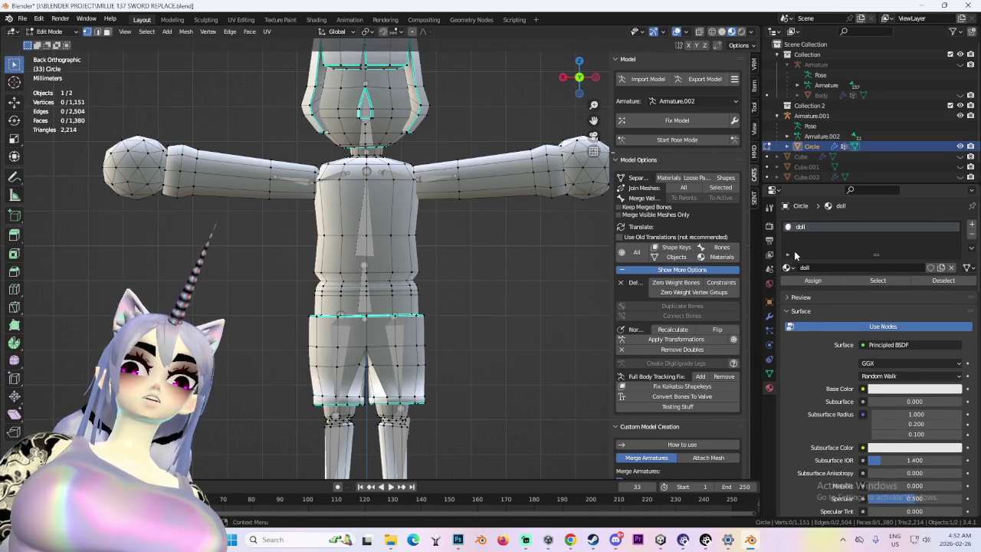
- Select the whole mesh in UV Editing to display and review the doll's UV layout
left_click(241, 19)
scroll(613, 307, "down", 3)
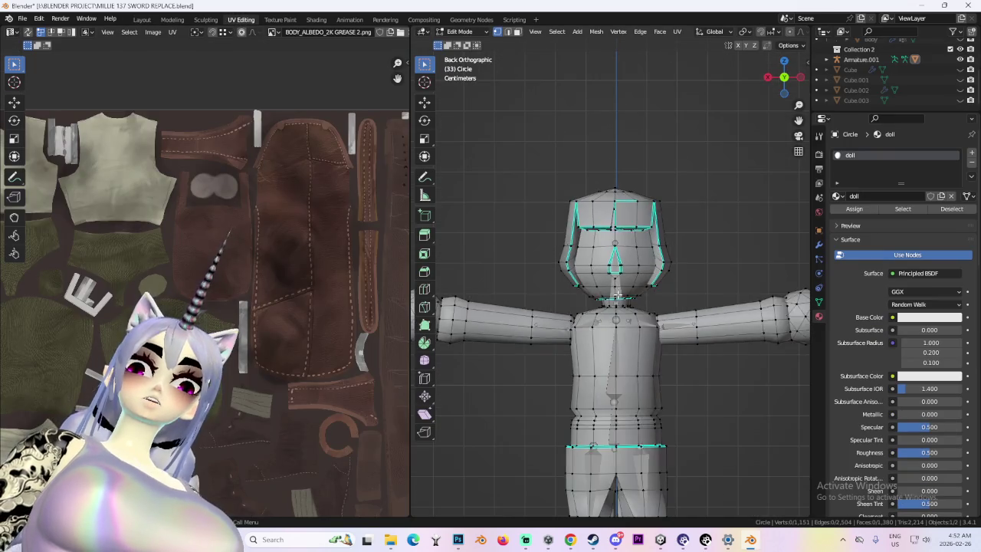
key("a")
scroll(235, 349, "down", 1)
scroll(236, 349, "down", 1)
scroll(253, 353, "down", 2)
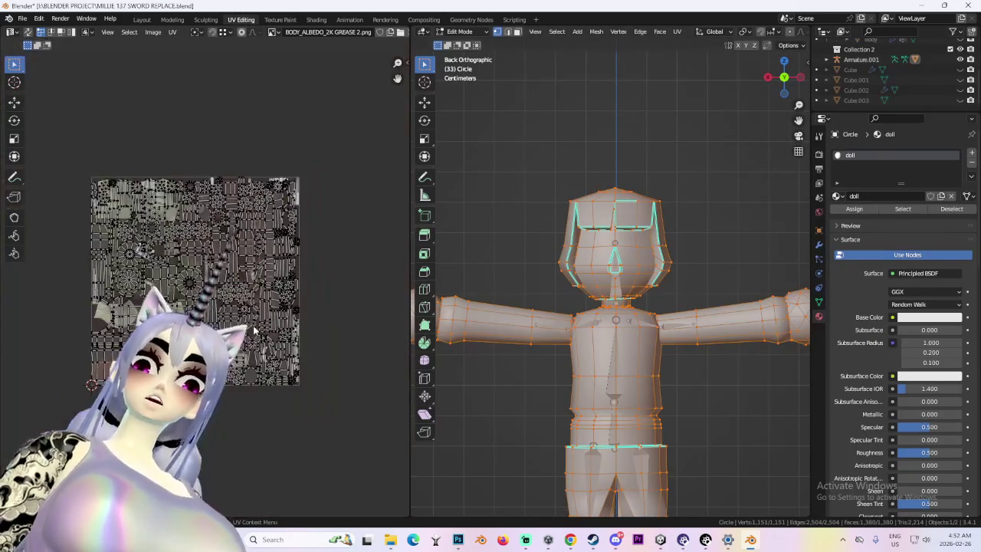
scroll(280, 359, "up", 4)
scroll(280, 359, "down", 1)
middle_click_drag(675, 337, 691, 331)
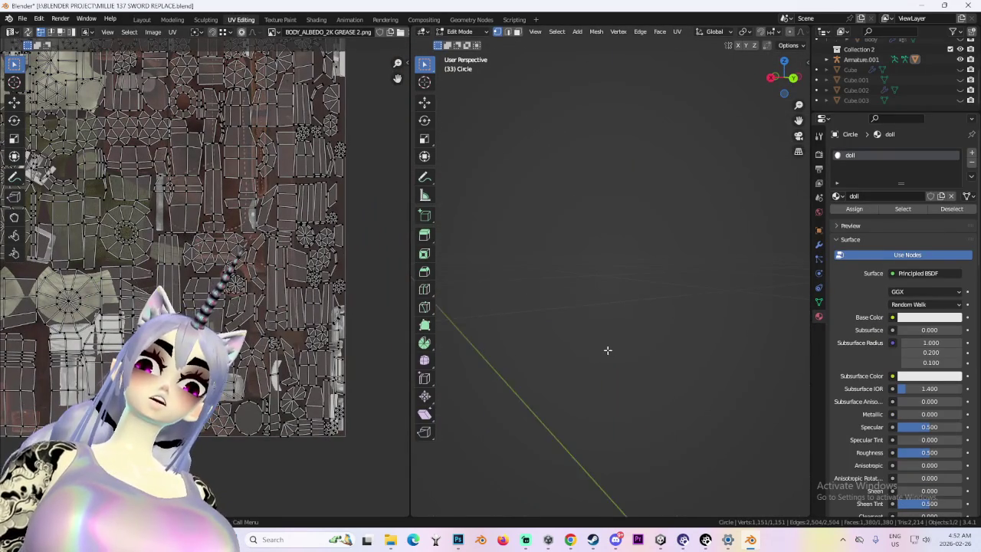
left_click(787, 75)
scroll(536, 307, "up", 2)
scroll(536, 307, "up", 3)
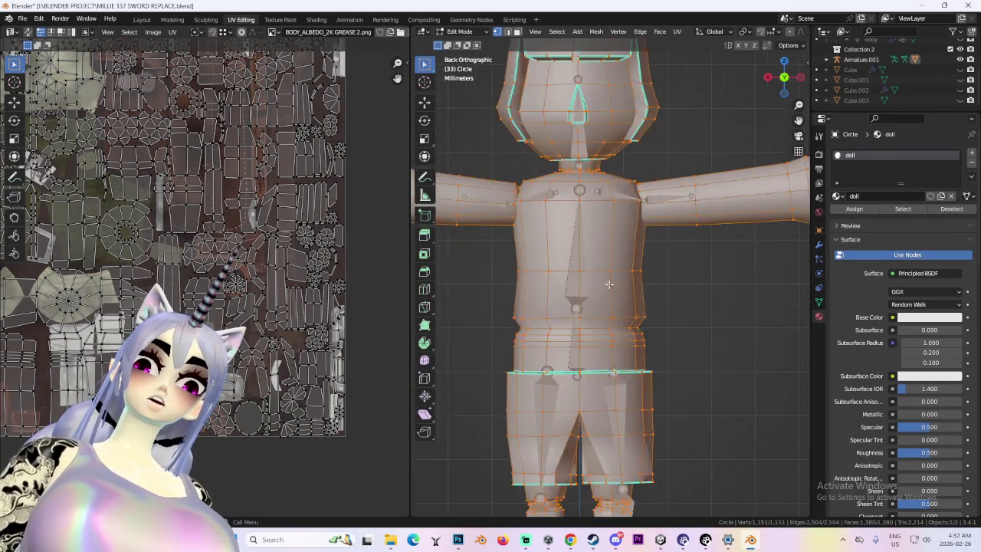
middle_click_drag(536, 306, 519, 283)
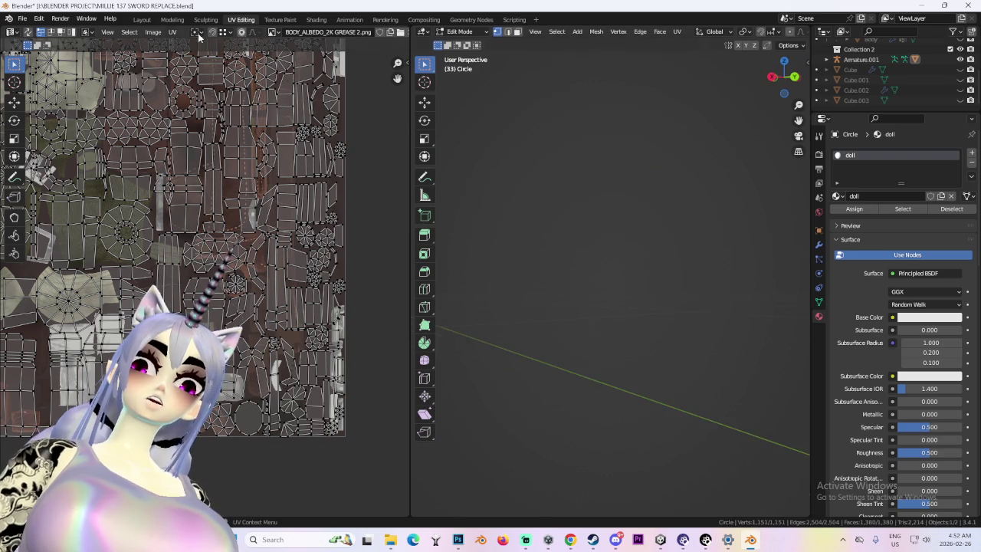
- In Layout Edit Mode, select the connected torso shirt piece with Ctrl+L
left_click(142, 19)
left_click(52, 32)
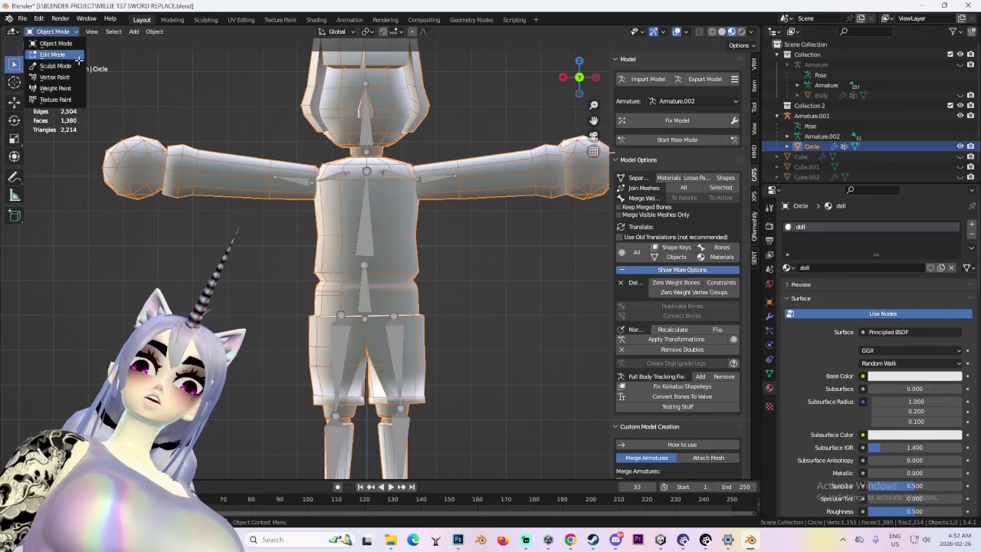
left_click(52, 48)
key("ctrl+l")
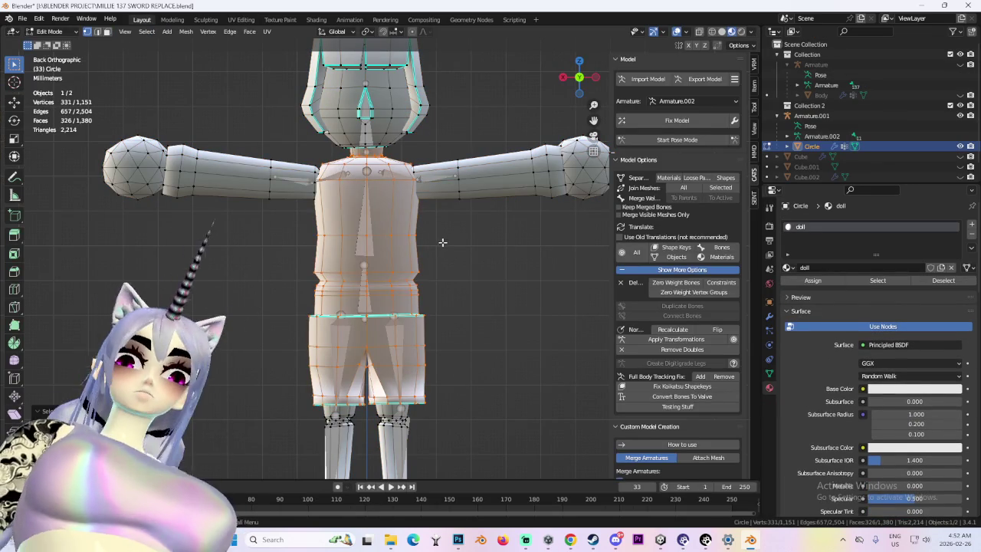
mouse_move(521, 296)
middle_mouse_down()
mouse_move(447, 272)
mouse_move(466, 235)
mouse_move(431, 227)
mouse_move(491, 230)
mouse_move(468, 234)
middle_mouse_up()
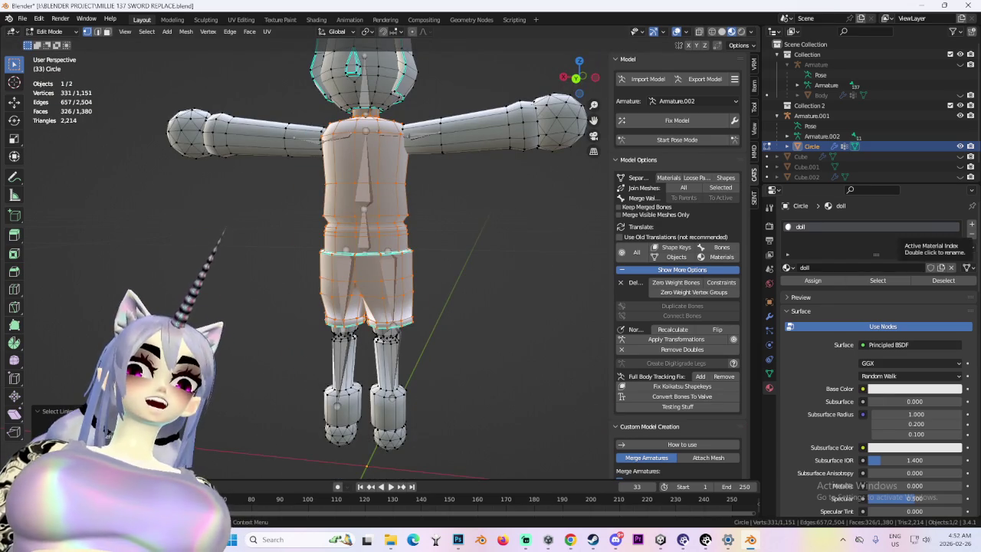
- Open the wooden puppet reference image full size in Discord and zoom in
key("alt+Tab")
left_click(407, 352)
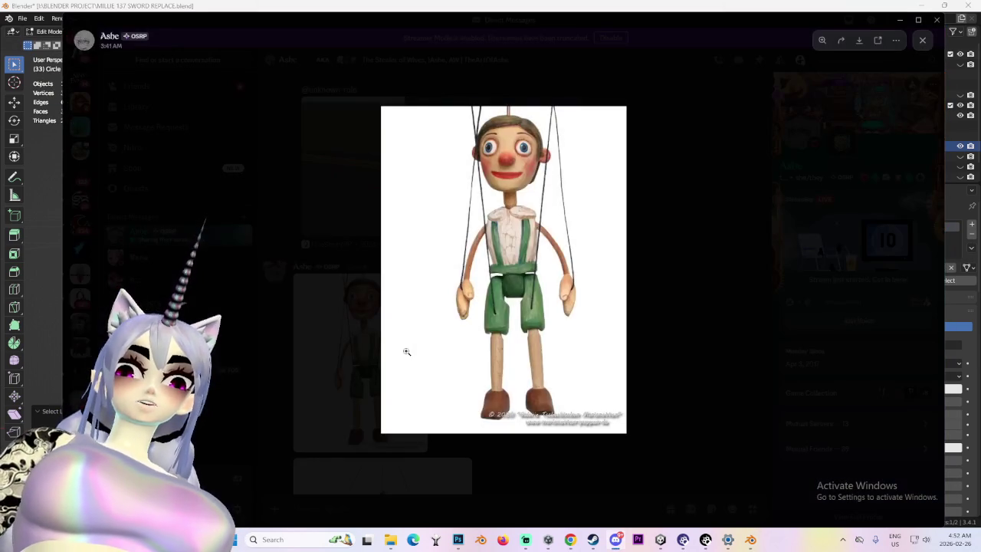
left_click(563, 244)
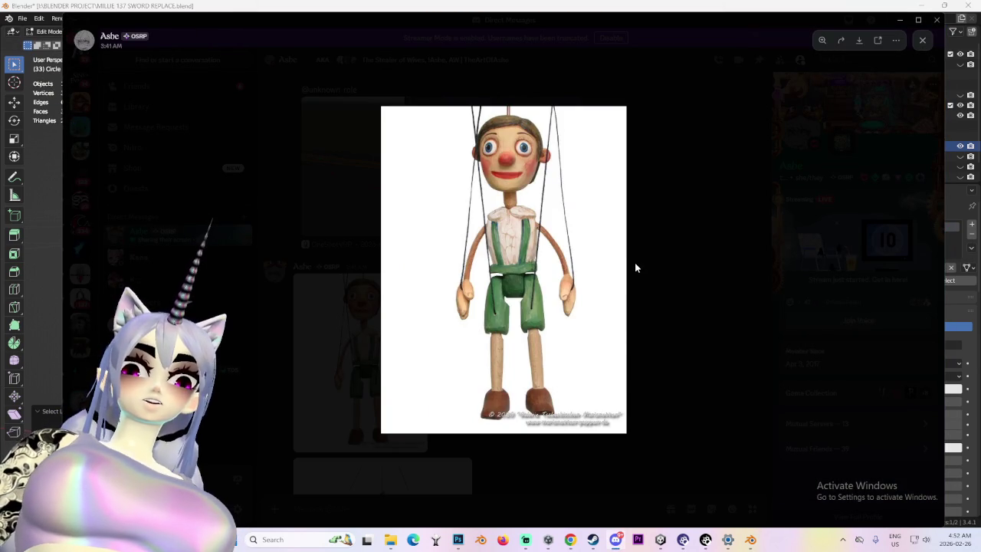
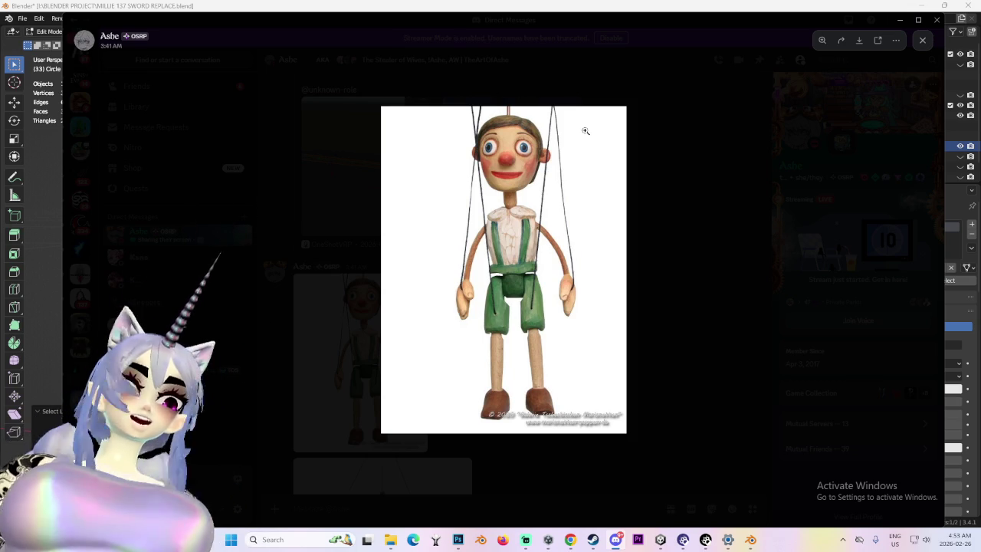
- Close the enlarged marionette reference photo in Discord and return to the doll in Blender
left_click(716, 222)
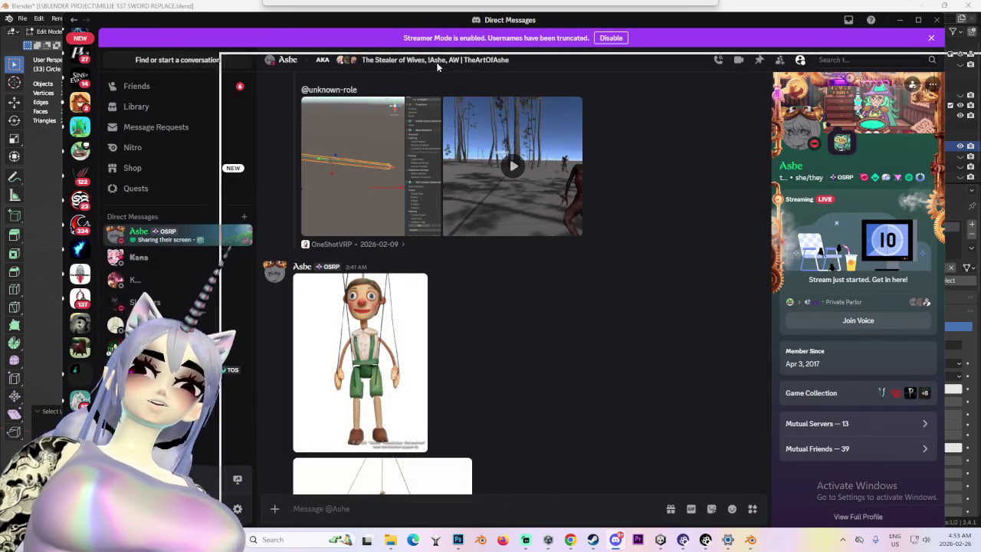
key("alt+Tab")
scroll(409, 107, "up", 4)
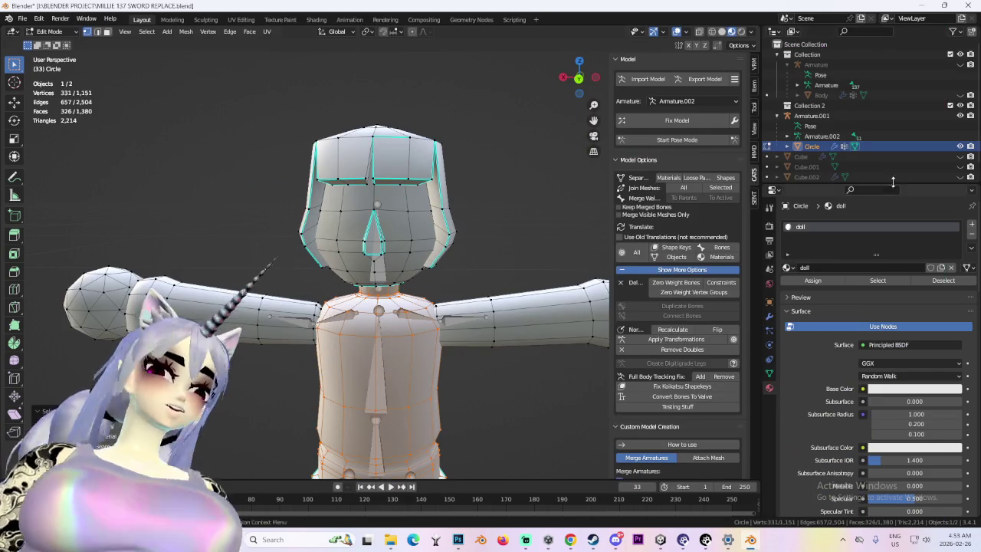
- Deselect the torso and select the linked hair piece on the doll's head with L
left_click(509, 184)
scroll(510, 184, "up", 2)
scroll(341, 107, "up", 1)
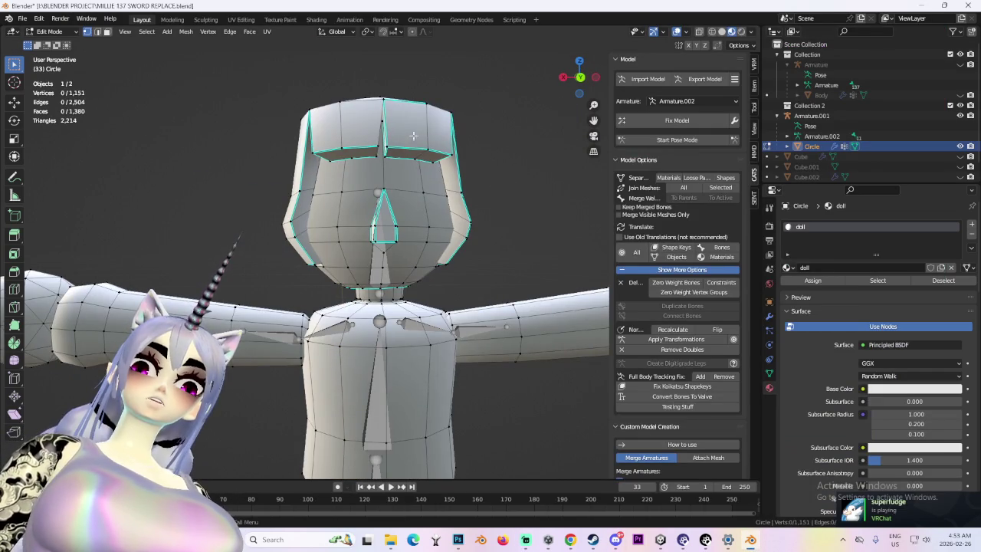
mouse_move(456, 131)
middle_mouse_down()
mouse_move(435, 180)
mouse_move(514, 164)
middle_mouse_up()
key("l")
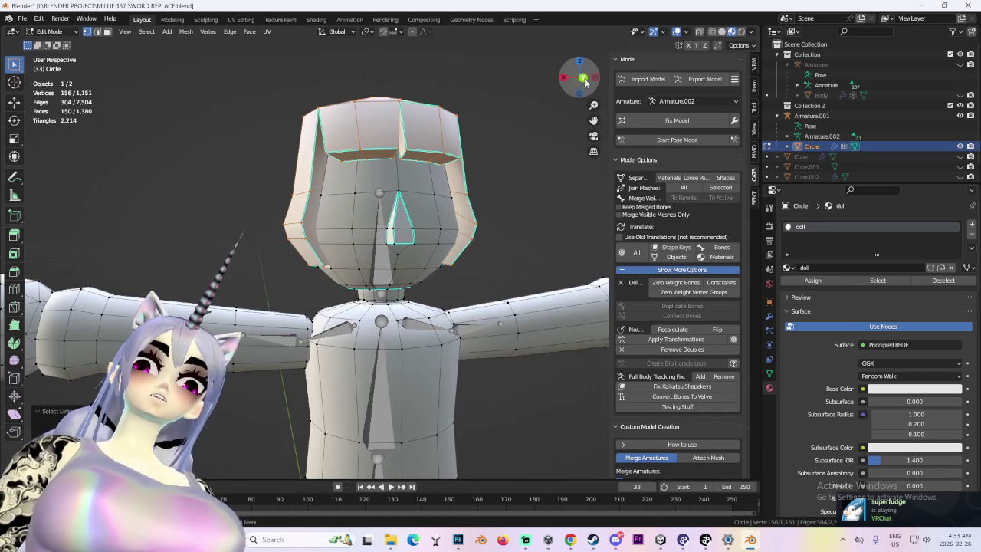
- Check the hair selection from front, below and straight-on back views
left_click(582, 78)
mouse_move(465, 145)
middle_mouse_down()
mouse_move(347, 183)
mouse_move(466, 244)
mouse_move(498, 215)
middle_mouse_up()
scroll(348, 183, "up", 3)
left_click(587, 78)
scroll(421, 274, "down", 2)
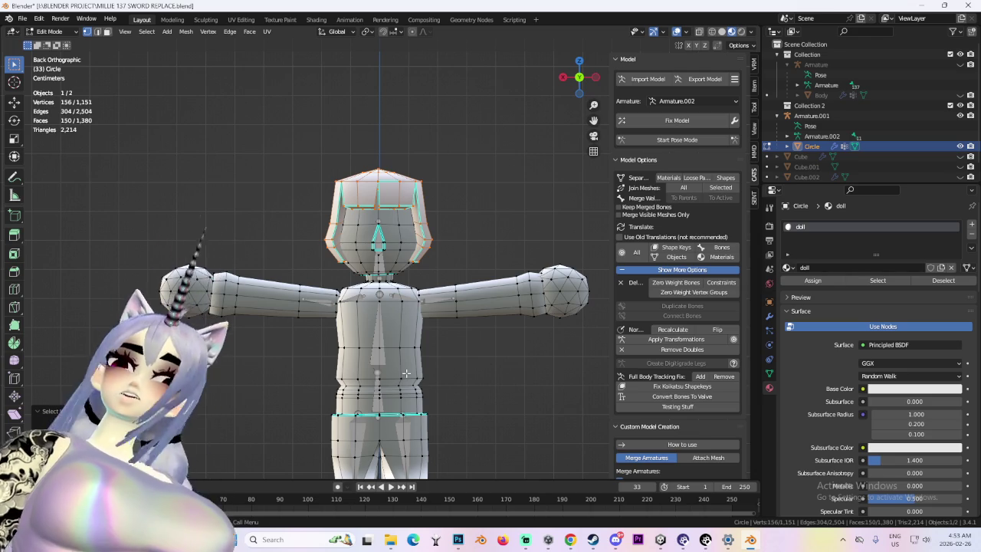
middle_click_drag(406, 374, 423, 289, "shift")
mouse_move(499, 387)
middle_mouse_down()
mouse_move(460, 368)
mouse_move(505, 354)
middle_mouse_up()
left_click(569, 75)
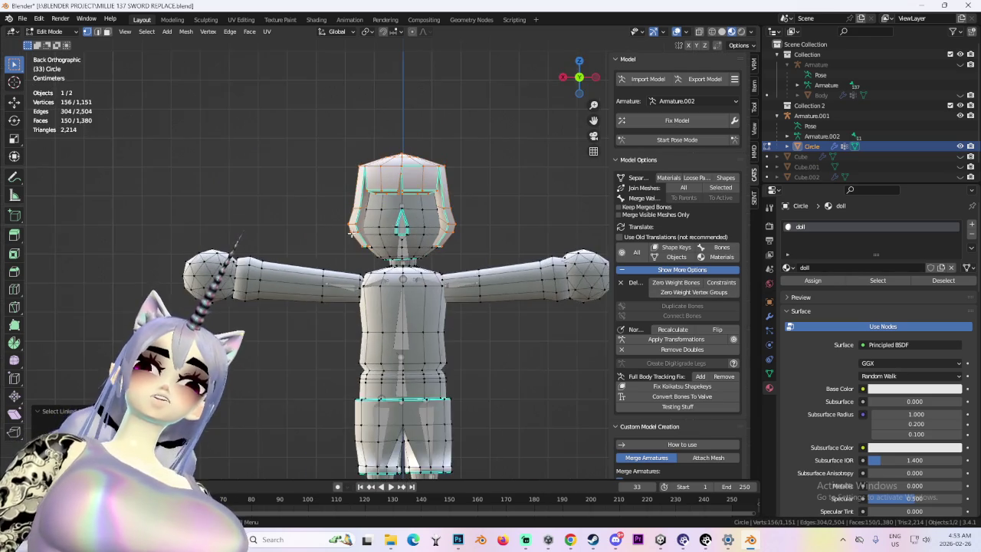
scroll(419, 268, "up", 2)
scroll(419, 268, "up", 3)
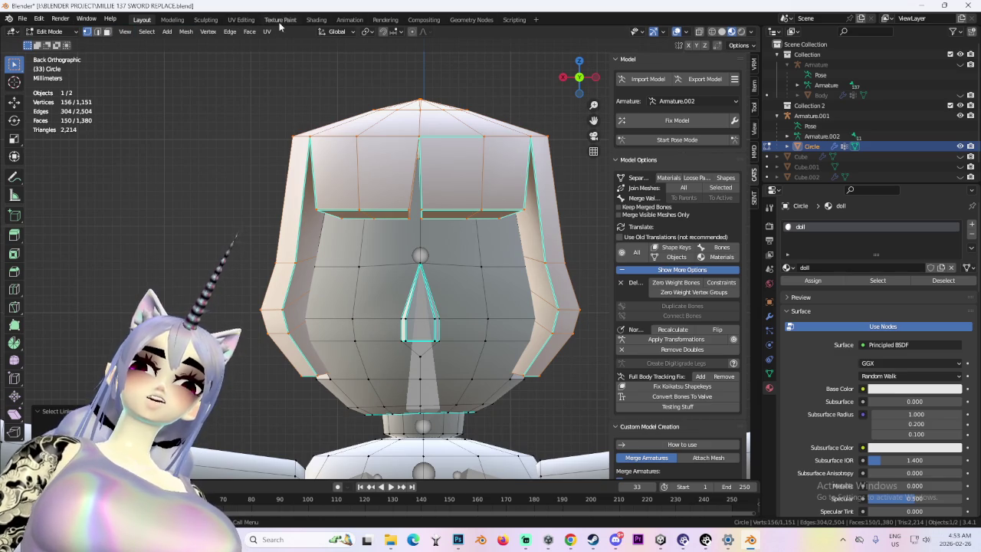
left_click(240, 21)
- Project the hair's UVs from a straight-on back view
middle_click_drag(450, 172, 580, 249)
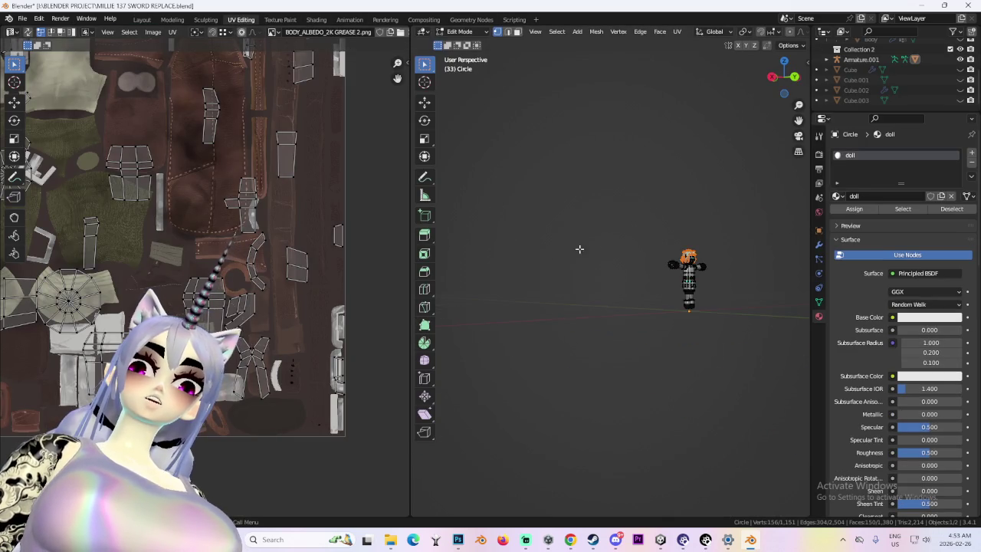
left_click(796, 77)
scroll(539, 322, "up", 3)
scroll(617, 272, "up", 2)
scroll(617, 273, "up", 6)
scroll(591, 283, "up", 1)
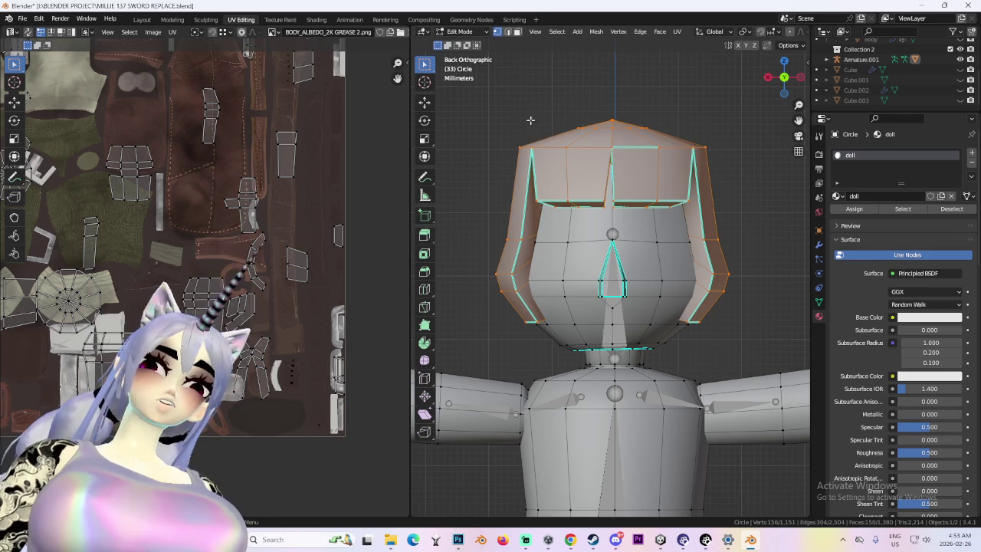
left_click(678, 32)
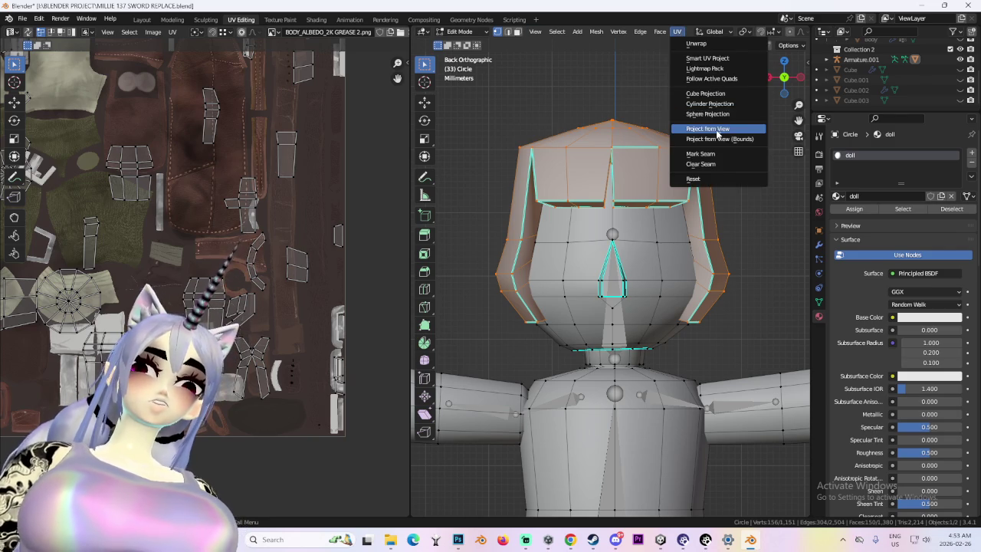
left_click(708, 128)
- Shrink the hair UV island and place it in the texture's top-left corner
scroll(256, 268, "down", 2)
scroll(257, 268, "down", 1)
scroll(256, 269, "up", 1)
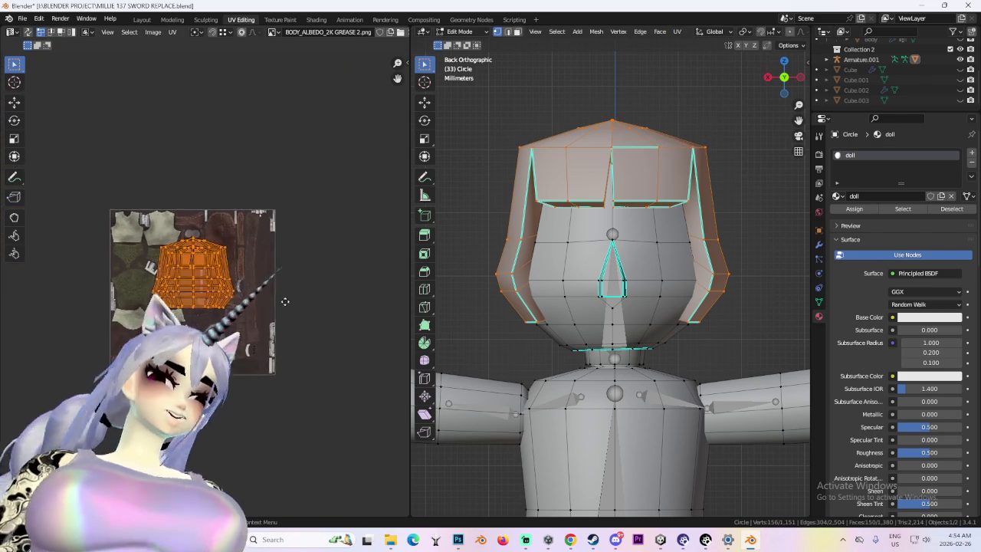
scroll(268, 276, "up", 2)
scroll(322, 306, "up", 2)
scroll(378, 332, "up", 2)
scroll(377, 328, "down", 3)
key("s")
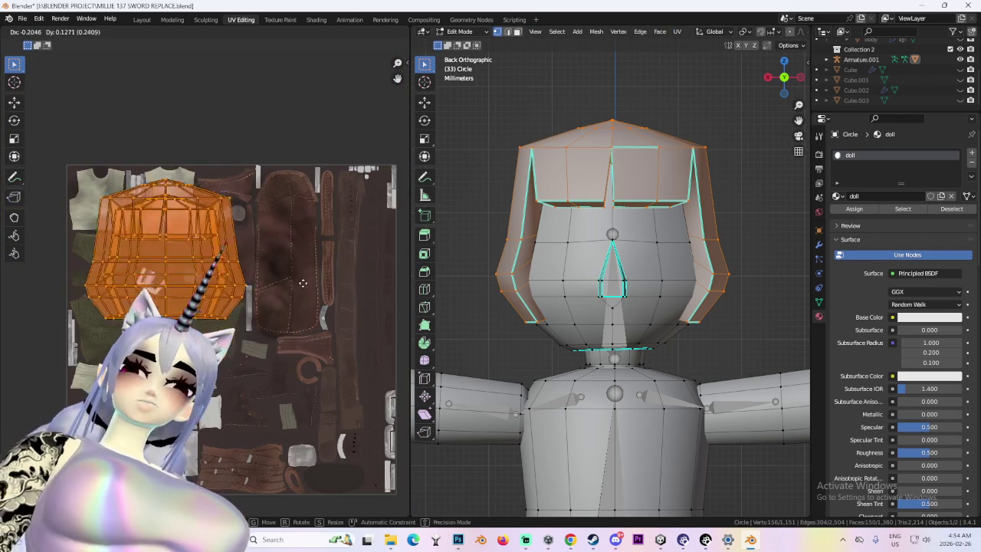
key("Return")
key("g")
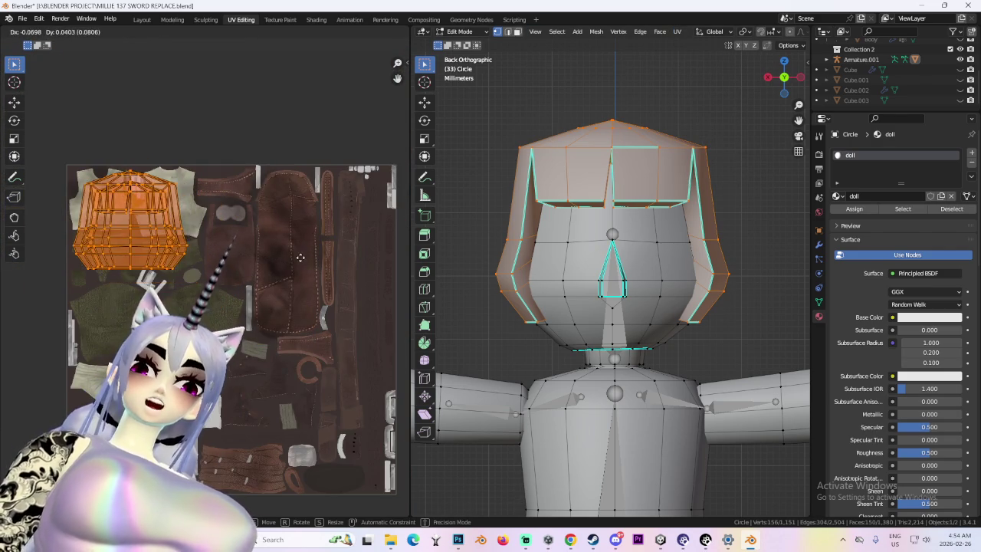
left_click(305, 265)
- Re-check the doll from a zoomed straight-on back view
middle_click_drag(714, 268, 679, 291)
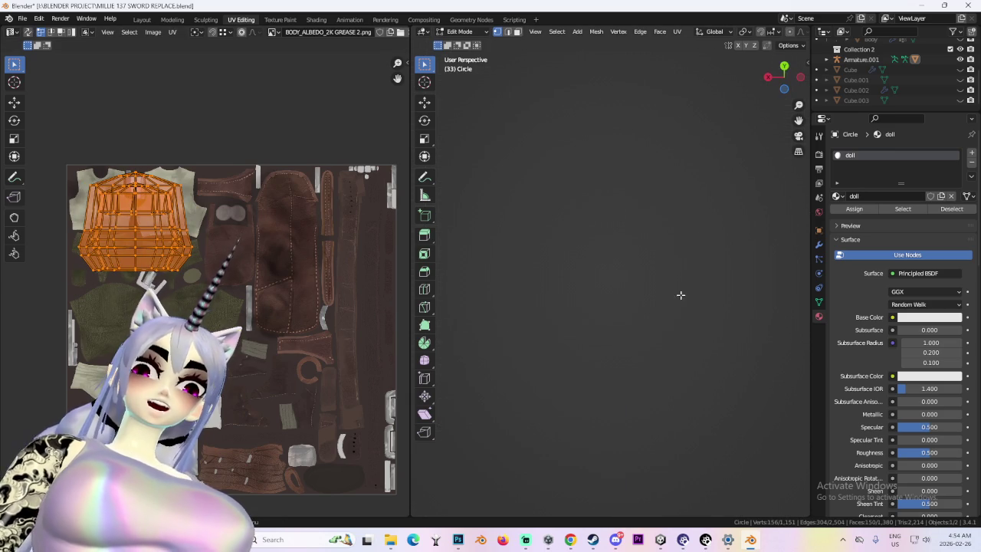
left_click(782, 78)
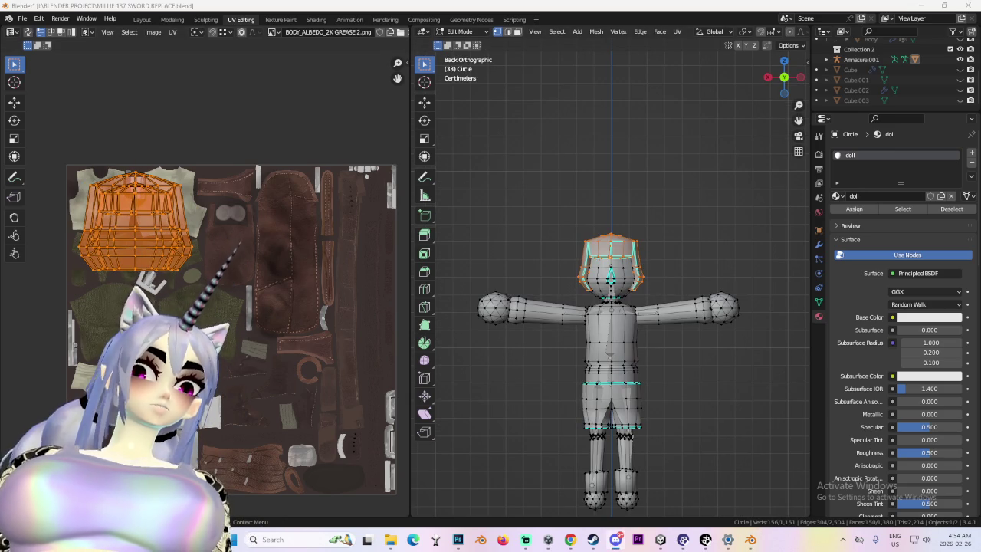
scroll(595, 376, "up", 3)
scroll(596, 375, "up", 3)
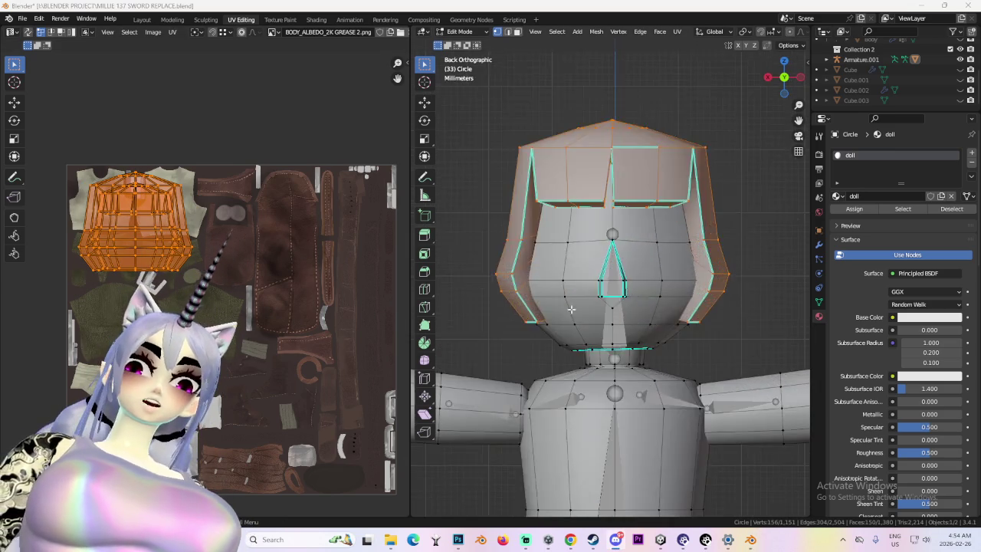
scroll(596, 376, "up", 4)
left_click(795, 79)
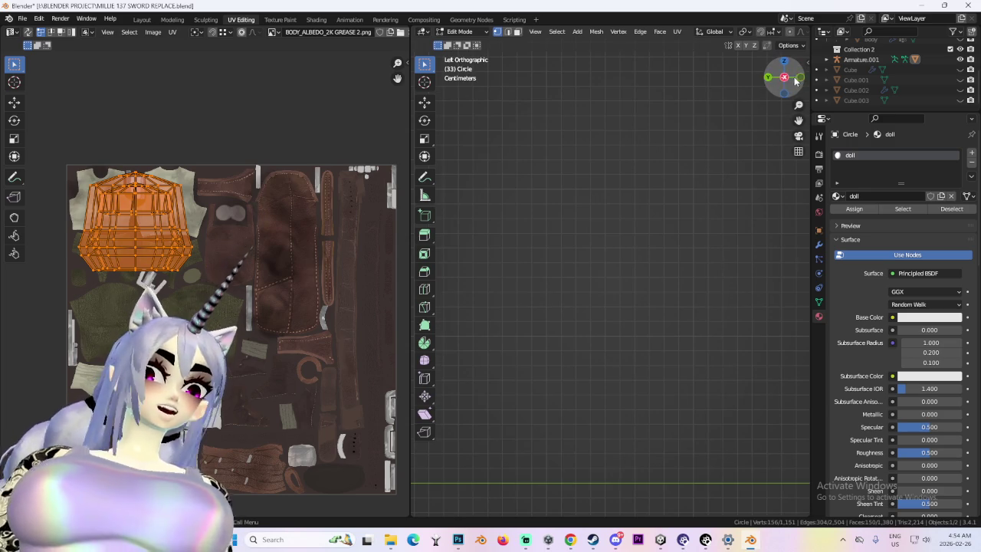
scroll(612, 347, "down", 5)
scroll(613, 347, "up", 3)
scroll(613, 347, "up", 4)
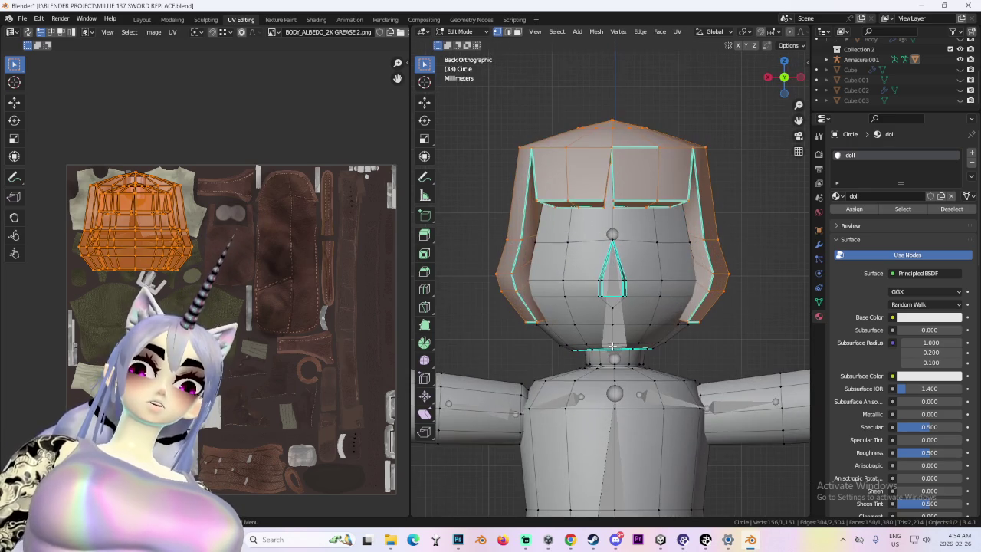
- Deselect the hair and select the connected face part of the head with Ctrl+L
left_click(626, 283)
key("ctrl+l")
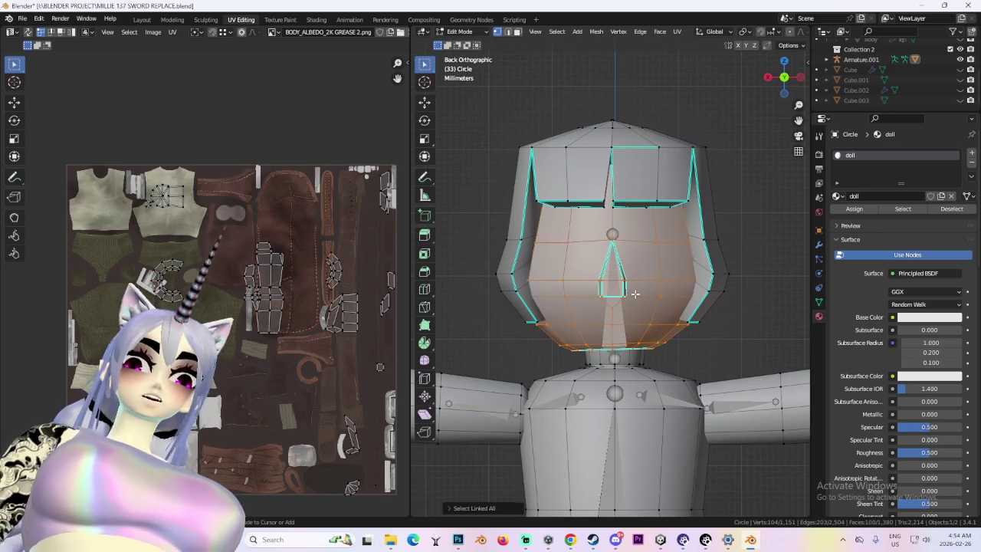
scroll(635, 293, "up", 2)
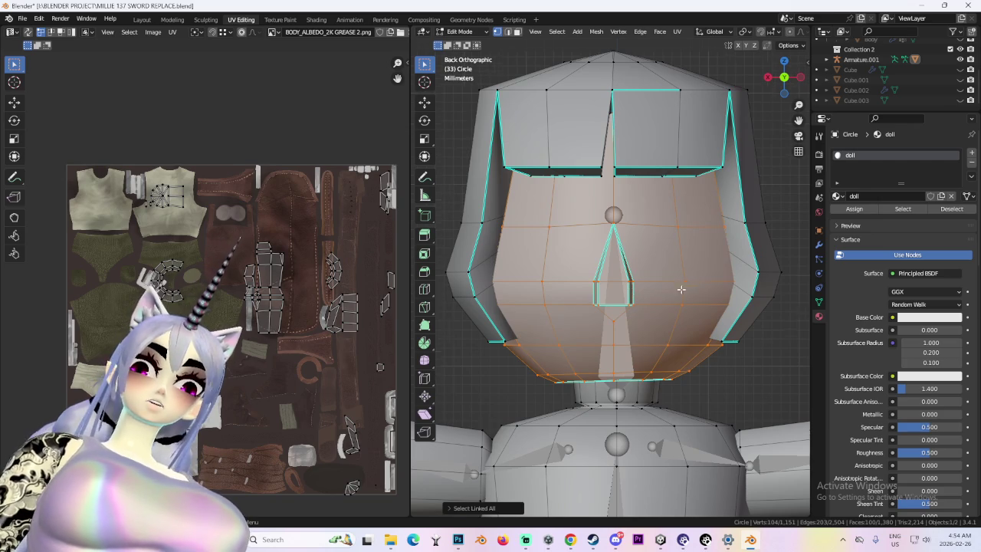
scroll(681, 289, "down", 2)
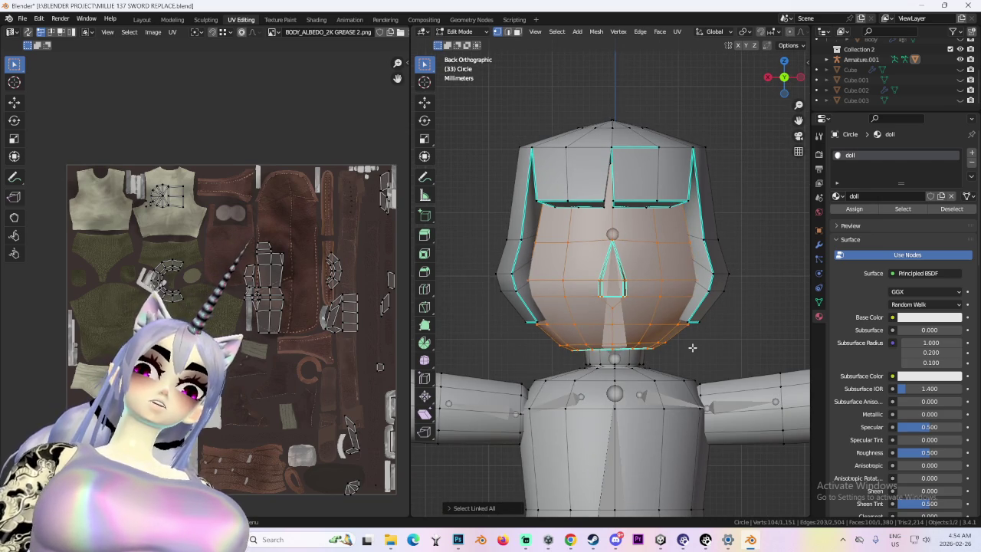
middle_click_drag(690, 346, 639, 334)
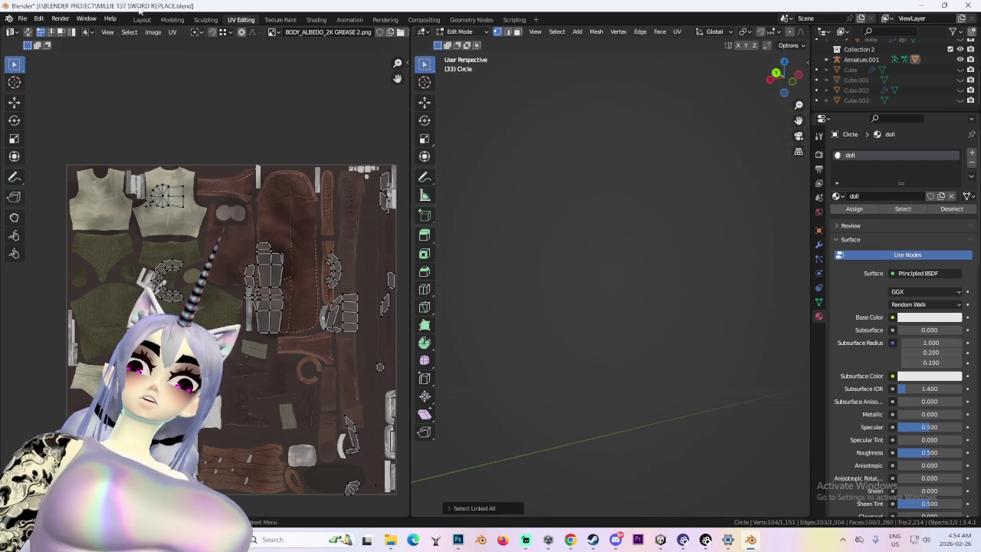
left_click(142, 19)
scroll(422, 236, "down", 1)
- In Edit Mode, separate the selected face part into a new object with P > Selection
scroll(422, 237, "down", 1)
left_click(52, 31)
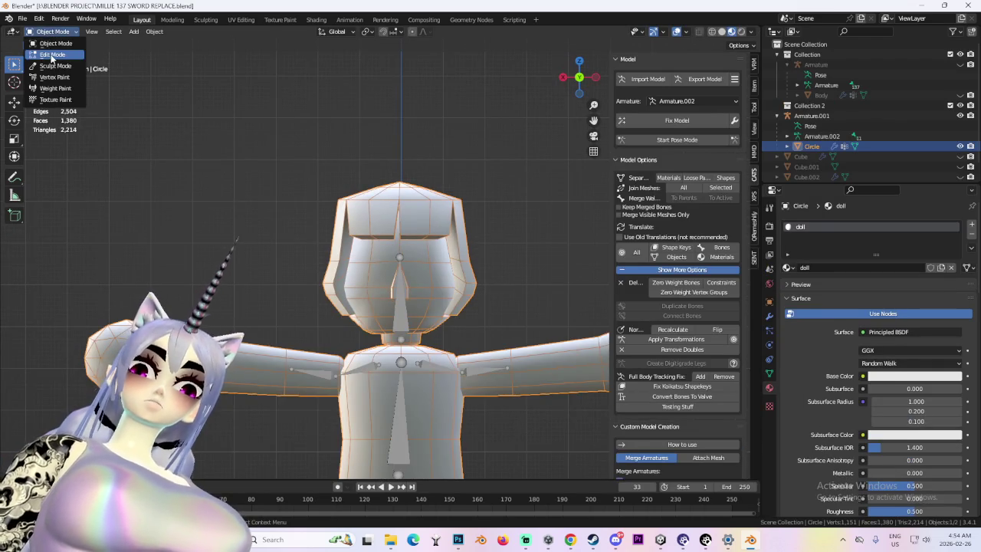
left_click(46, 55)
scroll(399, 306, "down", 2)
scroll(431, 257, "up", 2)
mouse_move(399, 307)
middle_mouse_down()
mouse_move(431, 258)
mouse_move(412, 246)
middle_mouse_up()
scroll(431, 258, "up", 2)
key("p")
left_click(411, 245)
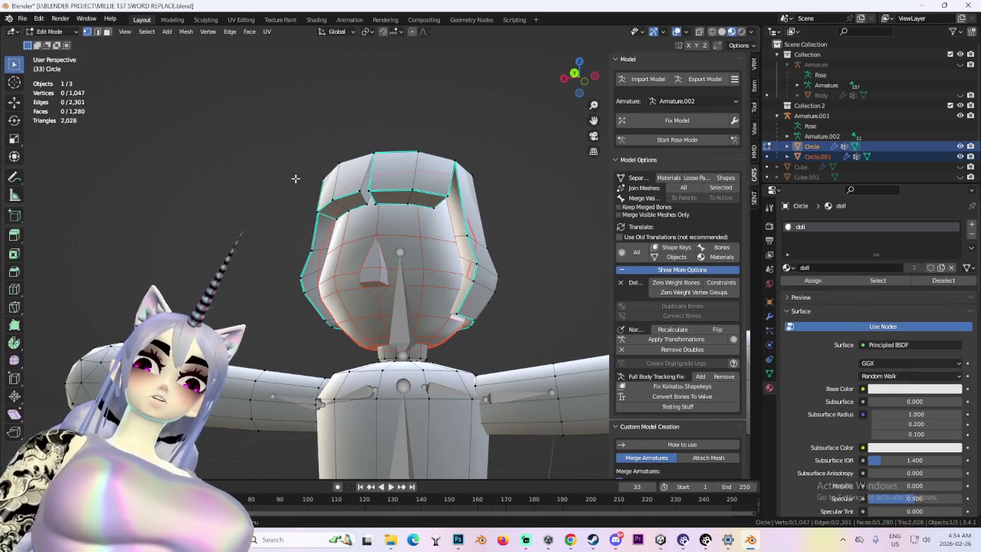
- Select Circle.001, enter its Edit Mode, and hide the original Circle body
left_click(79, 32)
left_click(55, 43)
middle_click_drag(368, 276, 401, 284)
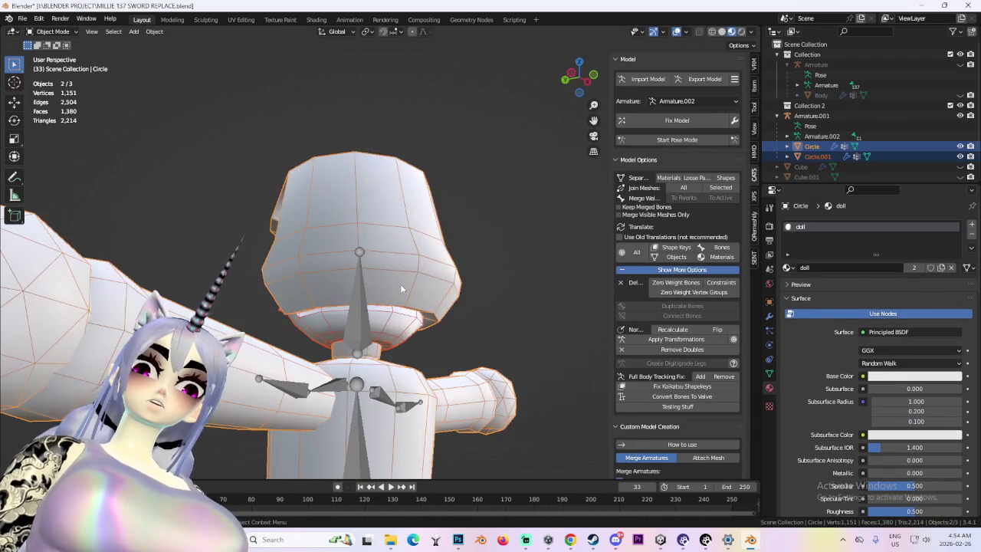
left_click(481, 271)
middle_click_drag(481, 270, 481, 299)
left_click(59, 32)
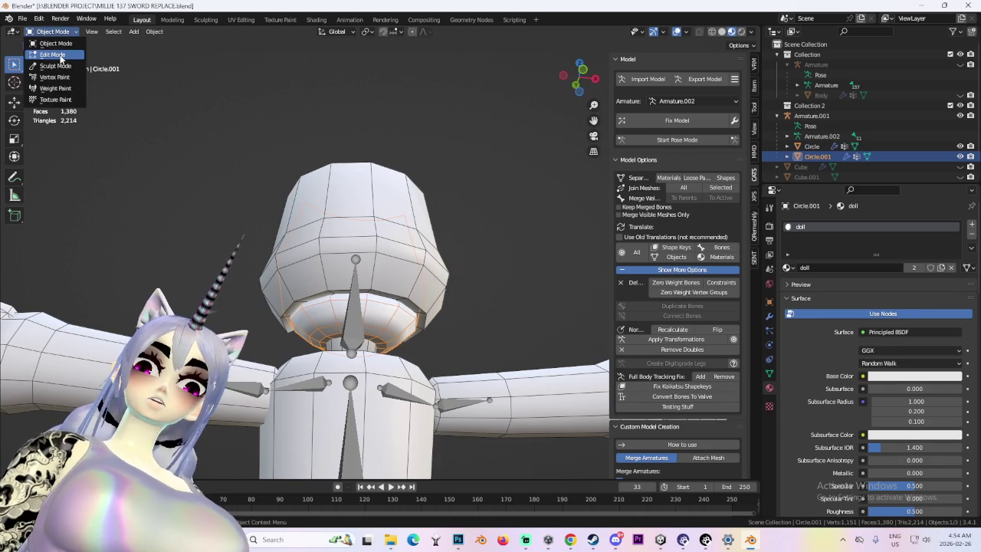
left_click(46, 45)
left_click(960, 146)
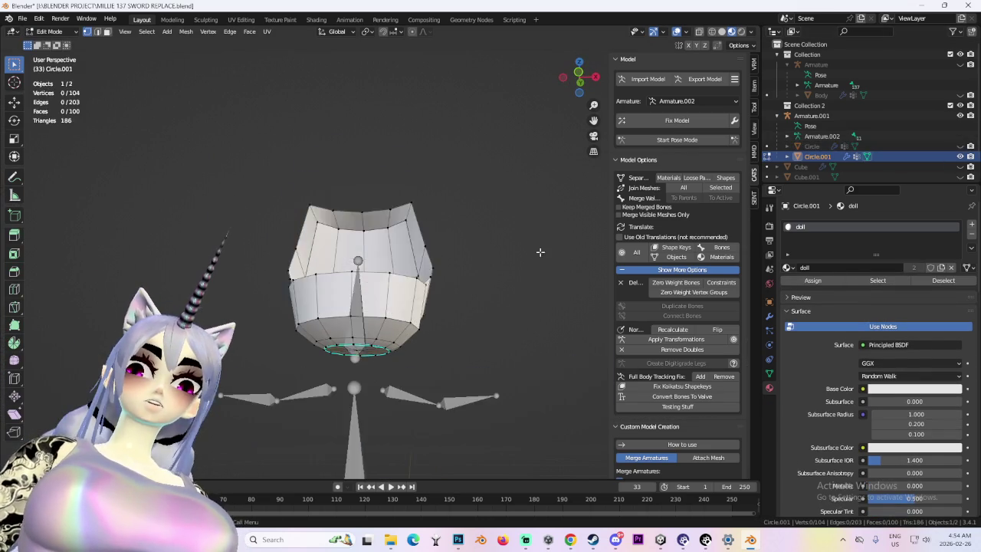
- Add a nose edge to the selection, view the face from behind, and leave Edit Mode
mouse_move(476, 322)
middle_mouse_down()
mouse_move(491, 332)
mouse_move(469, 311)
mouse_move(408, 319)
mouse_move(510, 339)
mouse_move(399, 309)
mouse_move(411, 322)
mouse_move(440, 324)
mouse_move(429, 310)
mouse_move(447, 286)
mouse_move(351, 313)
mouse_move(370, 337)
middle_mouse_up()
mouse_move(385, 287)
middle_mouse_down()
mouse_move(382, 300)
mouse_move(398, 290)
middle_mouse_up()
left_click(406, 284, "shift")
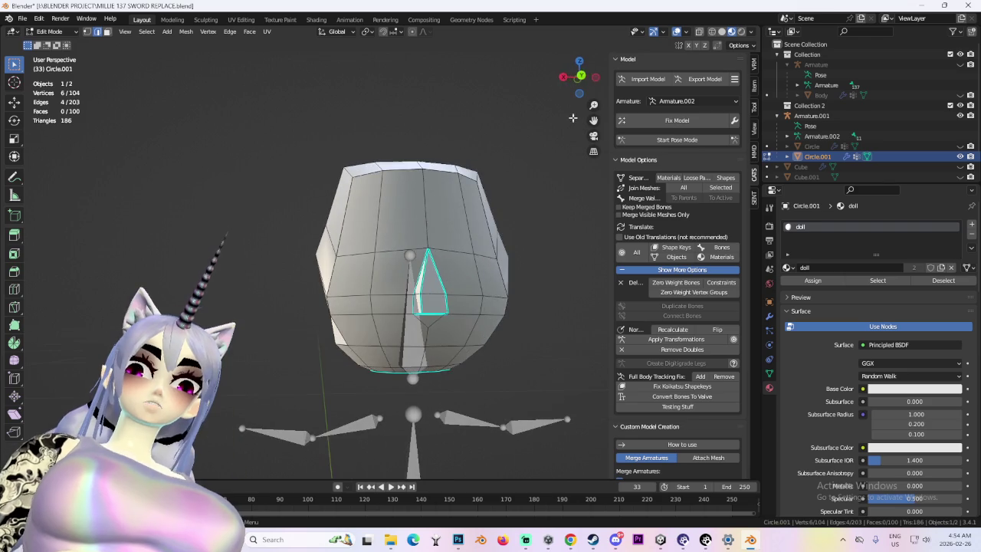
left_click(580, 79)
left_click(579, 80)
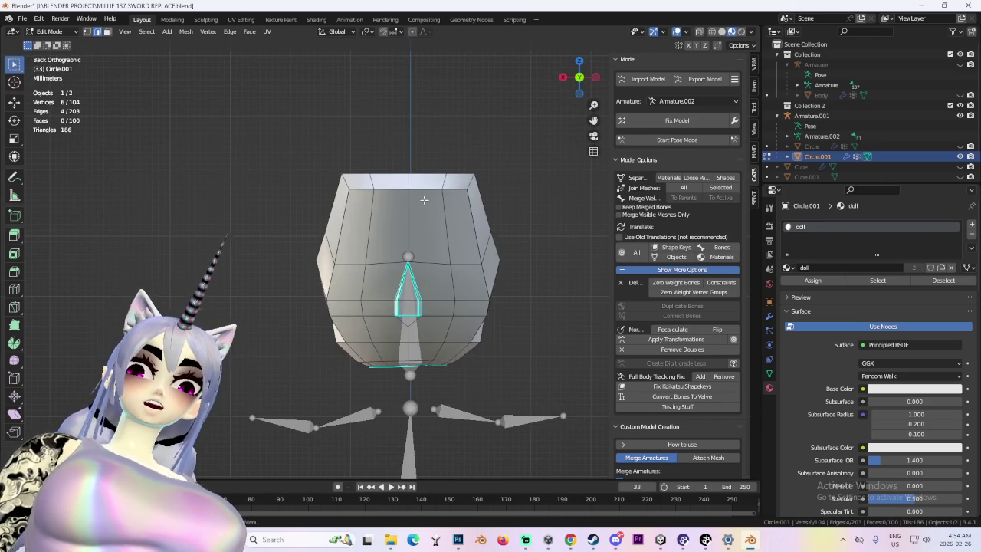
key("Tab")
left_click(53, 31)
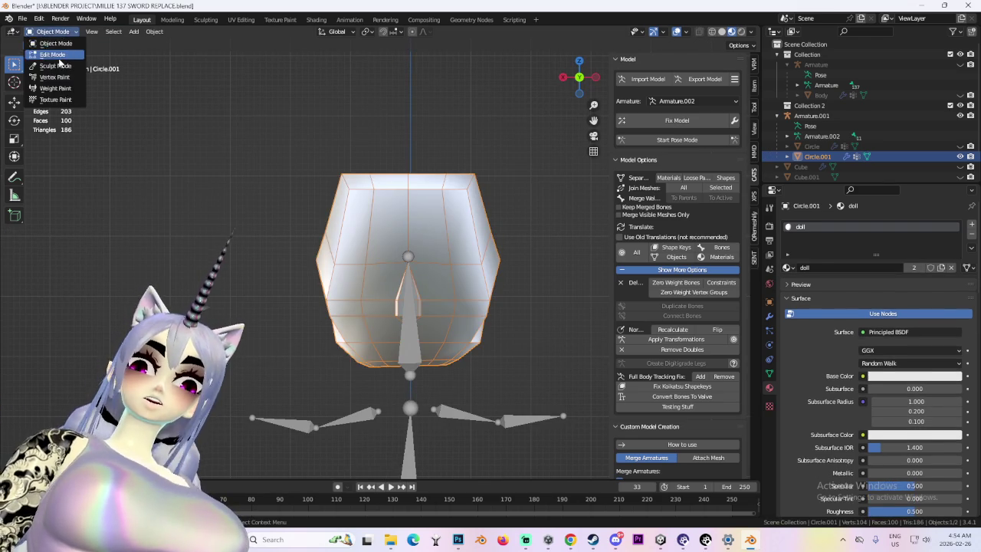
- Unhide the Circle body and project the head's UVs from the current view
left_click(53, 48)
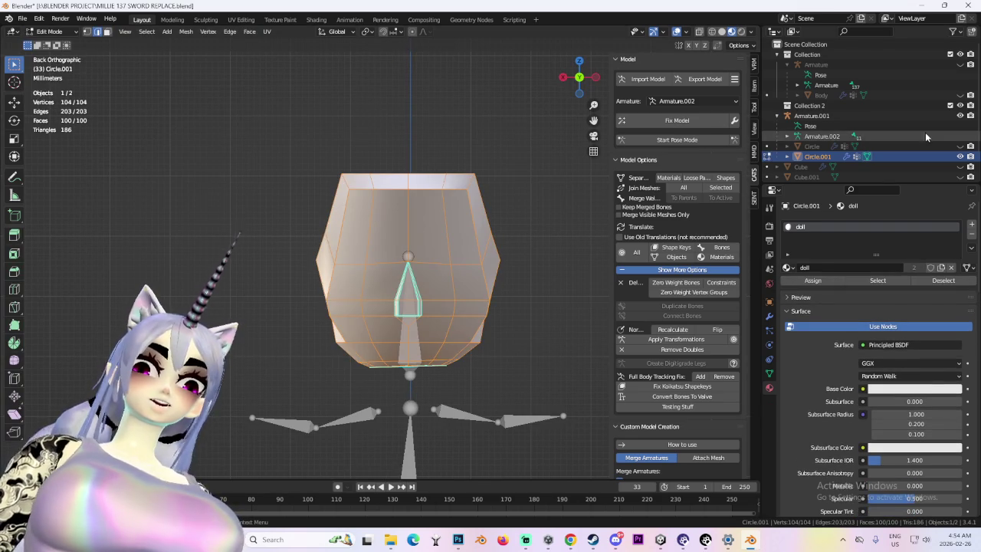
left_click(961, 145)
left_click(267, 31)
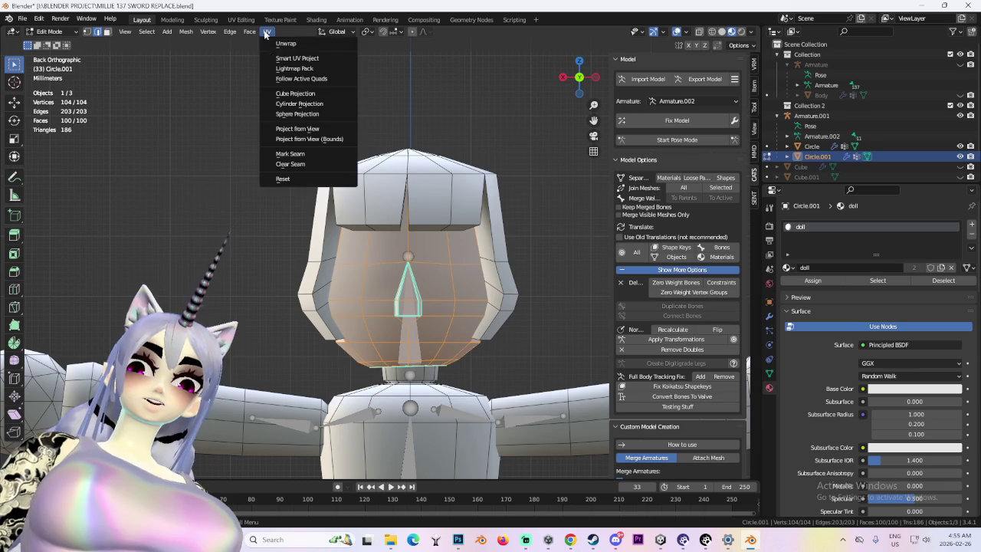
left_click(333, 129)
- Select the Circle body mesh and switch to Object Mode
left_click(812, 146)
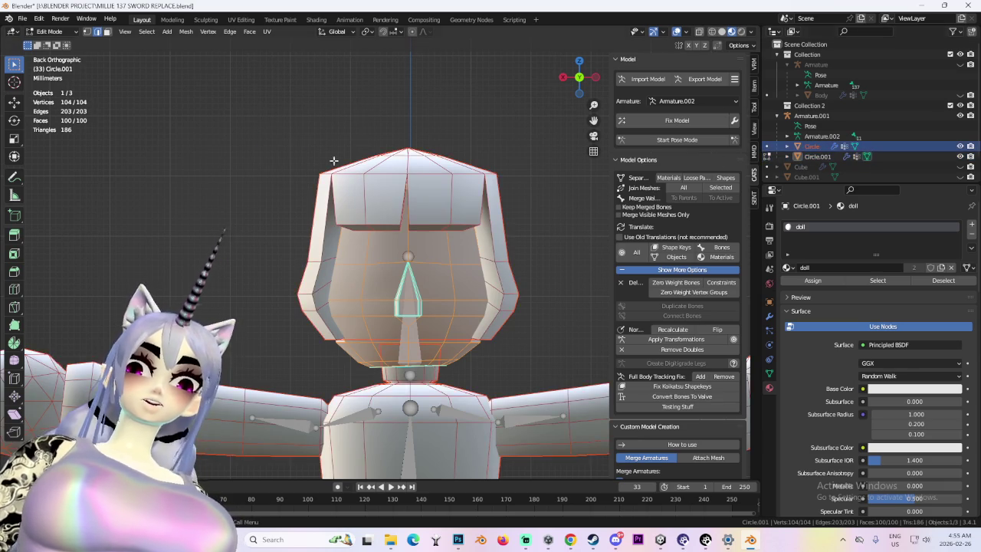
scroll(417, 274, "down", 3)
middle_click_drag(431, 420, 405, 275, "shift")
left_click(46, 30)
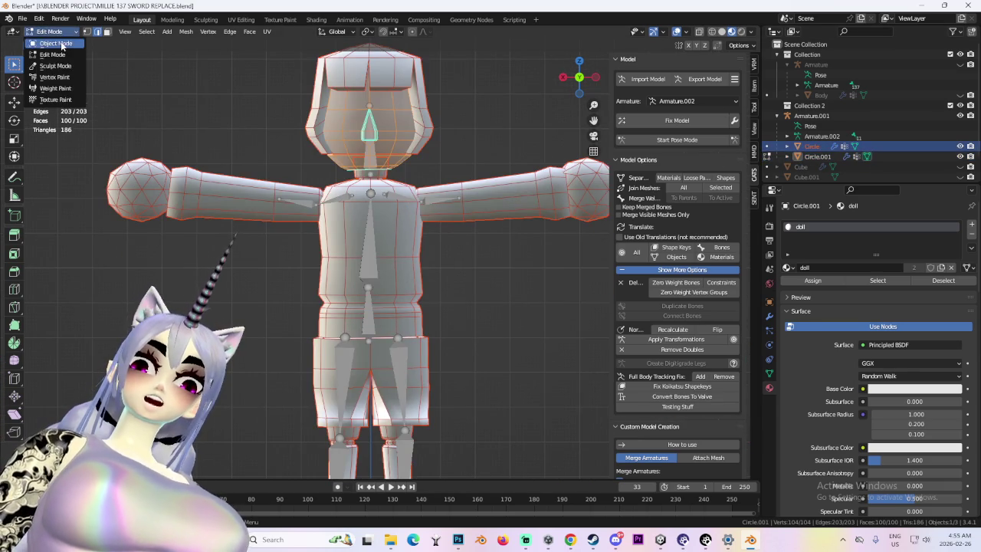
left_click(46, 43)
scroll(424, 247, "down", 3)
scroll(405, 240, "up", 2)
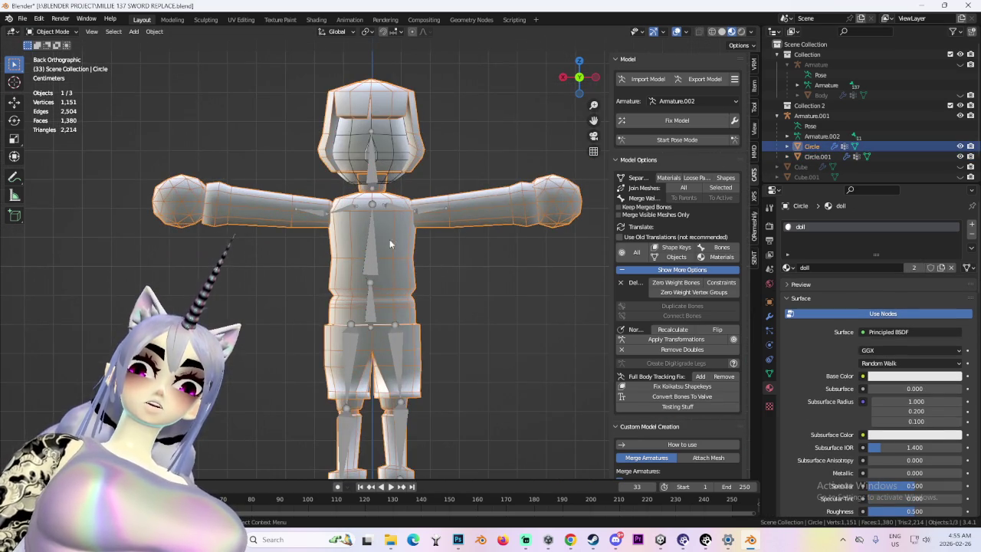
- Select both Circle and Circle.001 in Object Mode to join them into one mesh
left_click(46, 31)
left_click(46, 56)
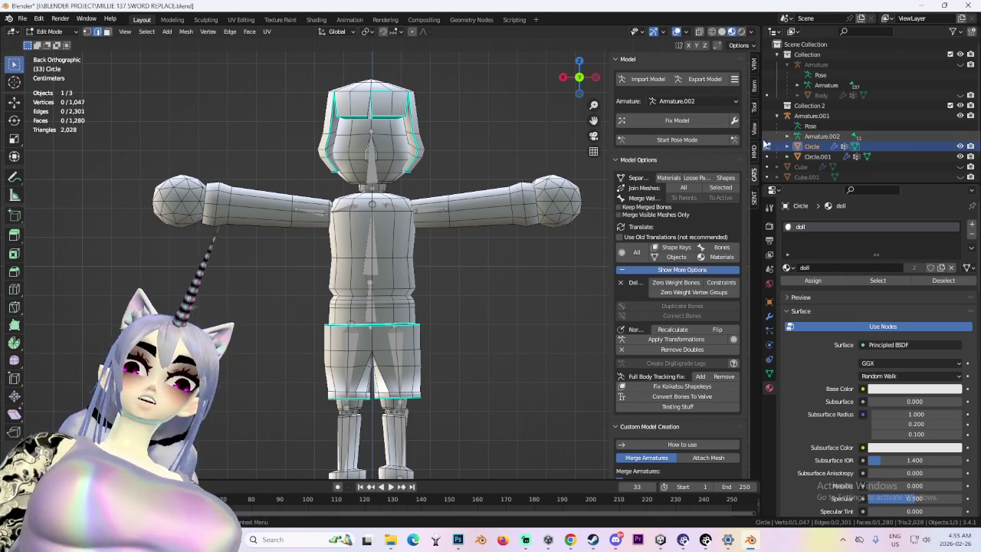
left_click(811, 156, "ctrl")
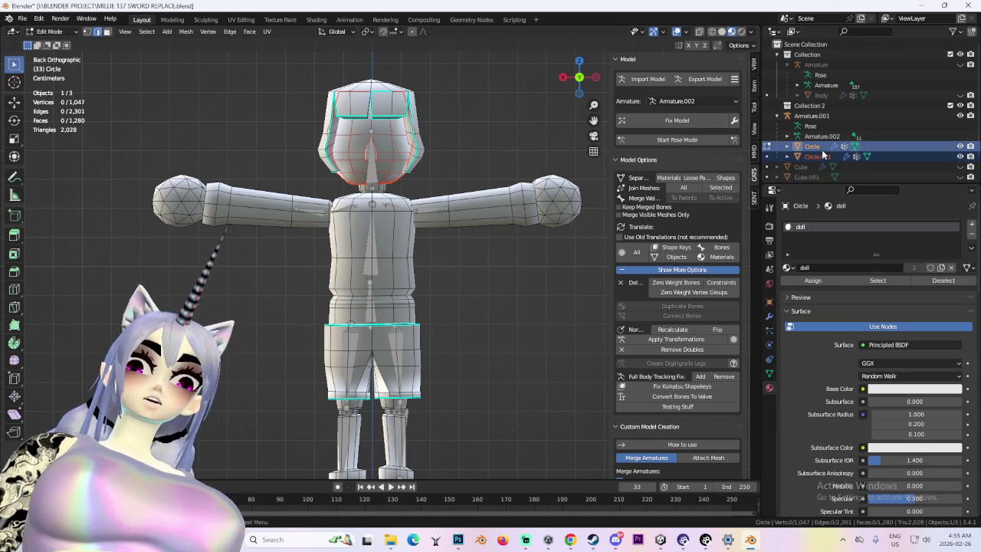
left_click(46, 31)
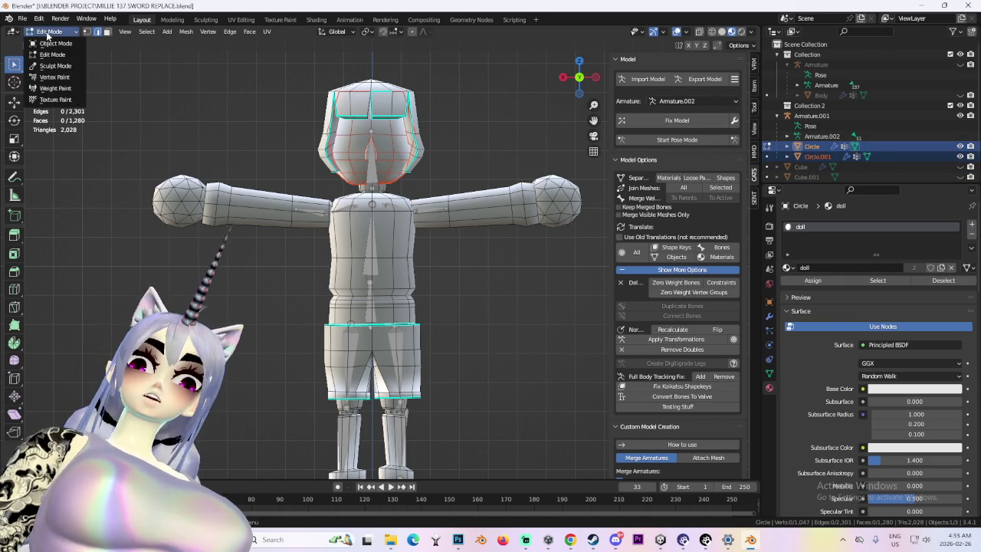
left_click(46, 44)
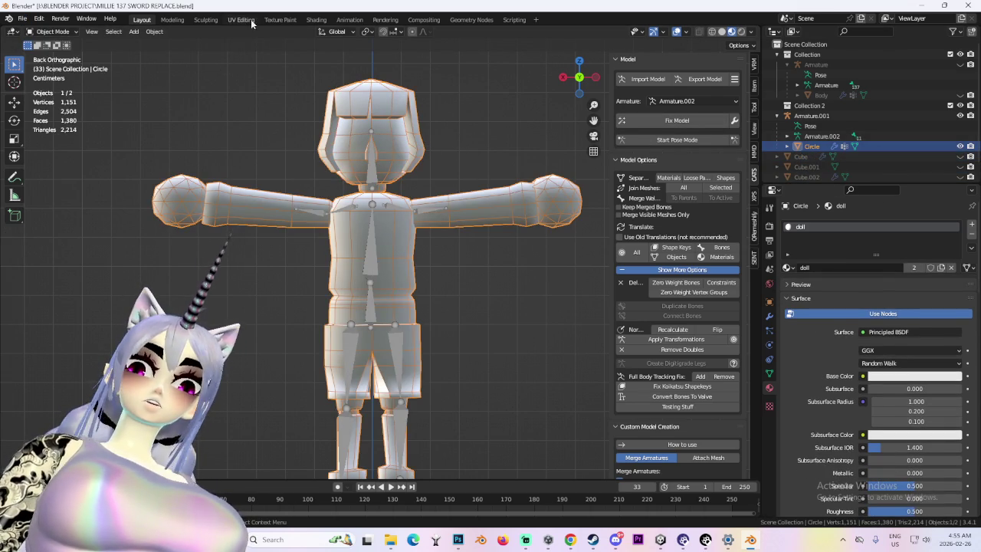
left_click(318, 21)
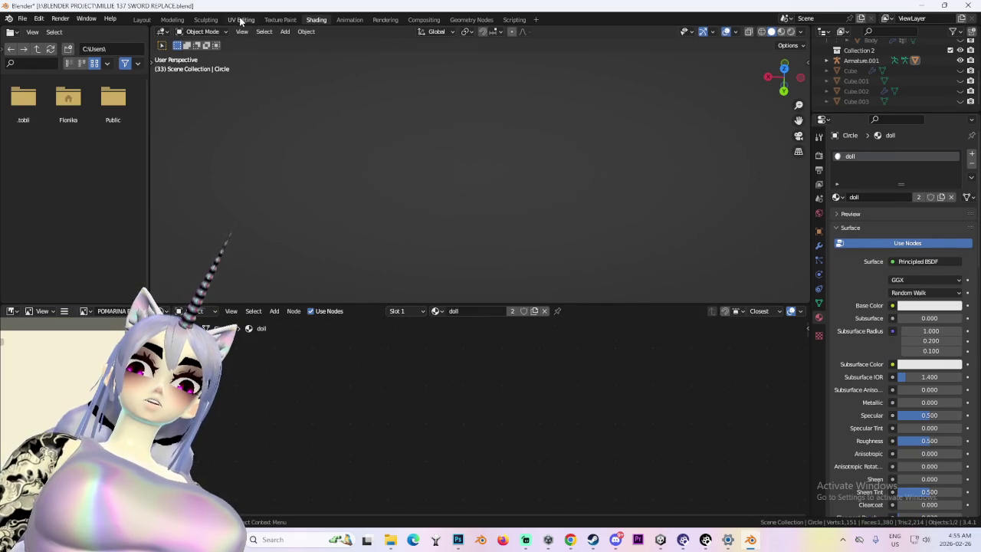
- In UV Editing, box-select the head's UV island and move it to a new spot
left_click(242, 21)
scroll(667, 292, "down", 5)
key("a")
scroll(280, 287, "up", 1)
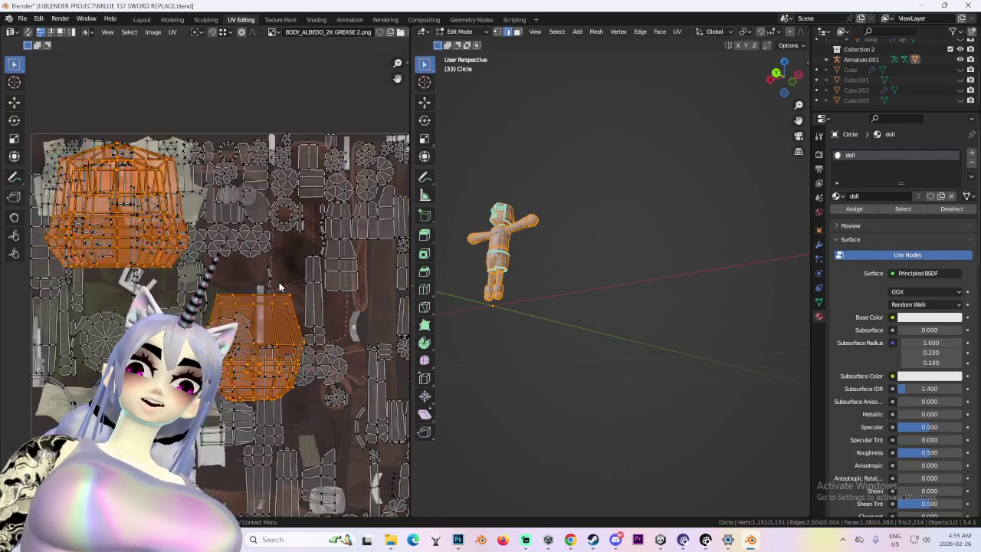
scroll(279, 287, "up", 1)
scroll(253, 263, "down", 2)
left_click_drag(64, 143, 211, 279, "ctrl")
key("g")
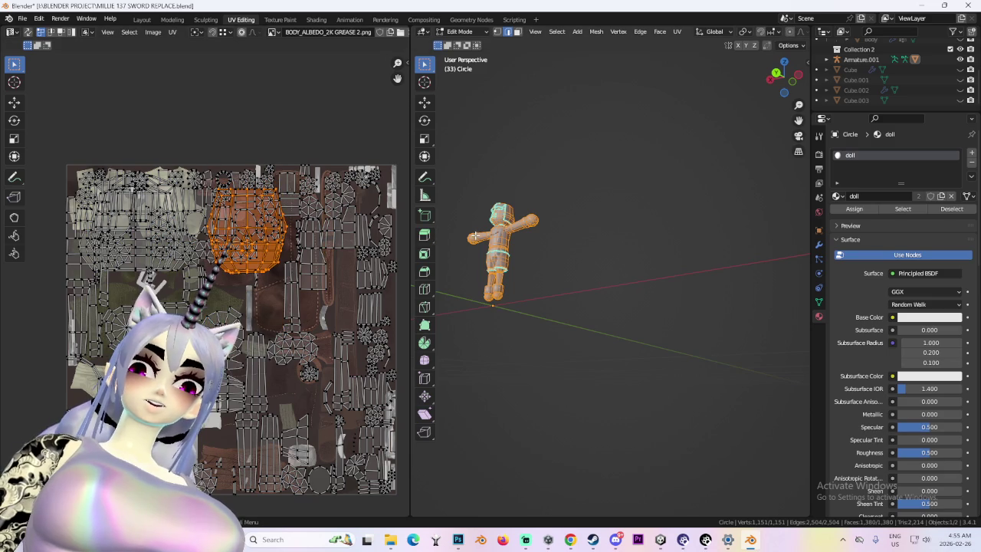
key("g")
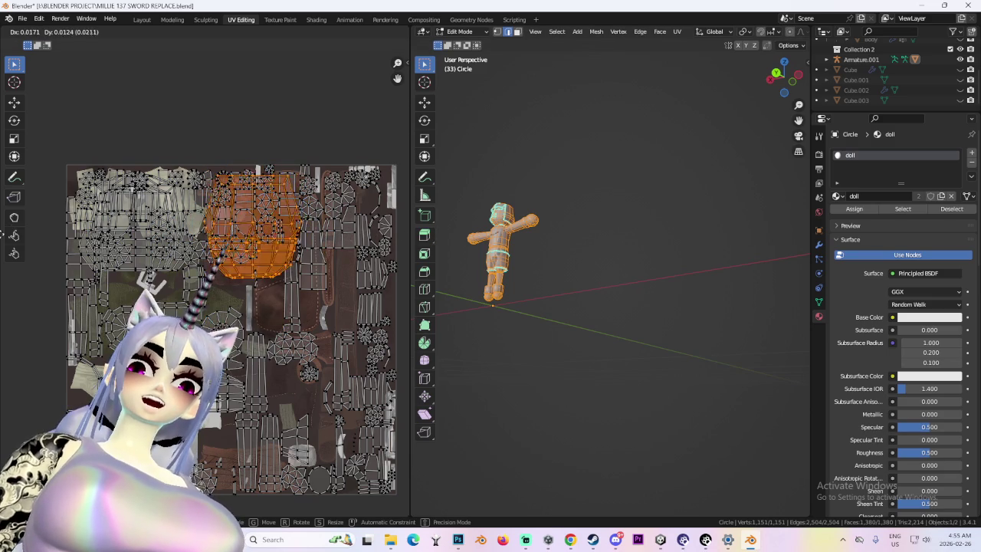
left_click(400, 231)
- Orbit and zoom around the doll to inspect it from front and three-quarter views
scroll(263, 225, "up", 2)
scroll(263, 226, "up", 1)
middle_click_drag(618, 201, 580, 289)
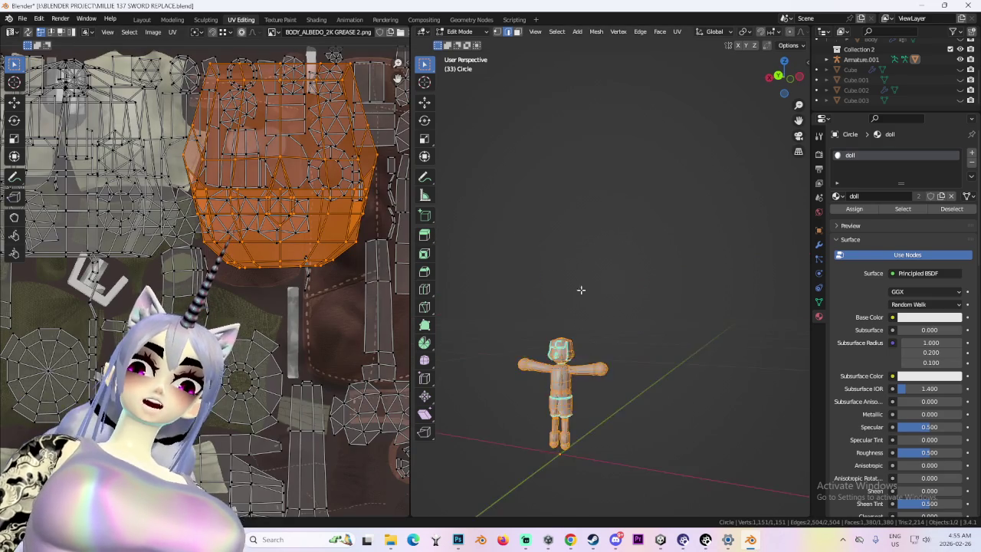
scroll(610, 328, "up", 4)
scroll(700, 241, "down", 5)
mouse_move(701, 241)
middle_mouse_down()
mouse_move(649, 302)
mouse_move(572, 317)
mouse_move(662, 329)
middle_mouse_up()
scroll(578, 333, "up", 5)
scroll(664, 306, "down", 1)
scroll(627, 302, "down", 3)
scroll(533, 311, "up", 4)
mouse_move(534, 311)
middle_mouse_down()
mouse_move(635, 335)
mouse_move(565, 329)
mouse_move(704, 351)
mouse_move(630, 352)
middle_mouse_up()
scroll(615, 330, "down", 3)
scroll(615, 330, "up", 2)
scroll(705, 352, "up", 1)
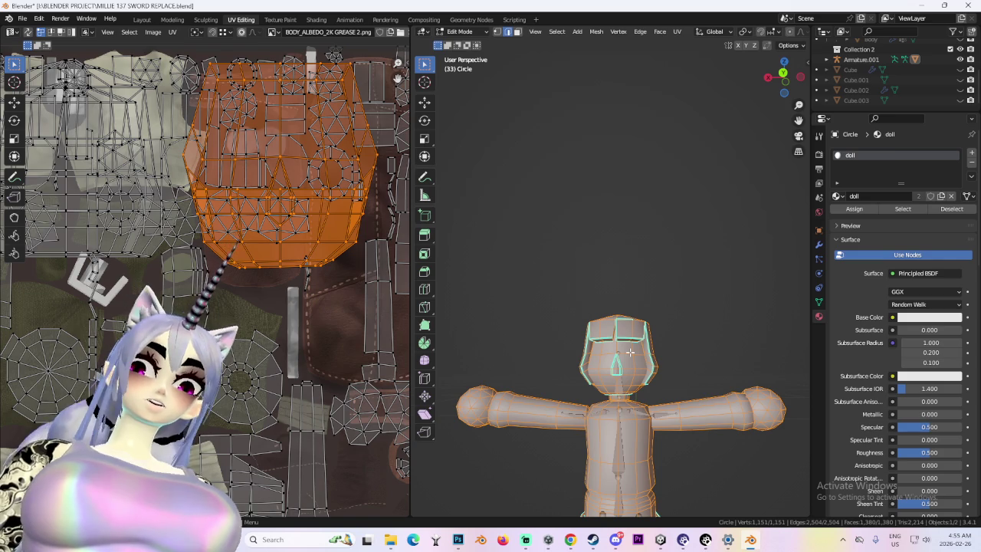
mouse_move(692, 344)
middle_mouse_down()
mouse_move(558, 411)
mouse_move(491, 322)
middle_mouse_up()
scroll(583, 395, "up", 2)
scroll(567, 407, "up", 3)
scroll(558, 411, "down", 4)
- Deselect the whole doll and cycle through Object and Sculpt modes back to Edit Mode
key("alt+a")
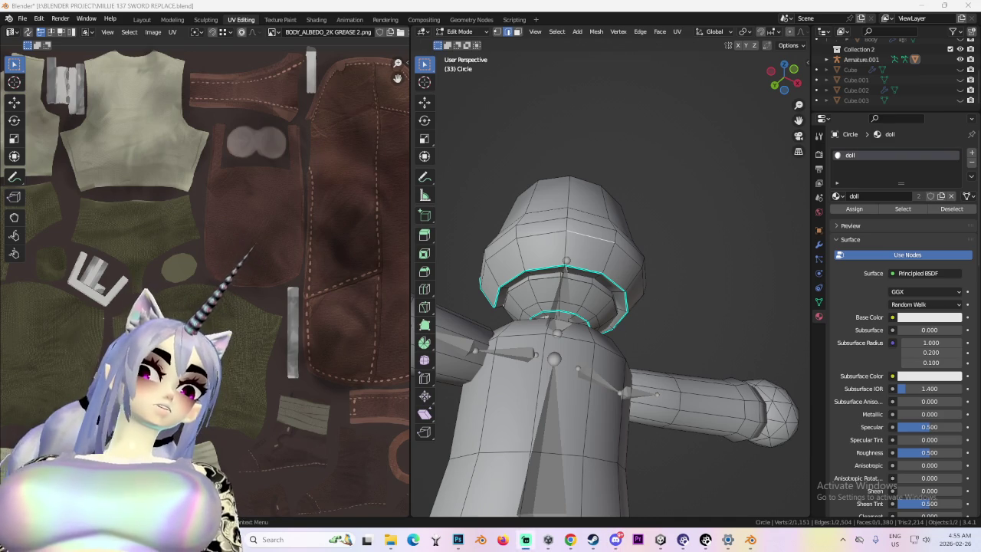
scroll(731, 215, "down", 5)
mouse_move(731, 214)
middle_mouse_down()
mouse_move(682, 257)
mouse_move(651, 253)
middle_mouse_up()
left_click(460, 32)
left_click(466, 43)
left_click(460, 32)
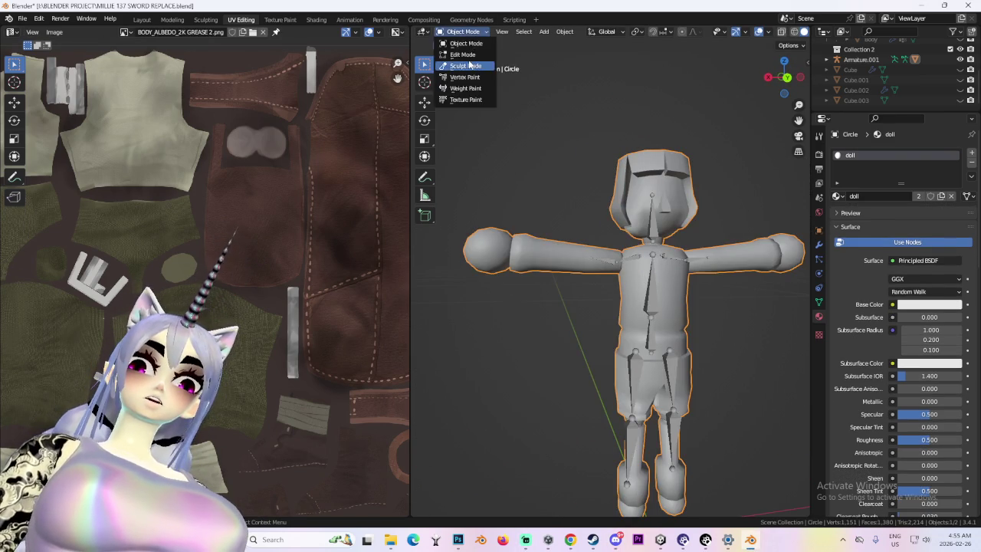
left_click(466, 66)
left_click(463, 32)
left_click(465, 54)
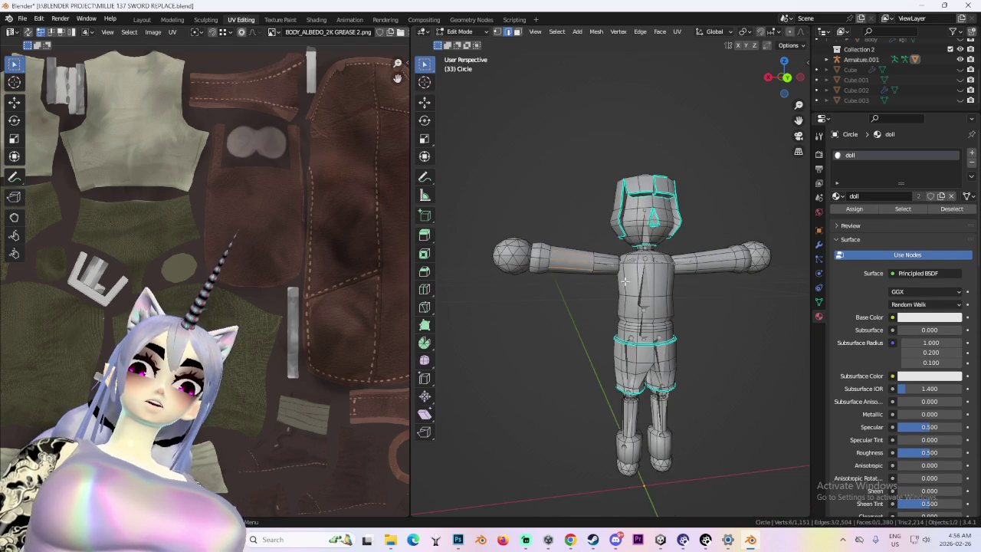
- Select both whole arms and project their UVs from the back orthographic view
middle_click_drag(625, 281, 700, 250)
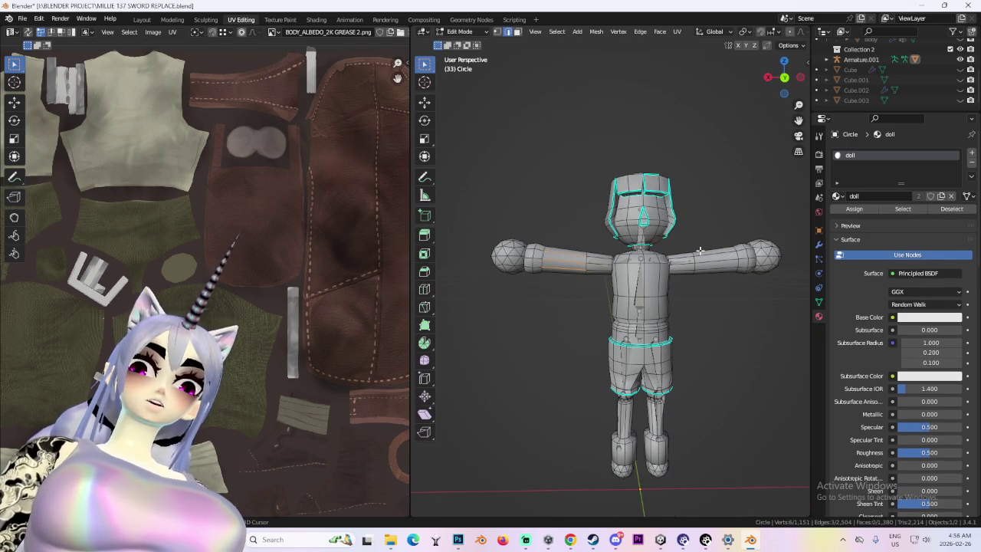
left_click(575, 267, "alt")
key("ctrl+l")
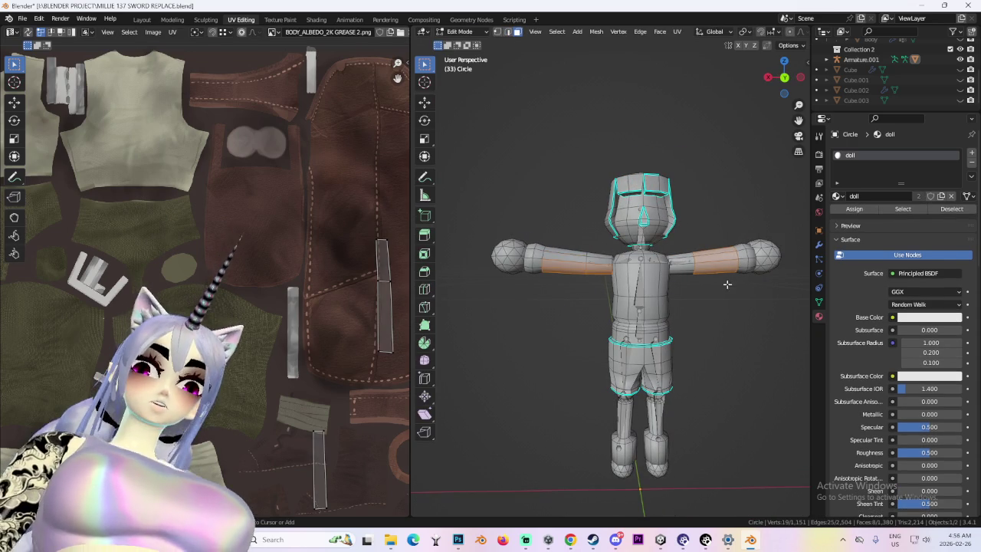
scroll(636, 291, "down", 3)
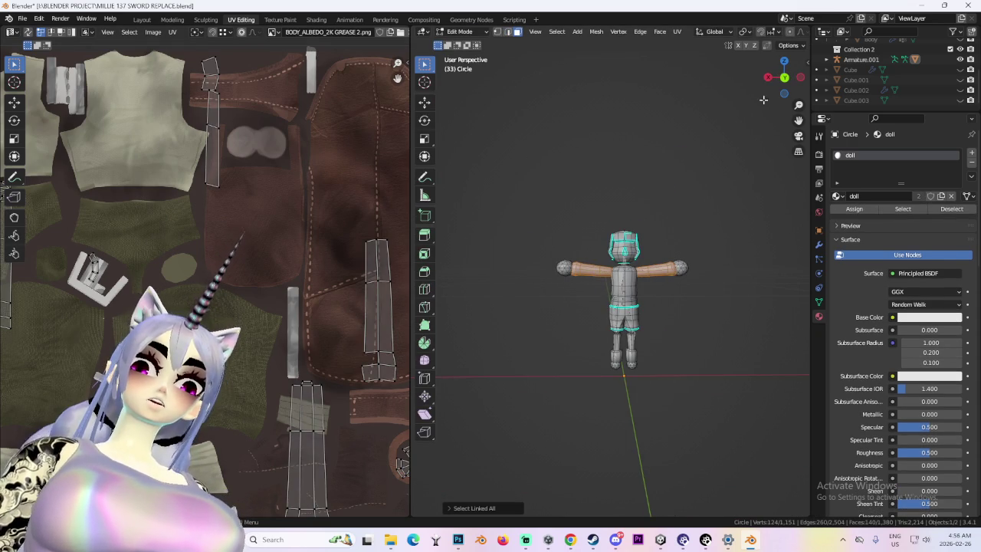
left_click(784, 77)
scroll(673, 260, "up", 4)
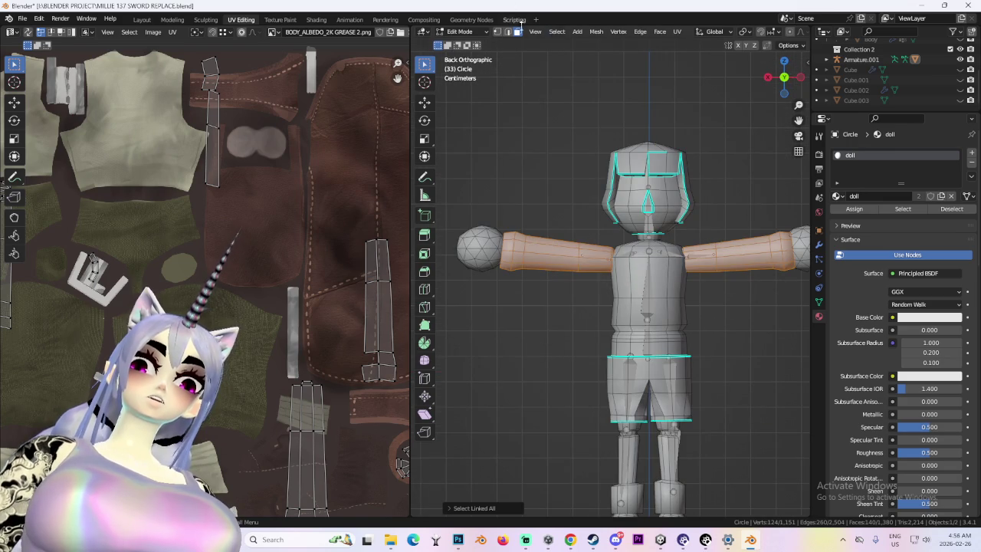
left_click(677, 32)
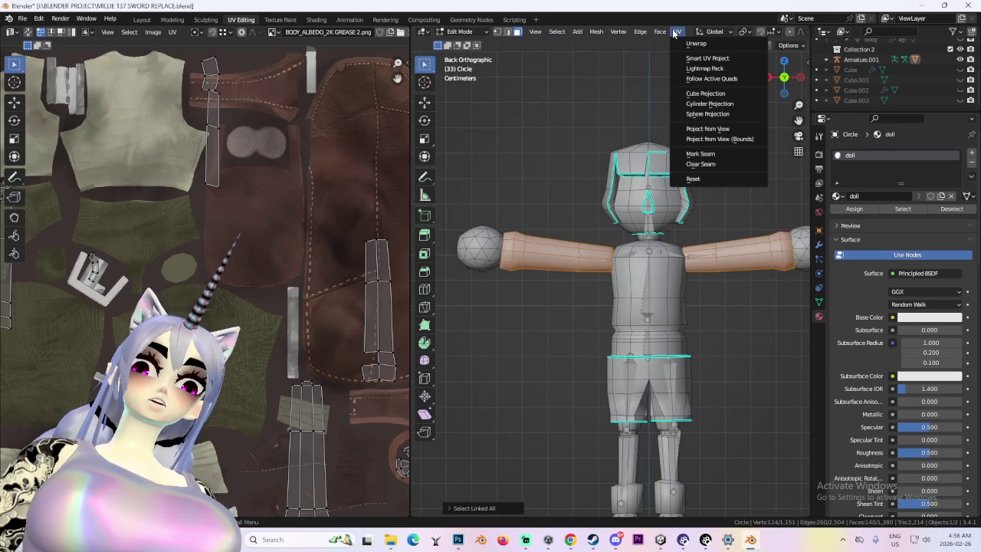
left_click(719, 130)
- Select a hand face and project the hands' UVs from the back view
scroll(230, 245, "down", 3)
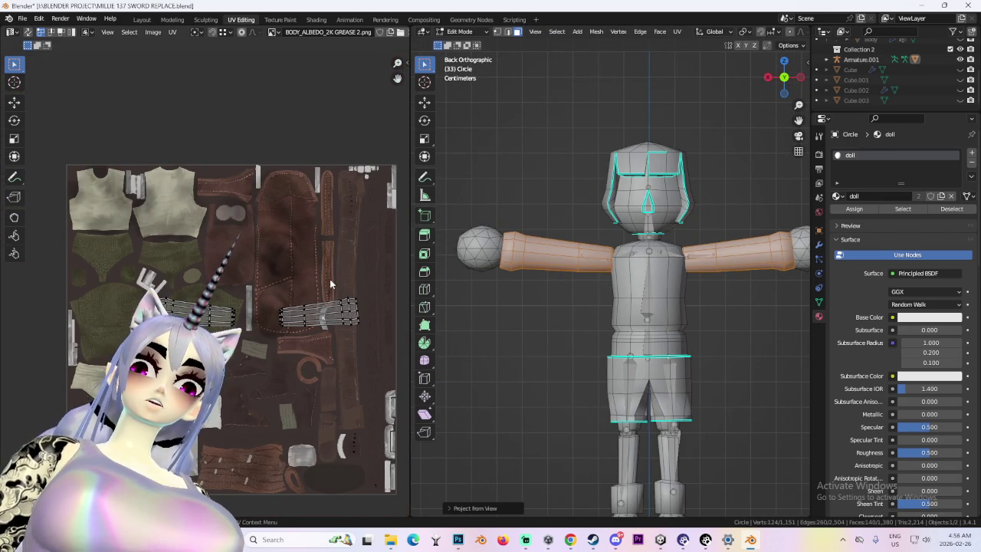
left_click(486, 245)
middle_click_drag(486, 245, 439, 243, "shift")
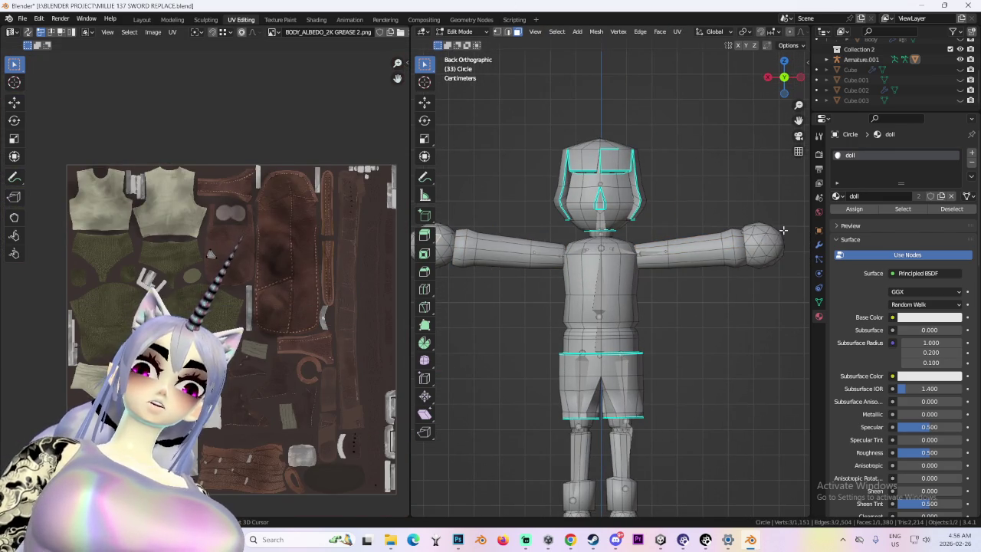
scroll(764, 240, "down", 1)
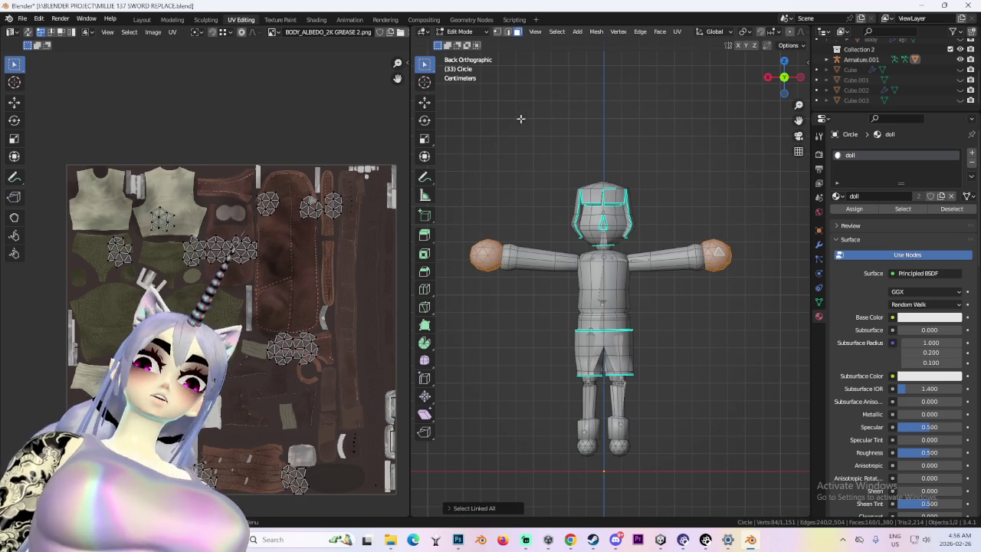
left_click(678, 32)
left_click(730, 128)
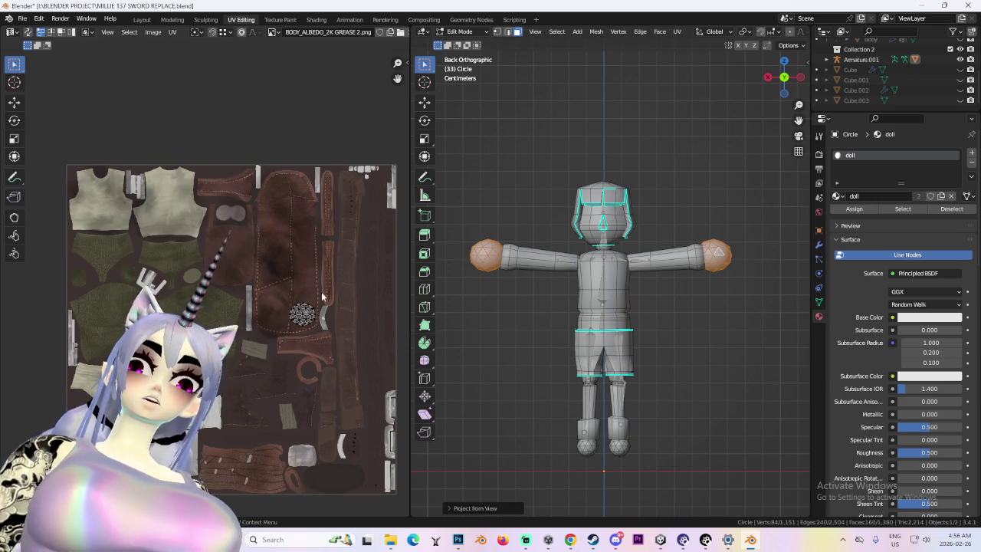
- Box-select the round hand UV island and move it lower on the body albedo texture
key("a")
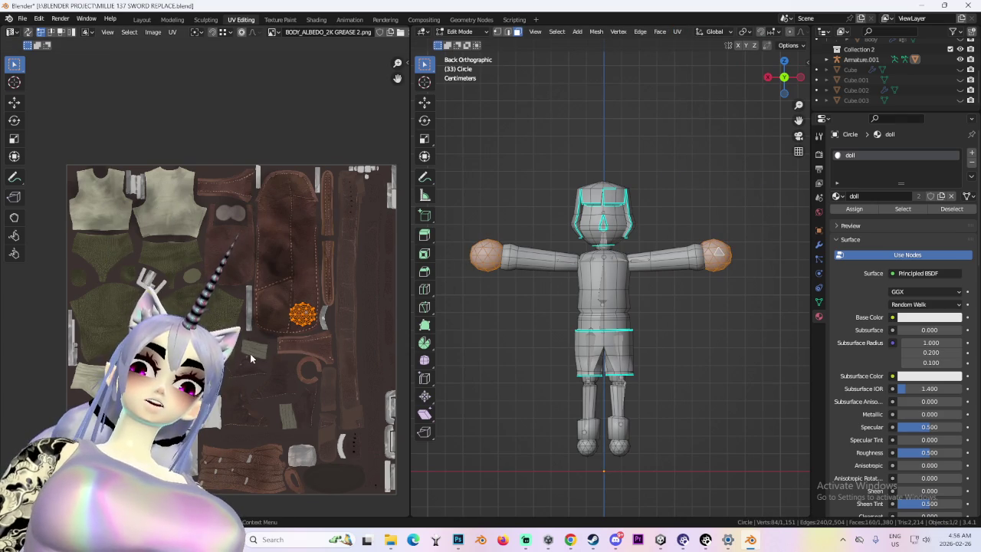
key("alt+a")
key("a")
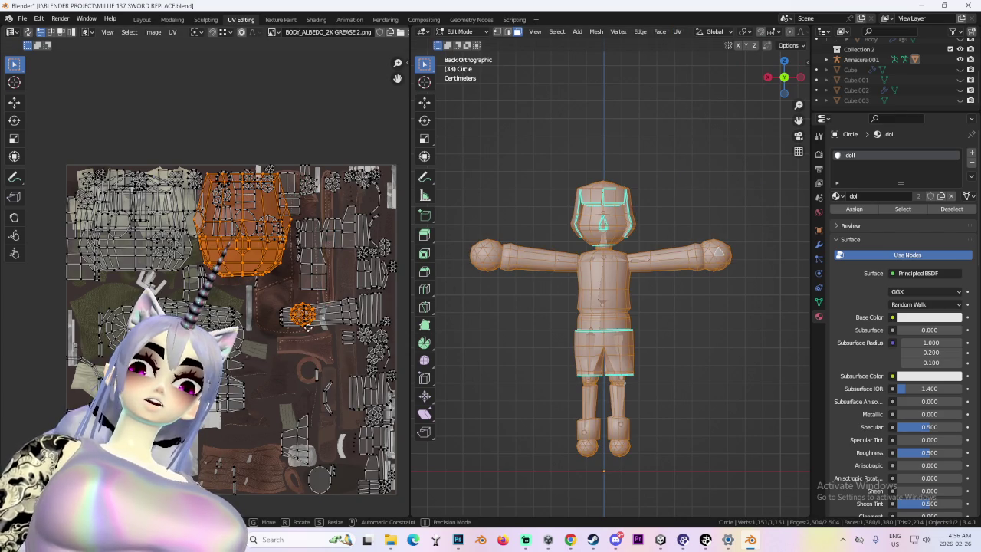
left_click_drag(159, 137, 323, 290, "ctrl")
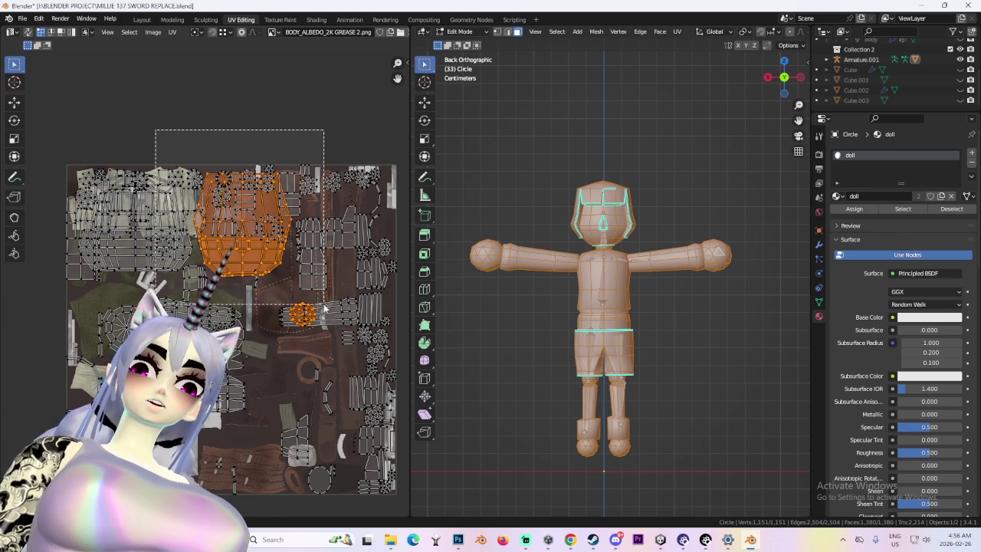
key("g")
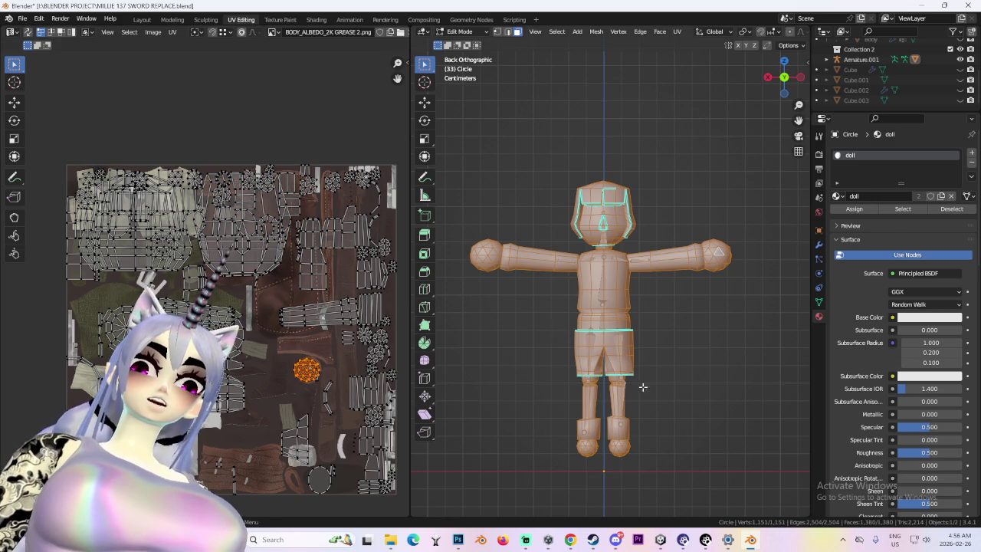
scroll(642, 387, "up", 2)
- Select the linked torso-and-shorts piece from a waist face, orbit around it, then clear the selection
left_click(641, 374, "alt")
key("l")
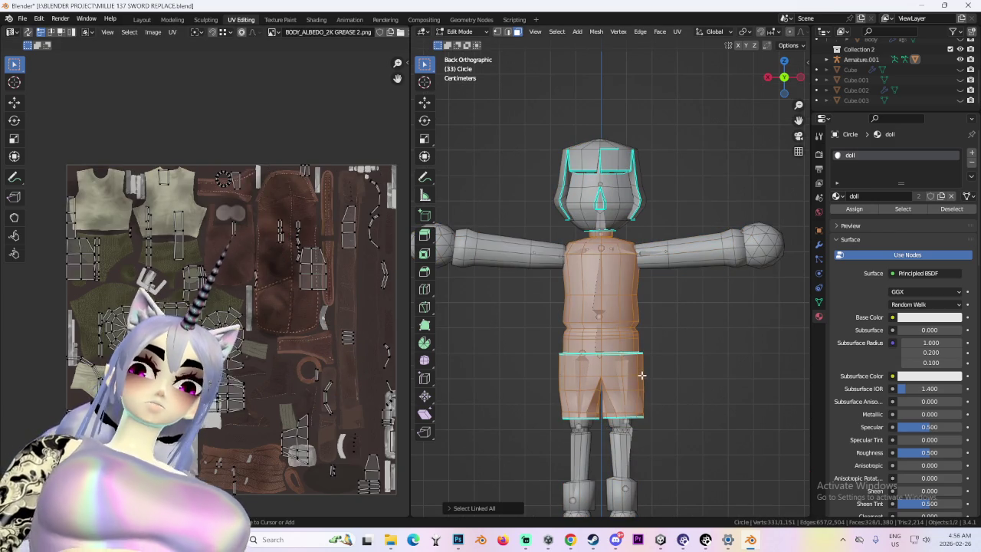
middle_click_drag(641, 373, 686, 361)
key("alt+a")
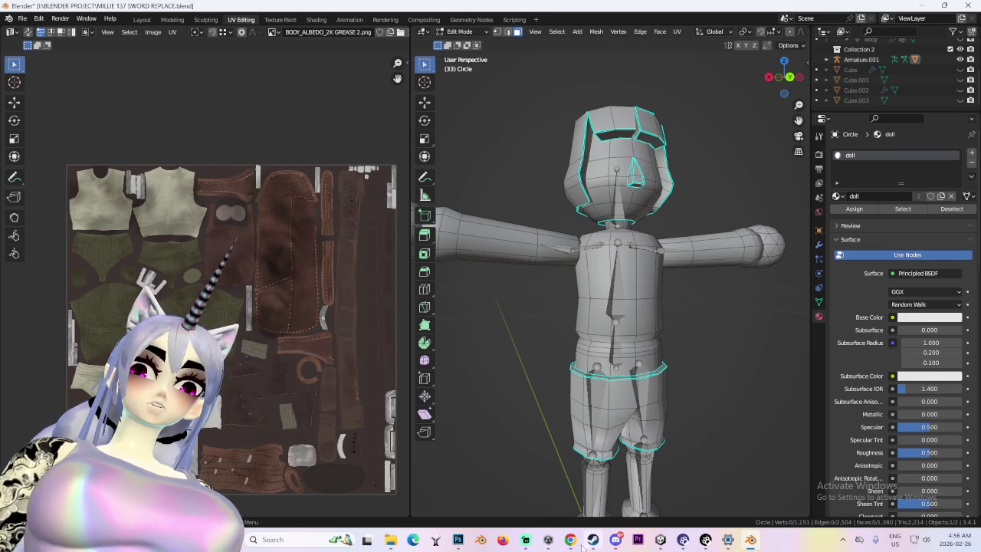
- Look at the Franky reference image, then return to the doll and pan onto its shorts and legs
left_click(571, 540)
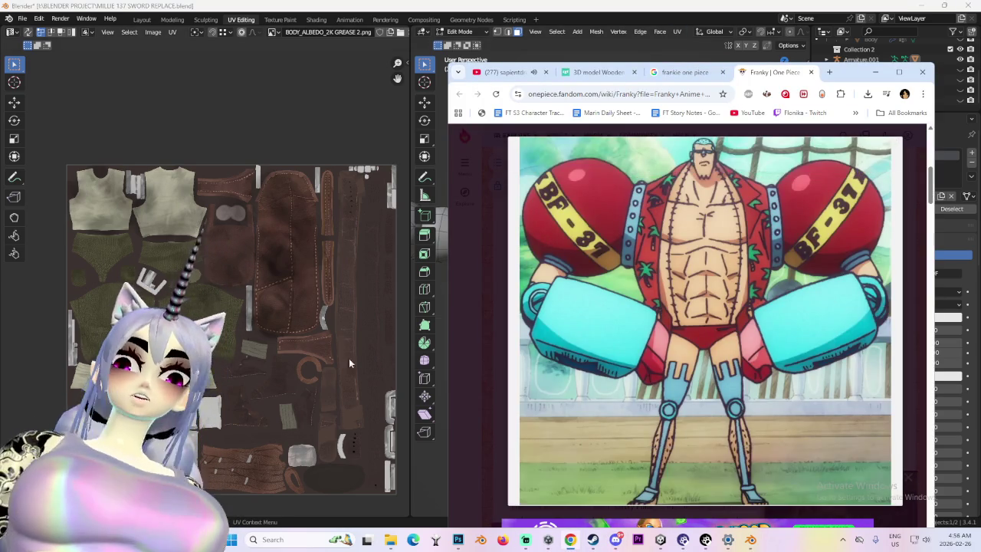
left_click(537, 51)
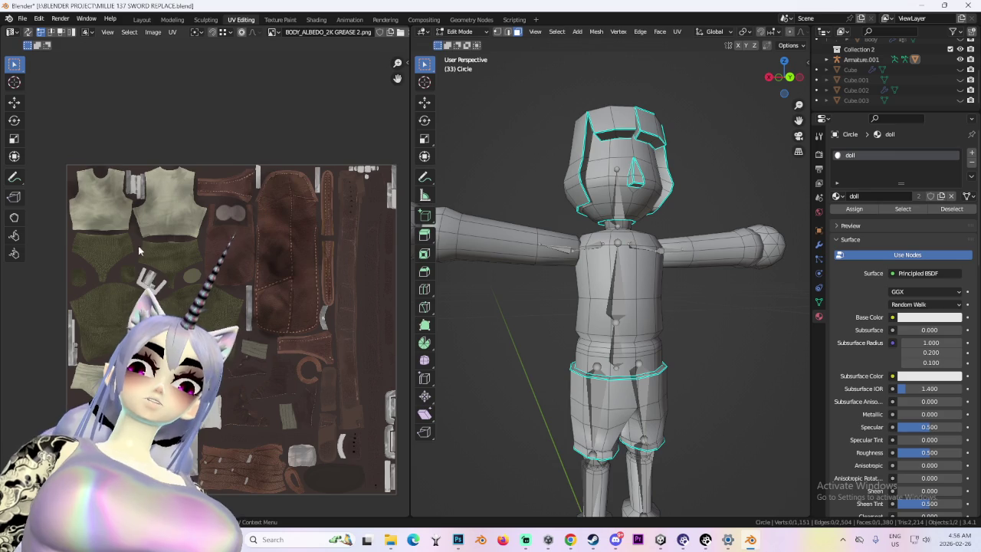
scroll(678, 327, "down", 1)
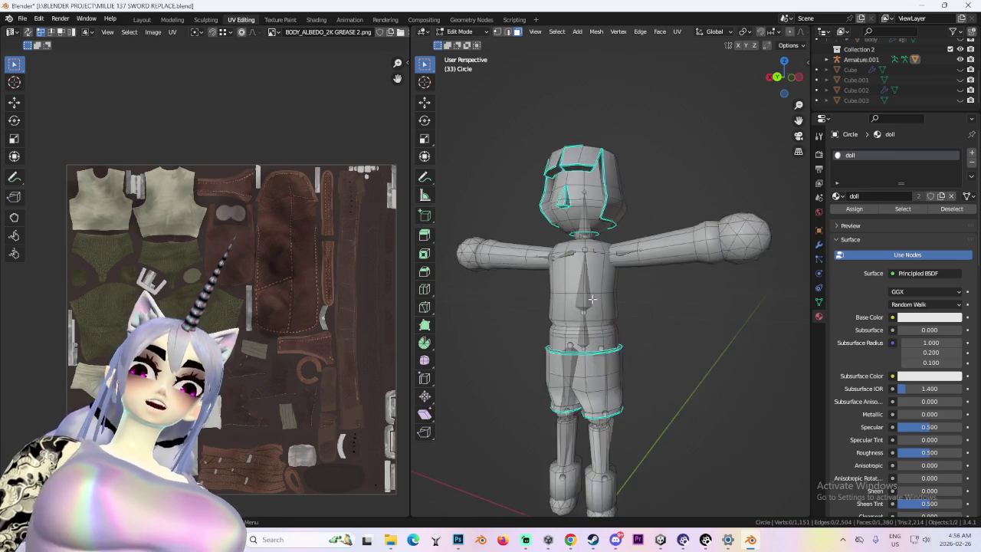
middle_click_drag(678, 327, 624, 235, "shift")
scroll(625, 235, "up", 2)
- Put the doll in Object Mode, view it from the front, and switch to the Layout workspace
key("Tab")
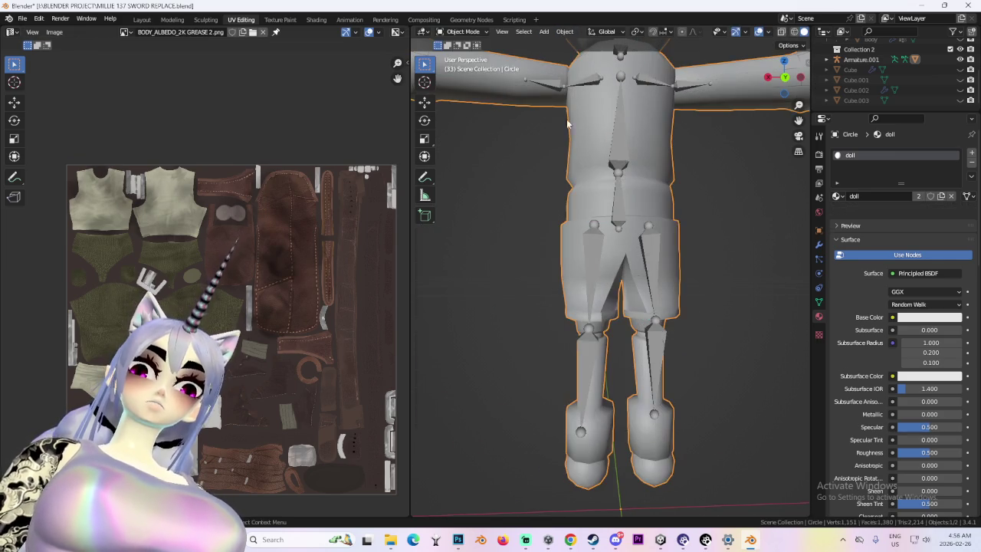
left_click(778, 84)
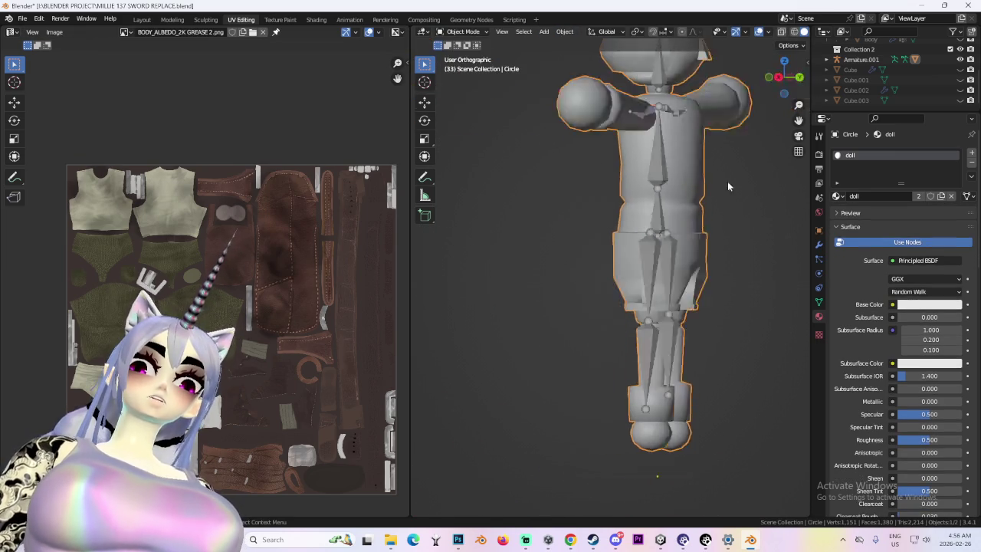
left_click(142, 19)
left_click_drag(579, 77, 643, 79)
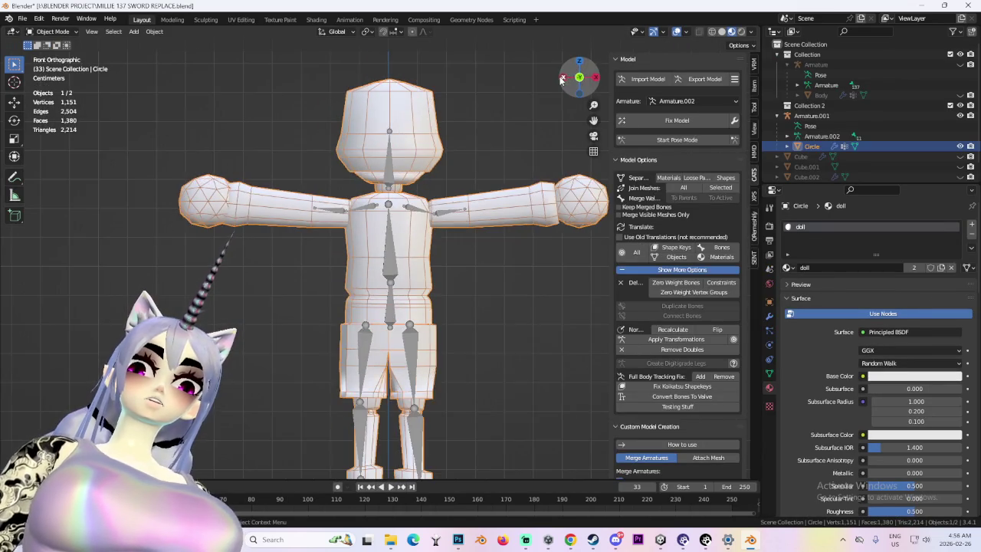
- Put the doll back into Edit Mode from the mode dropdown and select the whole mesh
left_click_drag(580, 84, 499, 352)
scroll(483, 309, "up", 4)
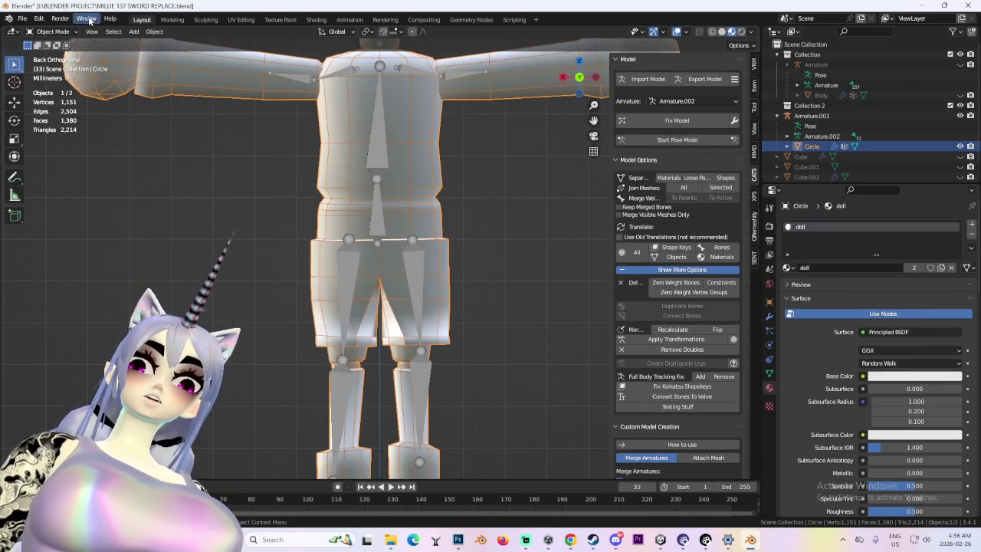
left_click(52, 31)
left_click(48, 48)
mouse_move(440, 271)
middle_mouse_down()
mouse_move(421, 283)
mouse_move(470, 288)
mouse_move(532, 274)
middle_mouse_up()
key("a")
- Clear a trial hip selection, then select the whole linked lower body from a leg face
left_click(443, 284)
scroll(512, 307, "down", 2)
key("alt+a")
scroll(486, 322, "up", 4)
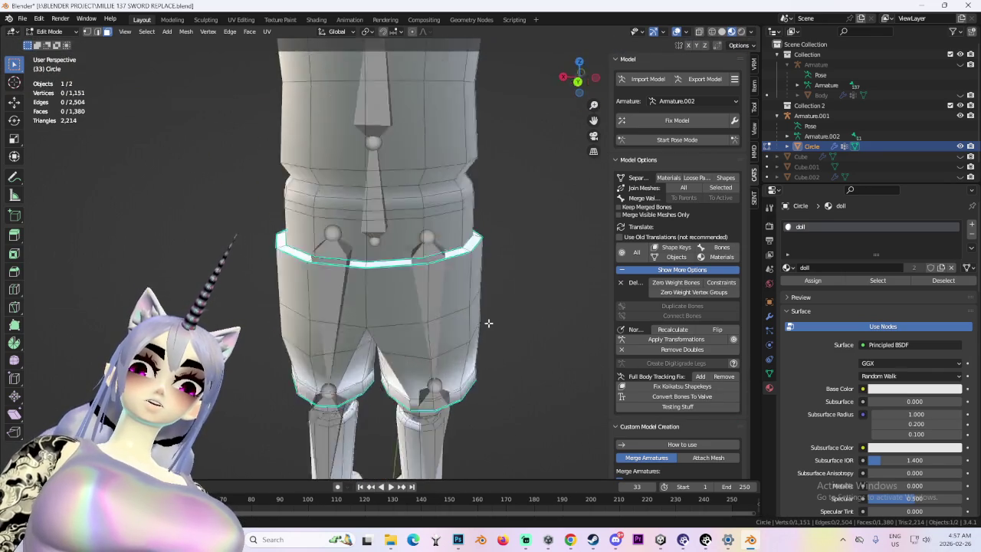
mouse_move(478, 333)
middle_mouse_down()
mouse_move(414, 318)
mouse_move(392, 266)
mouse_move(322, 264)
mouse_move(400, 330)
mouse_move(407, 475)
middle_mouse_up()
scroll(414, 318, "up", 5)
scroll(393, 266, "down", 4)
left_click(353, 263)
scroll(352, 263, "down", 2)
key("ctrl+l")
scroll(353, 263, "down", 3)
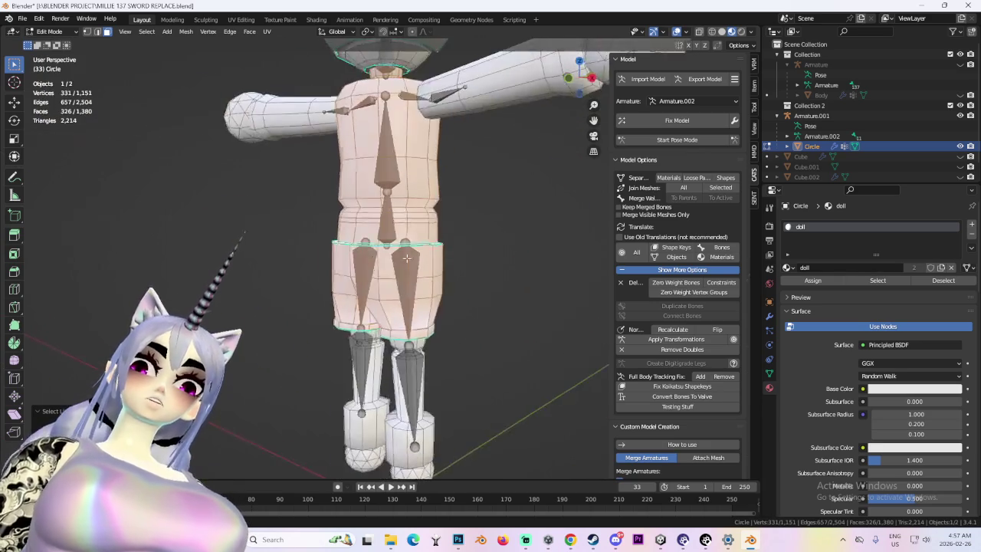
- Inspect the torso sides and rings in X-ray from the left view, then hide the overlays
mouse_move(406, 307)
middle_mouse_down()
mouse_move(460, 299)
mouse_move(414, 295)
mouse_move(438, 292)
mouse_move(373, 354)
mouse_move(380, 340)
mouse_move(392, 412)
middle_mouse_up()
scroll(439, 293, "up", 2)
scroll(374, 355, "down", 2)
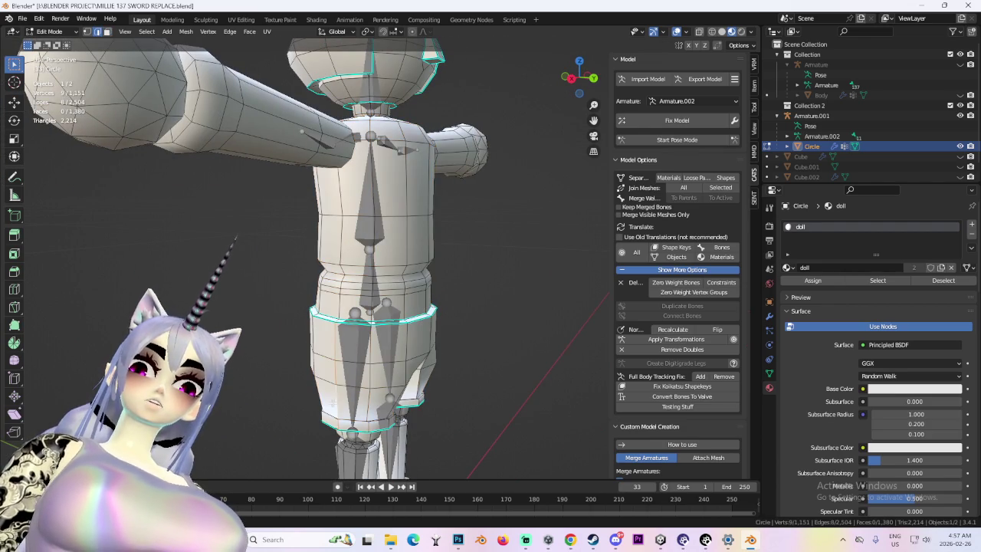
mouse_move(362, 293)
middle_mouse_down()
mouse_move(443, 270)
mouse_move(517, 269)
mouse_move(437, 318)
mouse_move(401, 357)
middle_mouse_up()
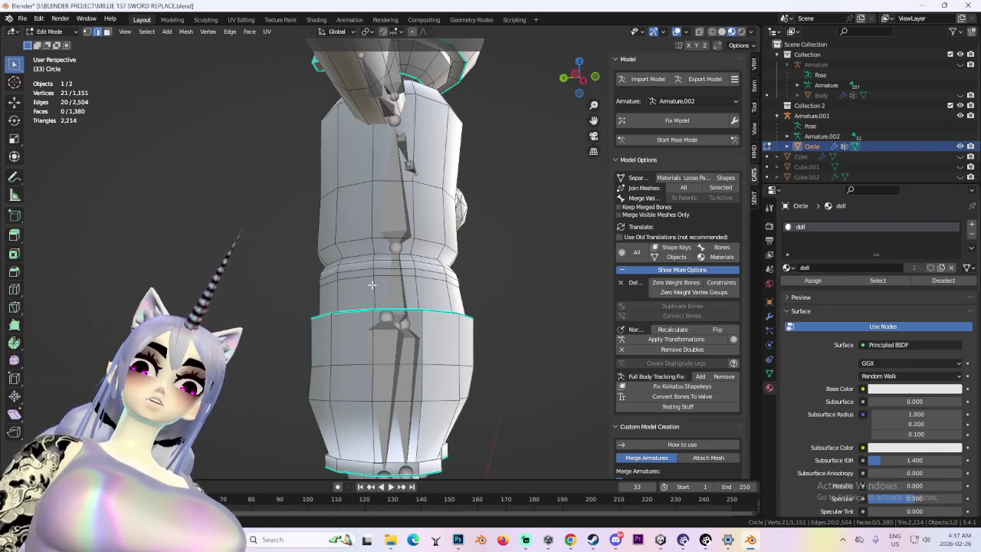
left_click(699, 32)
left_click(568, 86)
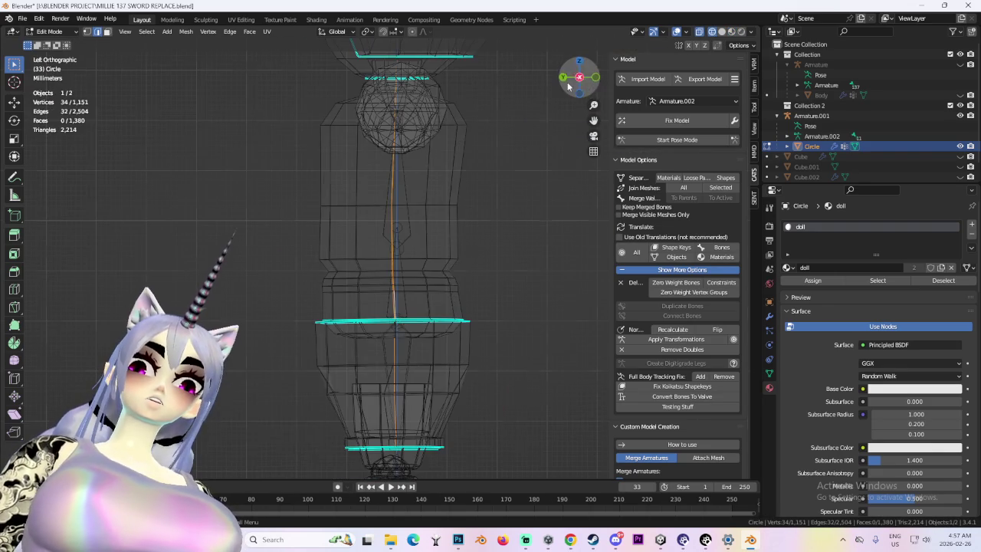
middle_click_drag(460, 273, 465, 302)
left_click(722, 31)
mouse_move(537, 268)
middle_mouse_down()
mouse_move(554, 272)
mouse_move(422, 272)
mouse_move(476, 240)
middle_mouse_up()
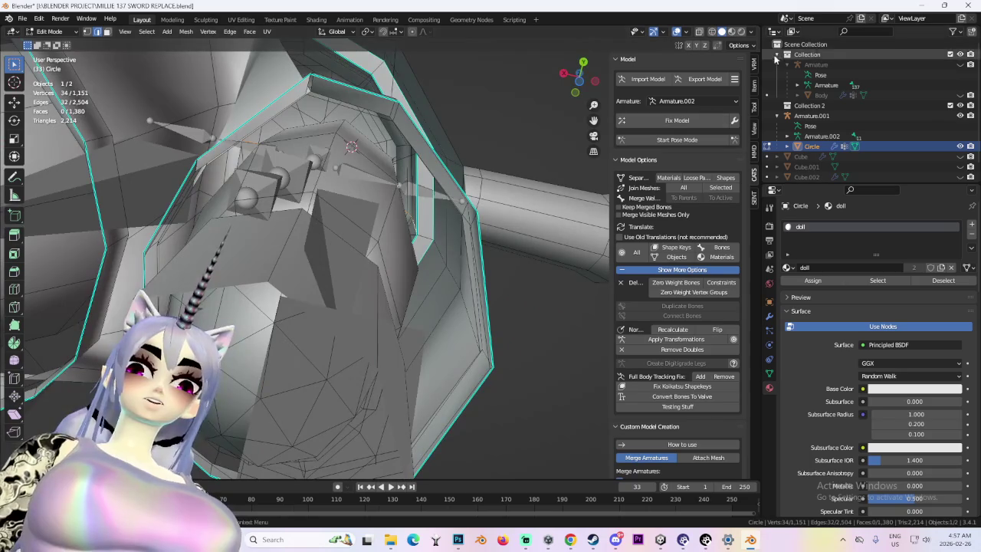
left_click(677, 32)
mouse_move(430, 291)
middle_mouse_down()
mouse_move(444, 276)
mouse_move(432, 282)
middle_mouse_up()
- Restore solid shading and overlays, and orbit around the hips and legs to a front view
left_click(699, 31)
left_click(700, 32)
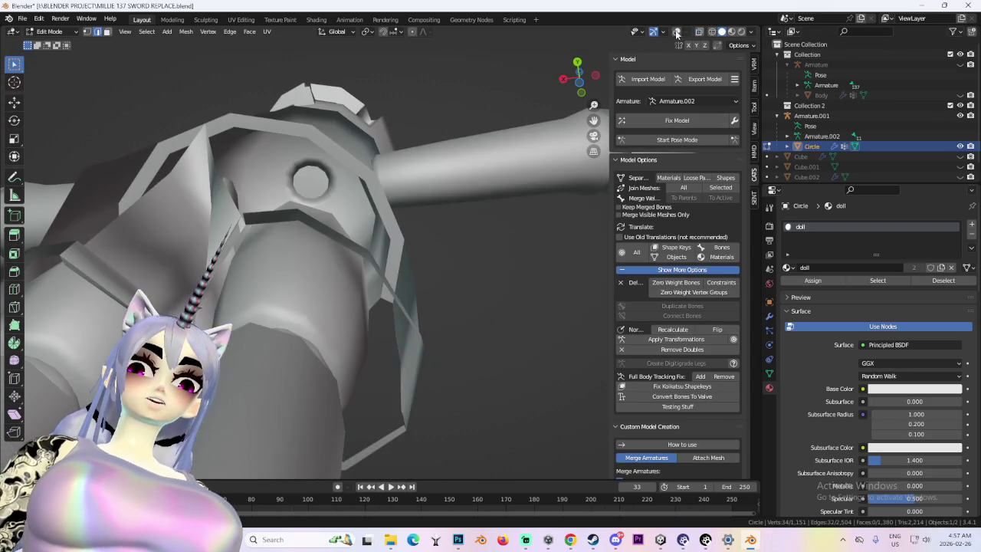
left_click(676, 32)
middle_click_drag(517, 227, 423, 339)
scroll(414, 307, "down", 3)
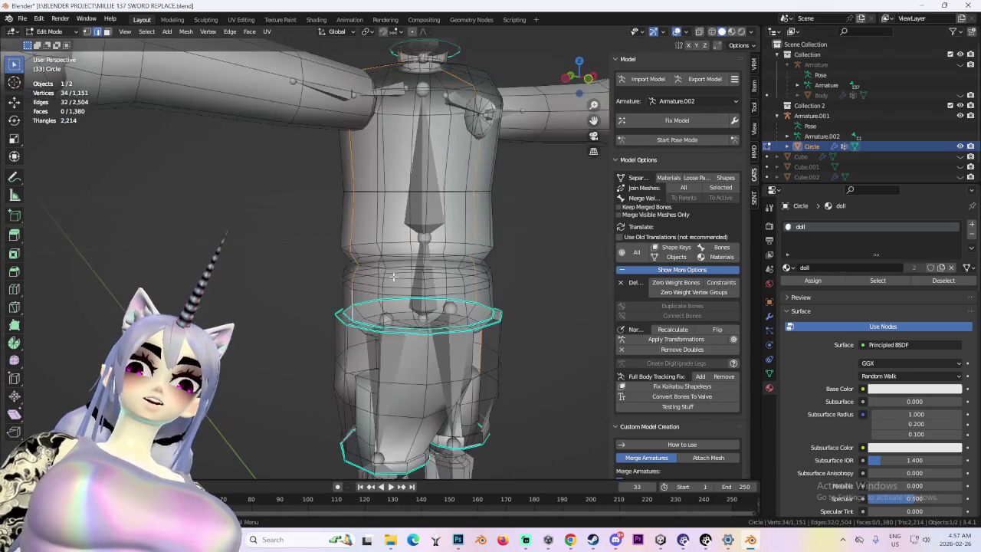
scroll(399, 228, "up", 3)
middle_click_drag(399, 228, 486, 253)
scroll(400, 253, "up", 2)
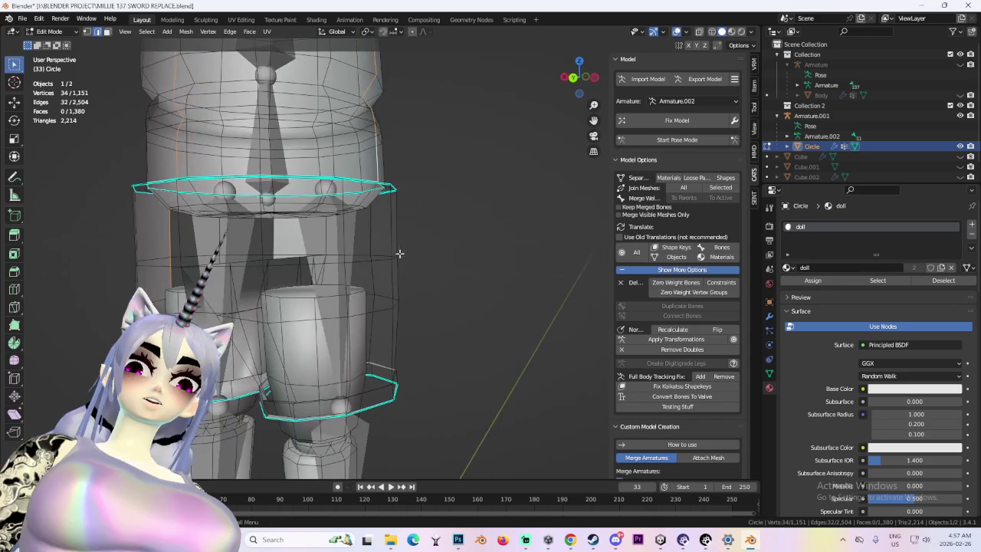
middle_click_drag(390, 238, 387, 267)
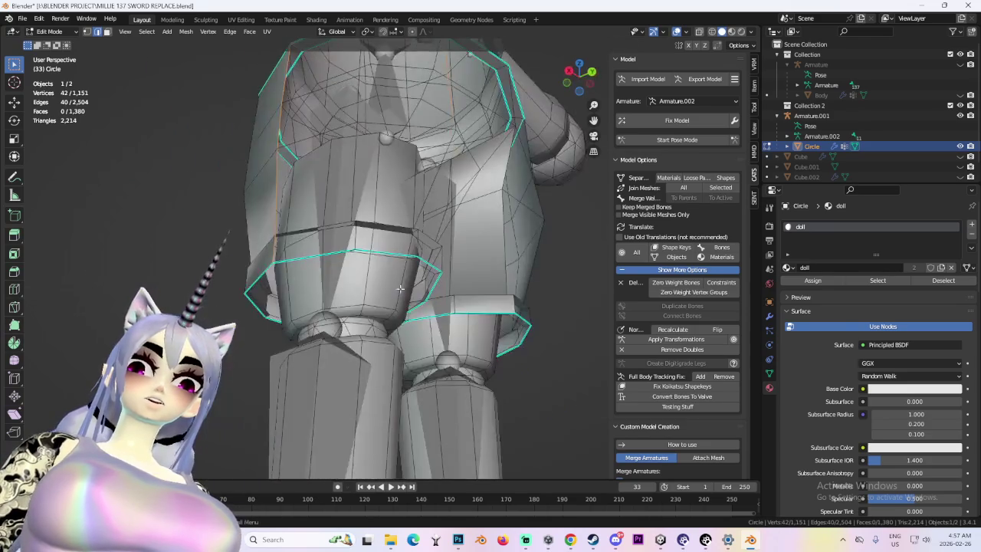
scroll(388, 267, "up", 3)
scroll(385, 270, "up", 3)
middle_click_drag(385, 270, 278, 248)
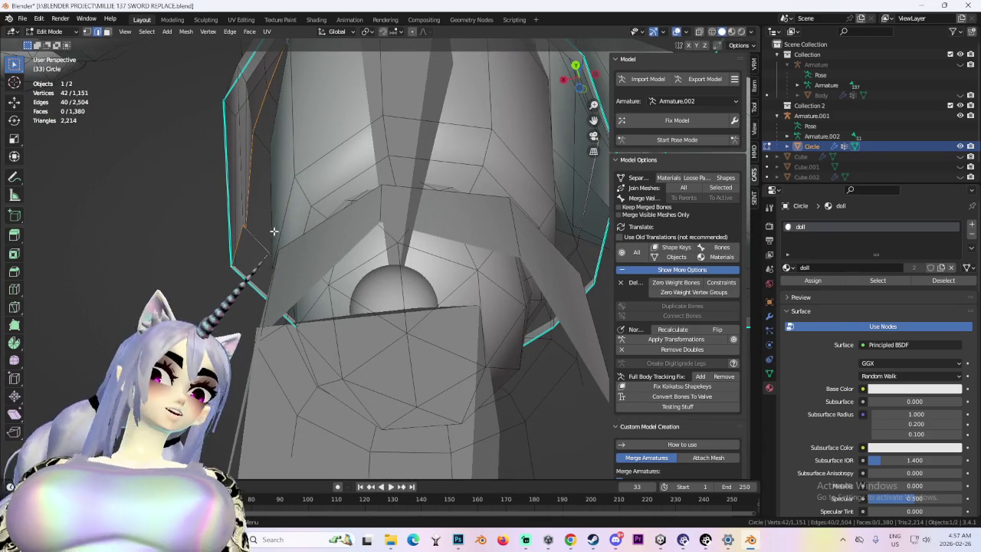
scroll(274, 230, "down", 5)
middle_click_drag(357, 252, 475, 249)
left_click(580, 81)
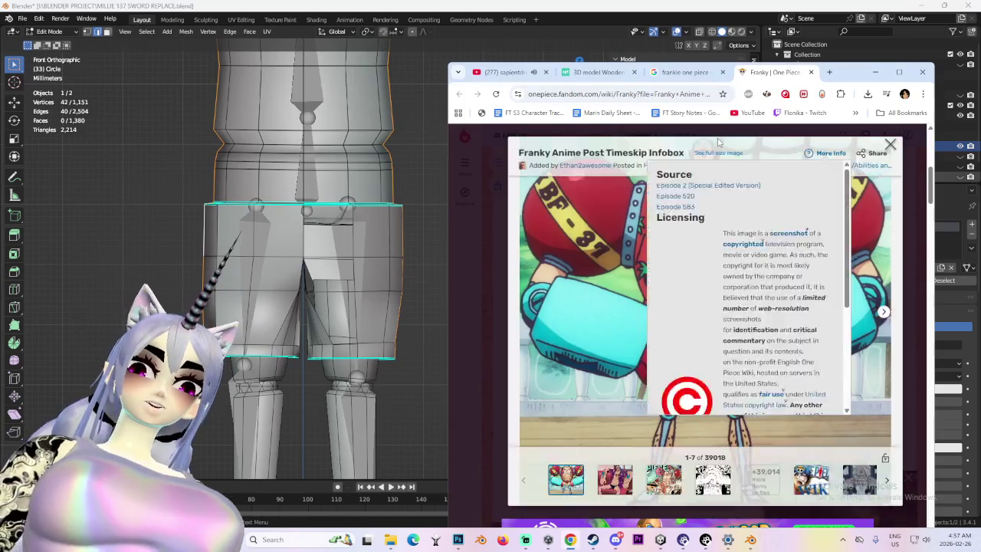
- Close the Franky image and play Mili's 'From a Place of Love' video on YouTube
left_click(718, 142)
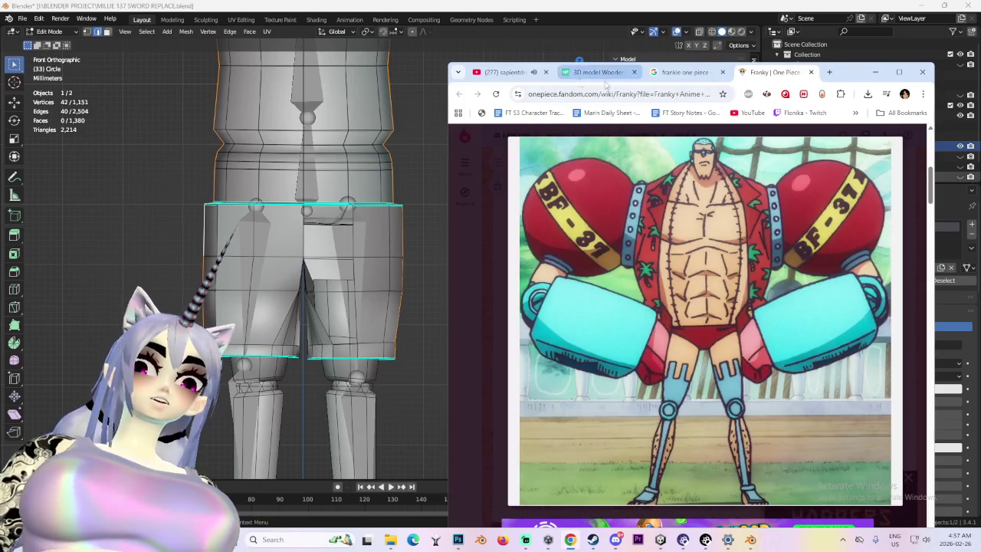
left_click(502, 72)
key("/")
key("BackSpace")
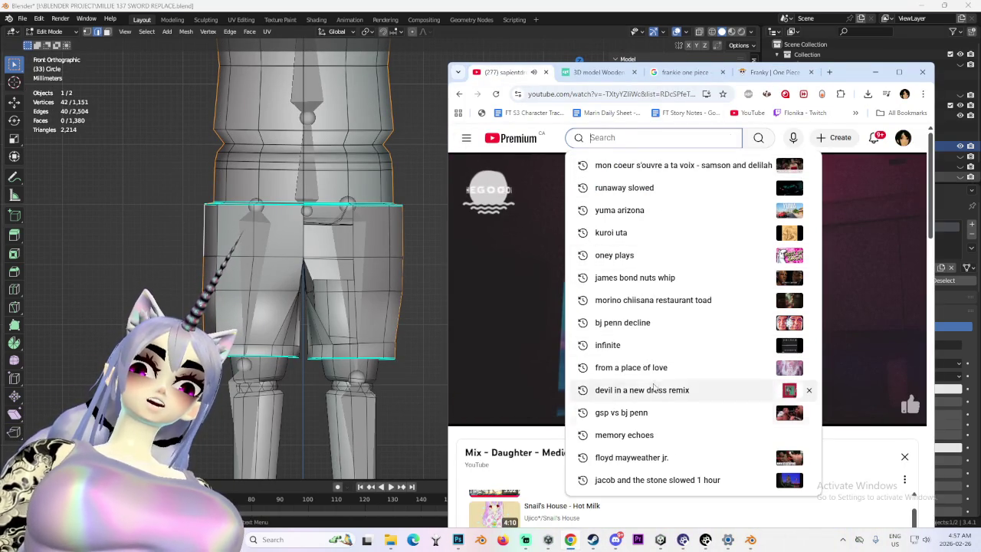
left_click(644, 367)
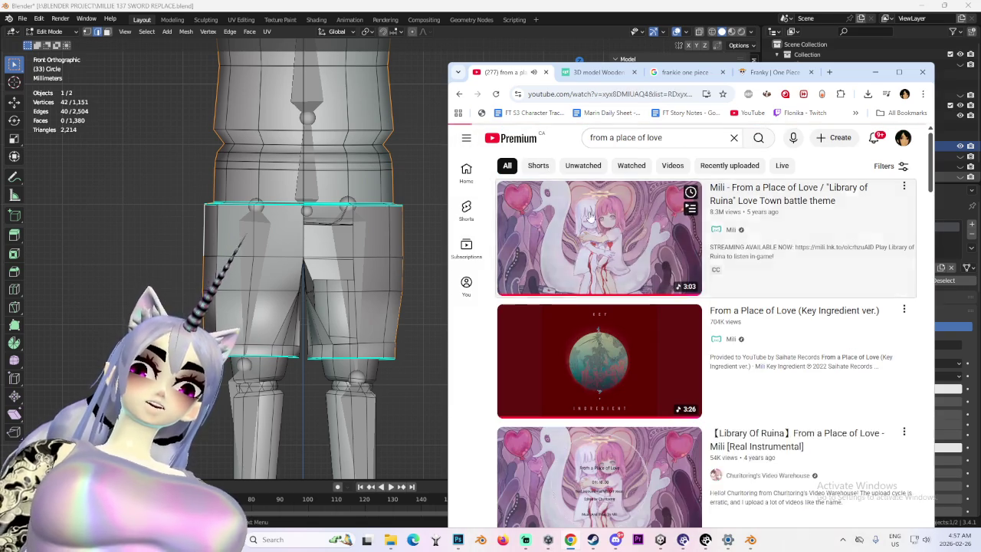
left_click(610, 217)
left_click(345, 253)
mouse_move(345, 253)
middle_mouse_down()
mouse_move(366, 251)
mouse_move(399, 123)
middle_mouse_up()
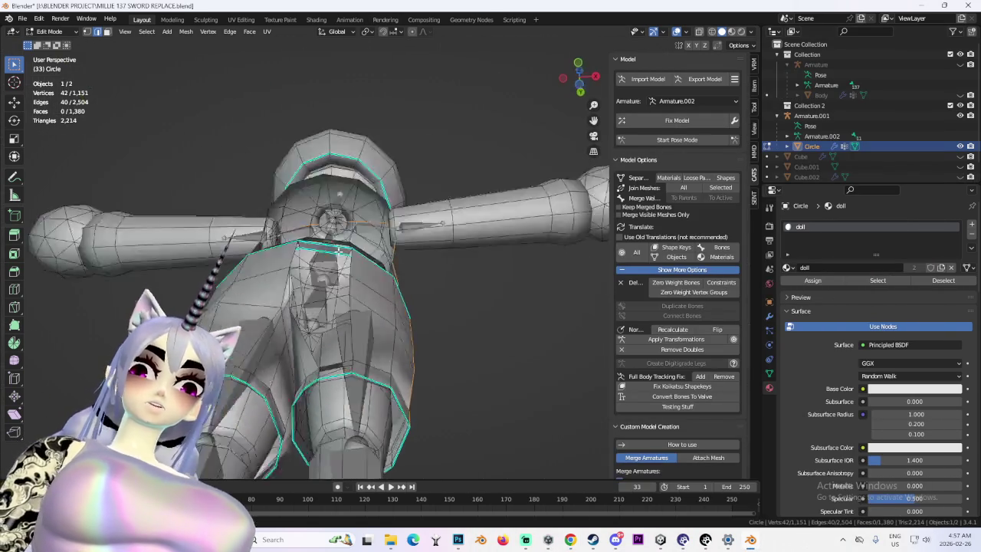
- Check the lower body's side edges in wireframe from the front and from above
mouse_move(384, 253)
middle_mouse_down()
mouse_move(379, 297)
mouse_move(406, 250)
mouse_move(325, 354)
mouse_move(623, 105)
middle_mouse_up()
scroll(379, 297, "up", 3)
left_click(711, 32)
mouse_move(473, 243)
middle_mouse_down()
mouse_move(401, 302)
mouse_move(317, 296)
mouse_move(329, 284)
mouse_move(477, 342)
mouse_move(377, 345)
mouse_move(415, 344)
mouse_move(411, 315)
mouse_move(383, 292)
mouse_move(391, 303)
mouse_move(346, 302)
mouse_move(302, 328)
middle_mouse_up()
scroll(460, 329, "down", 4)
left_click(721, 32)
left_click(713, 32)
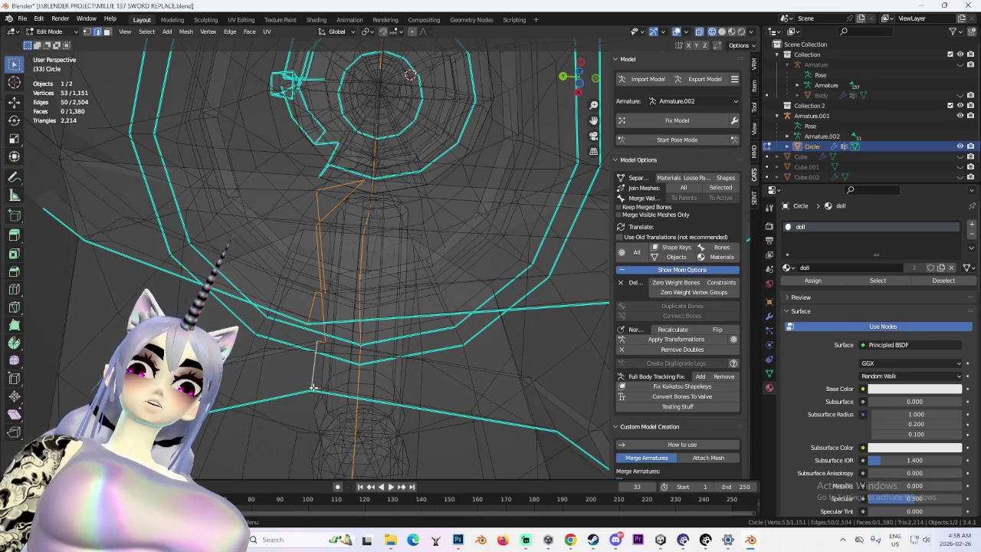
mouse_move(311, 393)
middle_mouse_down()
mouse_move(469, 320)
mouse_move(519, 241)
mouse_move(405, 237)
middle_mouse_up()
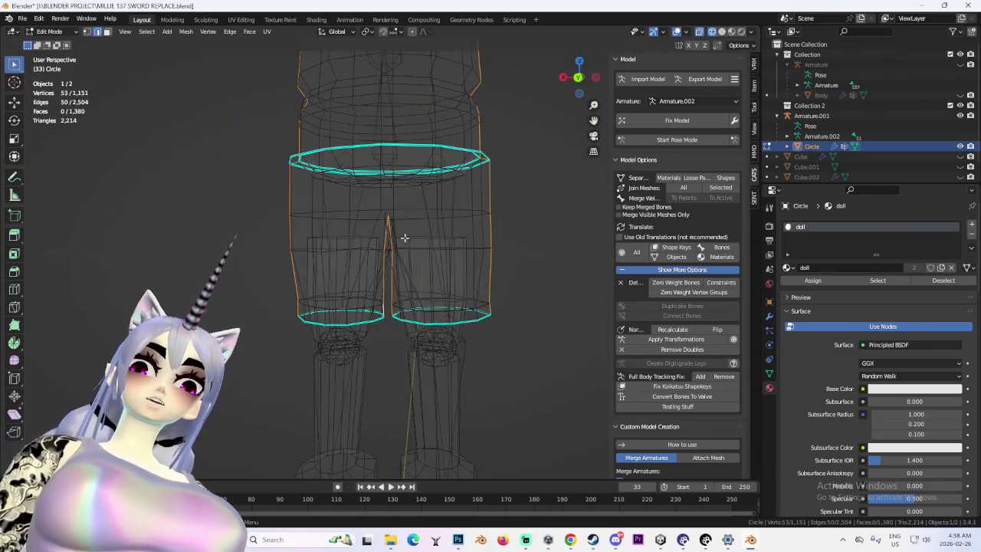
- Mark the selected side edges of the torso and shorts as UV seams
left_click(266, 32)
left_click(321, 159)
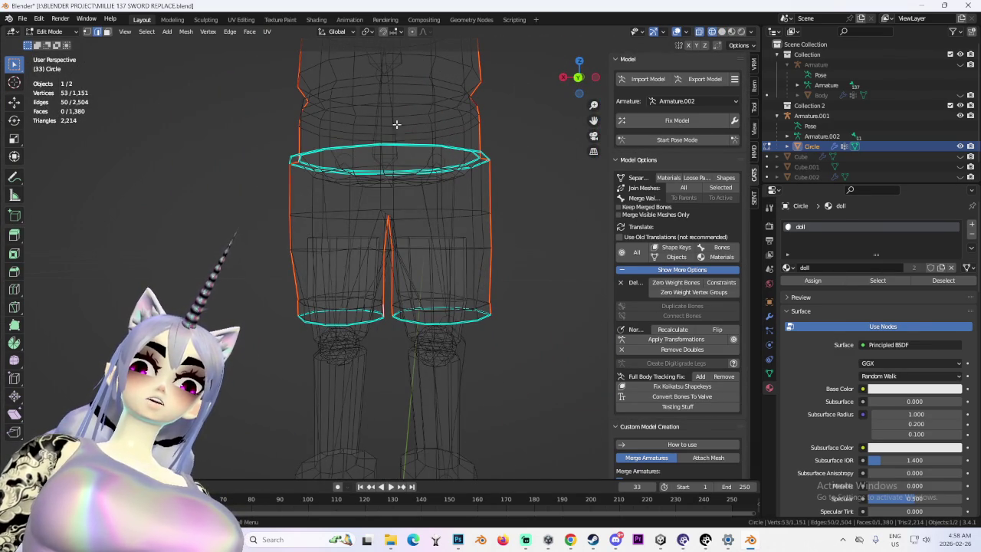
left_click(579, 77)
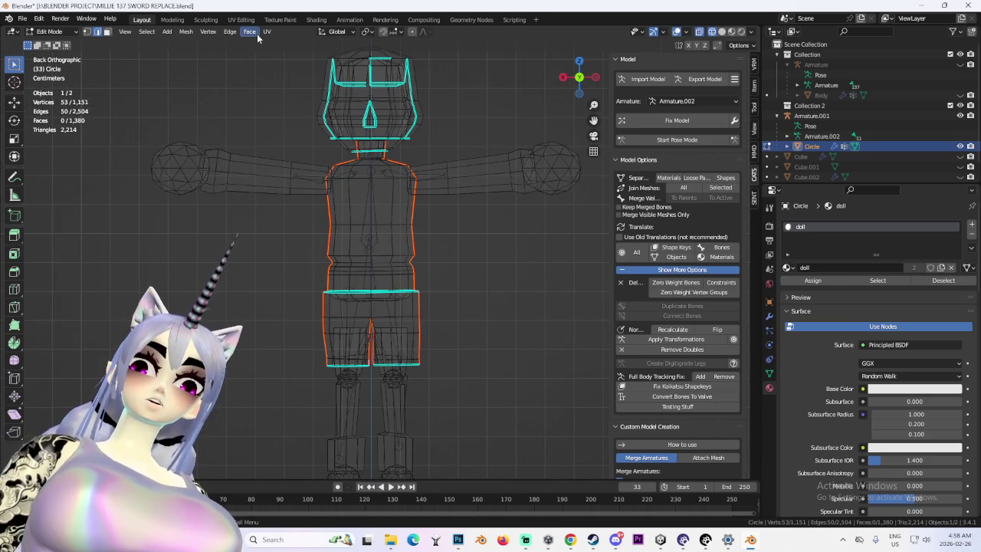
left_click(267, 33)
left_click(330, 131)
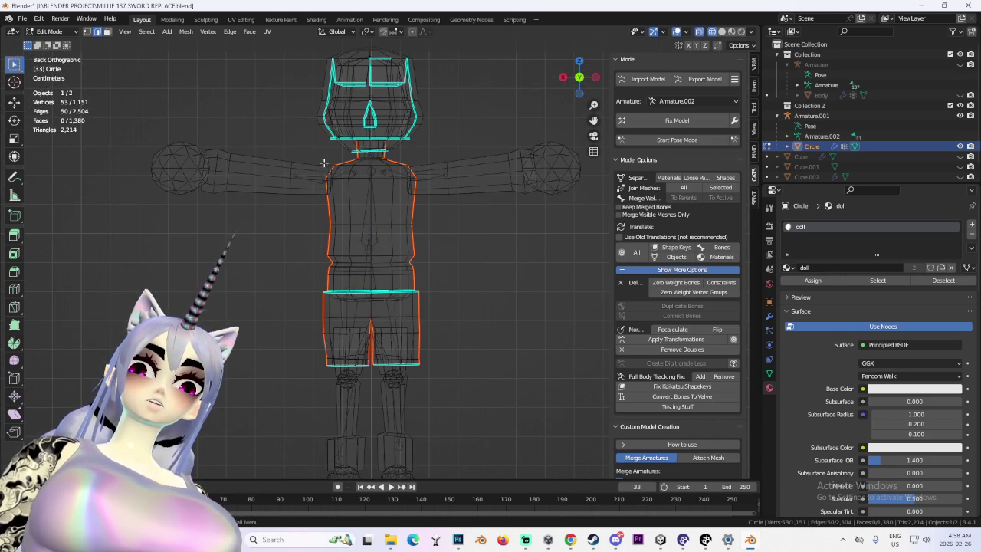
- Select the linked torso-and-shorts piece, project its UVs from view, and open UV Editing
key("a")
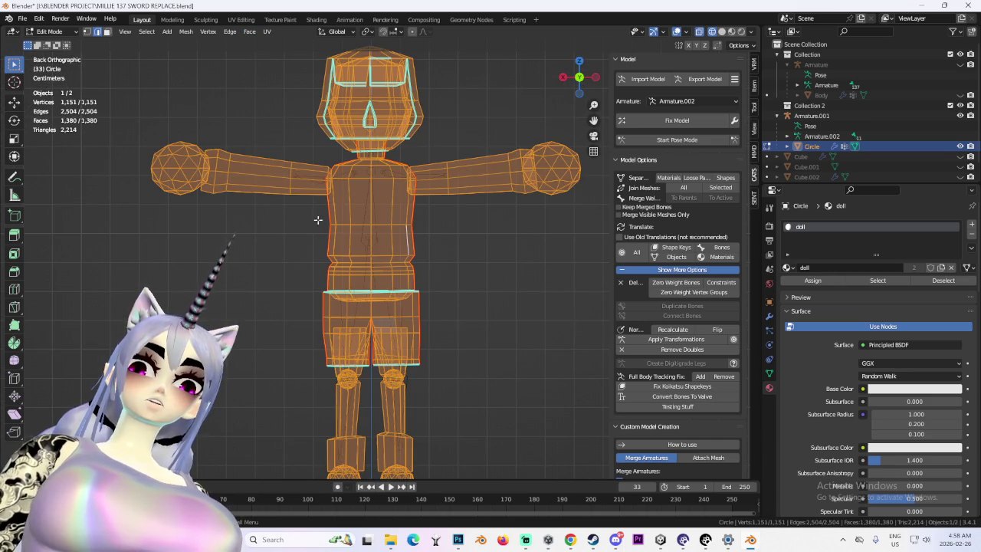
key("alt+a")
key("l")
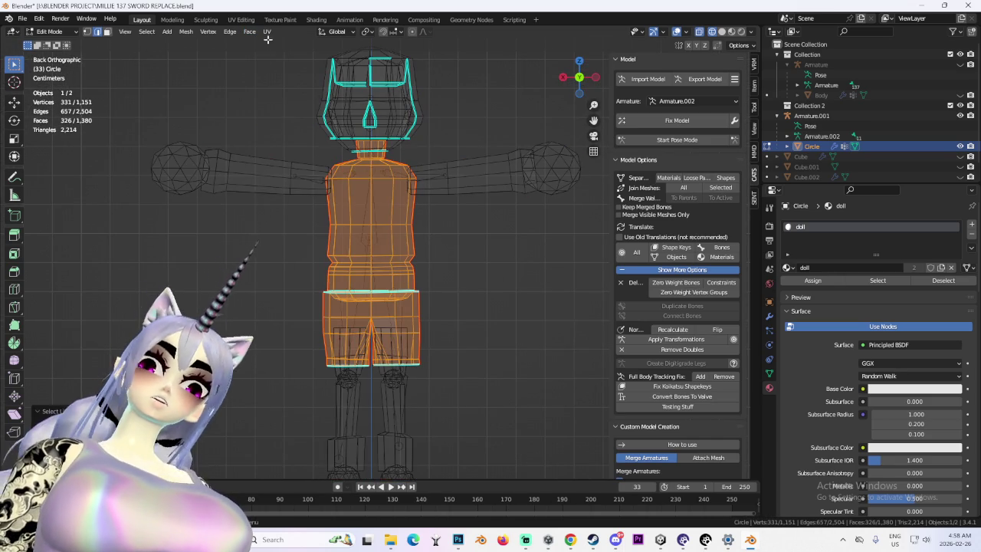
left_click(267, 32)
left_click(306, 129)
left_click(241, 20)
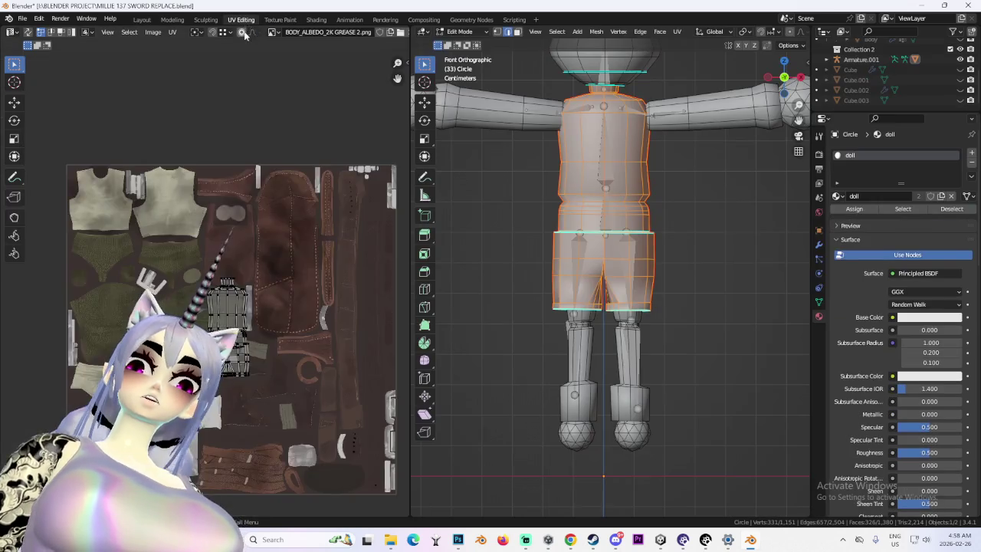
- Unwrap the torso and shorts into UV islands and scale them down toward the centre
left_click(172, 32)
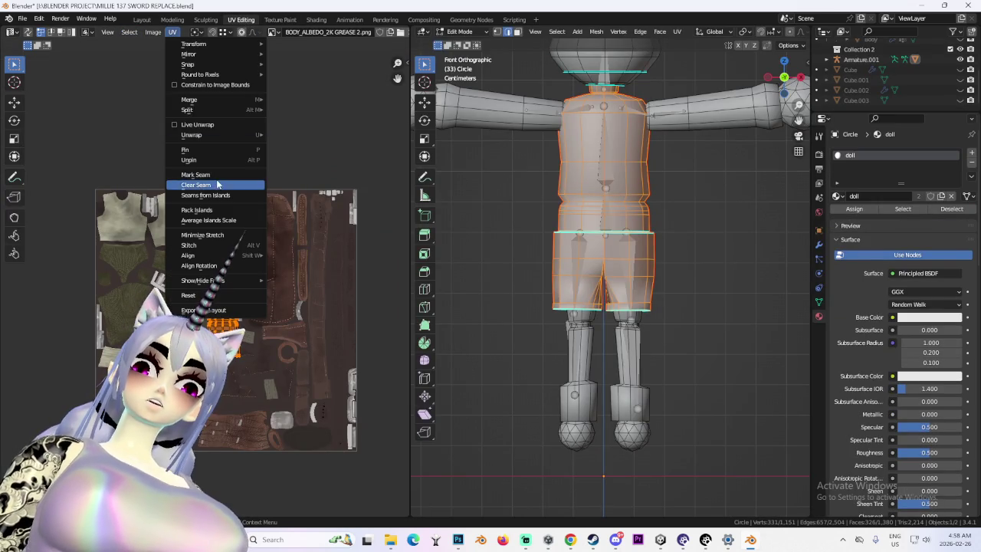
mouse_move(191, 135)
left_click(294, 135)
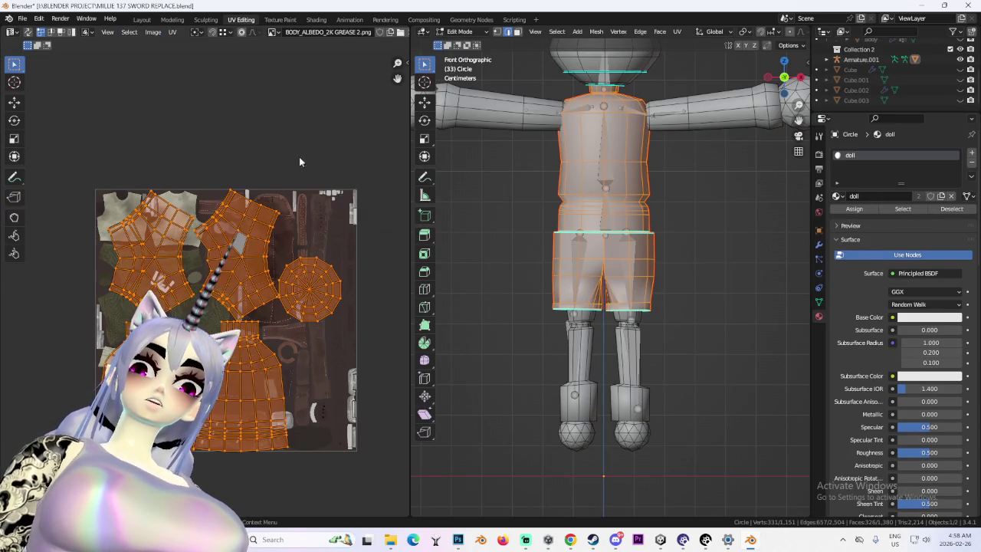
scroll(345, 275, "up", 3)
scroll(347, 278, "down", 3)
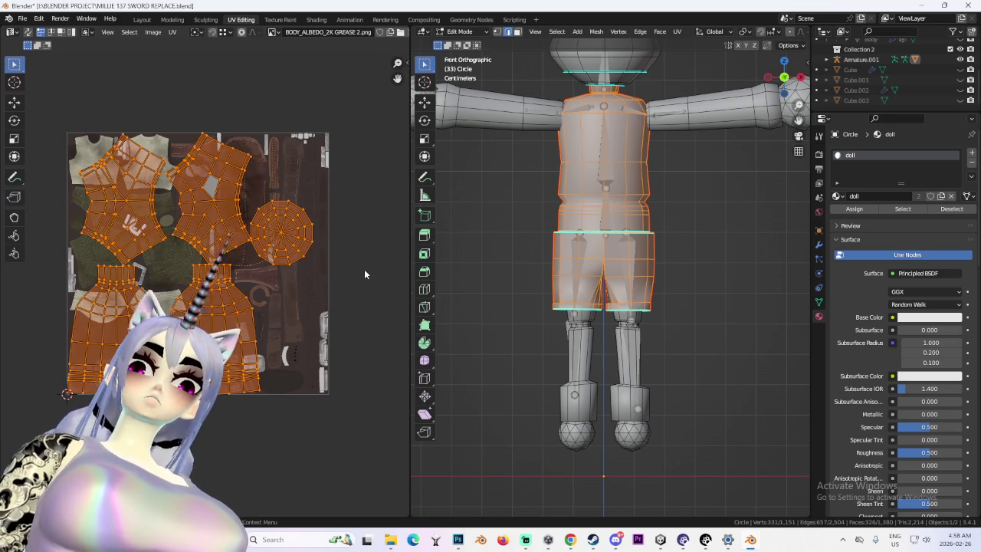
key("s")
left_click(389, 270)
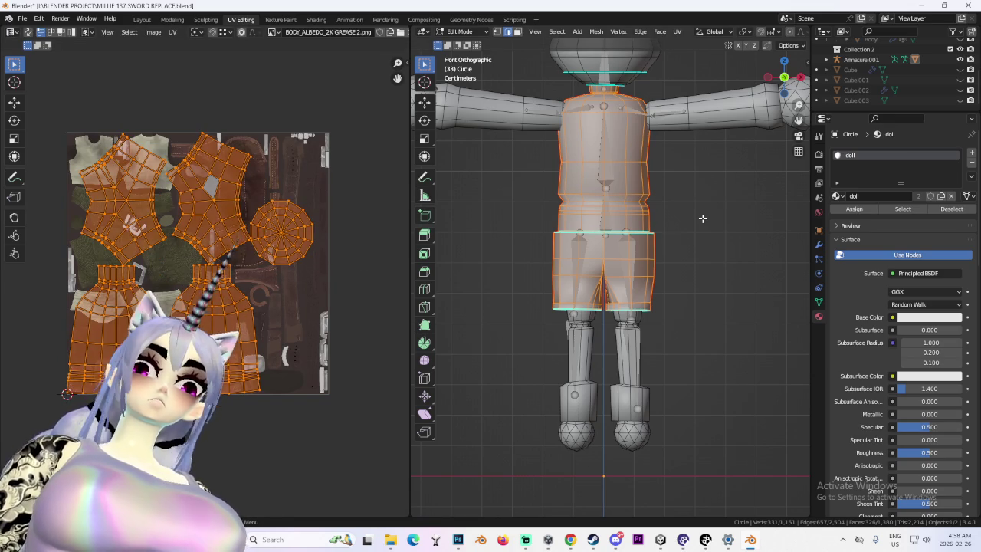
- Move all UV islands down and left on the texture, deselect everything, and return to Layout
key("a")
key("g")
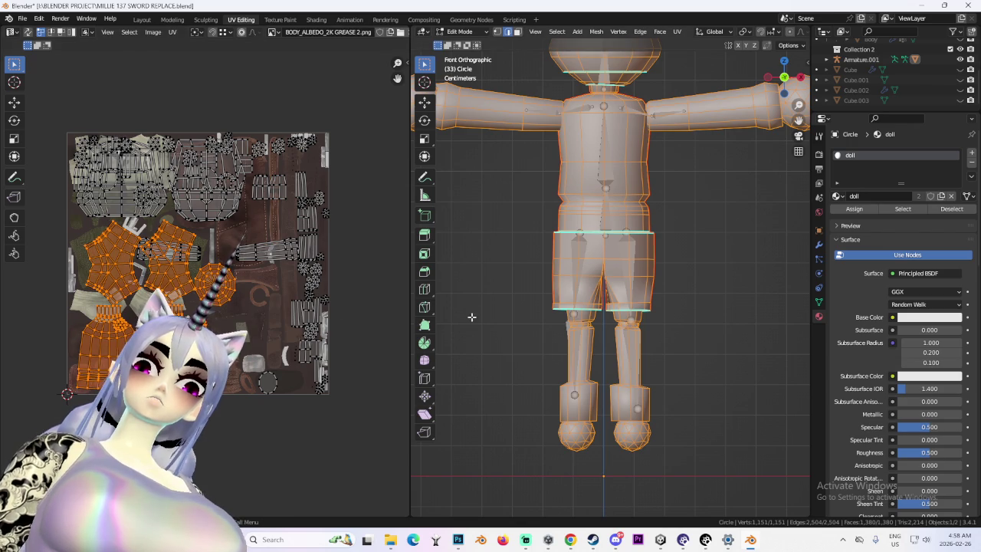
scroll(404, 371, "up", 2)
scroll(404, 371, "up", 1)
scroll(404, 370, "up", 2)
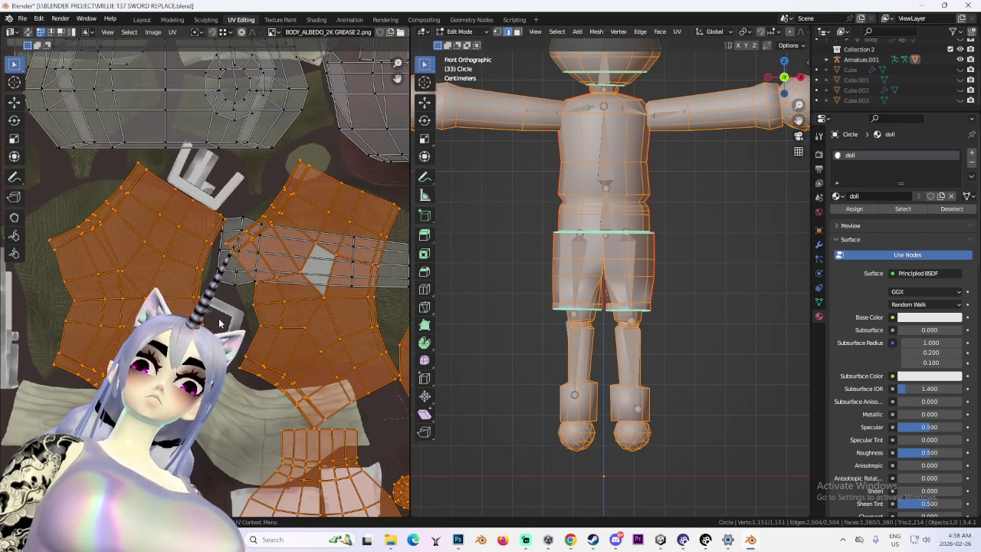
scroll(245, 304, "down", 1)
scroll(253, 299, "down", 1)
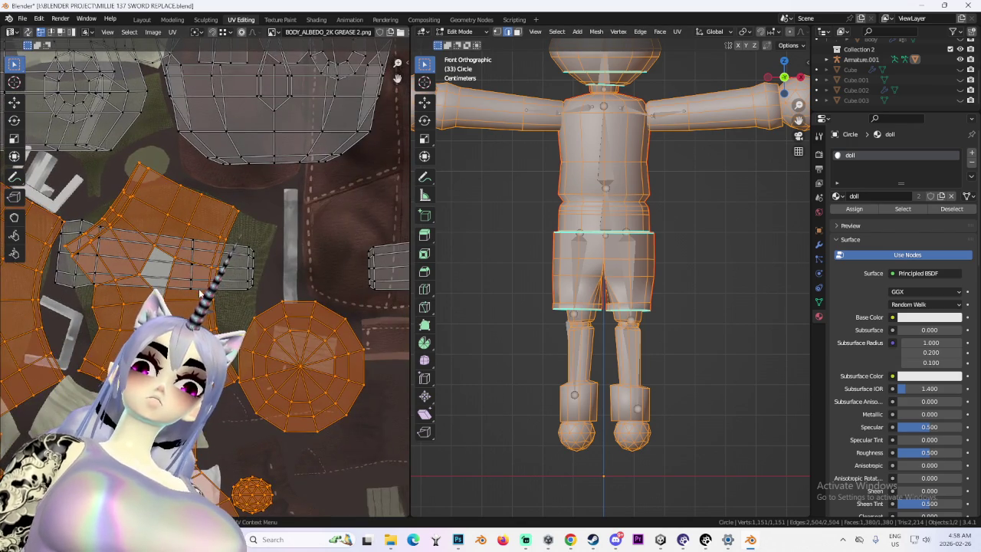
scroll(263, 292, "down", 1)
key("alt+a")
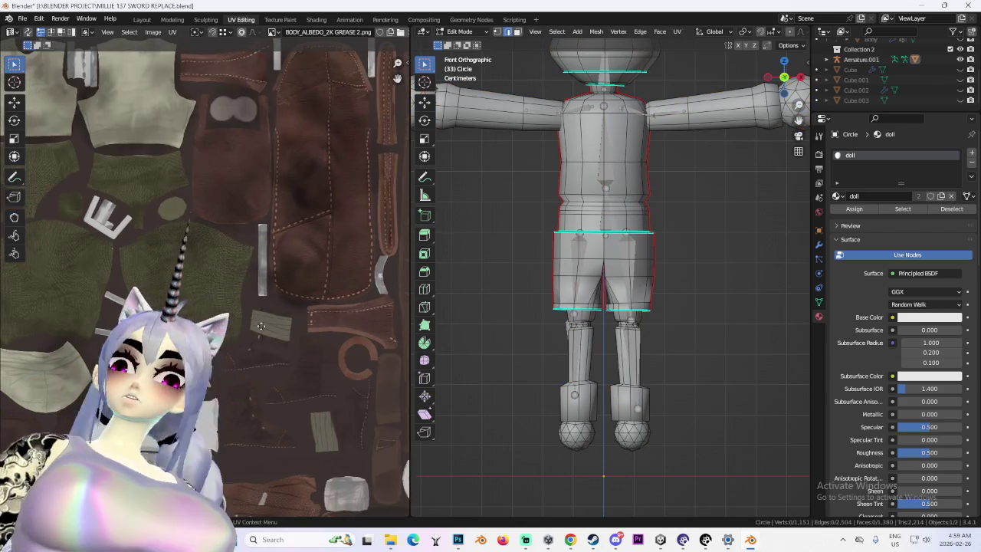
scroll(2, 305, "down", 3)
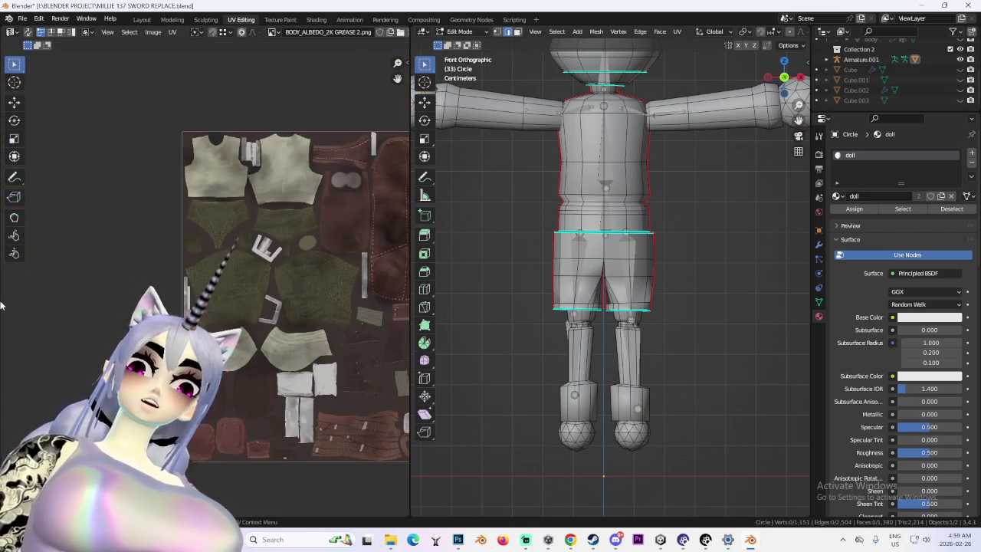
left_click(140, 19)
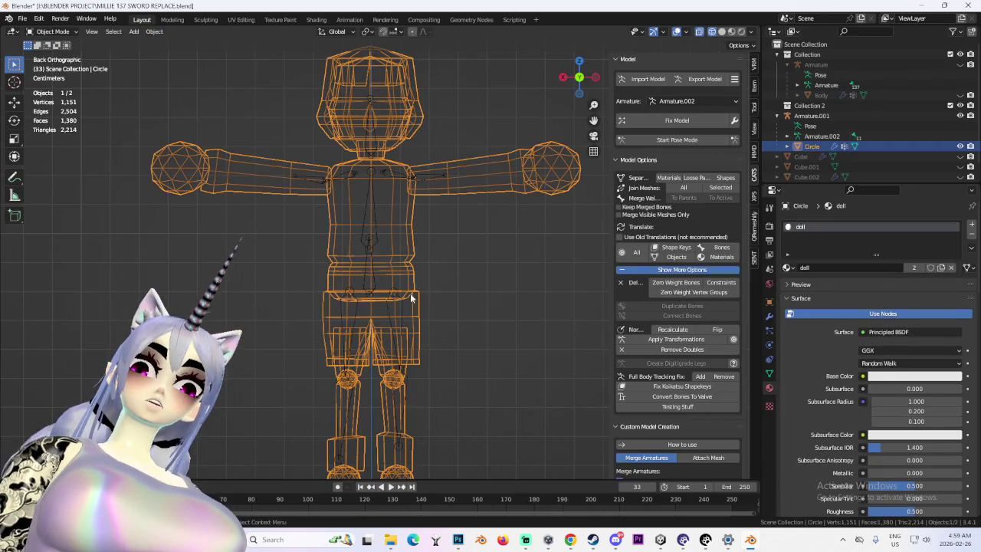
- In Edit Mode, select the lower shorts band and the doll's legs
left_click(61, 56)
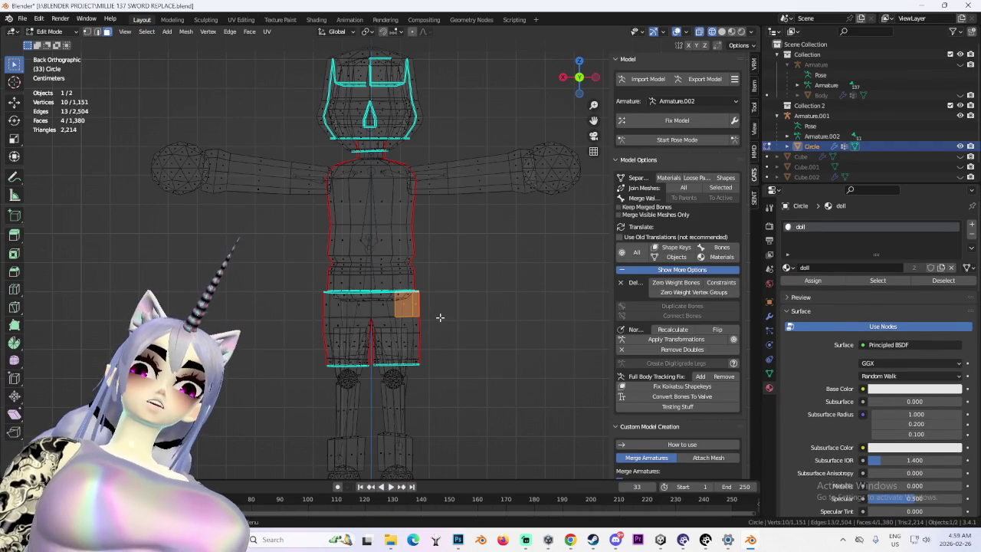
key("ctrl+l")
middle_click_drag(440, 317, 526, 317)
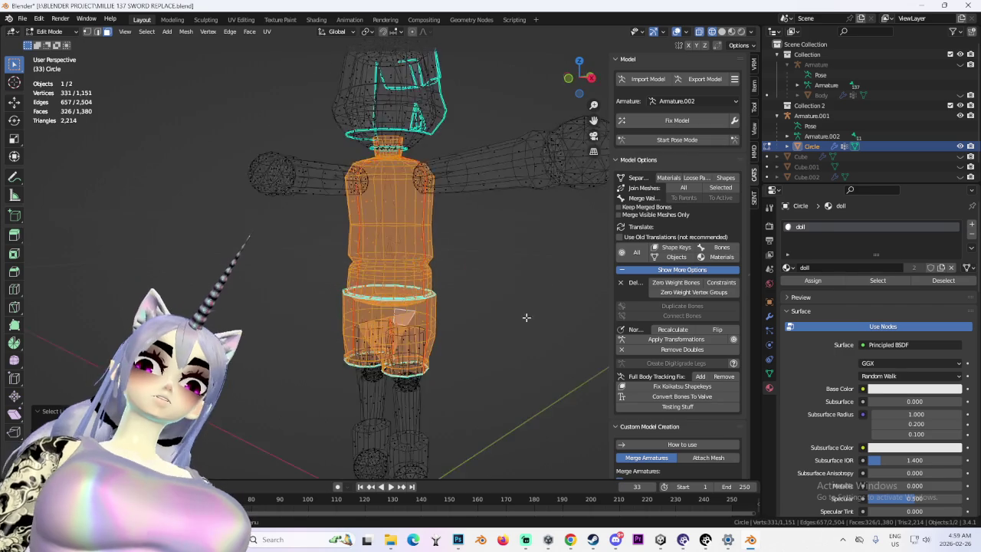
scroll(526, 317, "up", 5)
mouse_move(478, 278)
middle_mouse_down()
mouse_move(388, 234)
mouse_move(259, 265)
mouse_move(370, 264)
middle_mouse_up()
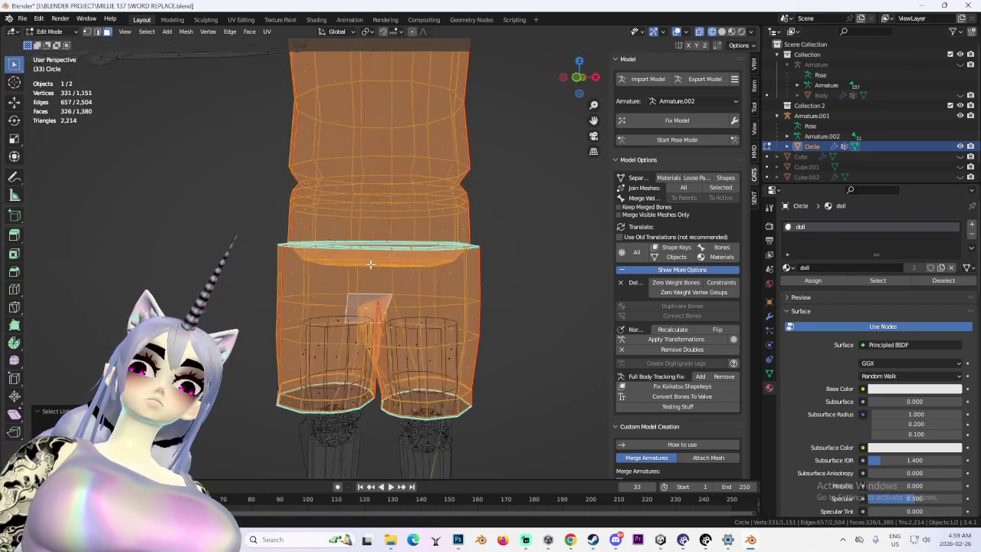
left_click_drag(237, 268, 571, 453)
mouse_move(468, 276)
middle_mouse_down()
mouse_move(394, 299)
mouse_move(361, 265)
middle_mouse_up()
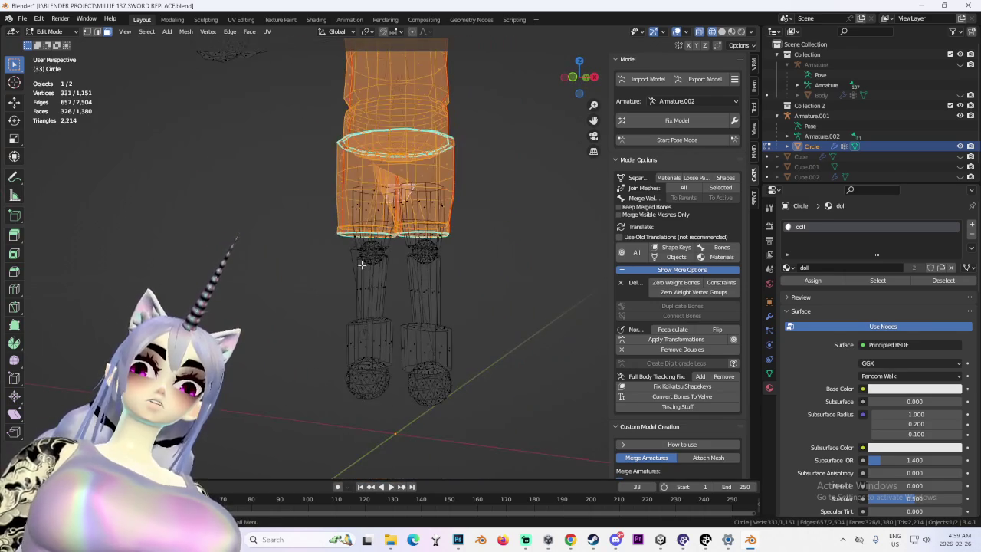
left_click_drag(349, 244, 430, 299)
middle_click_drag(430, 300, 276, 276)
- Add the feet to the selection, then box-select the foot spheres in front orthographic view
key("ctrl+l")
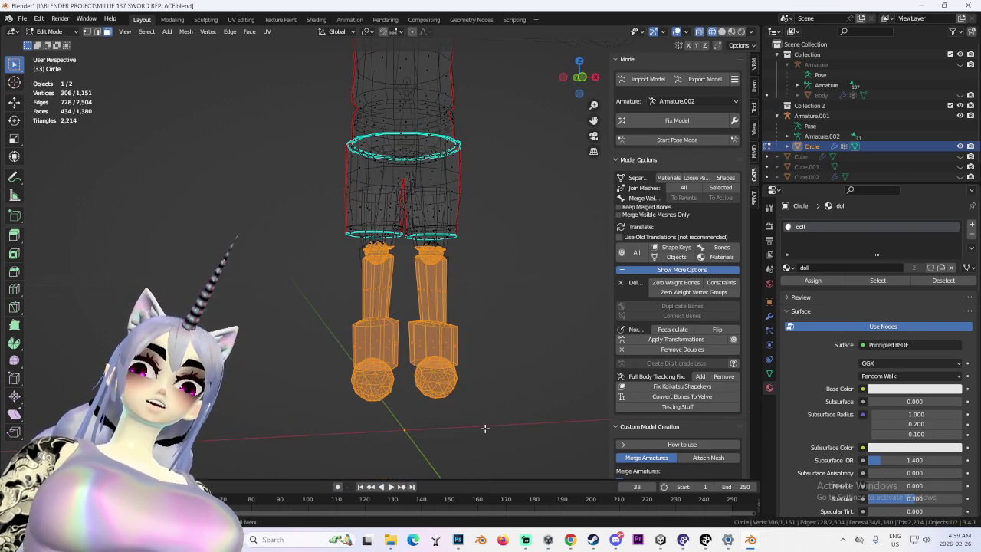
key("ctrl+KP_Add")
middle_click_drag(519, 368, 481, 294)
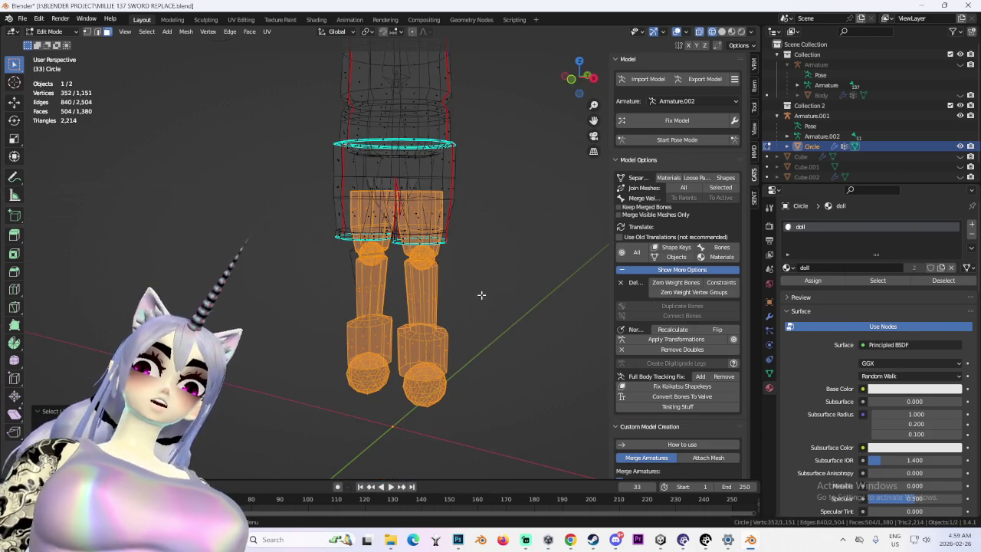
left_click(579, 90)
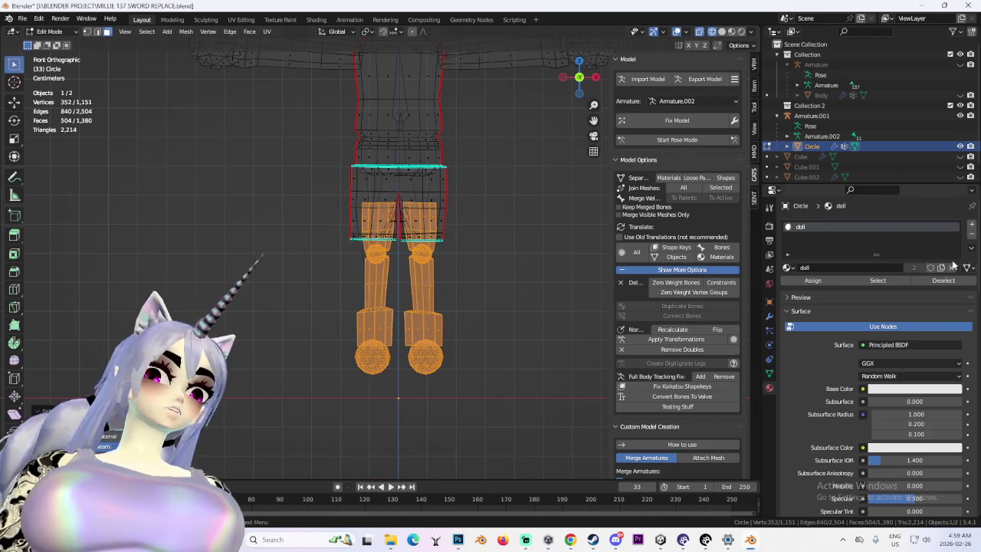
scroll(249, 149, "down", 1)
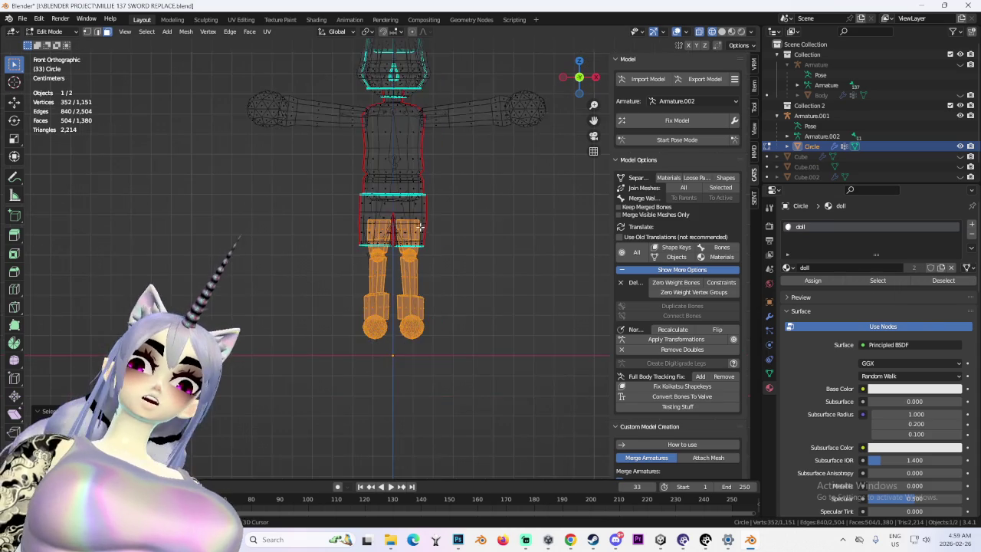
scroll(249, 150, "down", 1)
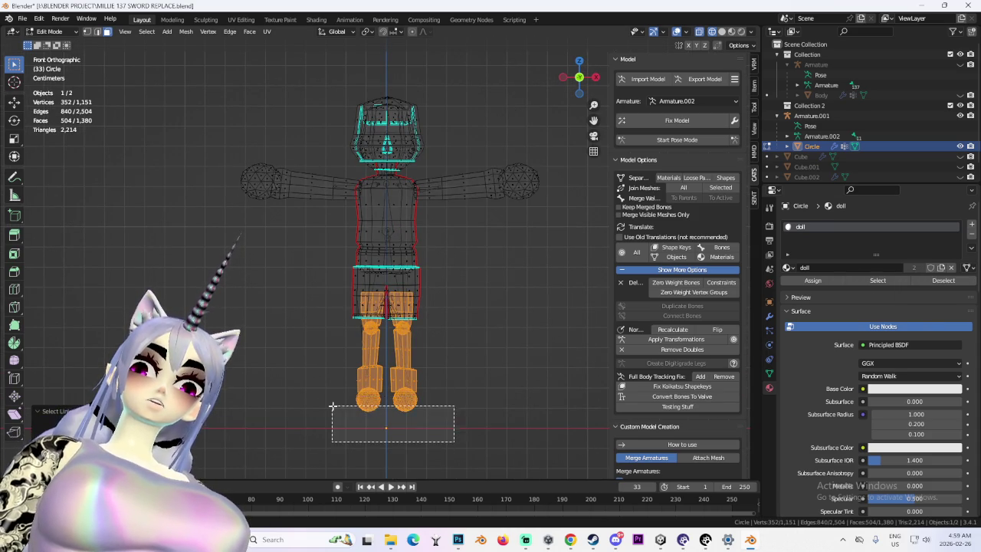
left_click_drag(332, 407, 332, 407)
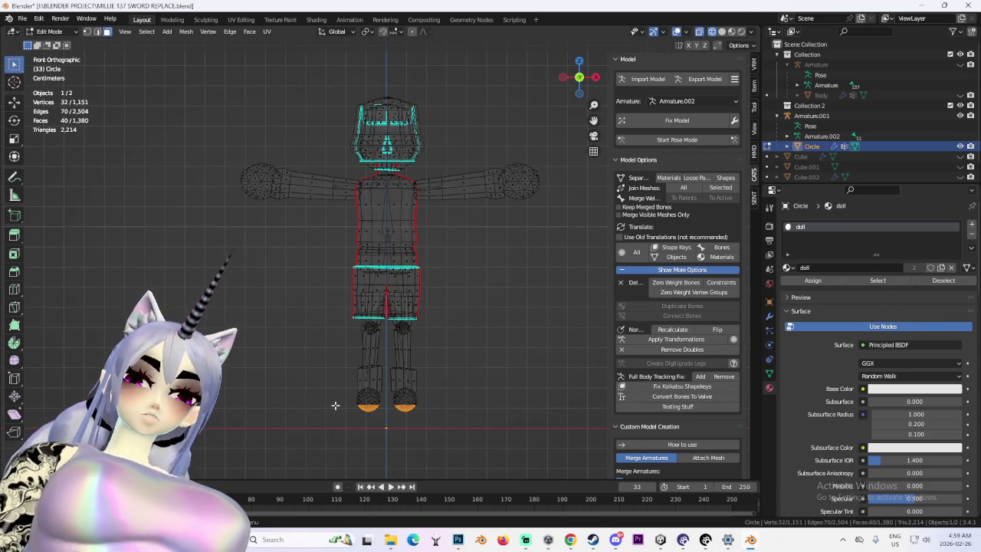
- Select the linked leg pieces and project their UVs from the front view
left_click(268, 32)
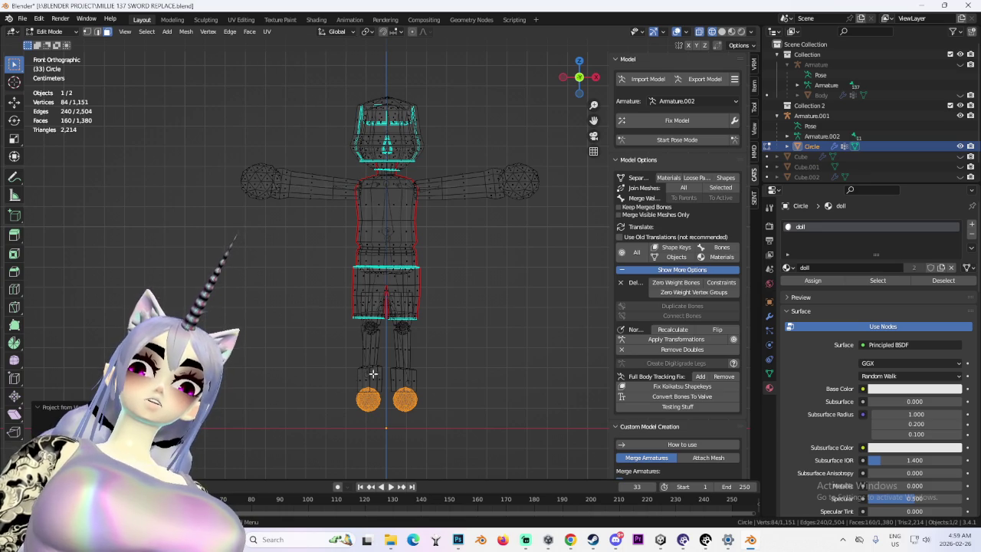
scroll(417, 381, "up", 2)
scroll(427, 347, "up", 2)
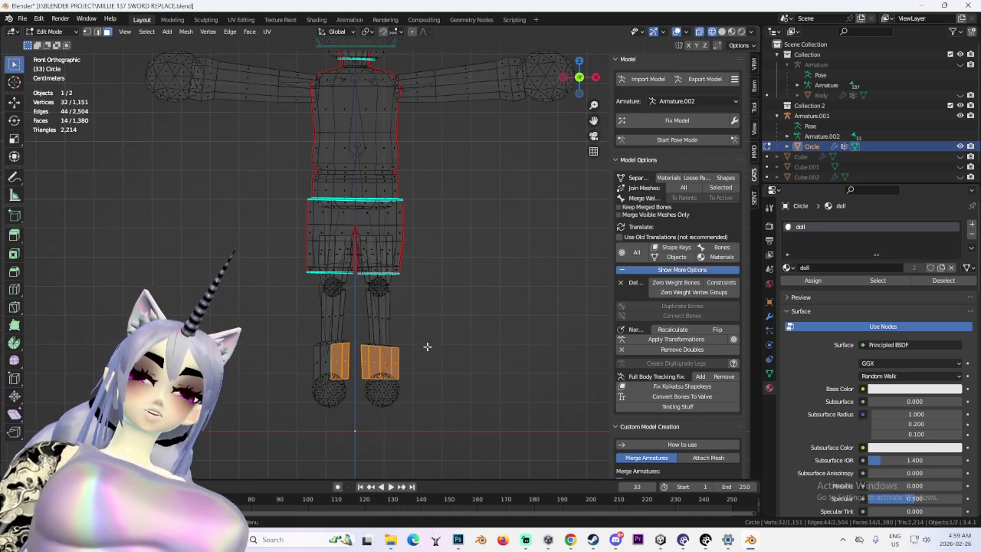
key("ctrl+l")
middle_click_drag(455, 298, 348, 74)
left_click(583, 86)
left_click(267, 31)
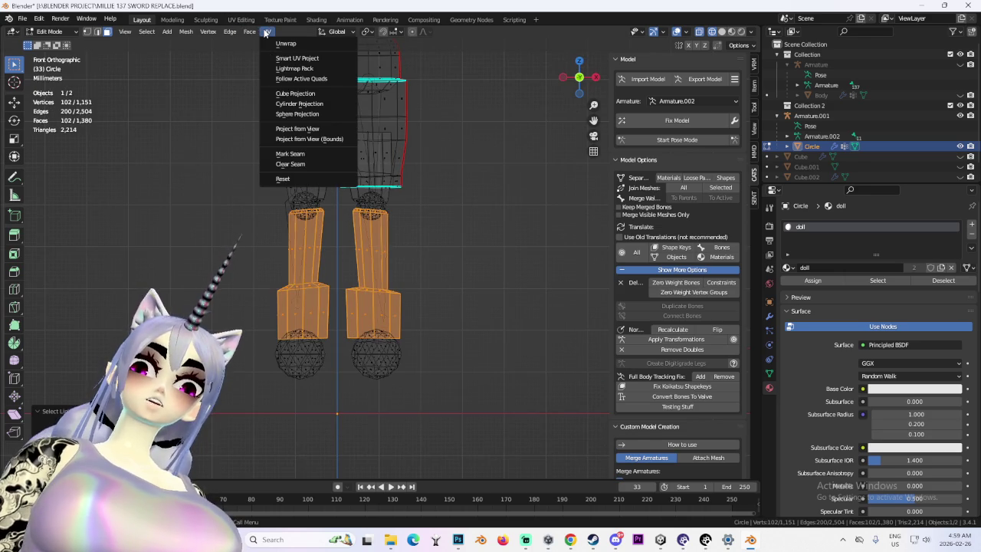
left_click(319, 129)
- Project the linked thigh and knee pieces' UVs from view and show the UV Editing workspace
scroll(415, 222, "up", 2)
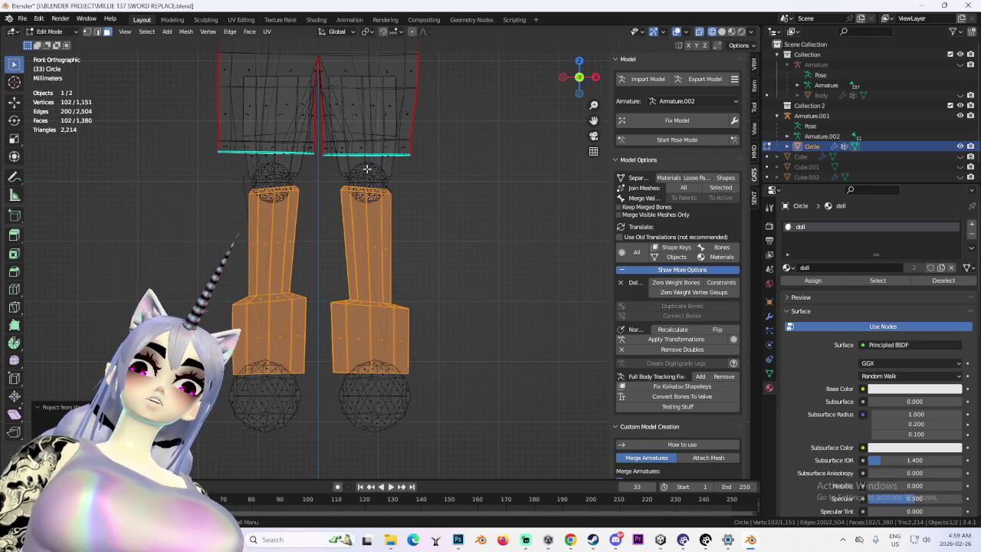
left_click(377, 181)
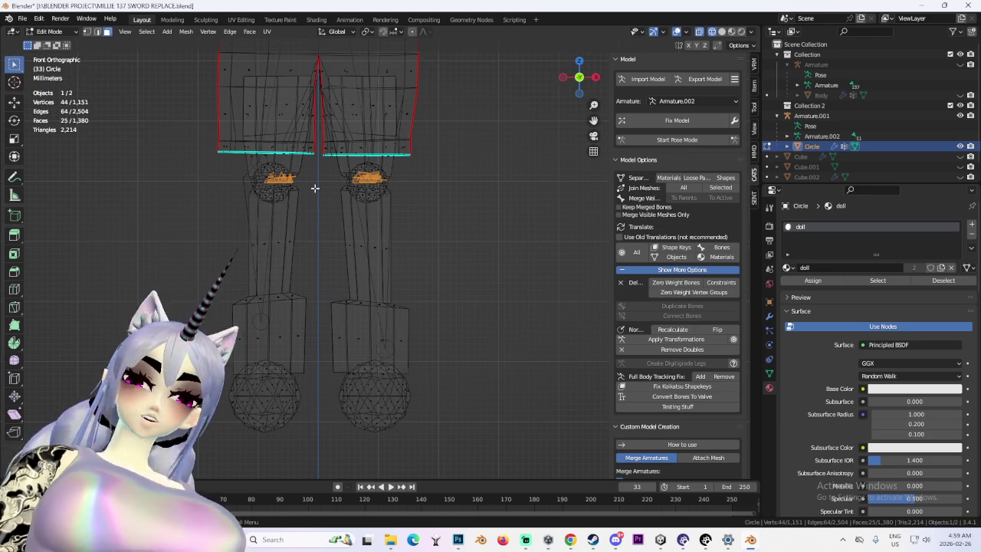
key("ctrl+l")
scroll(399, 281, "up", 1)
scroll(386, 259, "up", 2)
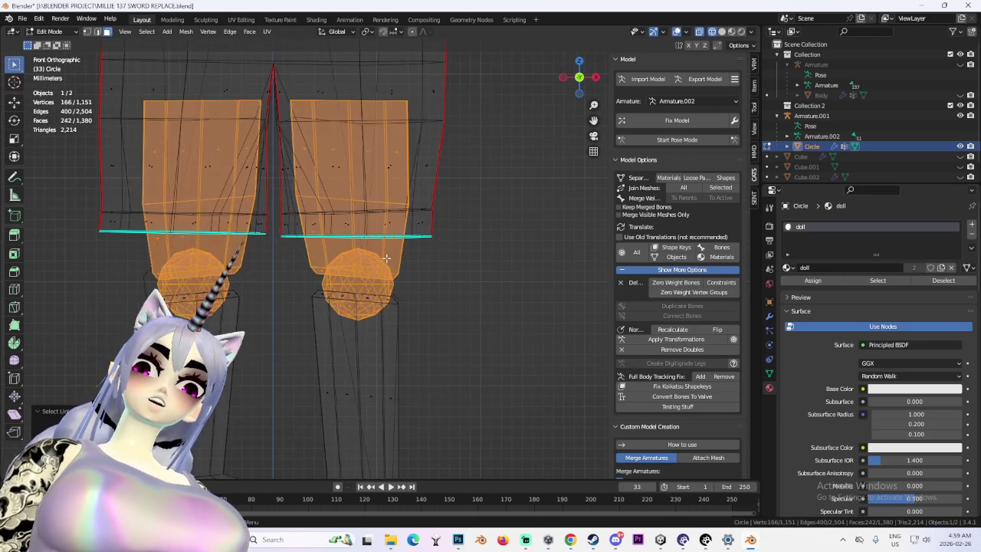
left_click(267, 32)
left_click(295, 128)
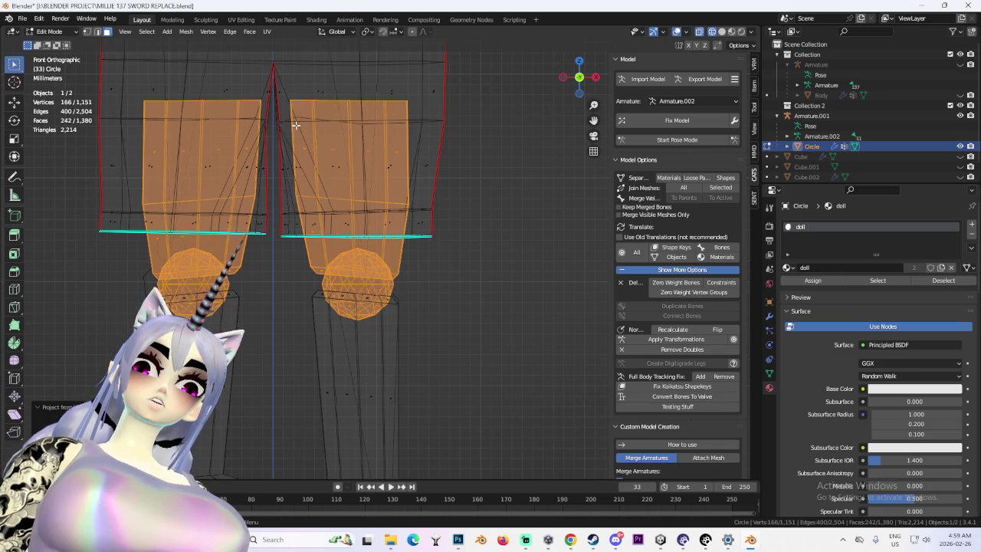
left_click(280, 19)
left_click(241, 19)
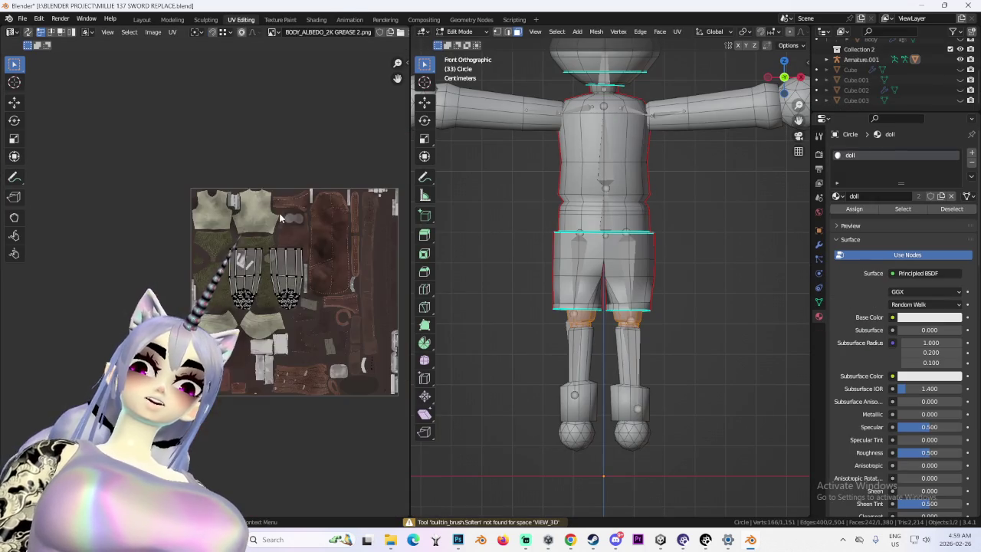
- Fit the albedo texture and UV layout to the UV editor's width
scroll(383, 299, "up", 1)
scroll(383, 299, "up", 1)
scroll(383, 299, "up", 1)
left_click(354, 273)
middle_click_drag(371, 300, 297, 288)
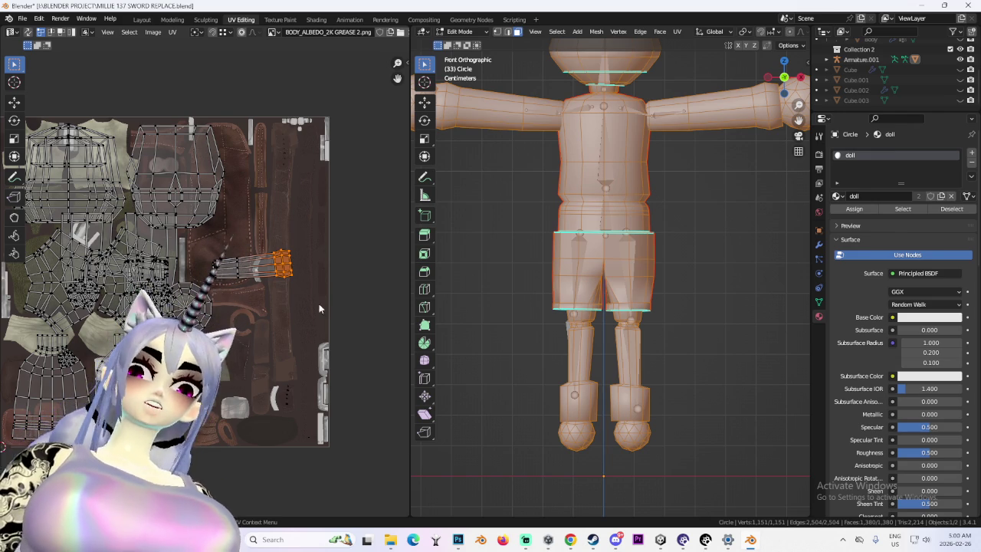
key("Home")
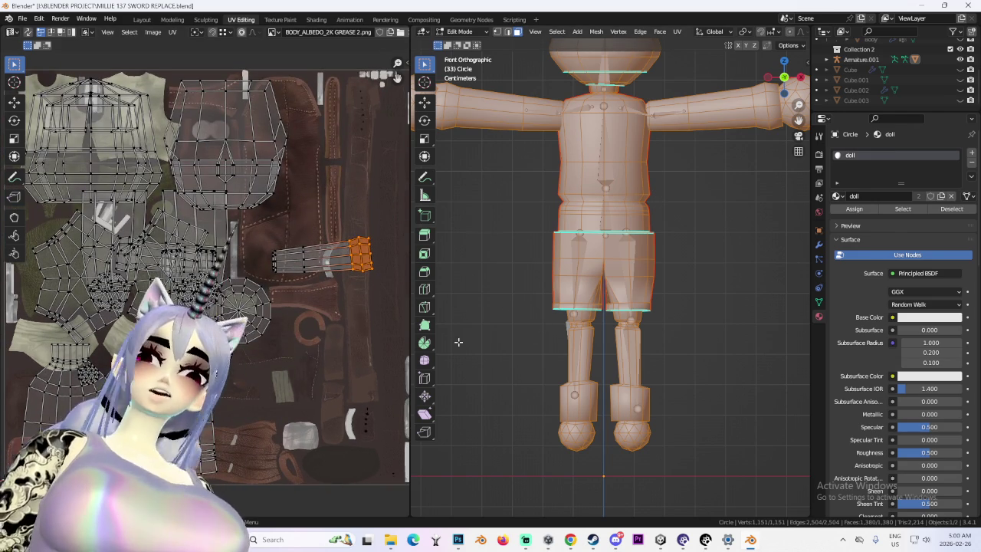
scroll(299, 318, "up", 1)
scroll(299, 318, "up", 1)
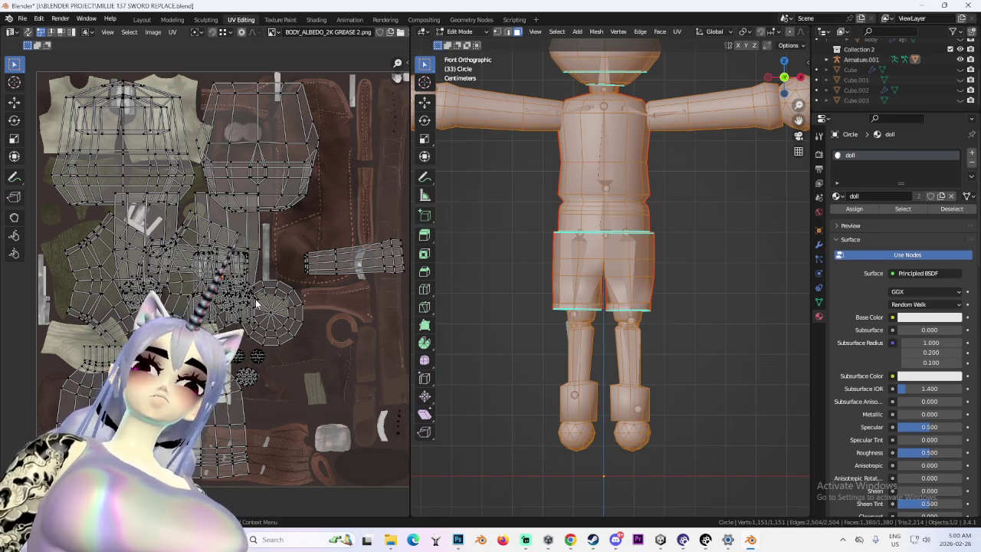
- Move one circular island near the top and three small round islands to the top right
key("l")
key("g")
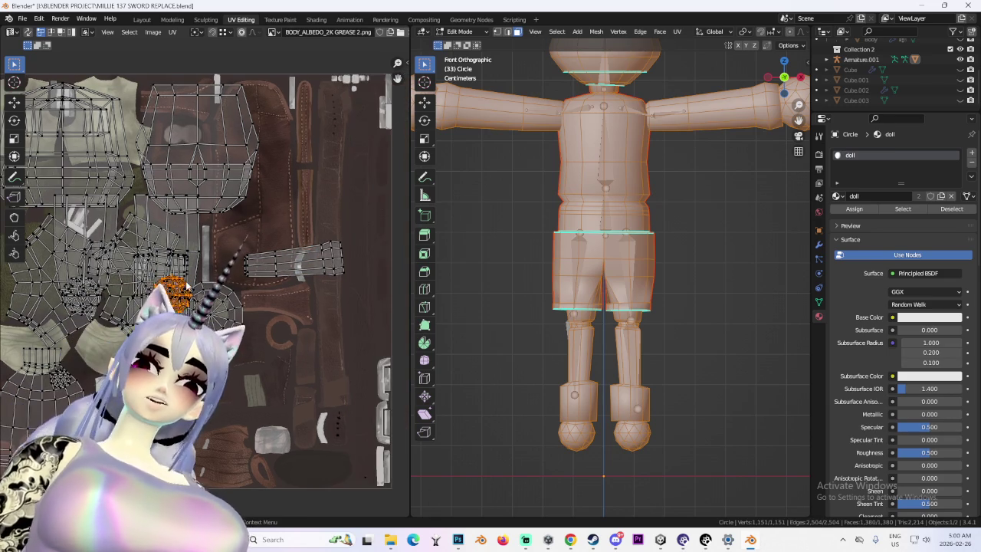
left_click(296, 91)
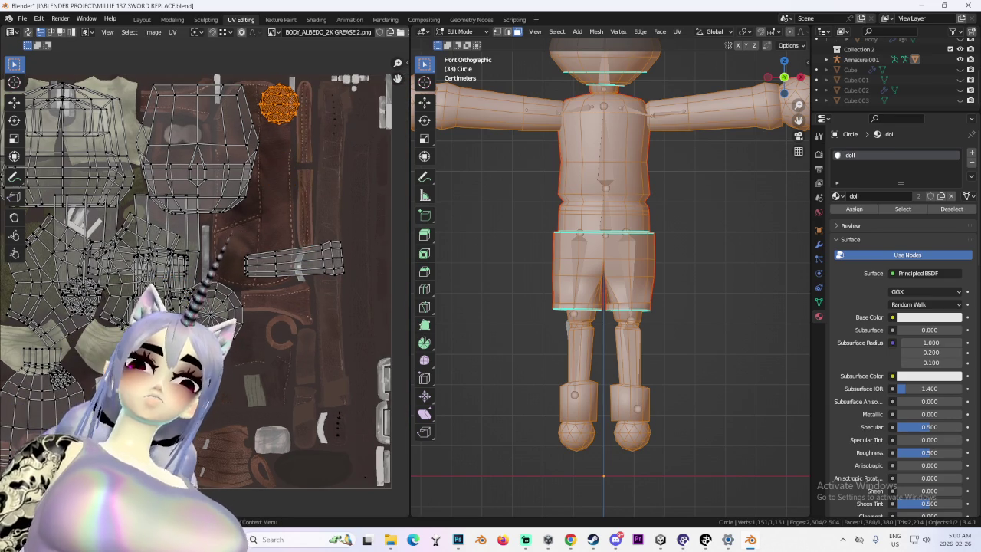
key("alt+a")
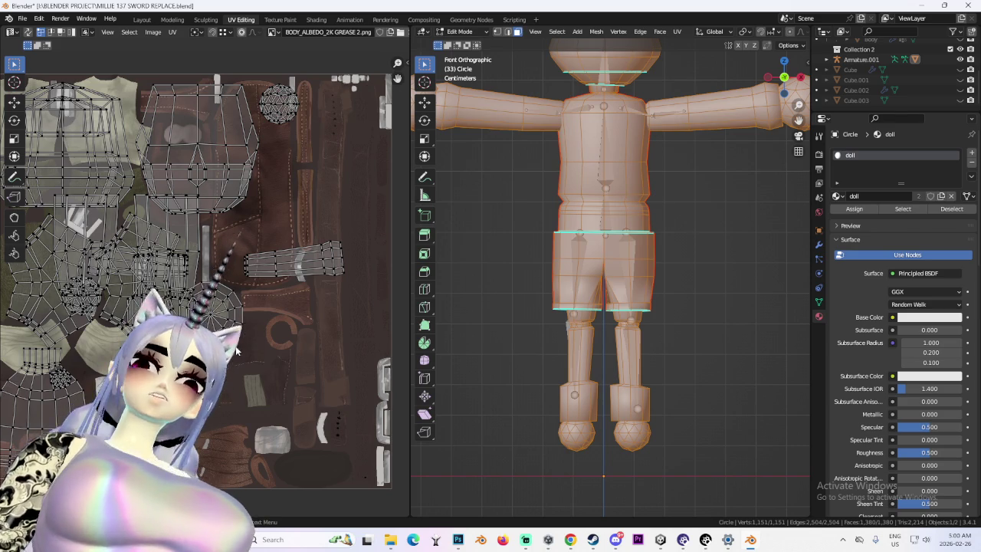
key("l")
key("g")
left_click(366, 80)
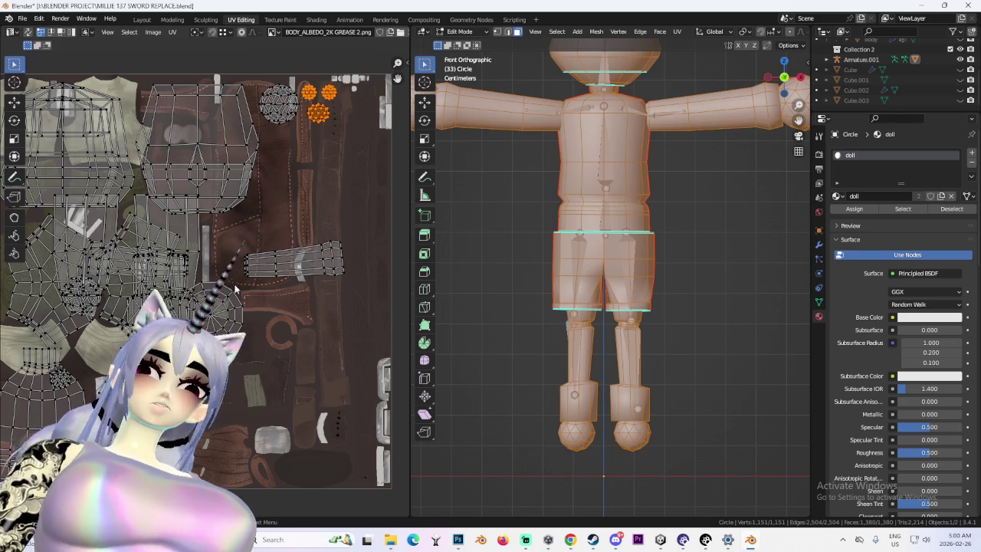
- Move the larger circular island higher up, then frame the whole texture with the arm islands
scroll(320, 309, "up", 2)
middle_click_drag(367, 375, 271, 366)
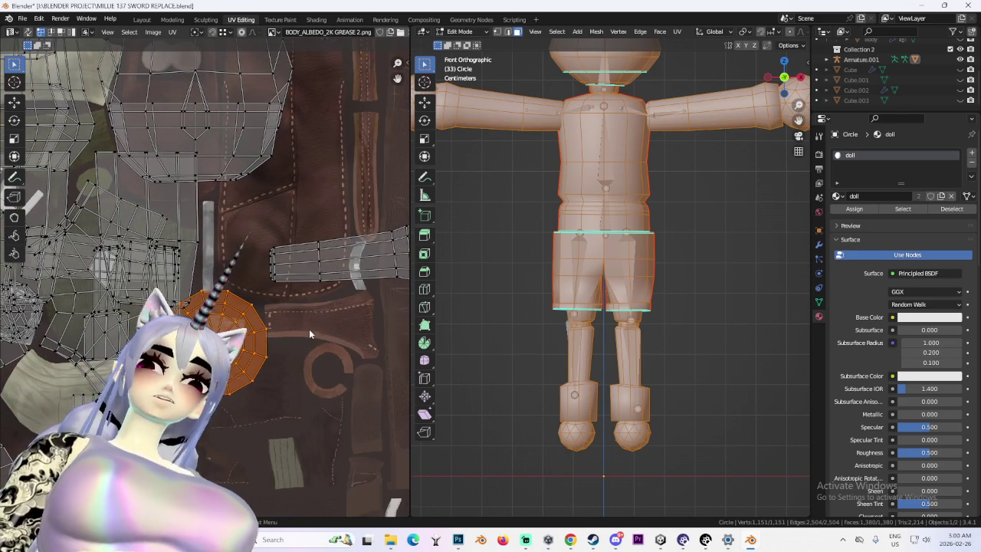
key("ctrl+l")
key("g")
scroll(306, 322, "down", 2)
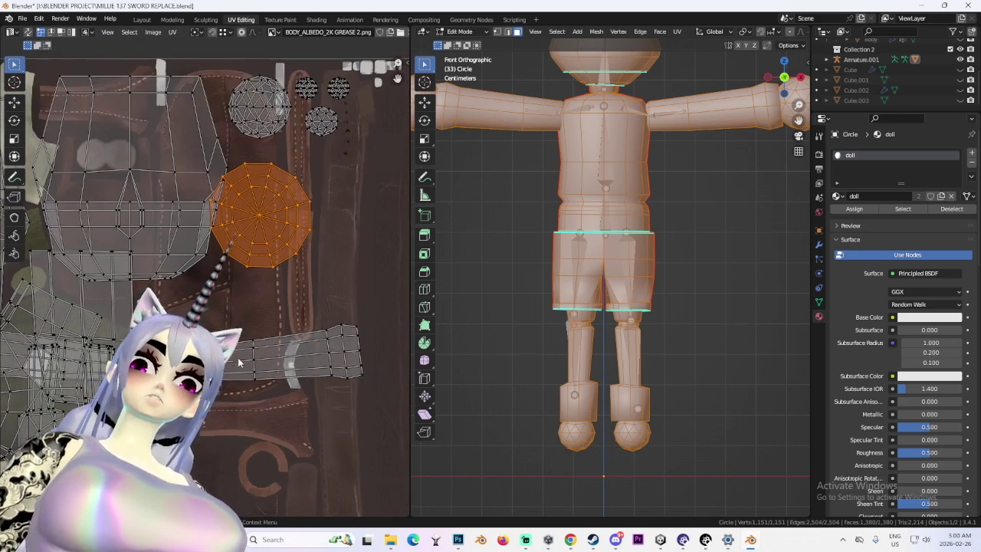
left_click(259, 368)
middle_click_drag(260, 368, 320, 339)
left_click(346, 288)
mouse_move(346, 288)
middle_mouse_down()
mouse_move(302, 342)
mouse_move(365, 291)
middle_mouse_up()
scroll(247, 344, "up", 3)
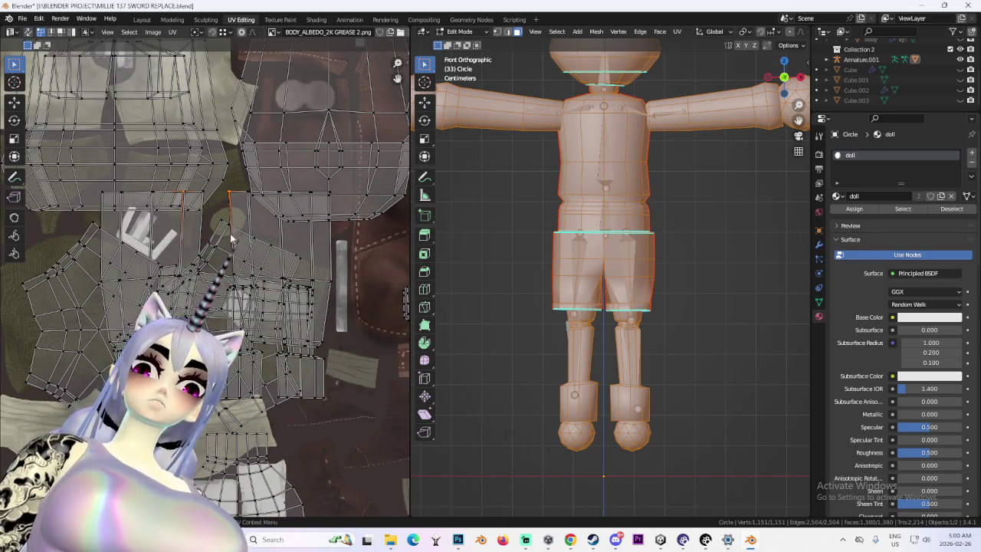
key("Home")
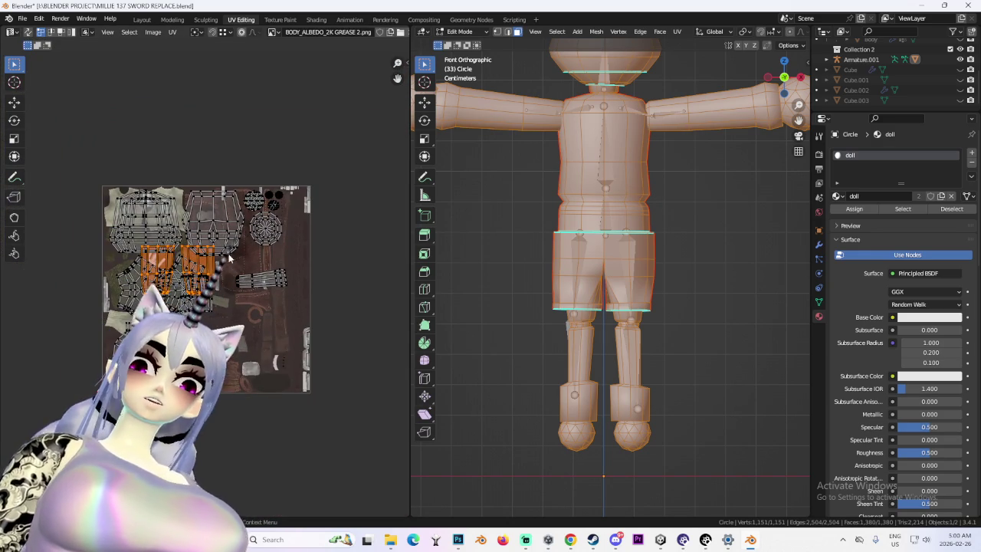
- Enlarge the two long islands and place them in the middle of the layout
scroll(302, 342, "down", 1)
left_click(302, 343)
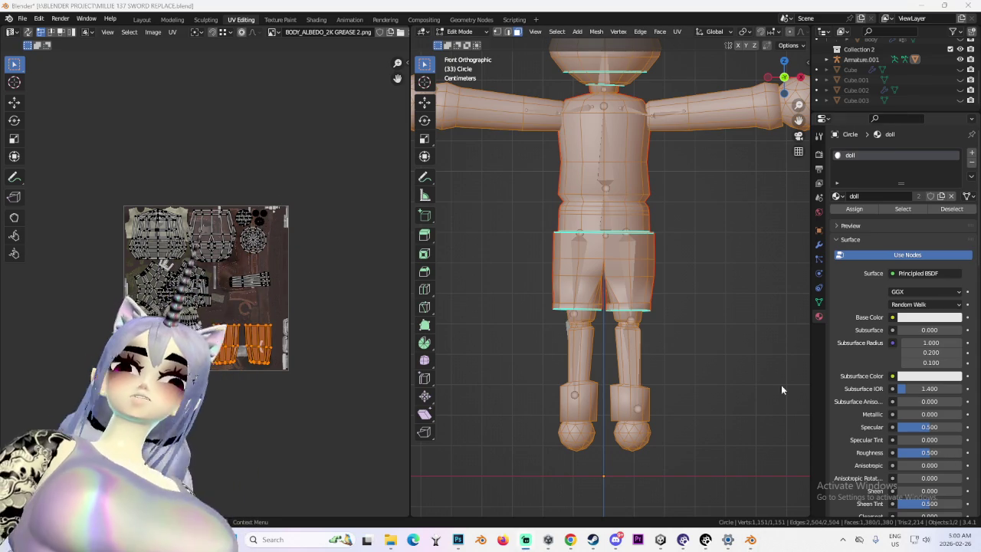
scroll(112, 325, "up", 5)
scroll(112, 325, "up", 4)
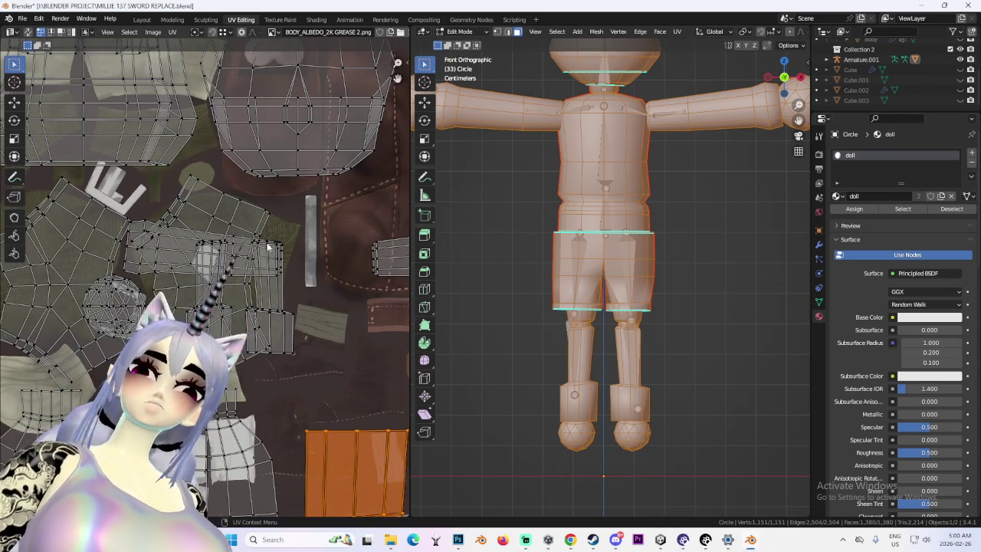
left_click(282, 309)
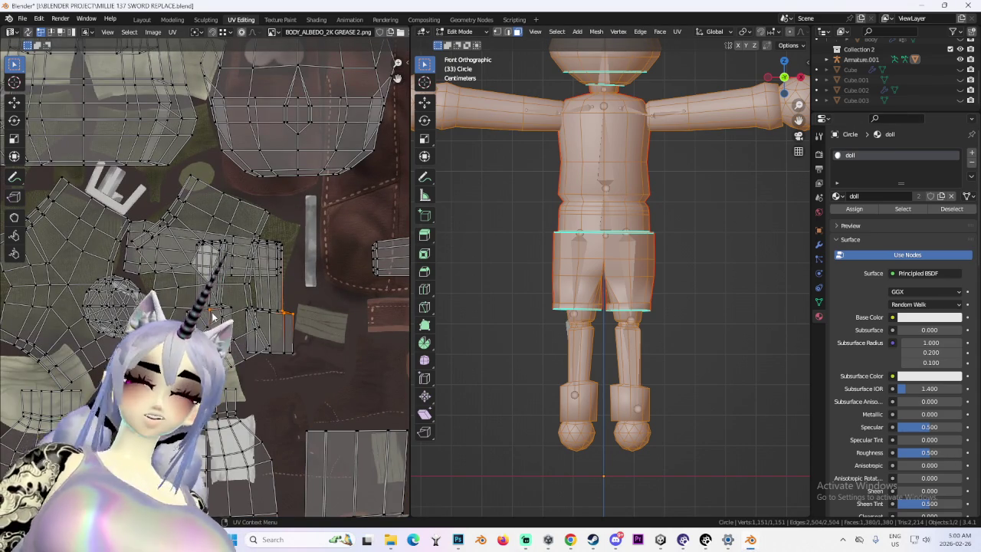
scroll(215, 317, "down", 3)
key("ctrl+l")
key("g")
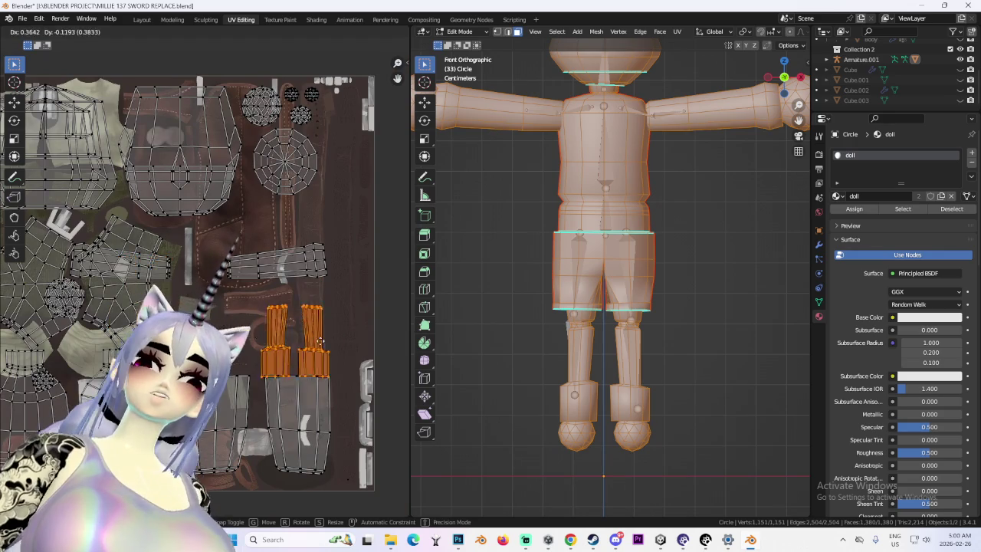
key("s")
left_click(303, 314)
key("g")
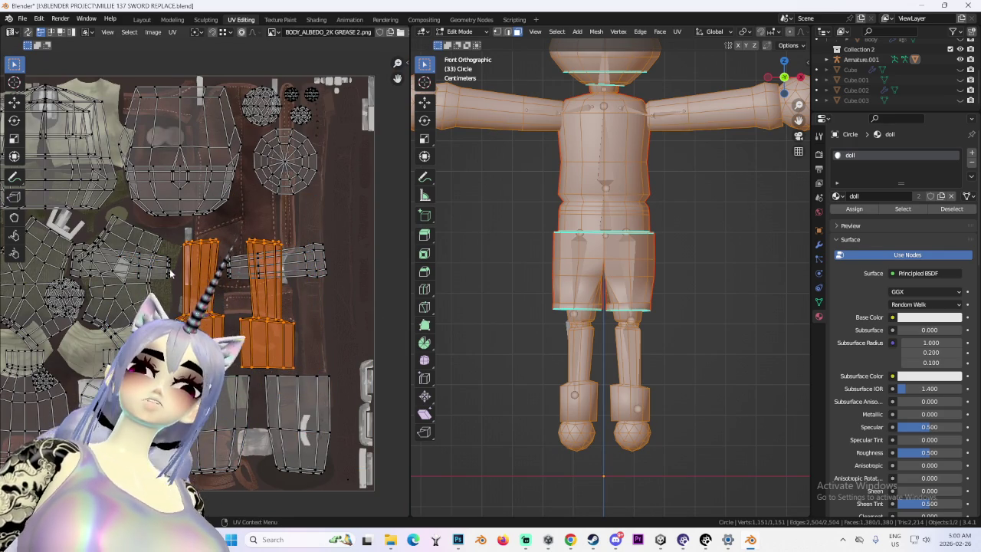
left_click(318, 266)
- Rotate the two long islands upright and shift them to the right
key("ctrl+z")
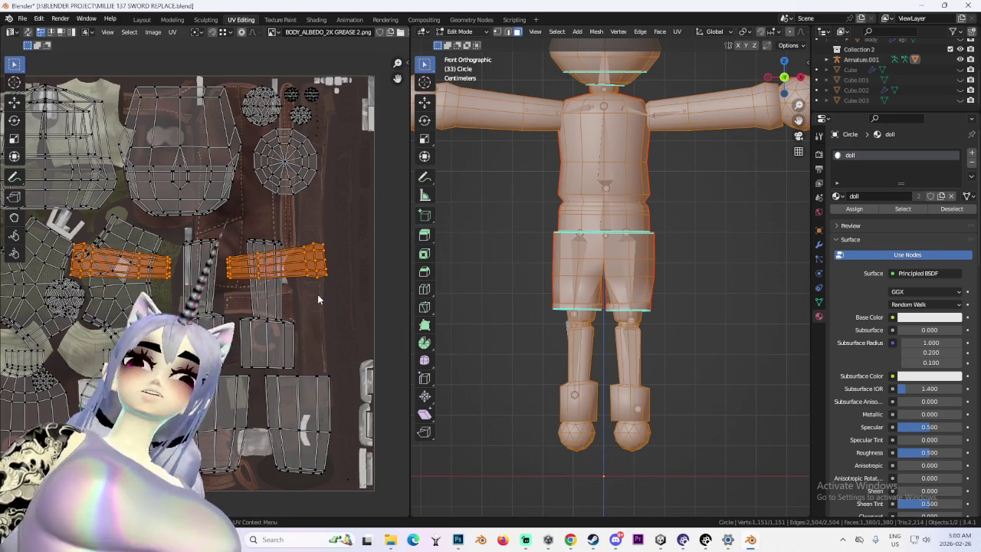
key("r")
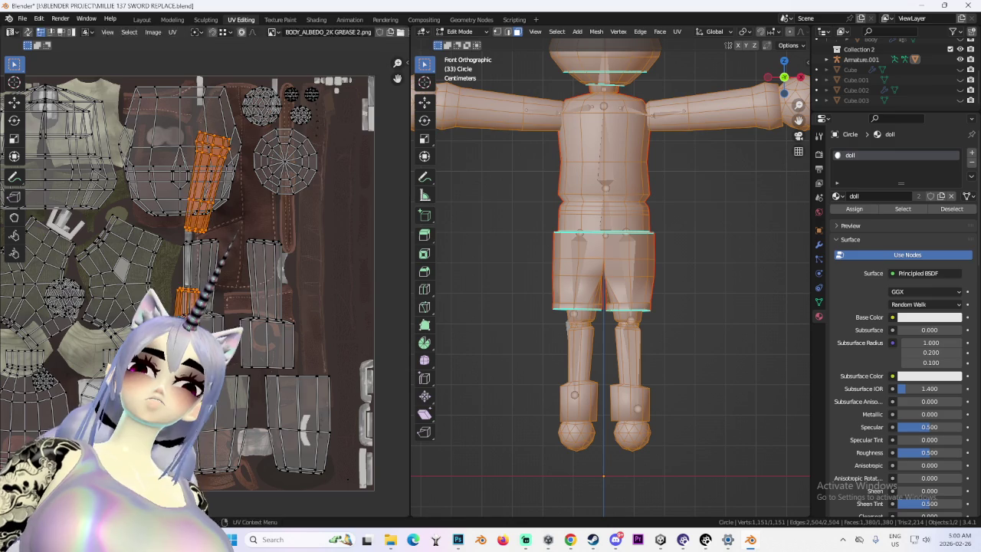
key("g")
left_click(294, 295)
- Move the island sticking out at the top to the right and rotate it upright
middle_click_drag(375, 79, 373, 124)
left_click(374, 125)
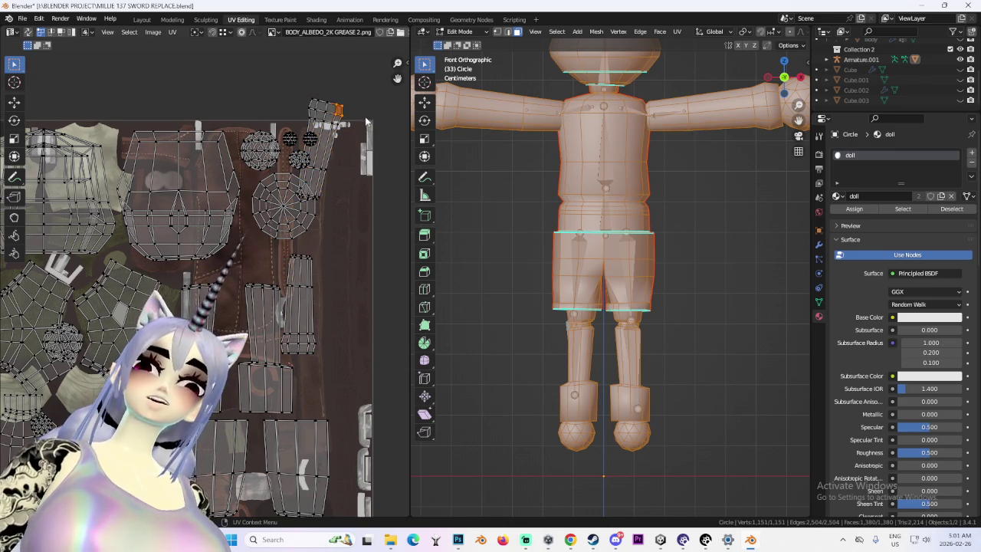
scroll(373, 124, "up", 3)
scroll(384, 232, "up", 3)
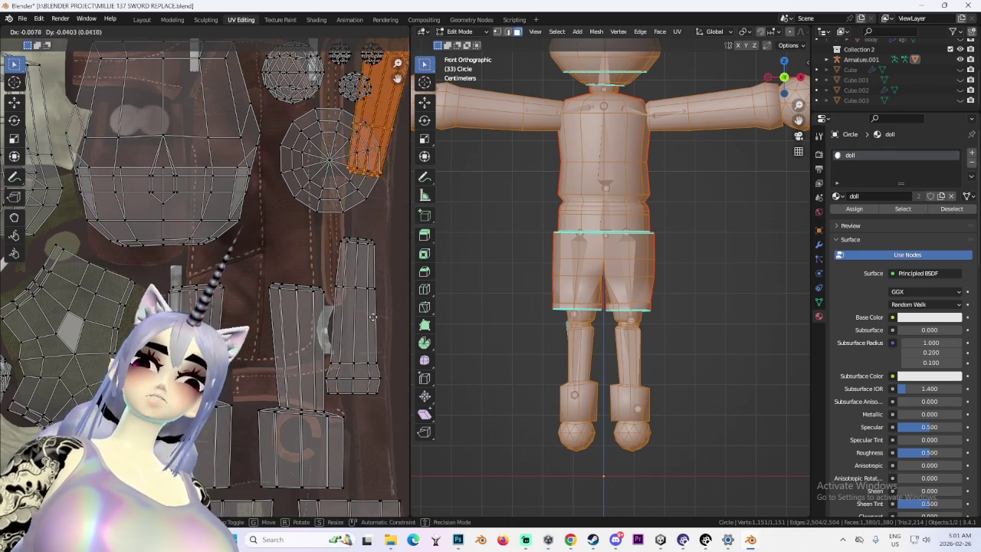
middle_click_drag(384, 232, 266, 324)
key("g")
left_click(305, 388)
key("r")
left_click(324, 360)
- Nudge the round island into the texture's top-right corner
scroll(312, 356, "down", 3)
scroll(312, 356, "up", 3)
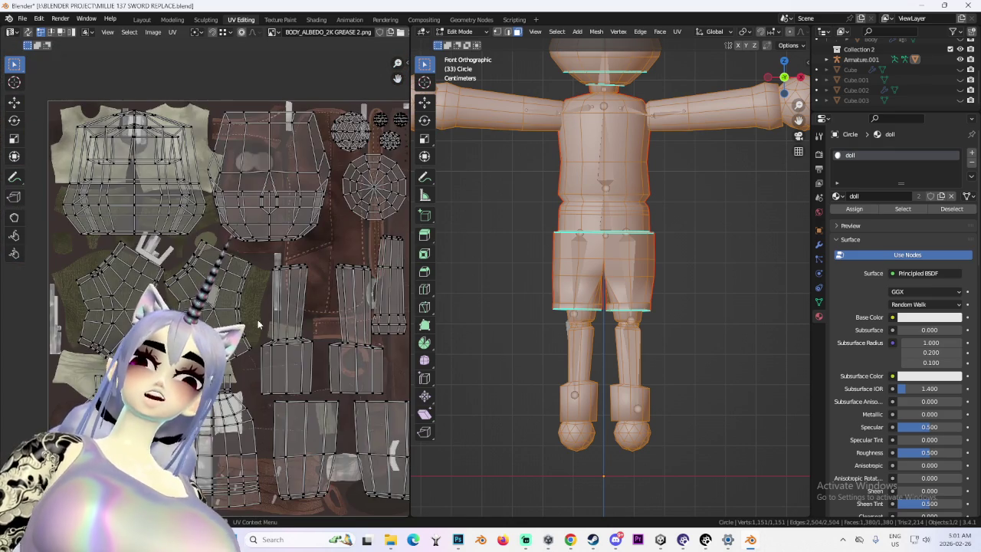
scroll(312, 355, "up", 2)
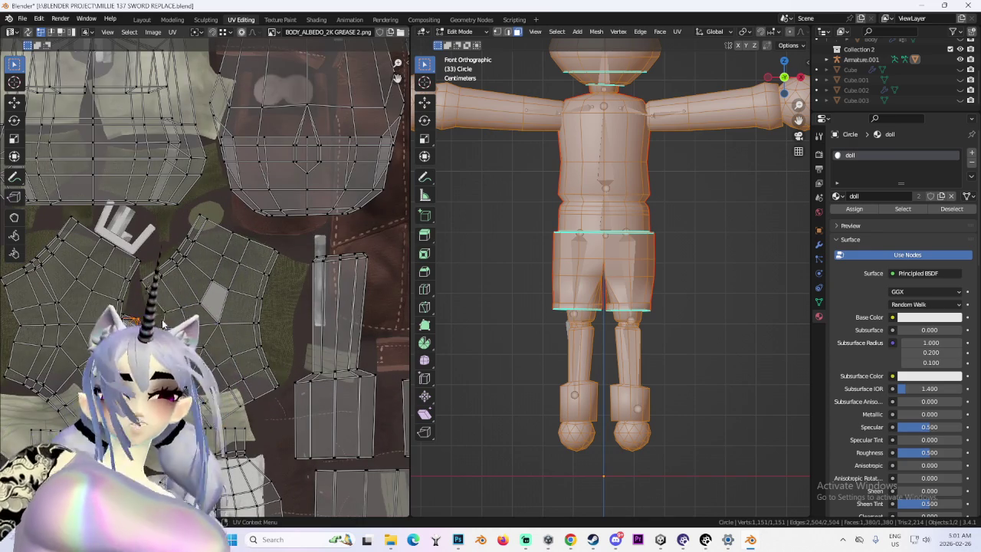
scroll(212, 245, "down", 2)
scroll(230, 307, "down", 2)
key("g")
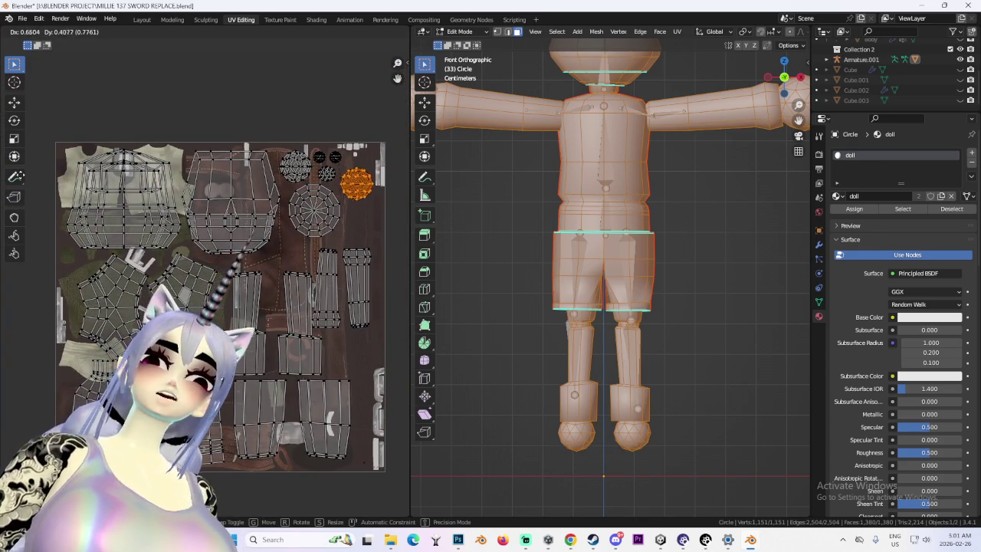
left_click(22, 161)
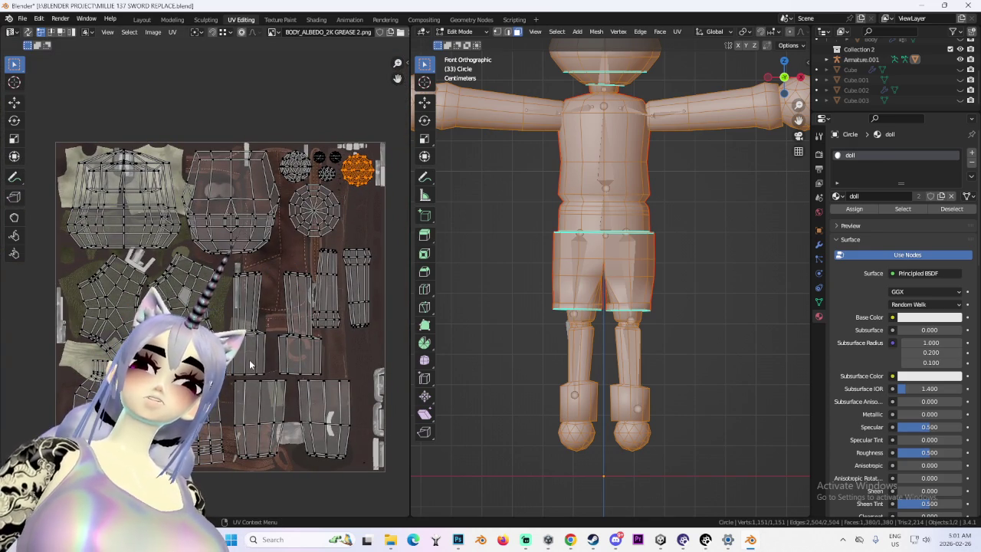
scroll(214, 307, "up", 1)
scroll(215, 307, "up", 1)
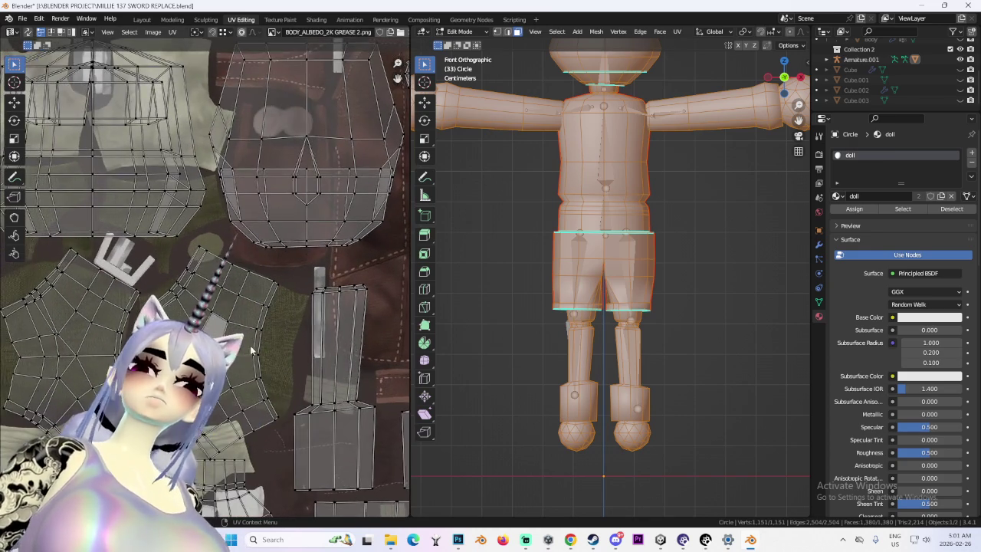
scroll(215, 307, "down", 2)
scroll(182, 300, "up", 1)
scroll(183, 300, "down", 1)
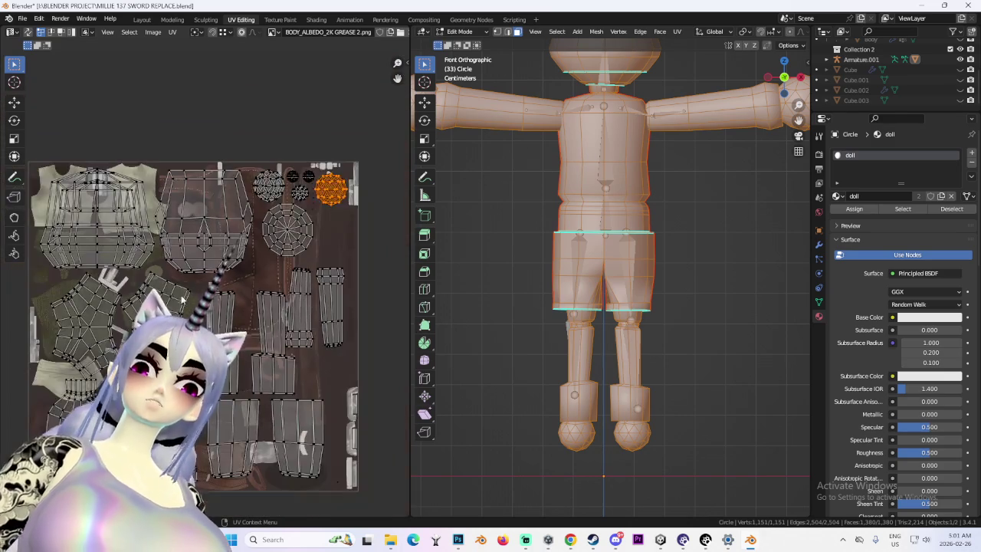
scroll(183, 301, "down", 2)
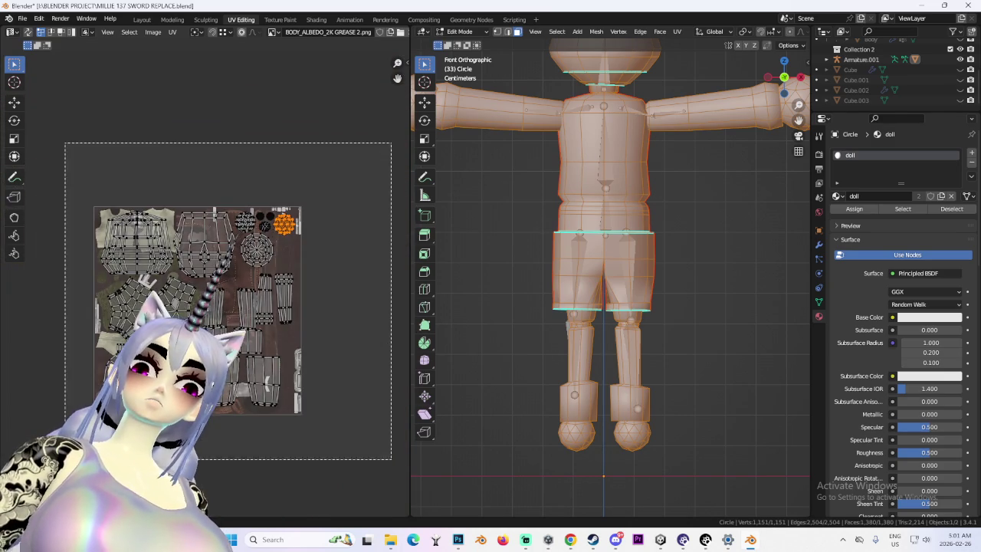
- Clear the selection, view the doll from the back and select the whole mesh
left_click_drag(391, 143, 66, 466)
scroll(605, 268, "down", 3)
middle_click_drag(537, 230, 613, 245)
key("alt+a")
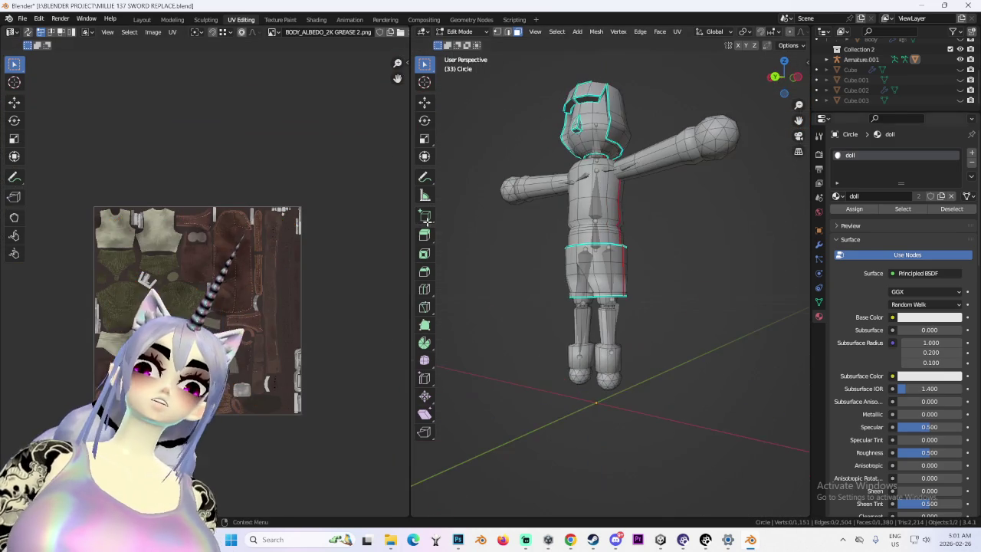
middle_click_drag(237, 214, 314, 230)
middle_click_drag(567, 211, 613, 207)
left_click(786, 79)
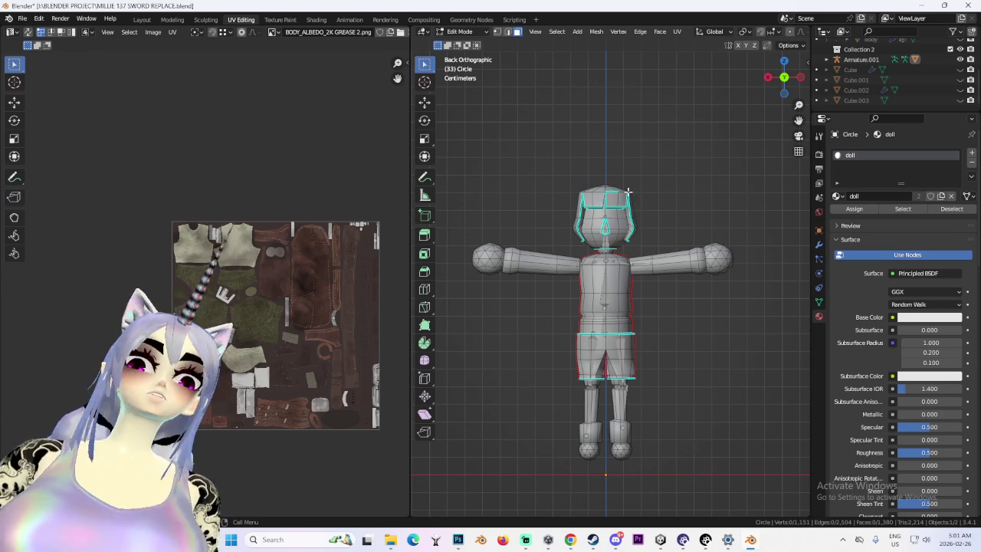
scroll(261, 283, "up", 2)
key("a")
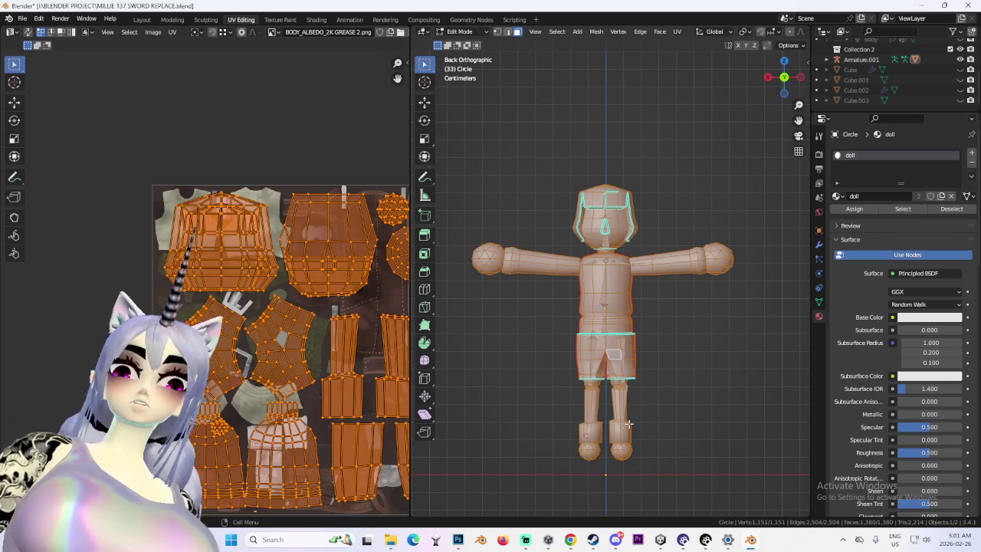
- Turn on UV sync selection and deselect everything on the mesh and UVs
middle_click_drag(629, 424, 621, 320, "shift")
scroll(624, 304, "up", 2)
middle_click_drag(243, 244, 245, 324)
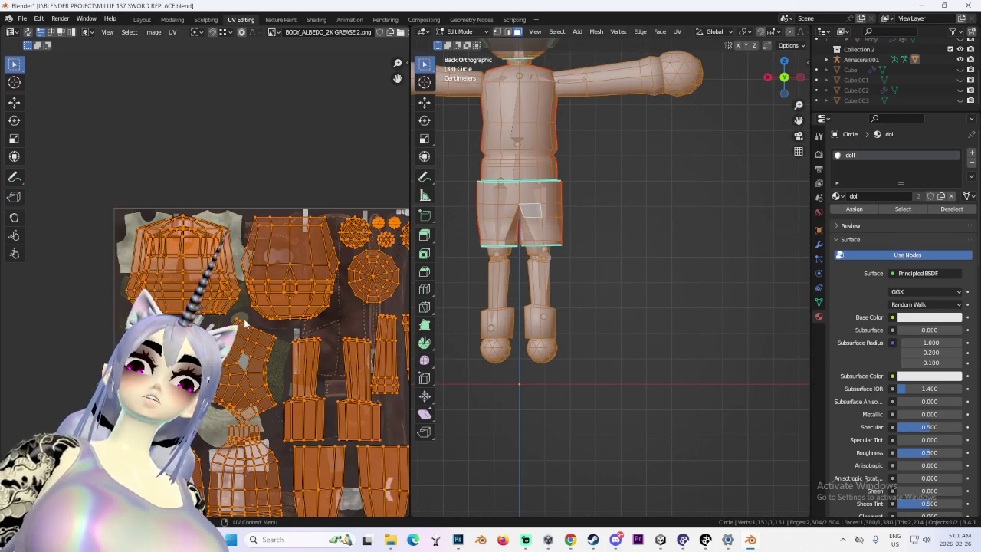
key("alt+a")
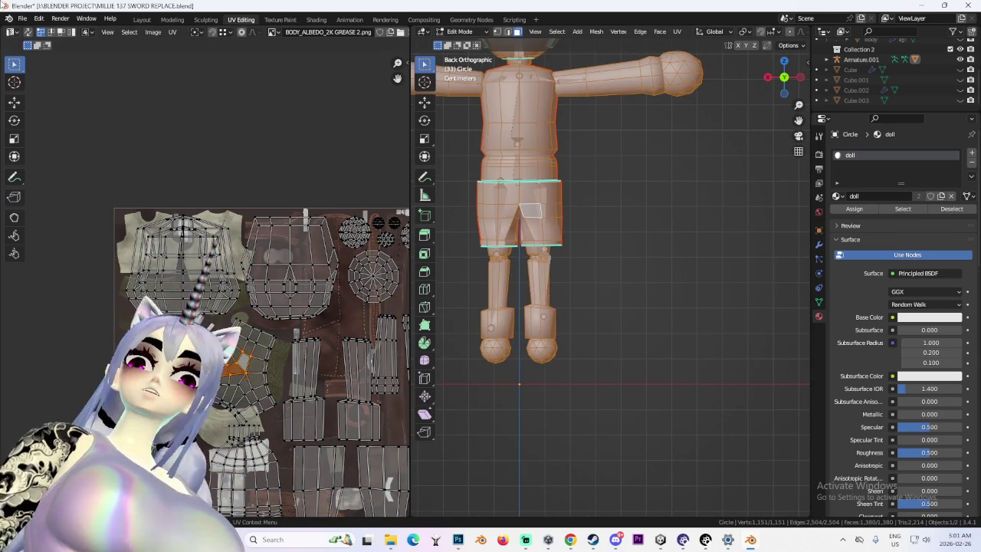
left_click(28, 33)
key("alt+a")
- Select the shorts island, separate it with P > Selection, and leave Edit Mode
right_click(236, 384)
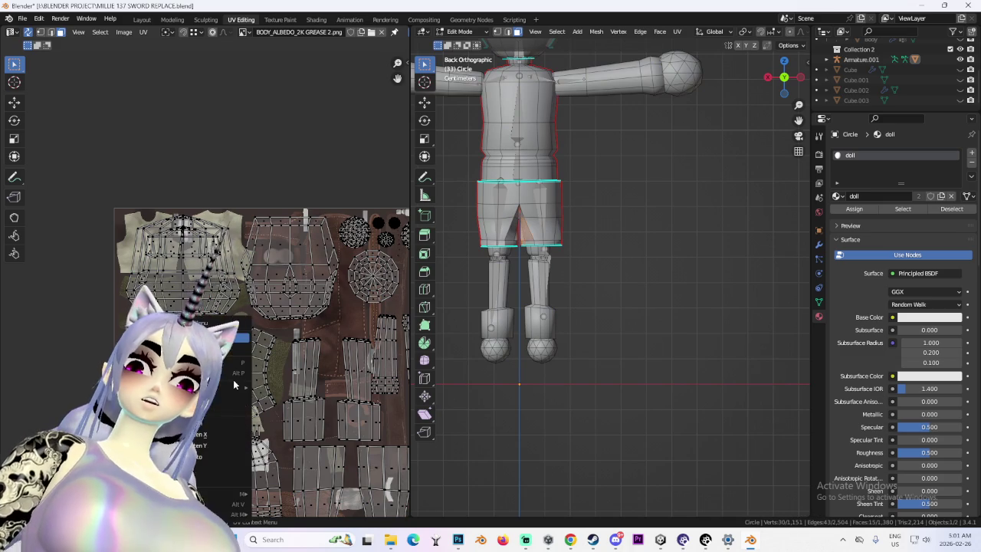
left_click(257, 368)
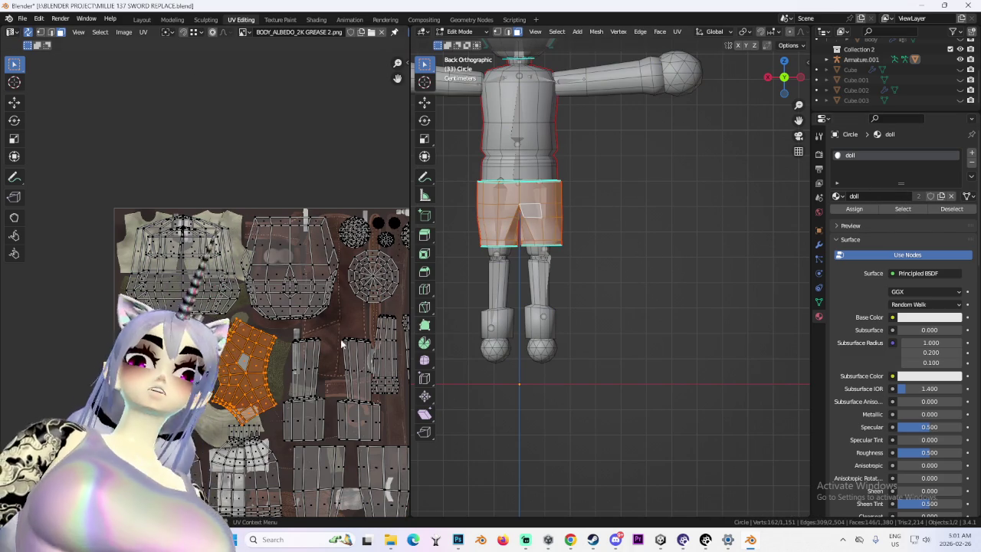
key("p")
left_click(495, 192)
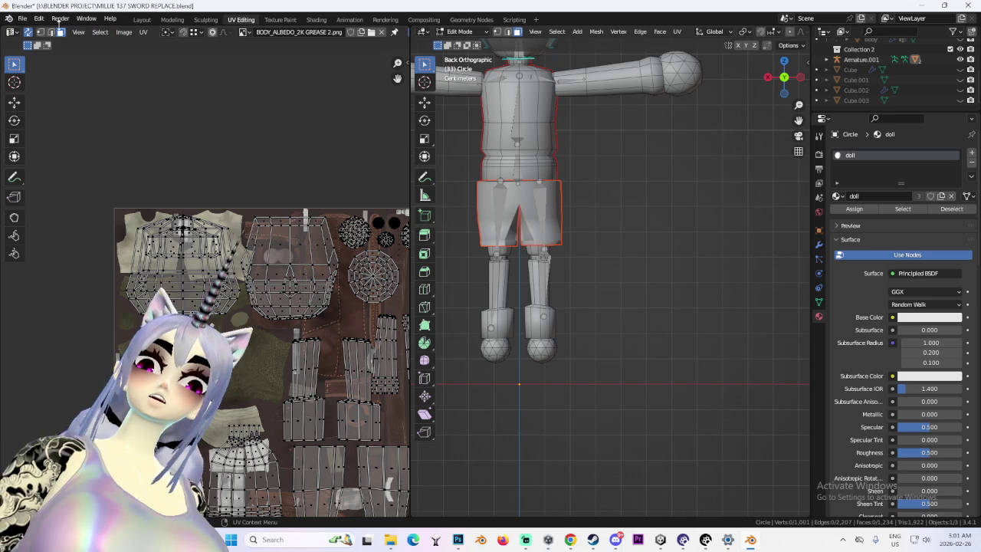
left_click(460, 31)
left_click(460, 39)
- In Object Mode, assign the BODY.003 material to the Circle.001 shorts object
left_click(544, 227)
left_click(545, 227)
middle_click_drag(515, 288, 535, 331, "shift")
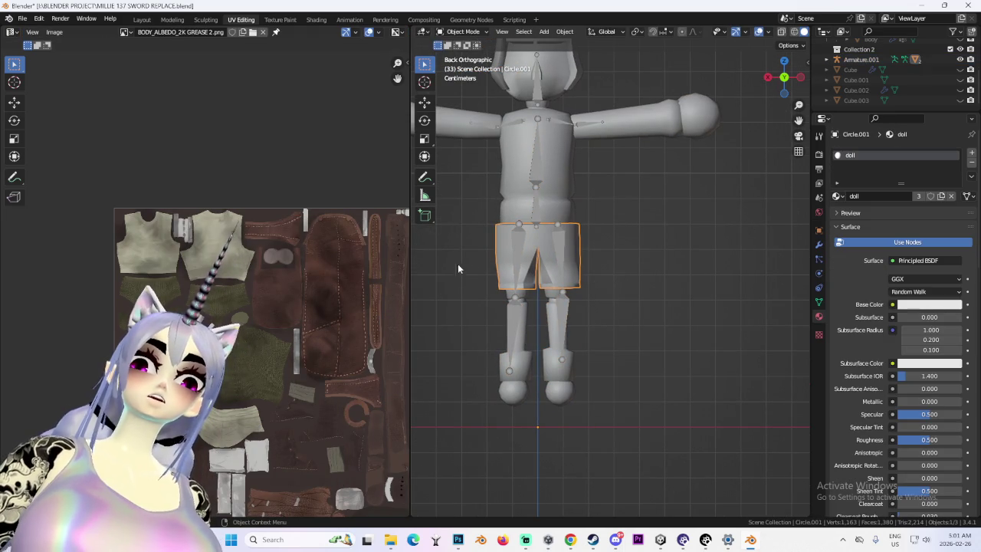
left_click(838, 197)
left_click(869, 232)
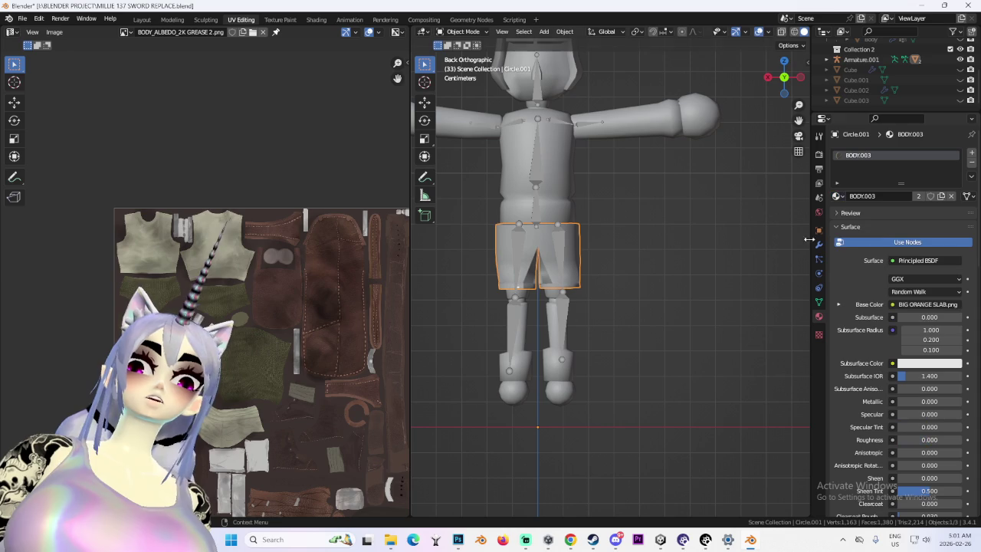
middle_click_drag(507, 80, 612, 237)
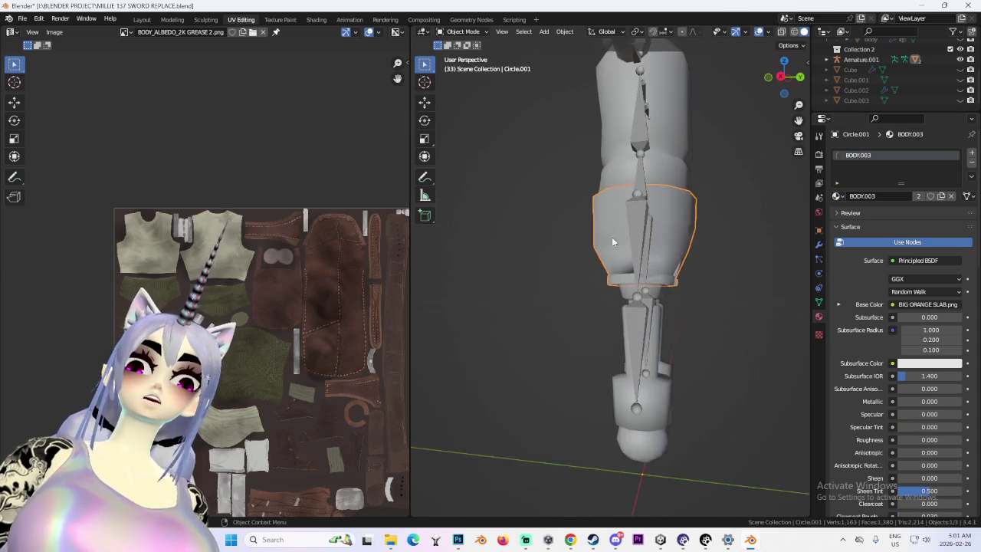
scroll(699, 238, "down", 5)
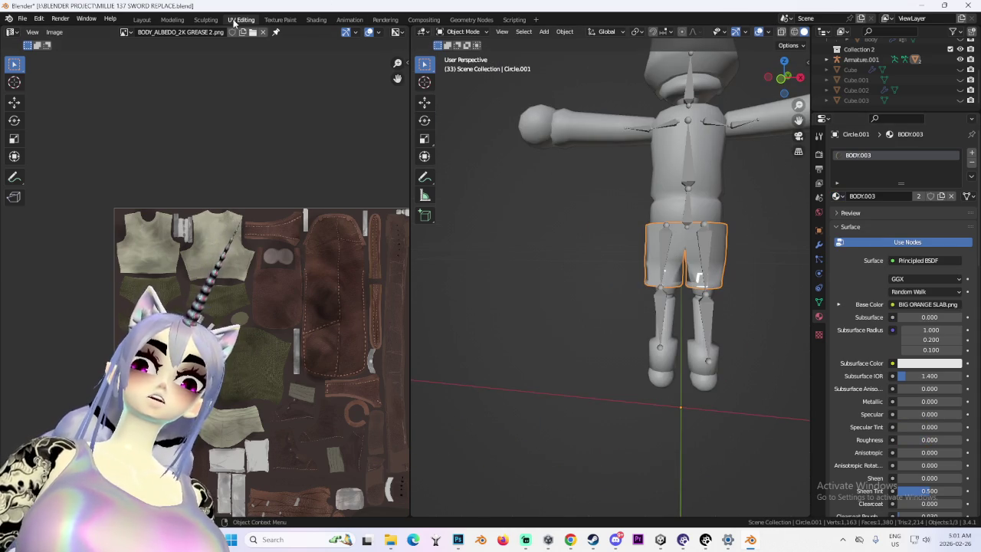
- Show the shorts in the Layout workspace with solid viewport shading
left_click(142, 20)
left_click(722, 32)
middle_click_drag(460, 230, 337, 257)
- Inspect the shorts in Edit Mode with X-ray, overlay and material-preview shading
key("KP_Decimal")
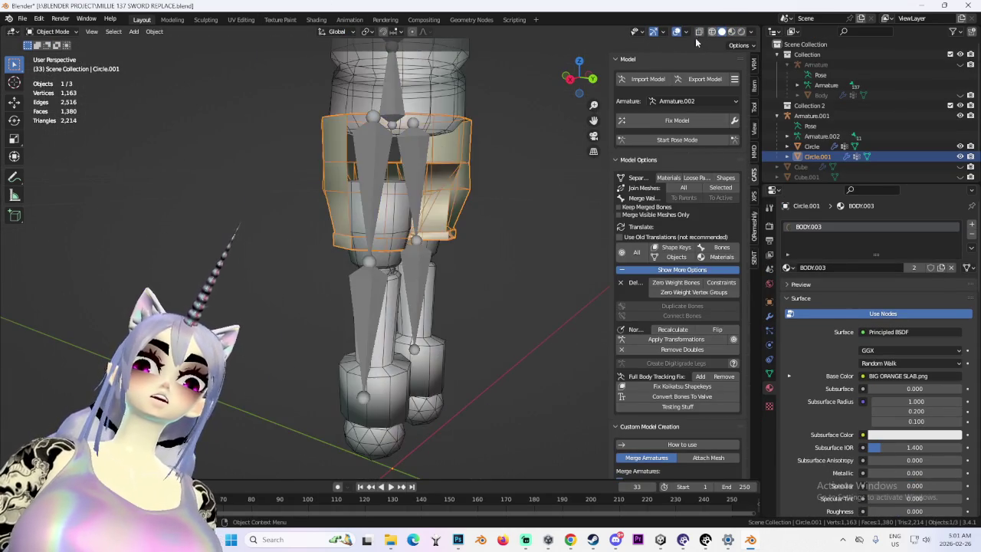
left_click(751, 31)
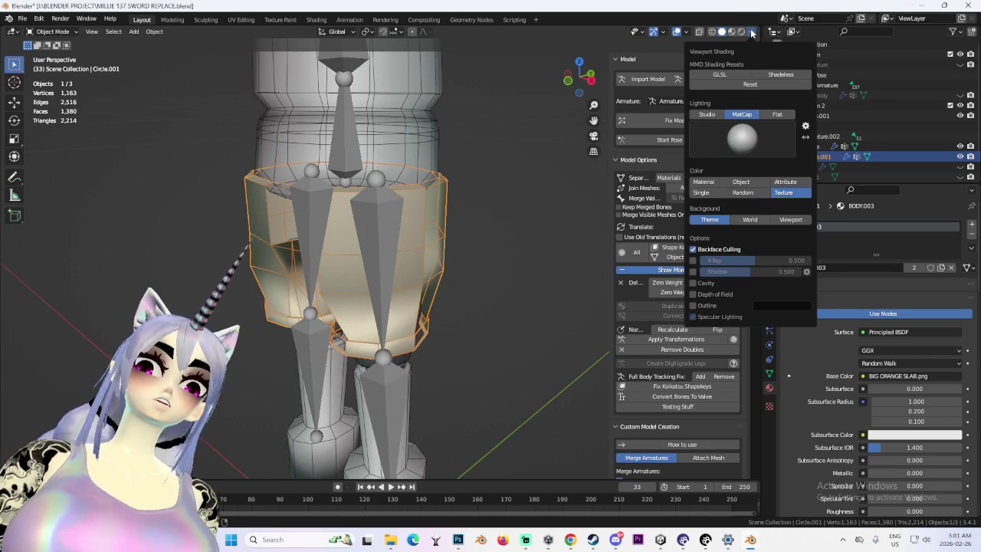
mouse_move(577, 242)
middle_mouse_down()
mouse_move(397, 267)
mouse_move(466, 279)
mouse_move(230, 138)
middle_mouse_up()
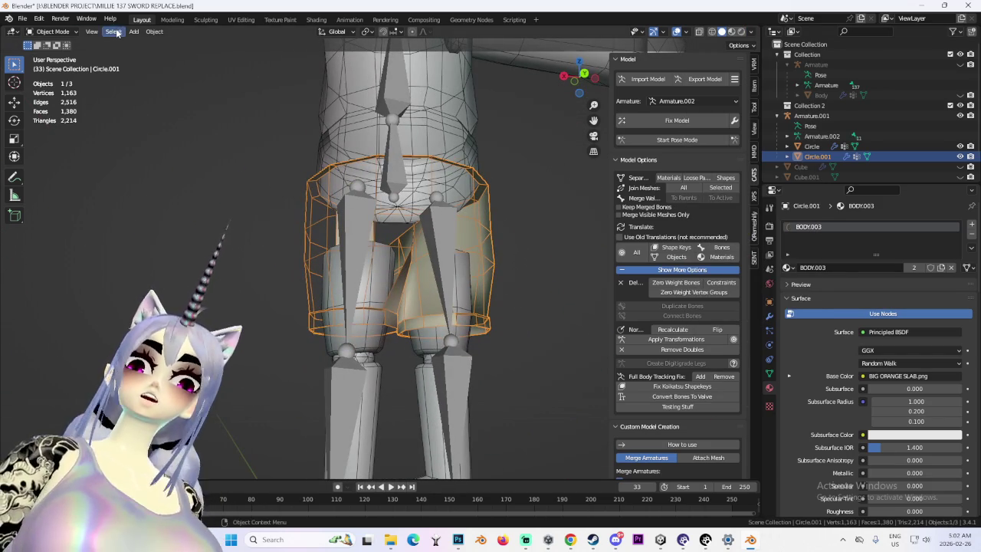
left_click(63, 34)
left_click(50, 59)
left_click(676, 32)
left_click(699, 32)
middle_click_drag(552, 115, 572, 141)
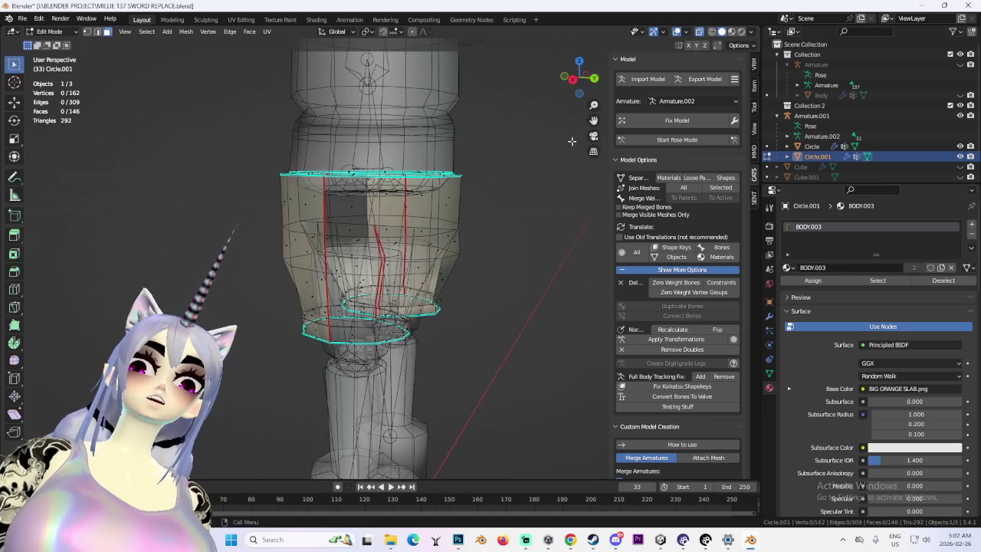
left_click(686, 33)
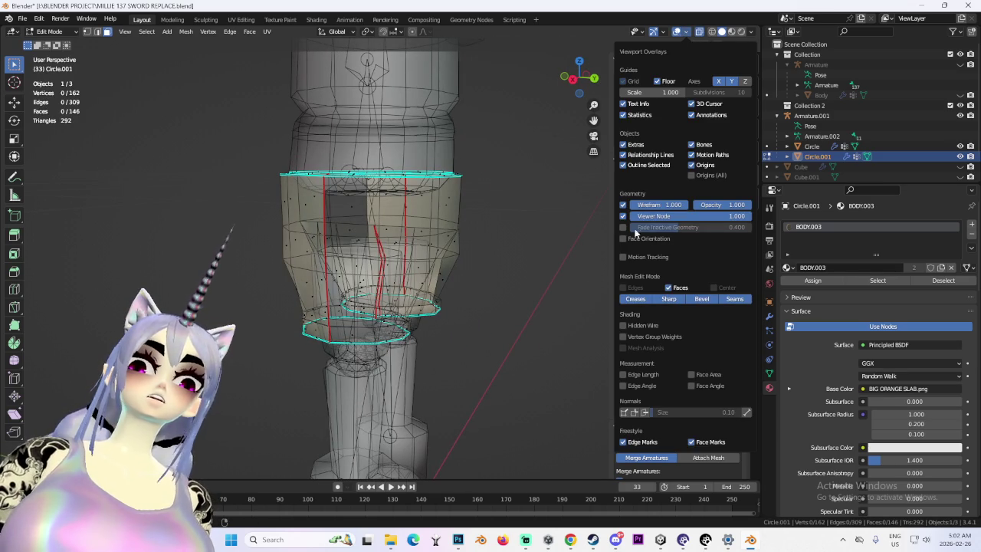
middle_click_drag(506, 241, 552, 230)
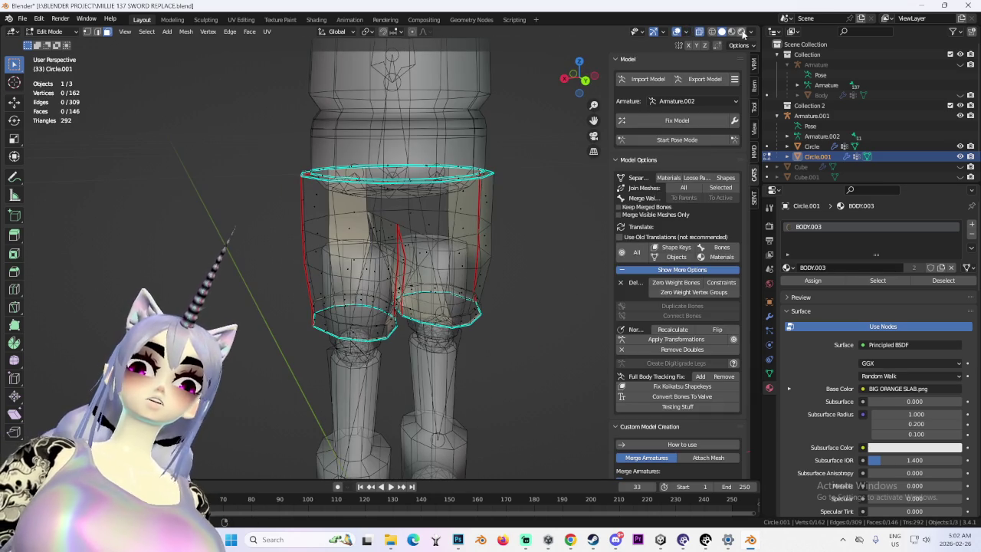
left_click(732, 33)
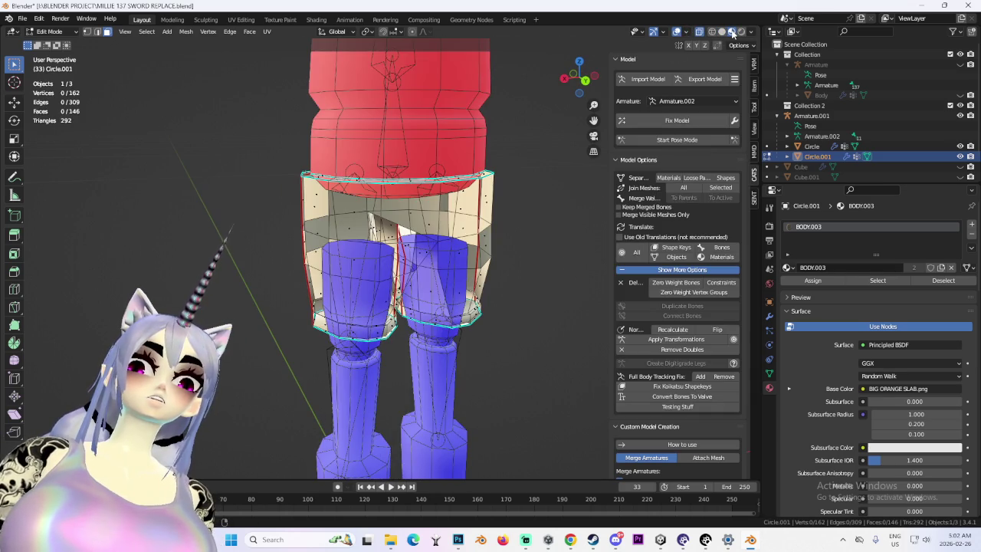
mouse_move(526, 179)
middle_mouse_down()
mouse_move(536, 263)
mouse_move(532, 207)
middle_mouse_up()
scroll(536, 253, "down", 4)
- Fix the normals of the selected torso faces on the Circle body mesh
left_click(47, 31)
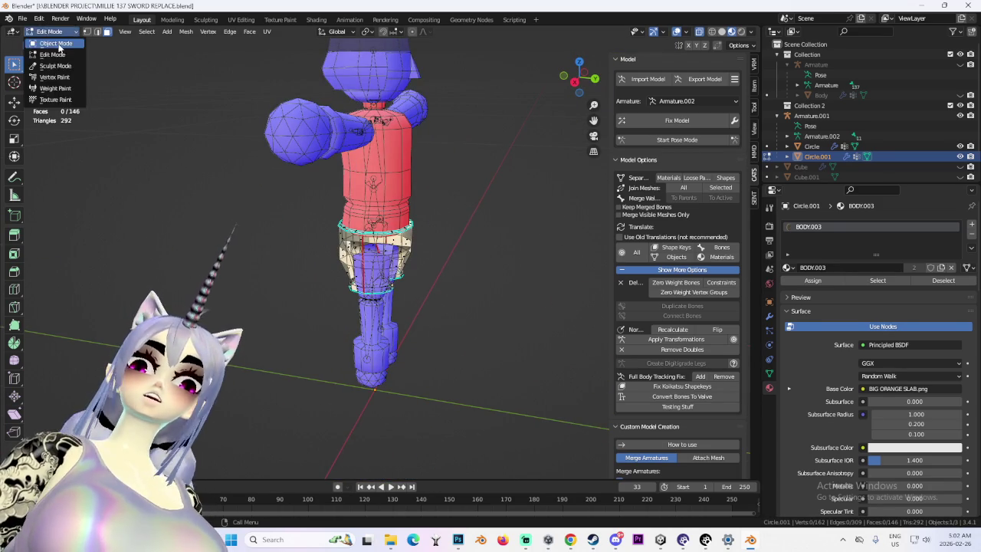
left_click(54, 43)
left_click(401, 169)
middle_click_drag(400, 170, 295, 111)
left_click(68, 32)
left_click(52, 54)
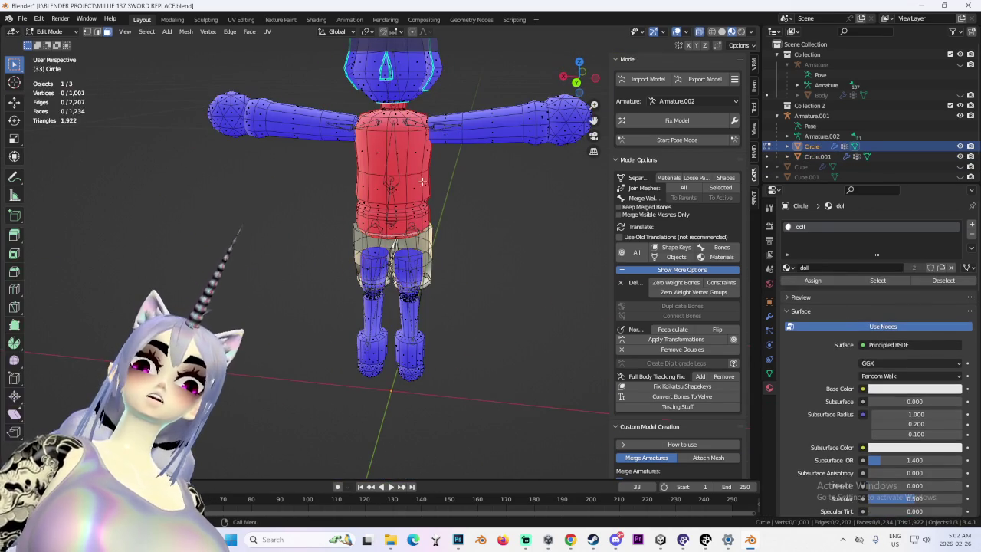
mouse_move(514, 226)
middle_mouse_down()
mouse_move(368, 153)
mouse_move(197, 39)
middle_mouse_up()
left_click(186, 32)
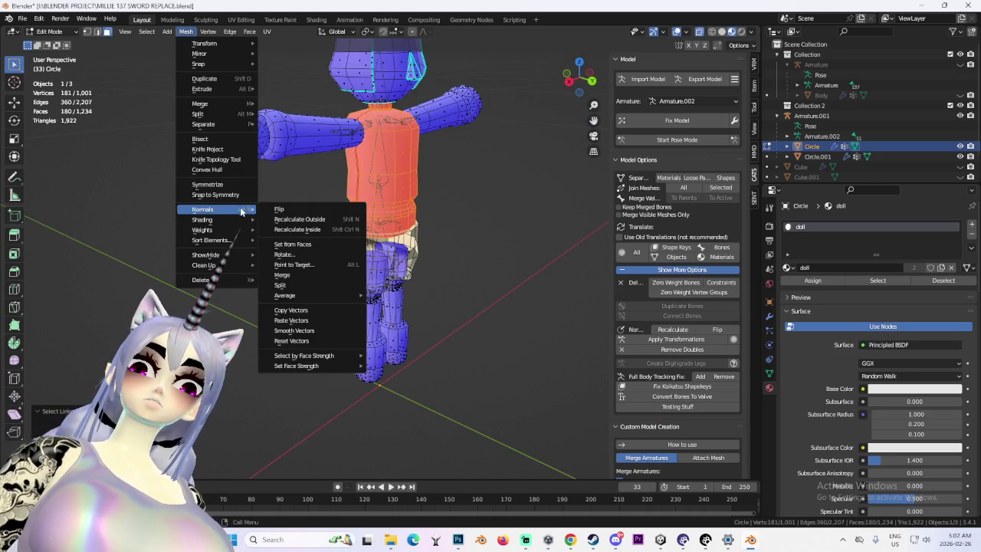
left_click(295, 217)
mouse_move(322, 213)
middle_mouse_down()
mouse_move(524, 228)
mouse_move(58, 45)
middle_mouse_up()
left_click(524, 229)
scroll(519, 241, "up", 3)
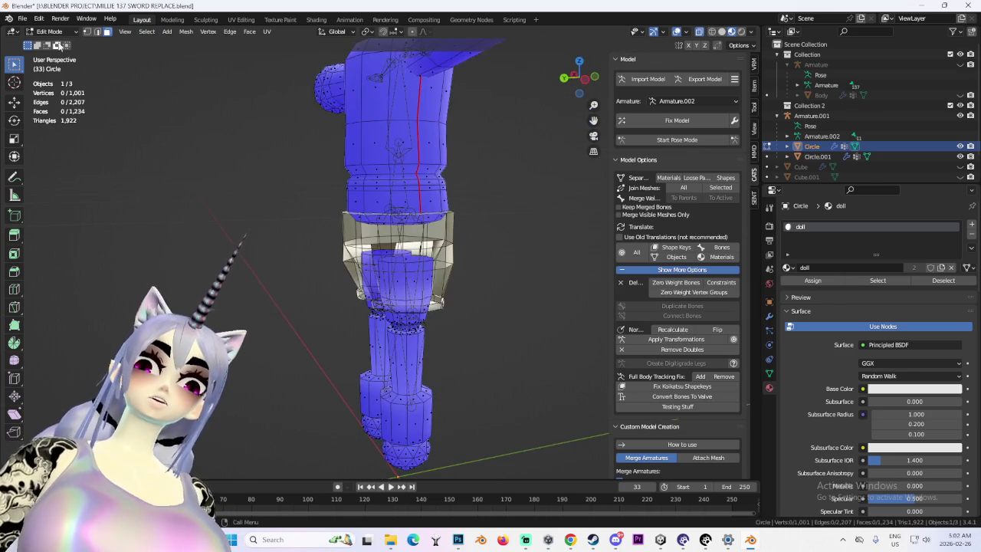
- Select the Circle.001 shorts object and put it into Edit Mode
left_click(48, 31)
left_click(55, 42)
scroll(406, 230, "up", 2)
left_click(406, 222)
left_click(52, 32)
left_click(53, 54)
middle_click_drag(357, 176, 555, 238)
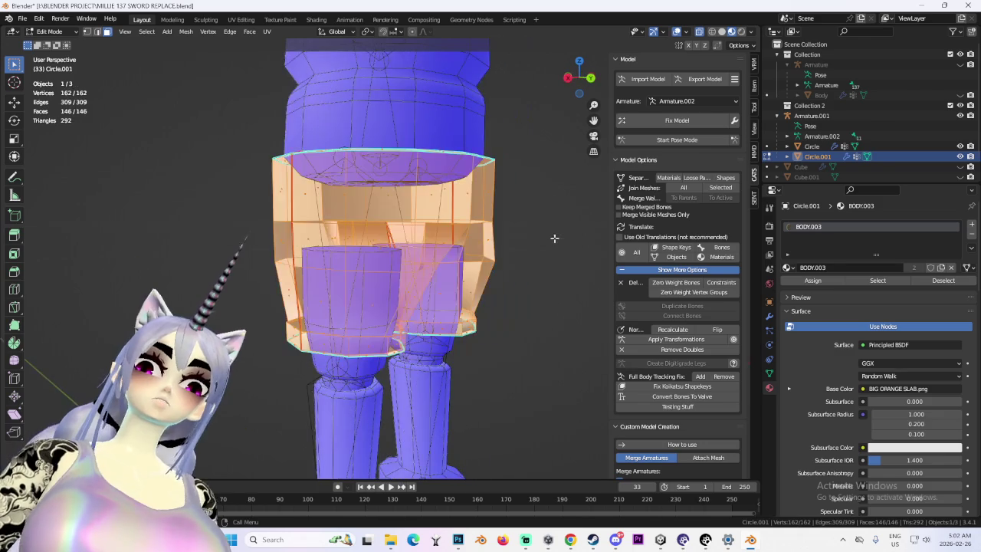
- Set the shorts normals from faces, recalculate their direction, and check the shading
left_click(187, 31)
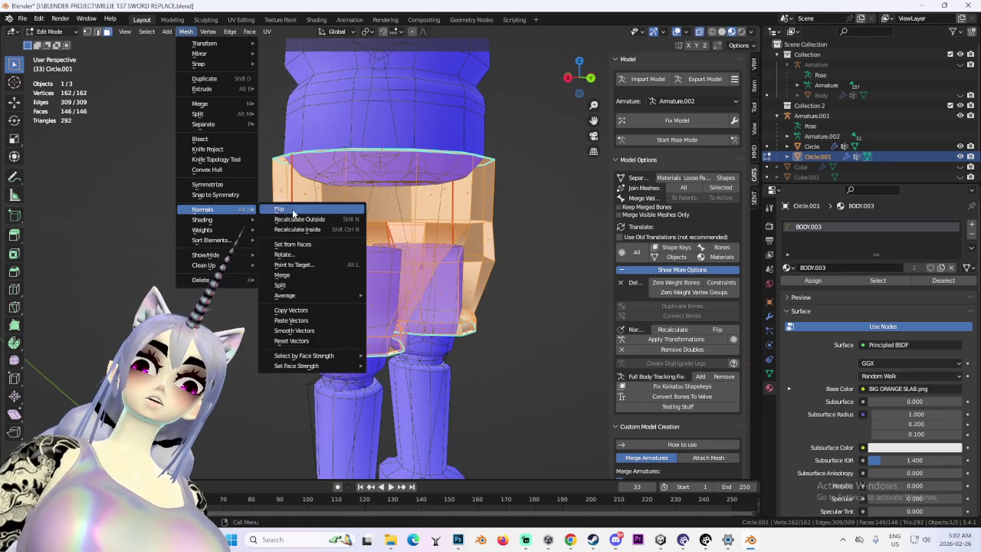
mouse_move(307, 230)
middle_mouse_down()
mouse_move(343, 217)
mouse_move(322, 192)
middle_mouse_up()
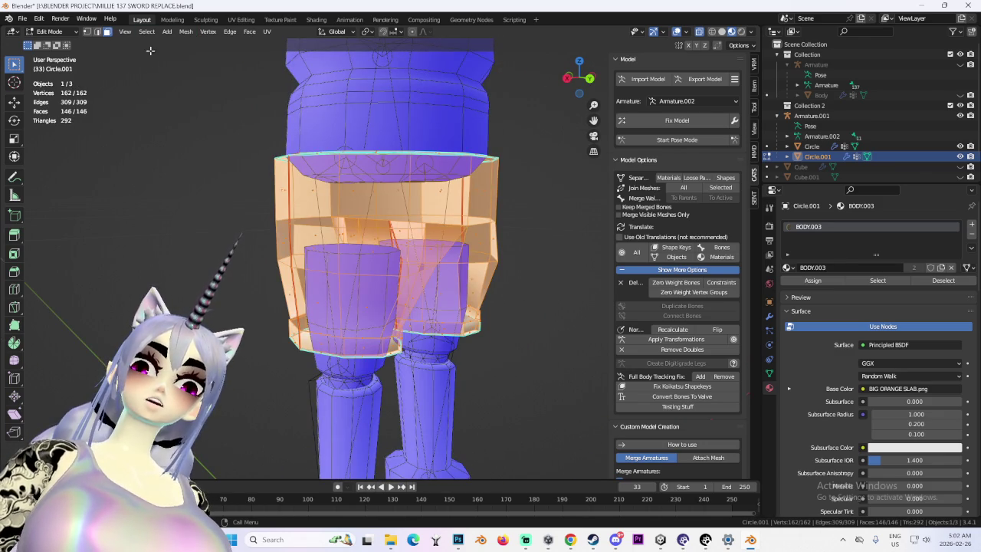
left_click(185, 32)
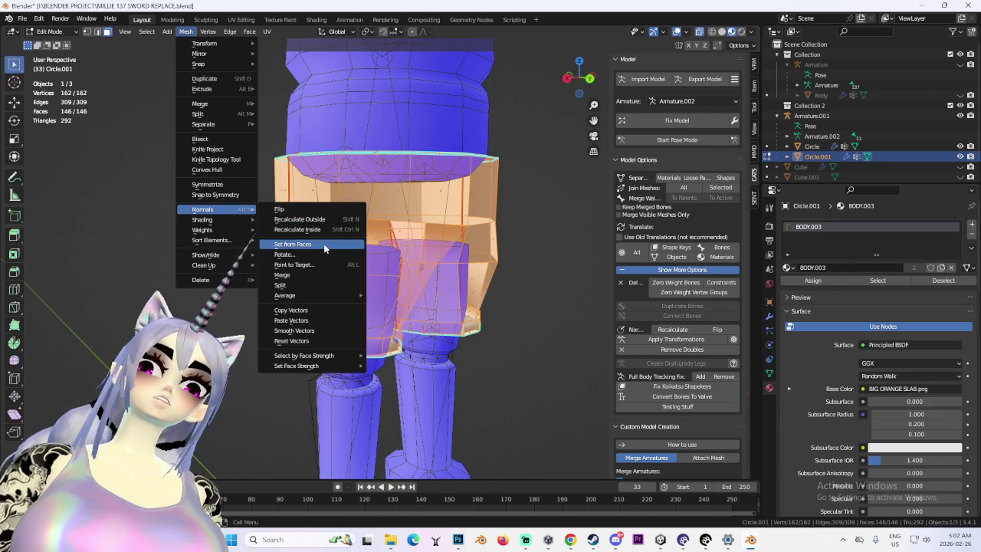
mouse_move(203, 209)
left_click(329, 247)
middle_click_drag(329, 248, 493, 228)
key("ctrl+n")
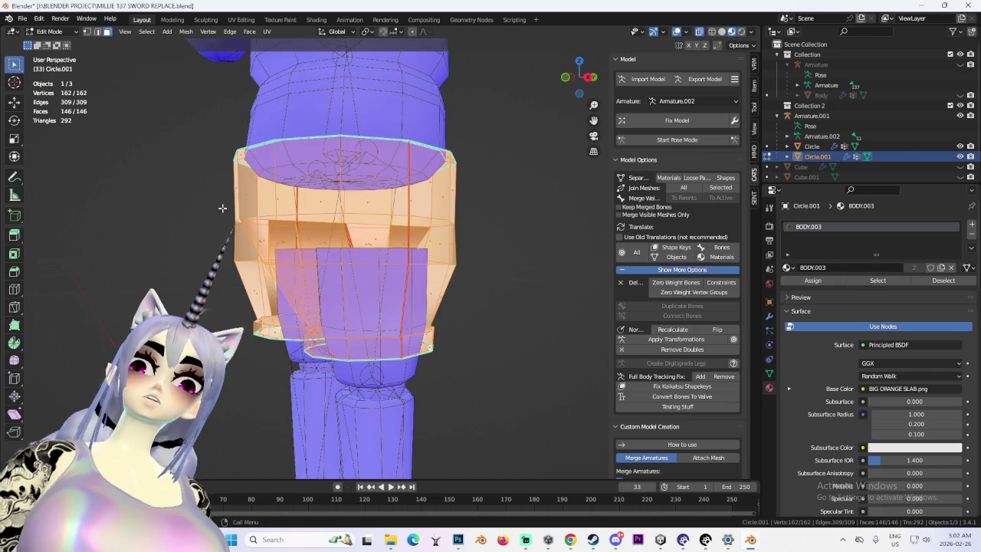
middle_click_drag(222, 207, 322, 215)
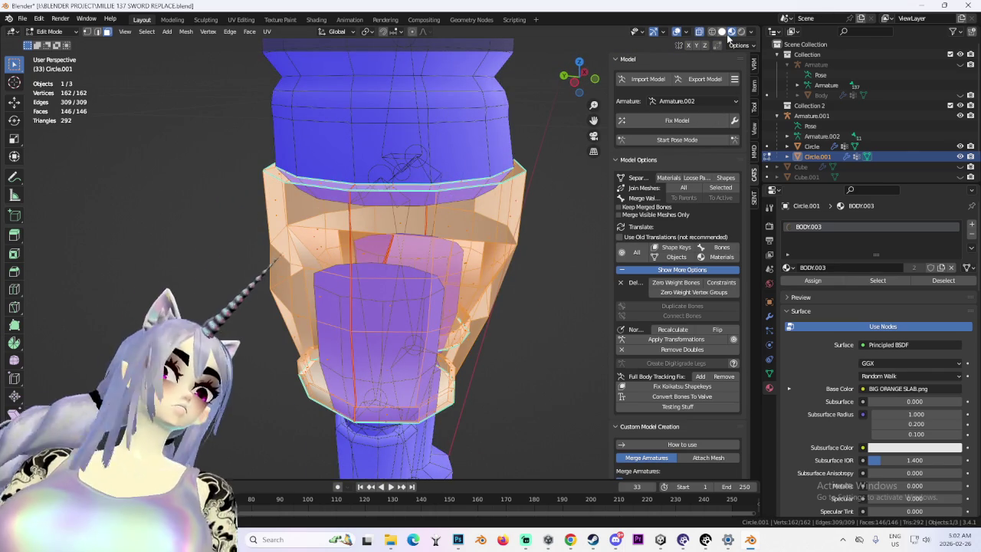
key("alt+z")
middle_click_drag(337, 249, 613, 282)
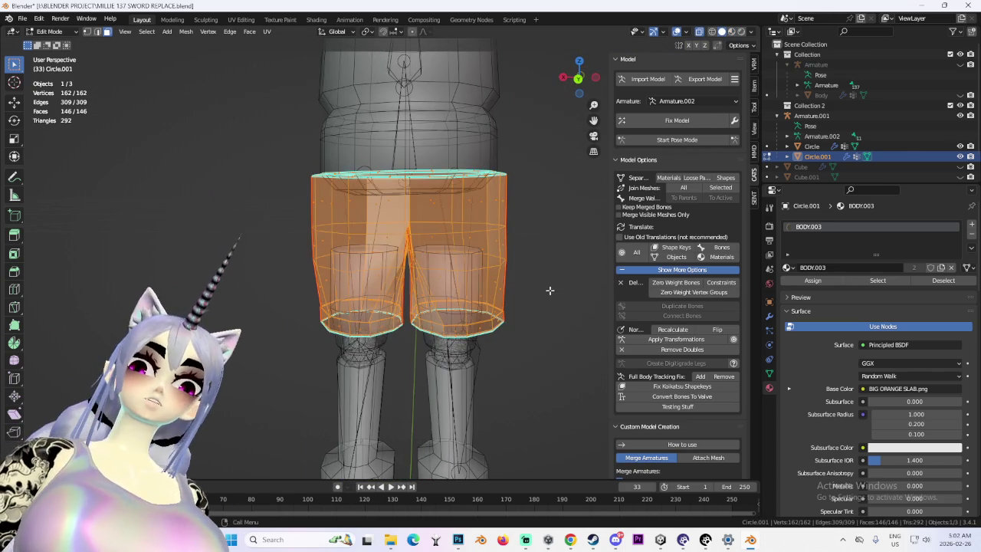
left_click(550, 290)
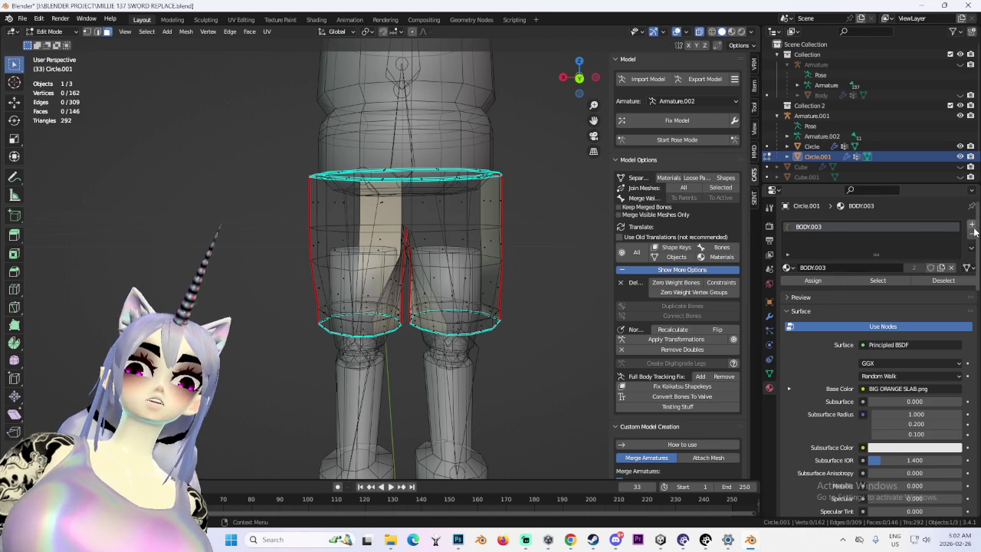
- Remove the extra empty material slot from the shorts in Object Mode
left_click(974, 227)
left_click(973, 237)
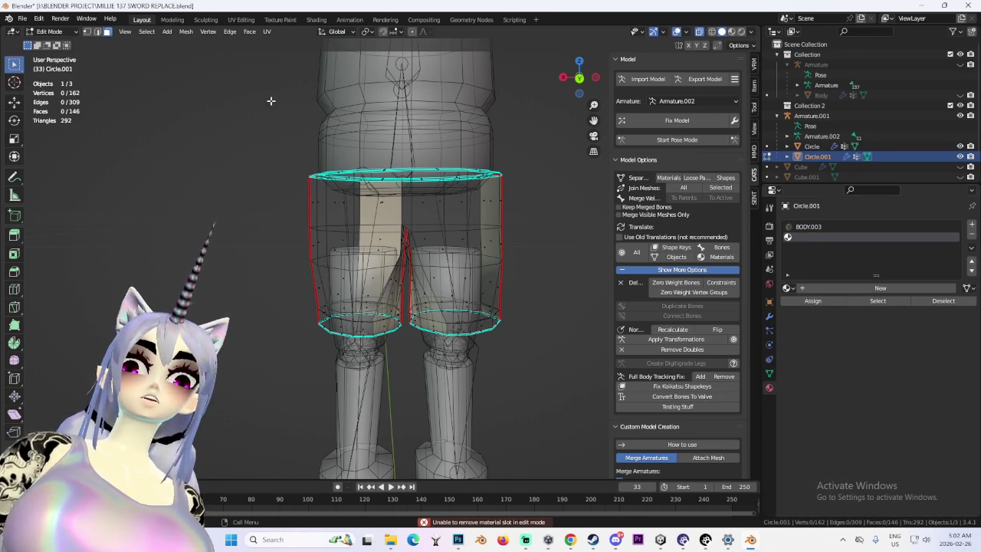
left_click(50, 32)
left_click(46, 40)
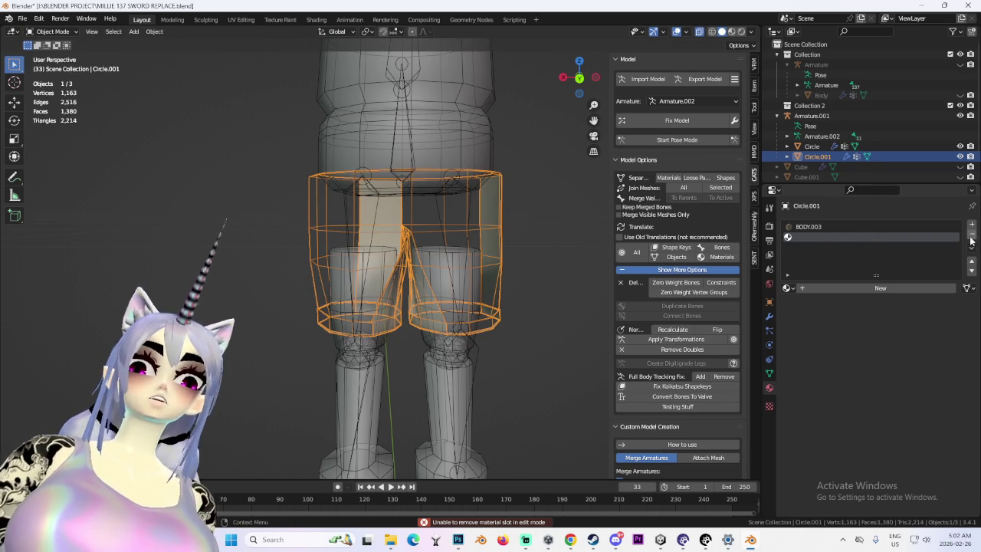
left_click(971, 234)
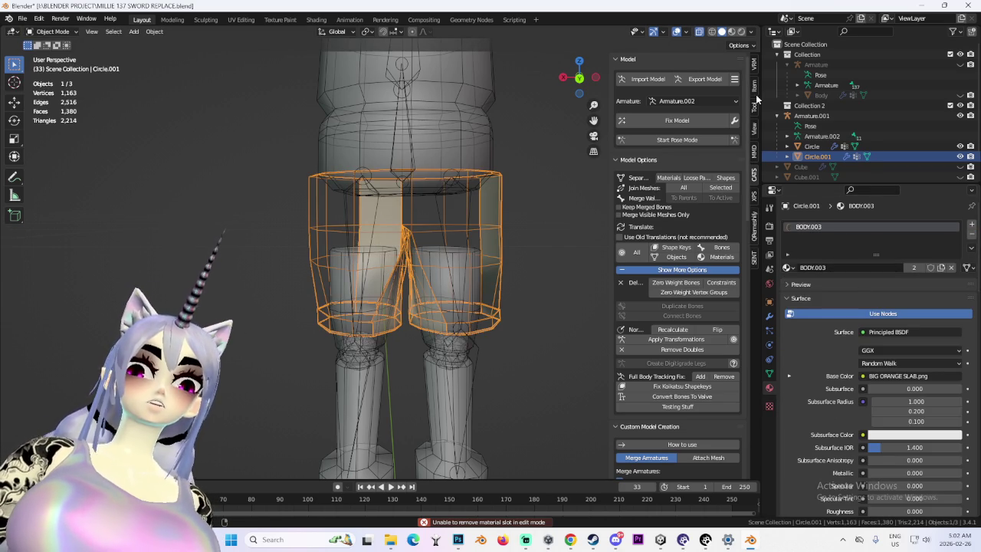
scroll(486, 266, "up", 4)
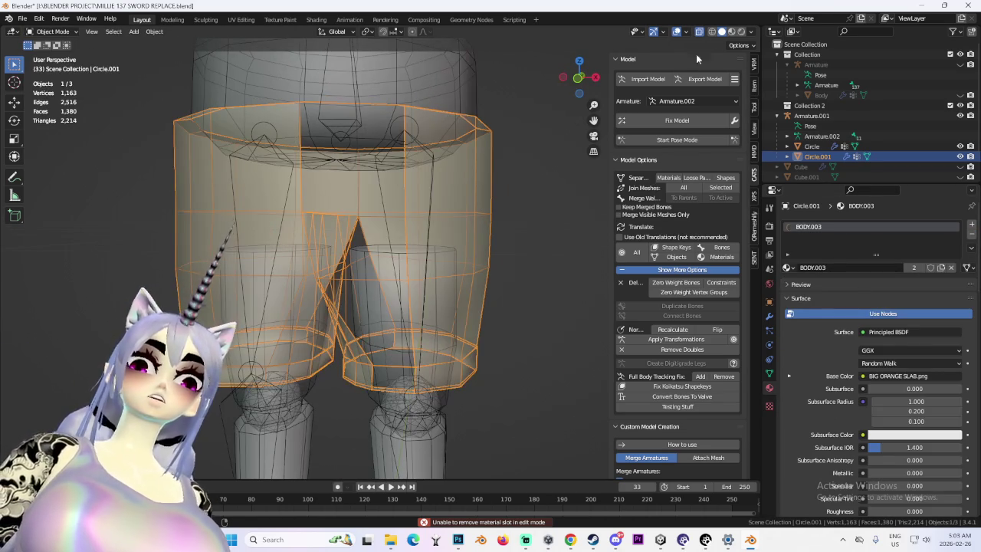
- Turn off X-ray and the blue Face Orientation overlay on the shorts
left_click(700, 36)
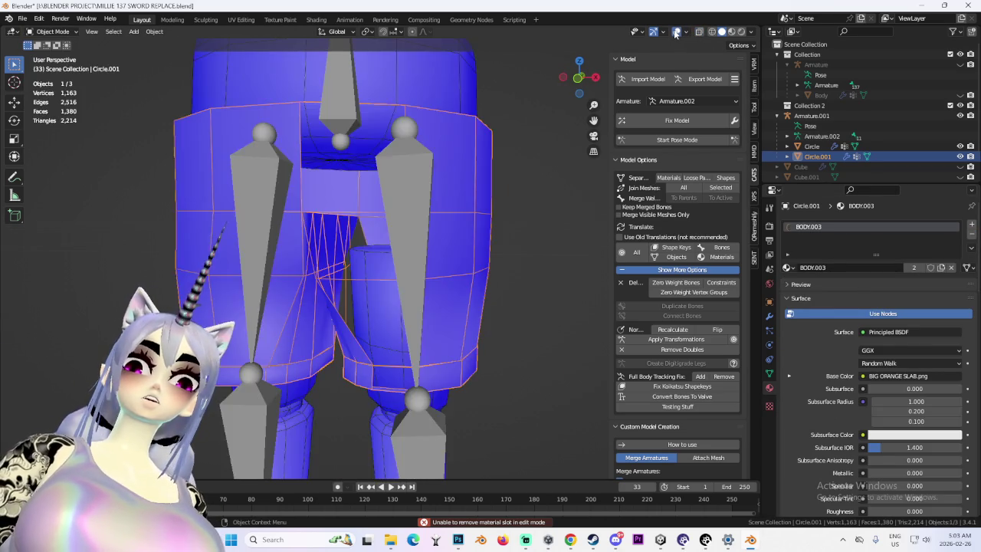
mouse_move(438, 284)
middle_mouse_down()
mouse_move(442, 317)
mouse_move(351, 281)
mouse_move(301, 277)
middle_mouse_up()
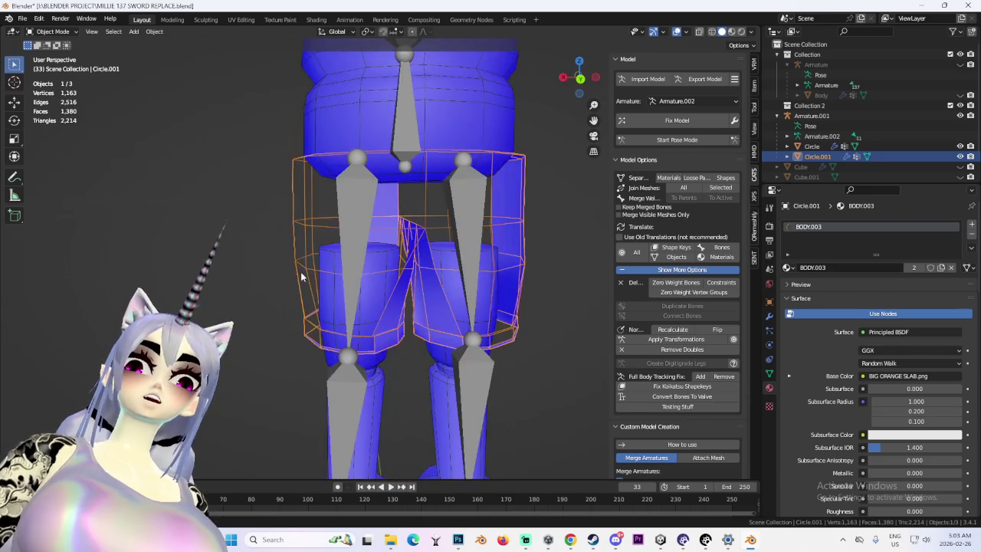
left_click(677, 32)
left_click(676, 31)
left_click(688, 32)
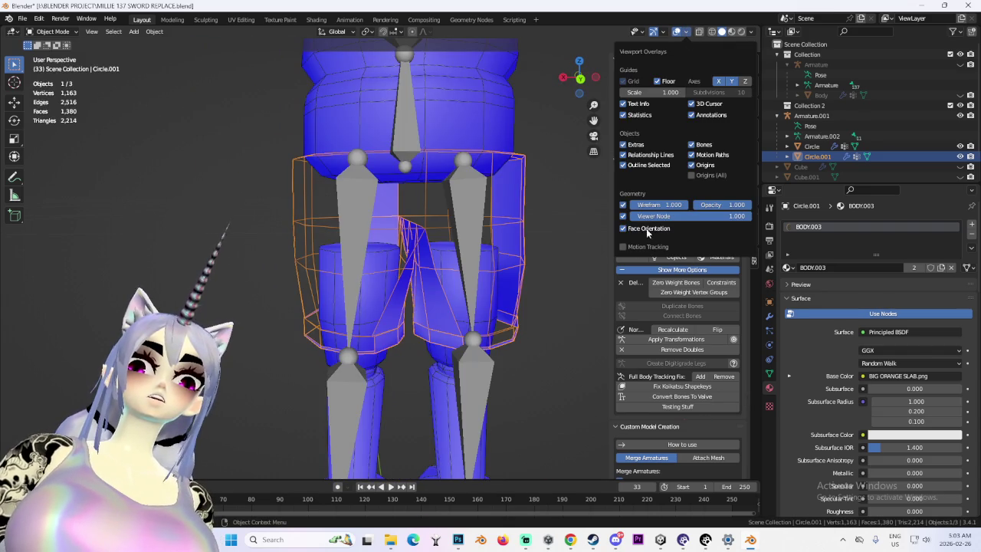
left_click(623, 229)
middle_click_drag(495, 249, 530, 249)
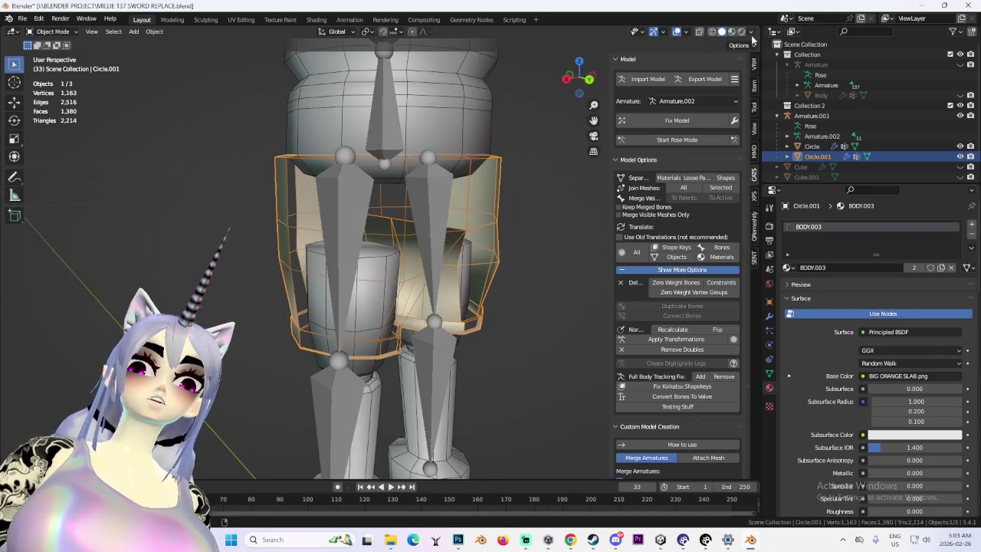
left_click(753, 32)
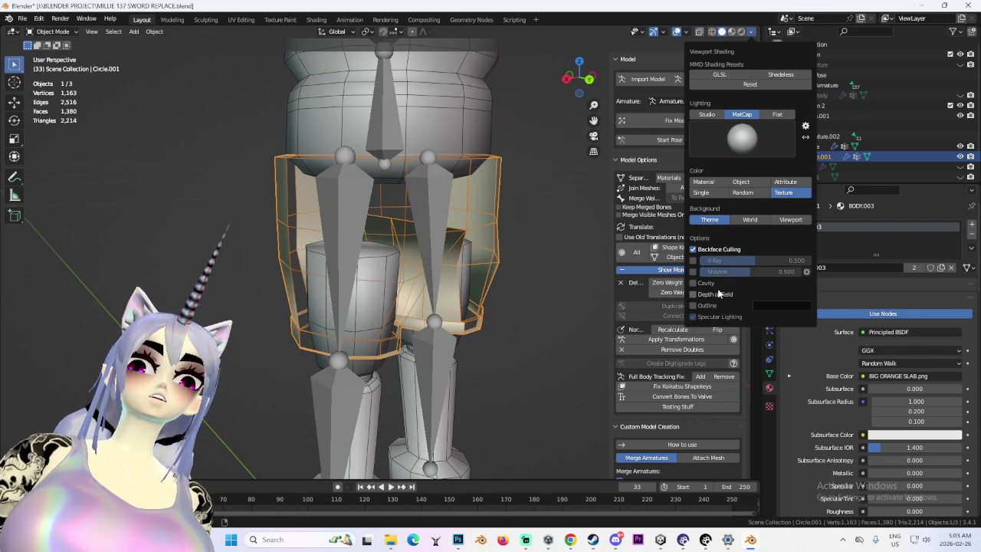
mouse_move(406, 260)
middle_mouse_down()
mouse_move(497, 253)
mouse_move(417, 275)
mouse_move(526, 266)
middle_mouse_up()
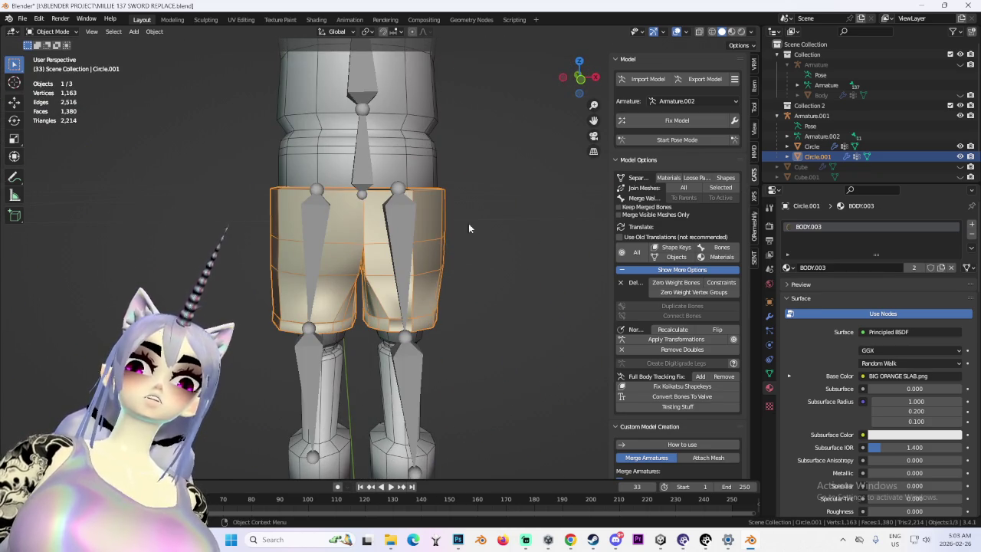
mouse_move(468, 223)
middle_mouse_down()
mouse_move(501, 219)
mouse_move(471, 216)
mouse_move(422, 63)
middle_mouse_up()
scroll(422, 63, "up", 2)
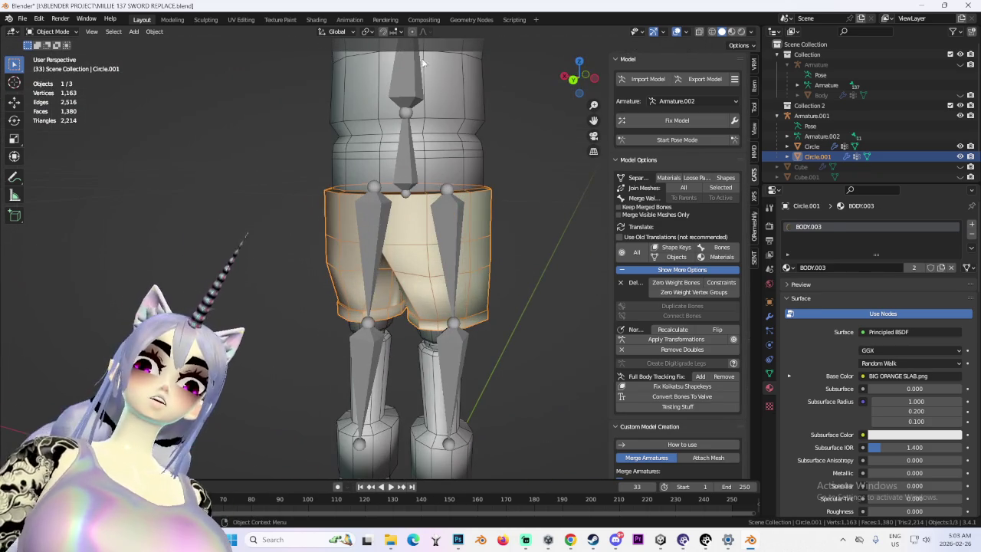
- Assign the CLOTHING.001 material to the Circle.001 shorts
left_click(788, 268)
left_click(819, 322)
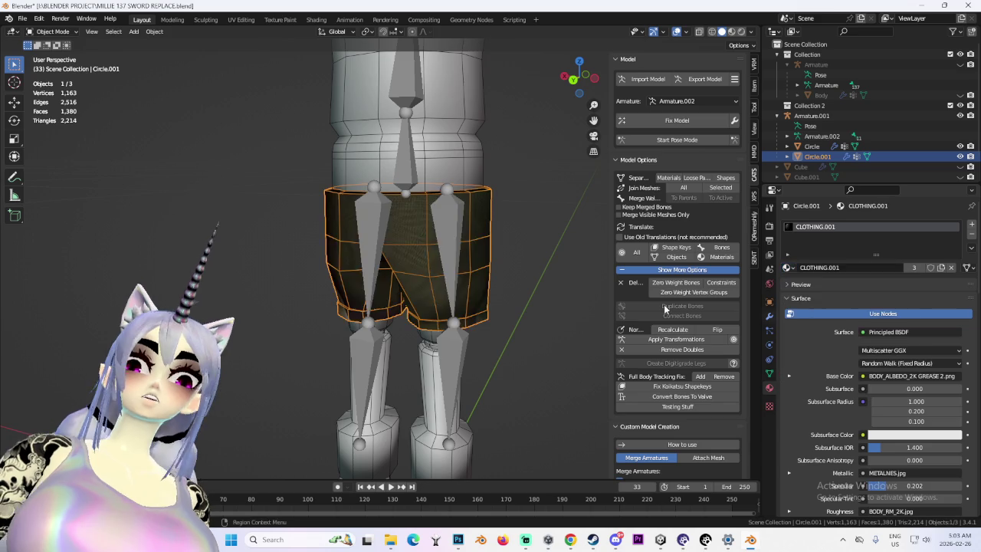
middle_click_drag(490, 230, 455, 228)
left_click(456, 228)
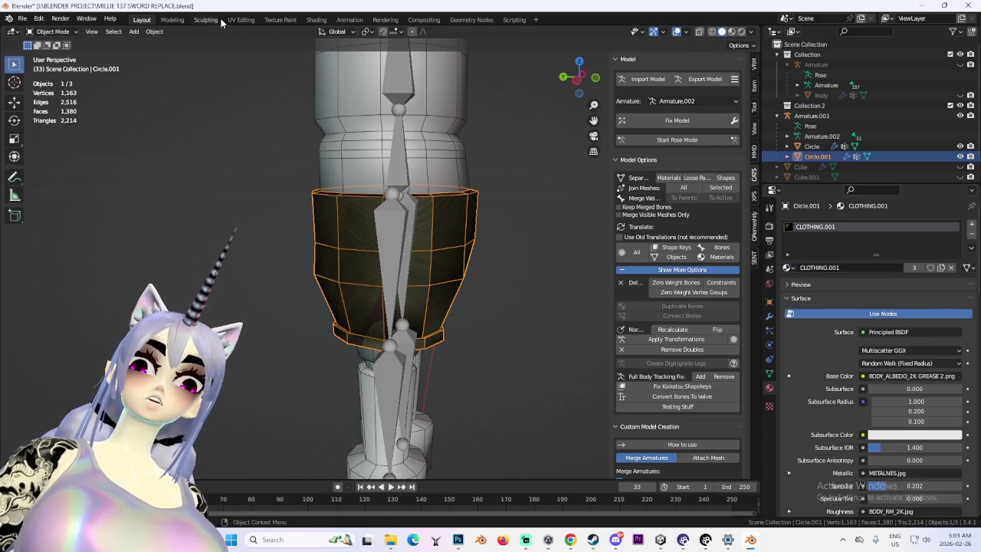
left_click(240, 20)
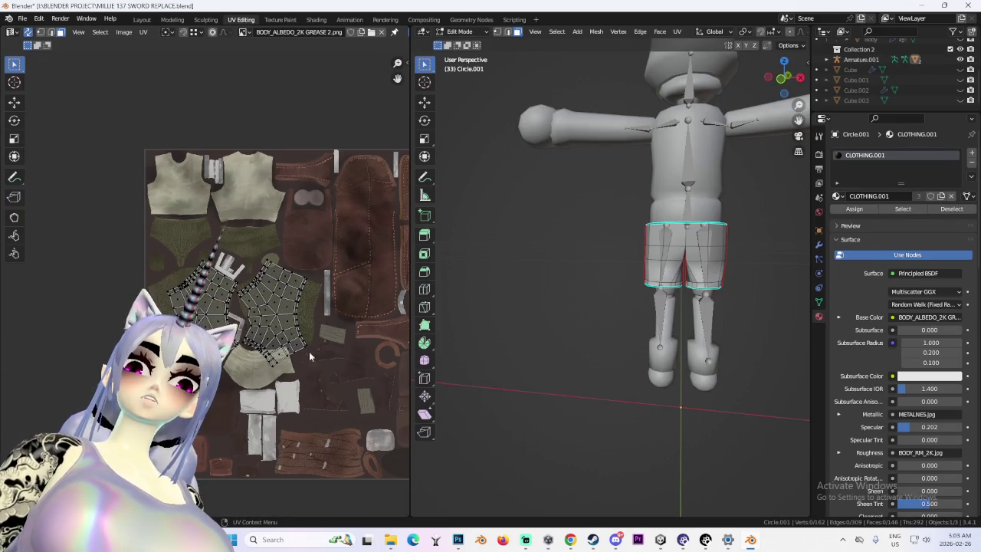
- Select all the shorts' UVs, rotate them 90° and shrink them
key("a")
scroll(335, 303, "up", 2)
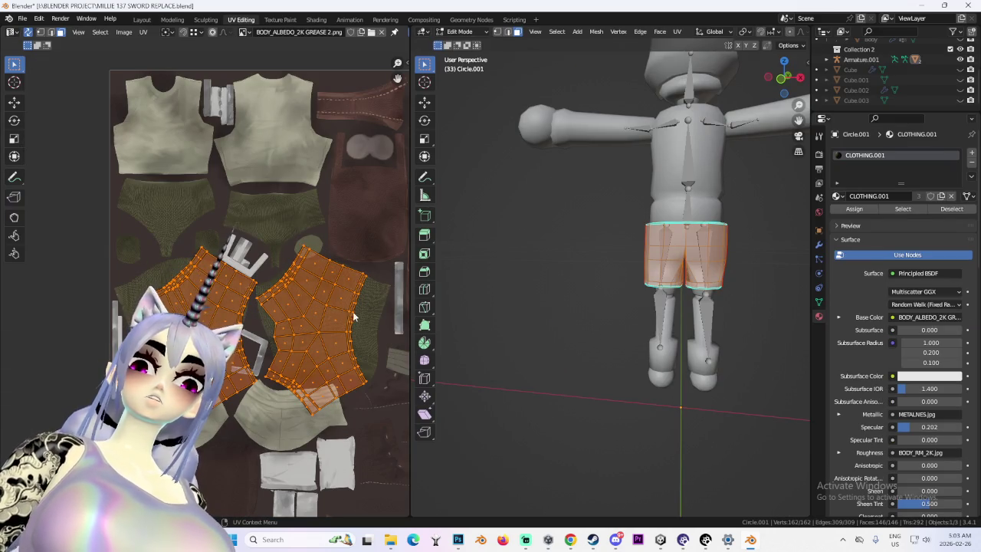
key("r")
left_click(251, 243)
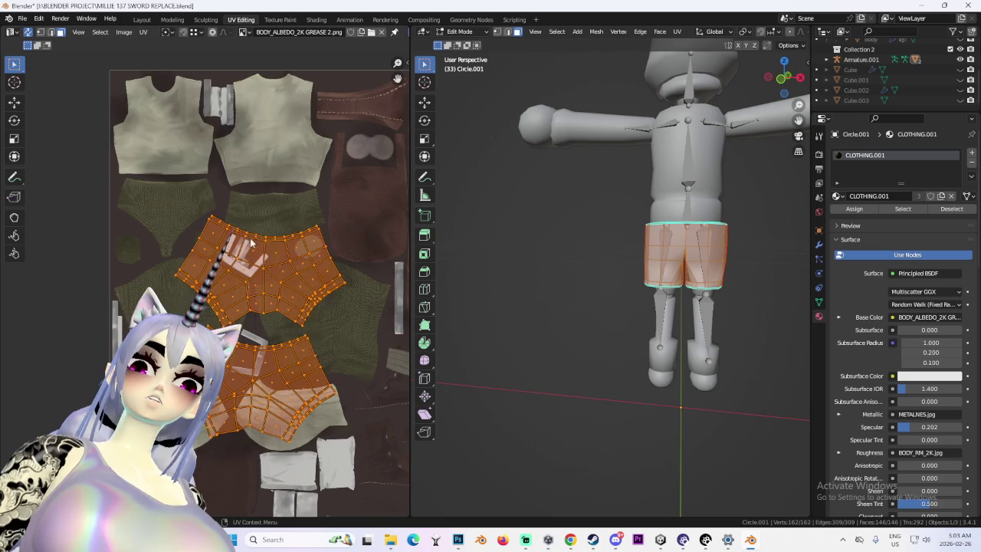
scroll(255, 181, "up", 2)
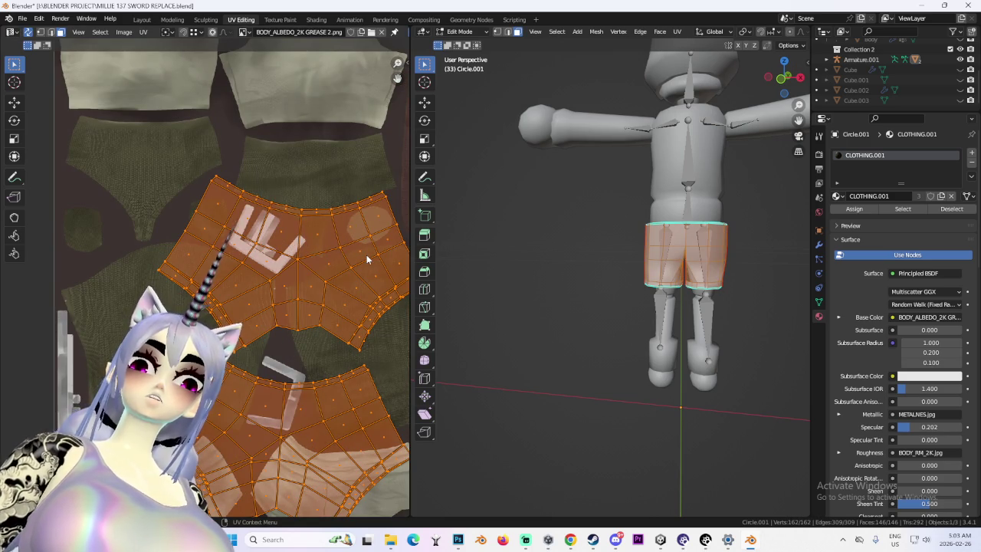
key("s")
key("g")
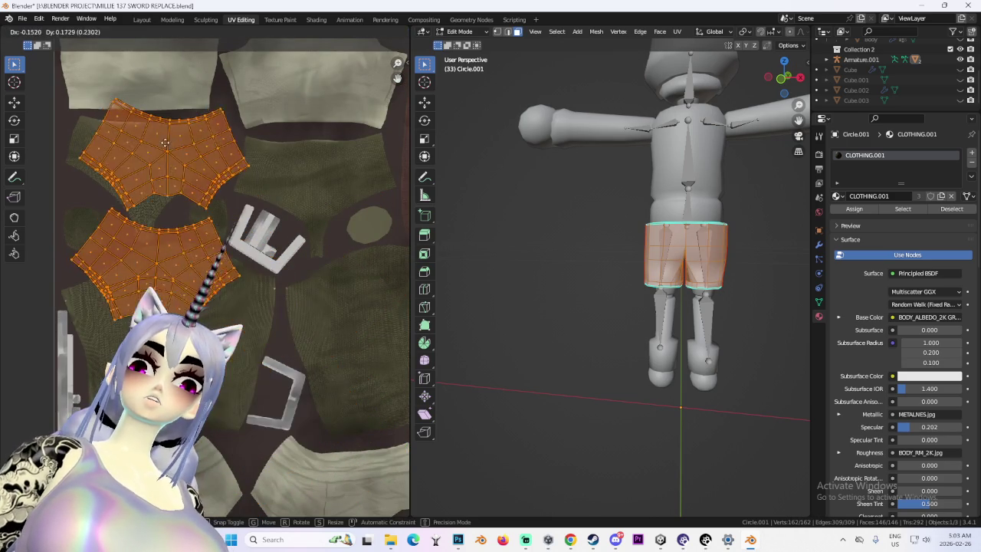
scroll(263, 273, "up", 3)
scroll(263, 272, "down", 1)
- Rescale and reposition the UV islands over the shorts area of the texture
key("g")
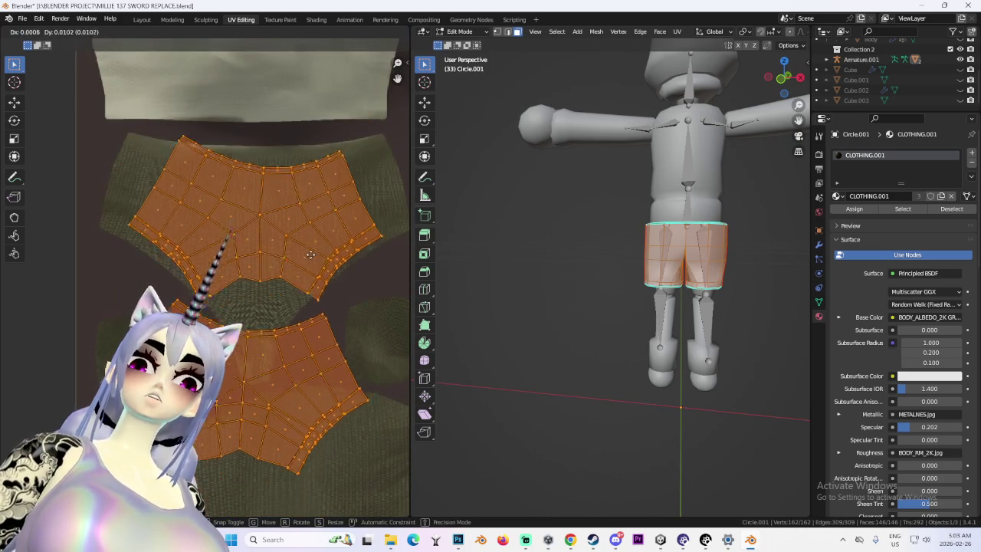
key("s")
left_click(304, 262)
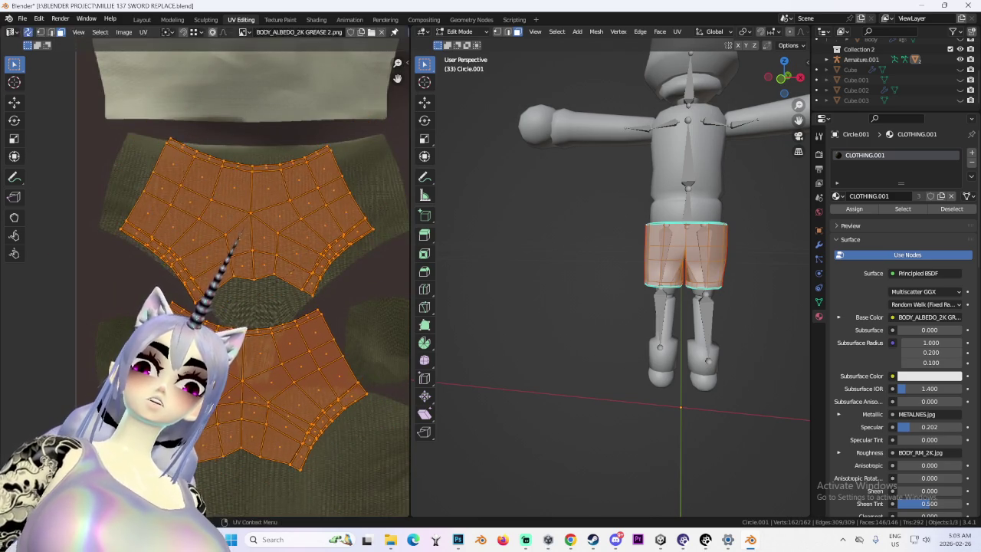
key("g")
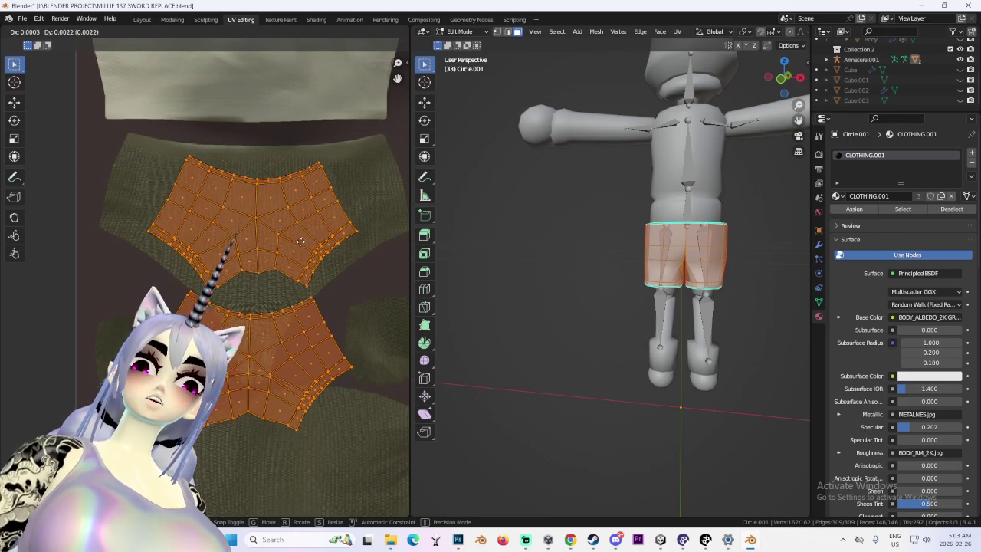
key("s")
key("g")
left_click(309, 252)
key("g")
left_click(306, 256)
scroll(307, 256, "down", 2)
- Select the lower UV island, move it to the centre, and rotate and resize it
left_click_drag(175, 270, 329, 361)
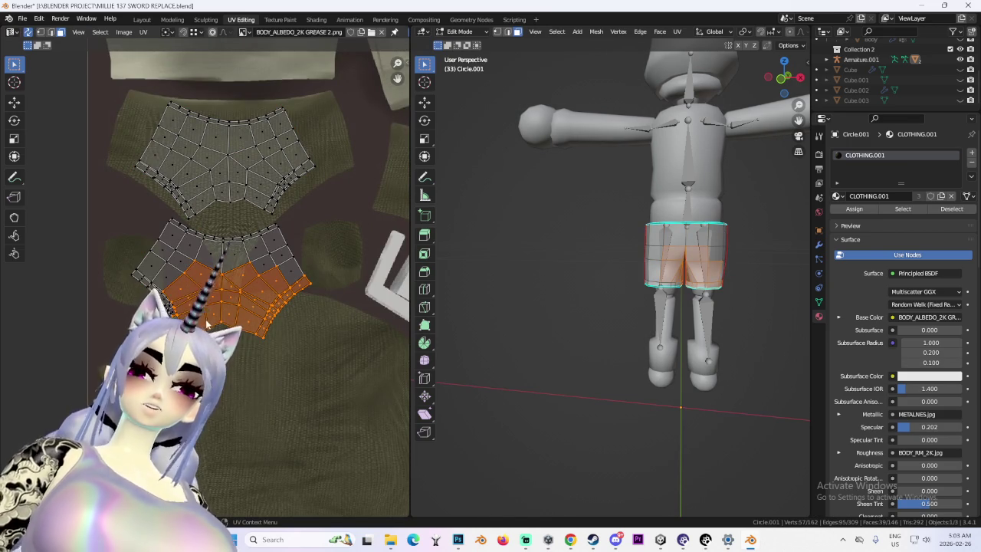
key("ctrl+l")
middle_click_drag(311, 264, 146, 310)
key("g")
left_click(312, 233)
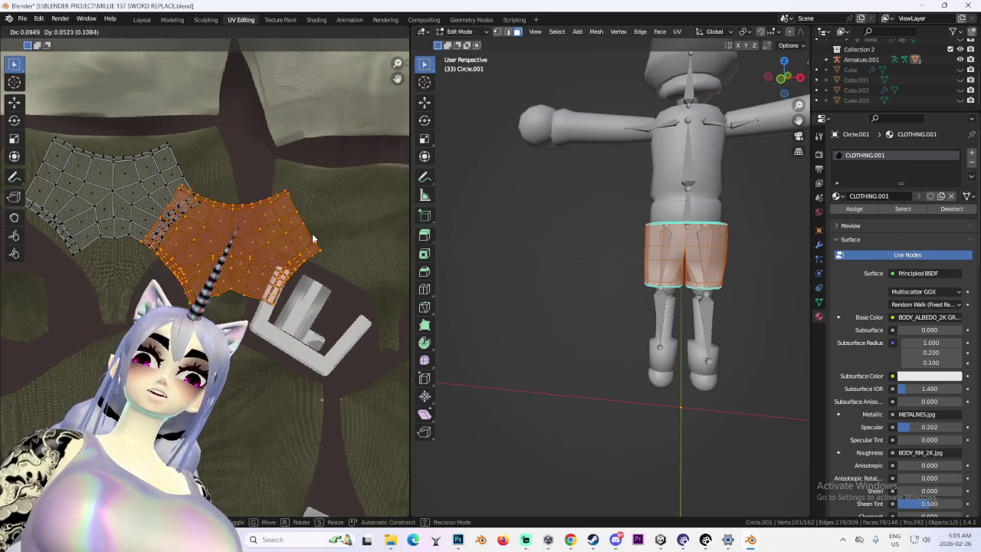
middle_click_drag(312, 233, 180, 255)
key("g")
left_click(334, 233)
key("r")
key("s")
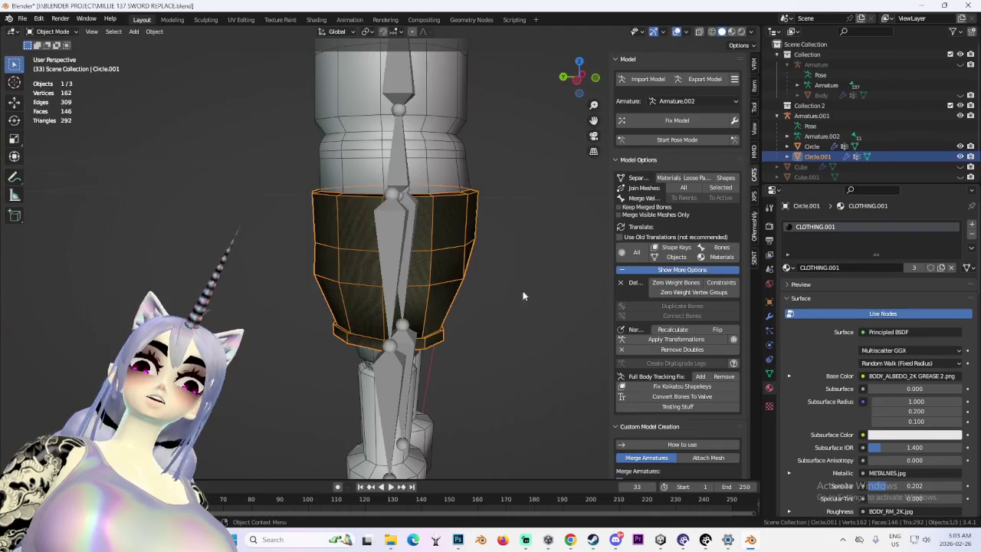
- Inspect the textured shorts on the doll with overlays on and off
scroll(533, 273, "down", 3)
scroll(544, 276, "down", 2)
middle_click_drag(544, 276, 665, 107)
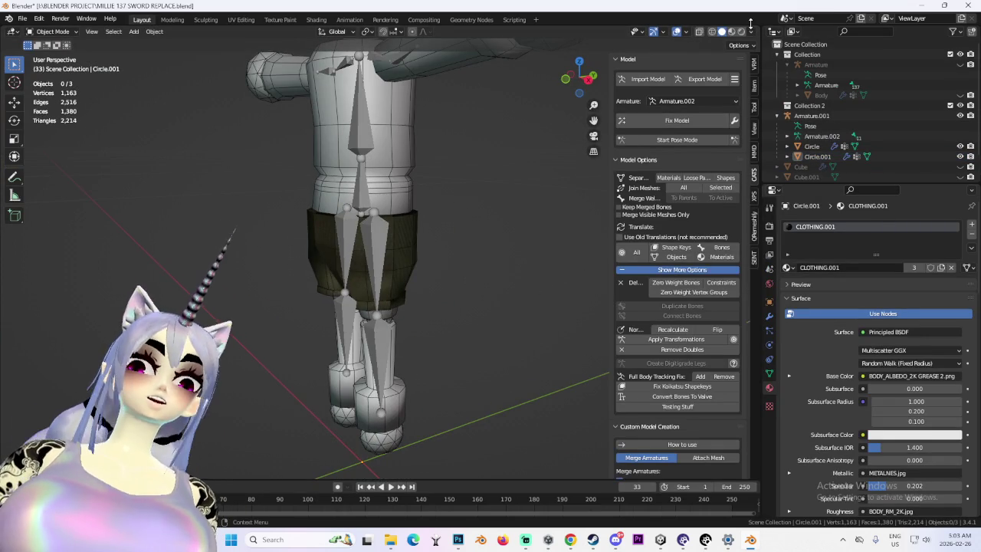
left_click(676, 31)
mouse_move(492, 256)
middle_mouse_down()
mouse_move(461, 251)
mouse_move(549, 233)
mouse_move(434, 195)
middle_mouse_up()
scroll(461, 251, "up", 3)
left_click(676, 32)
scroll(458, 247, "up", 2)
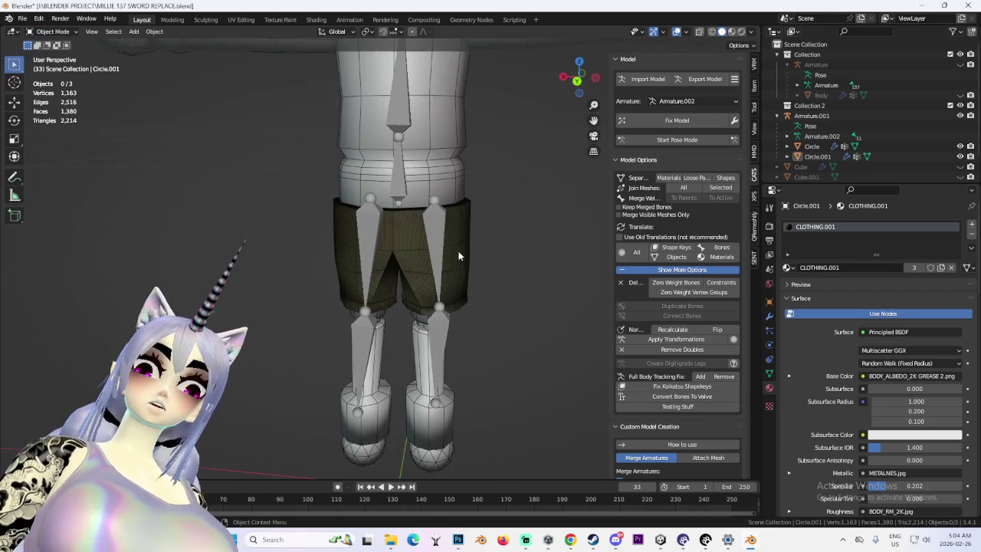
left_click(458, 247)
scroll(355, 204, "up", 2)
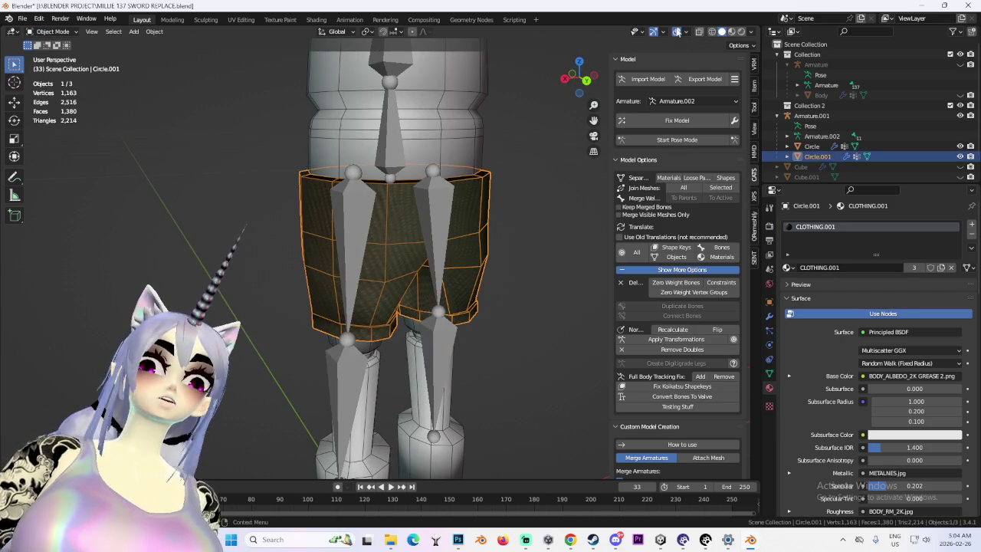
key("shift+alt+z")
middle_click_drag(505, 203, 371, 216)
scroll(371, 211, "down", 3)
middle_click_drag(435, 236, 533, 226)
scroll(534, 225, "down", 1)
scroll(489, 249, "up", 1)
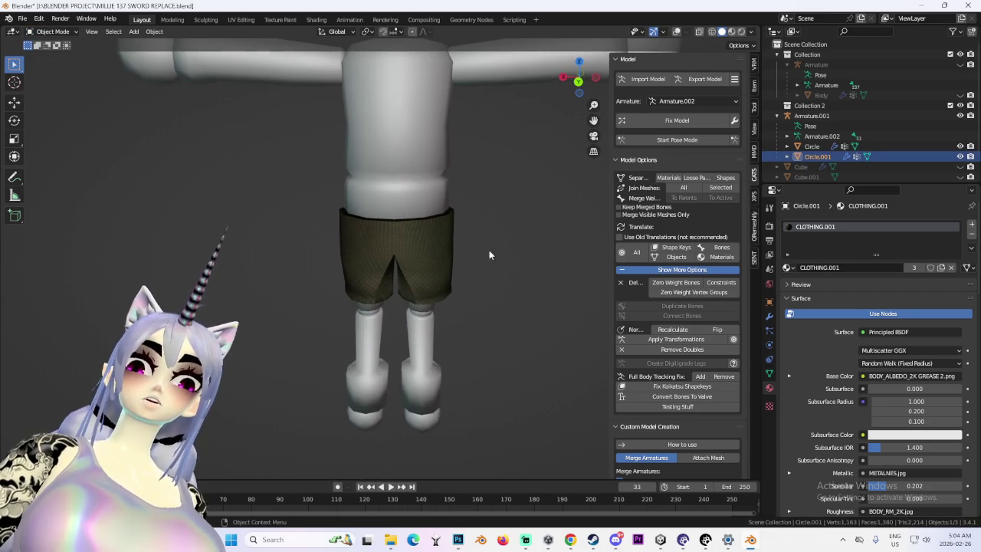
- Try Shade Smooth on the shorts, then undo it to keep flat shading
left_click(157, 33)
left_click(198, 258)
mouse_move(429, 276)
middle_mouse_down()
mouse_move(491, 288)
mouse_move(440, 231)
middle_mouse_up()
scroll(439, 231, "up", 2)
scroll(425, 299, "up", 2)
mouse_move(425, 304)
middle_mouse_down()
mouse_move(551, 289)
mouse_move(411, 292)
mouse_move(526, 277)
mouse_move(504, 277)
mouse_move(493, 289)
mouse_move(399, 288)
mouse_move(542, 274)
middle_mouse_up()
key("ctrl+z")
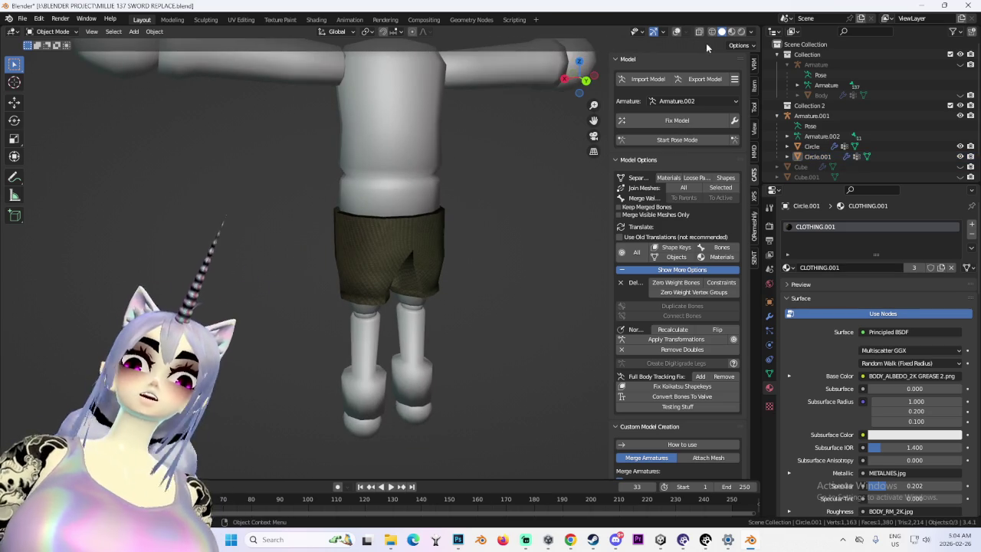
left_click(676, 31)
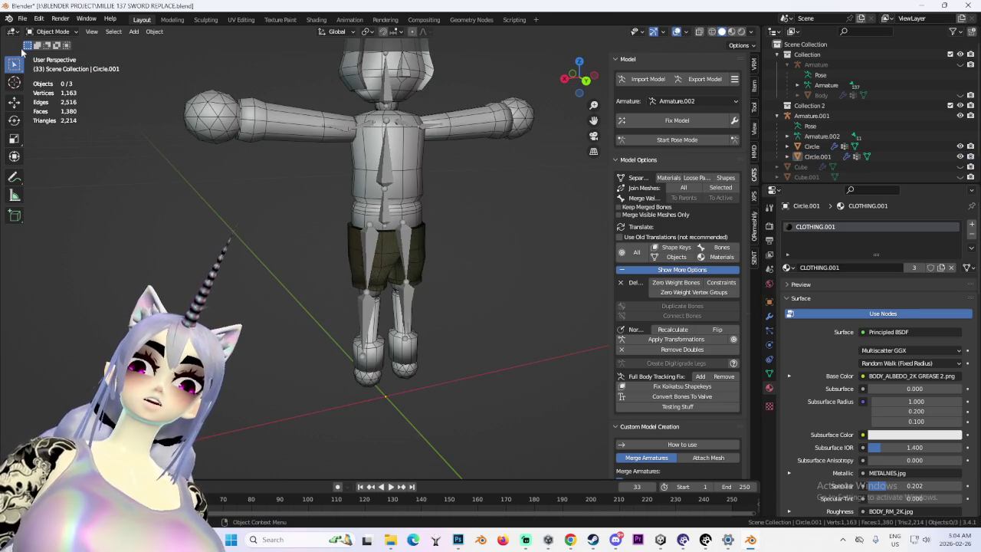
- Select the Circle doll body mesh for UV editing
left_click(399, 176)
mouse_move(398, 177)
middle_mouse_down()
mouse_move(420, 251)
mouse_move(483, 296)
mouse_move(457, 297)
middle_mouse_up()
left_click(521, 290)
left_click(391, 266)
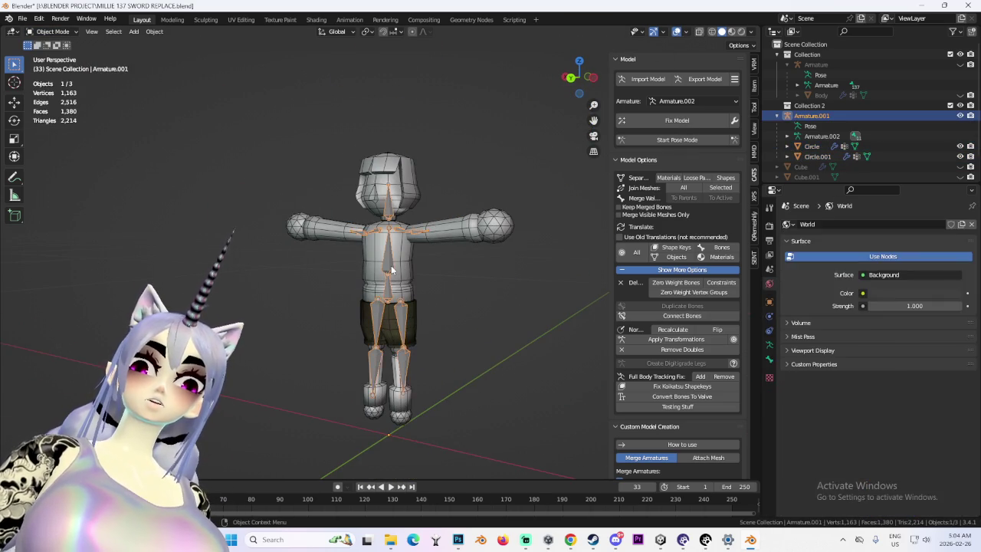
left_click(391, 265)
middle_click_drag(457, 178, 453, 267)
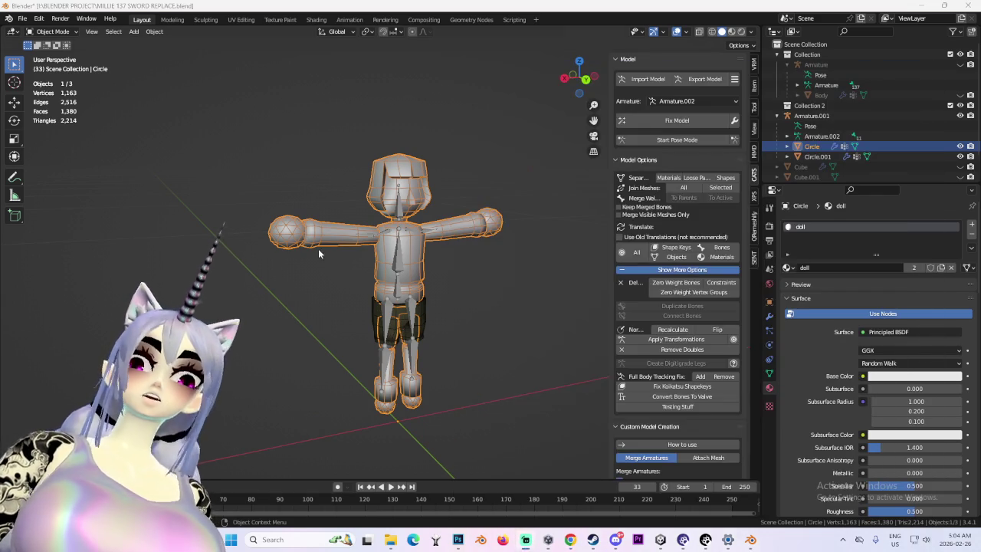
middle_click_drag(319, 253, 472, 270)
left_click(241, 19)
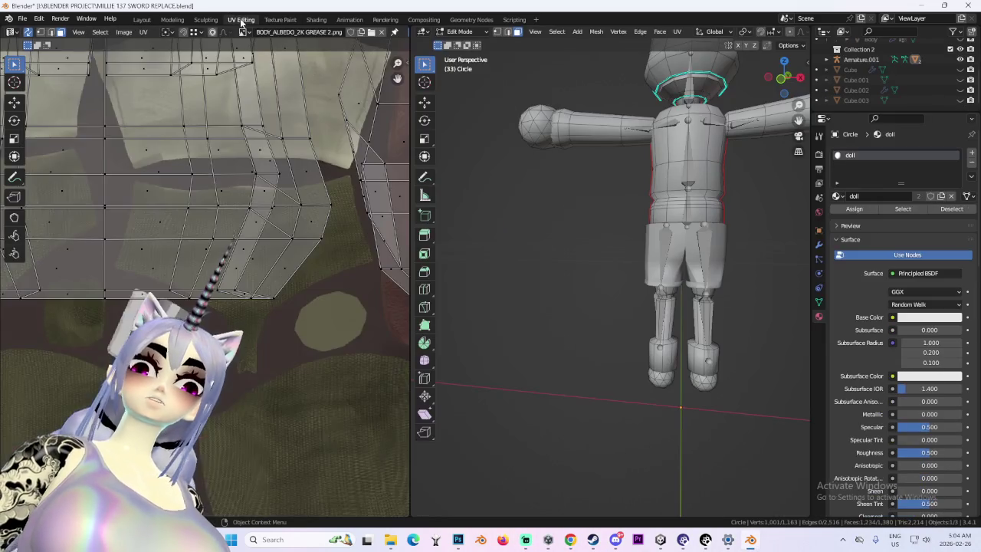
- Select all the body's UVs and start Export UV Layout
scroll(207, 253, "down", 3)
scroll(207, 253, "down", 3)
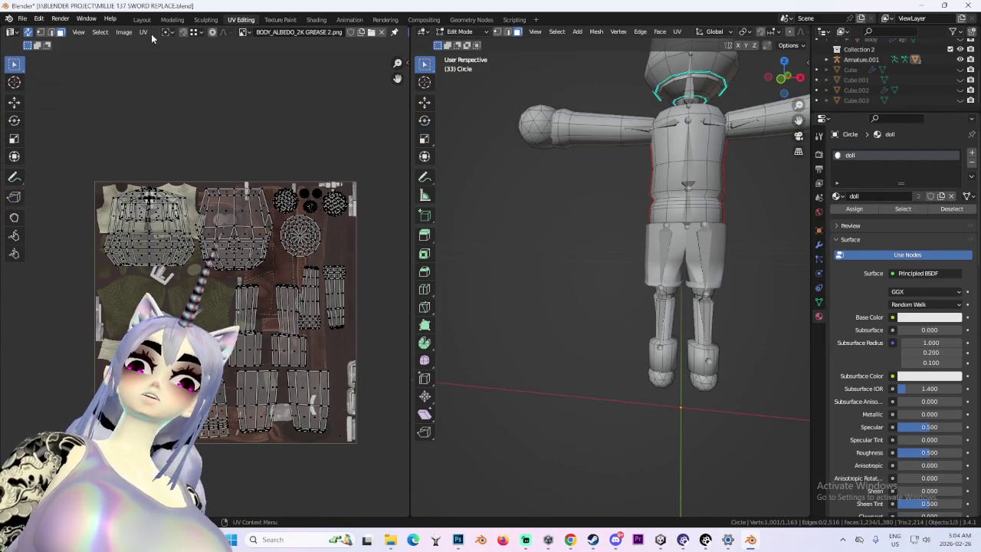
key("a")
left_click(144, 32)
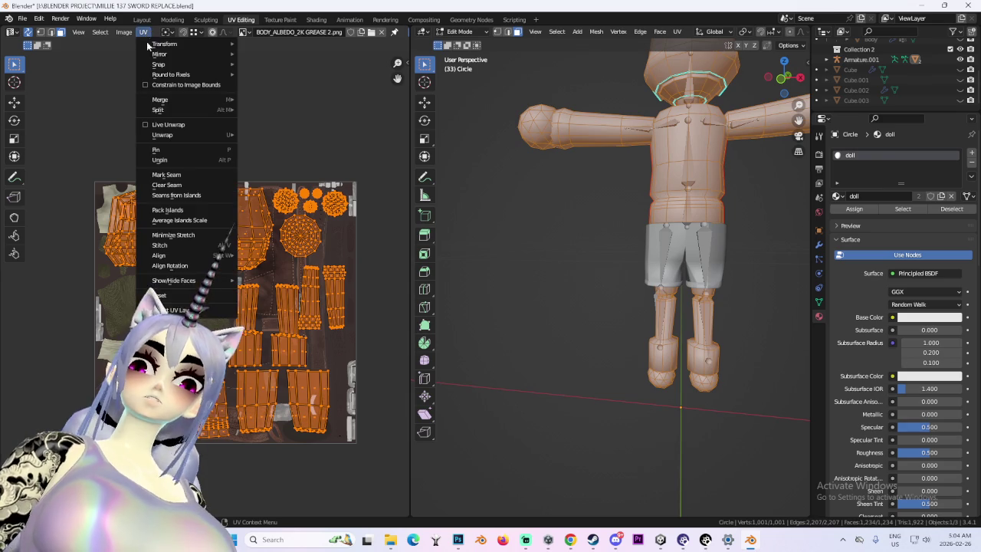
left_click(175, 309)
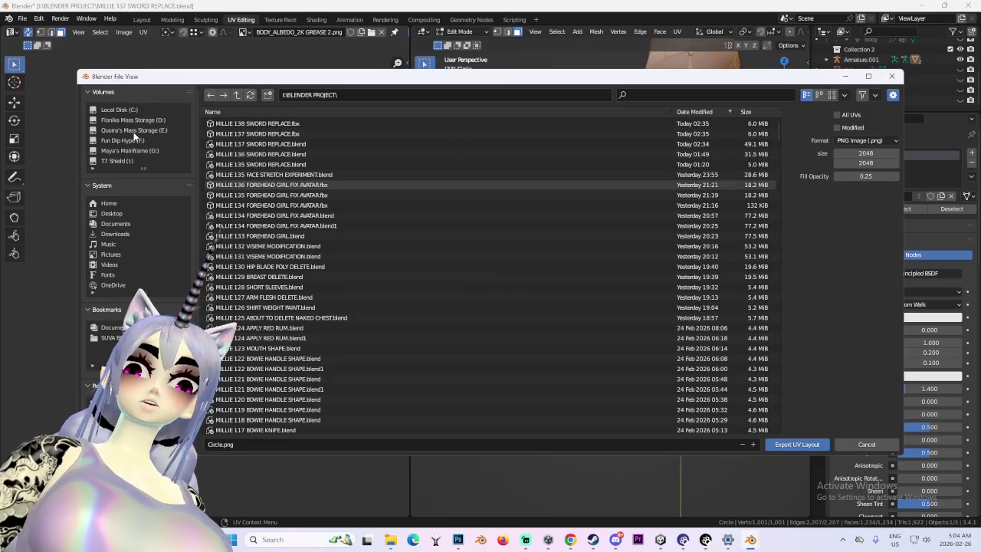
- Save the UV layout as BILLIE UV.png in the MILLIE folder
left_click(107, 404)
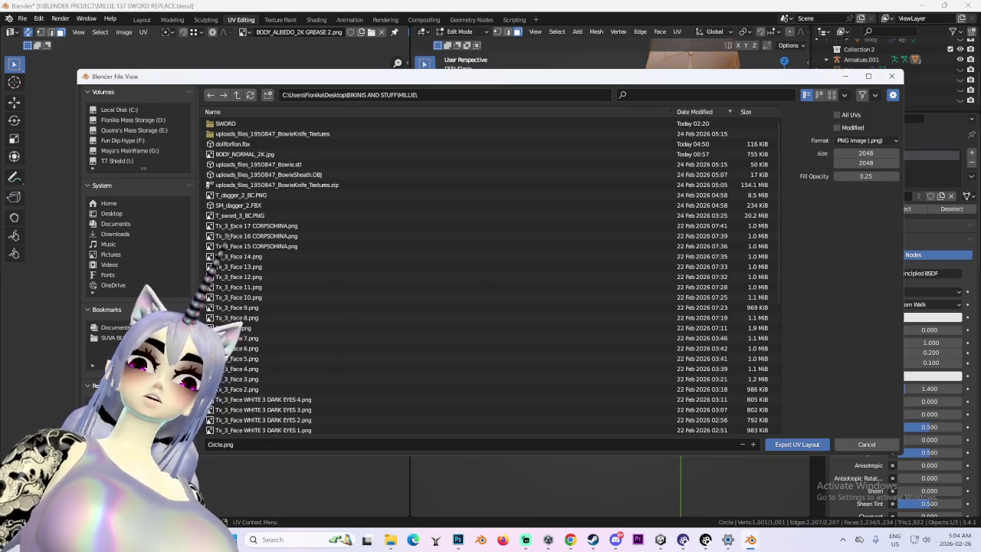
left_click(243, 446)
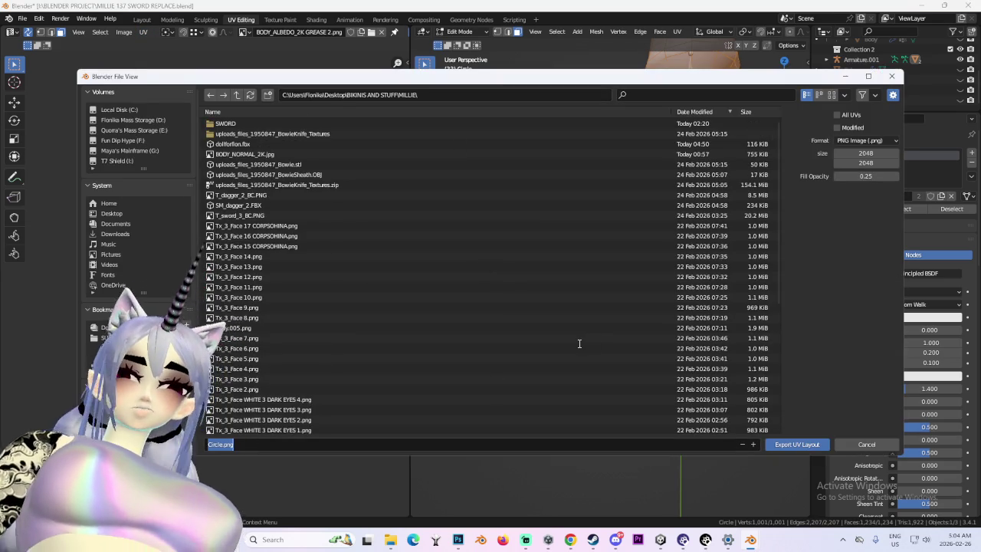
type("BILLIE")
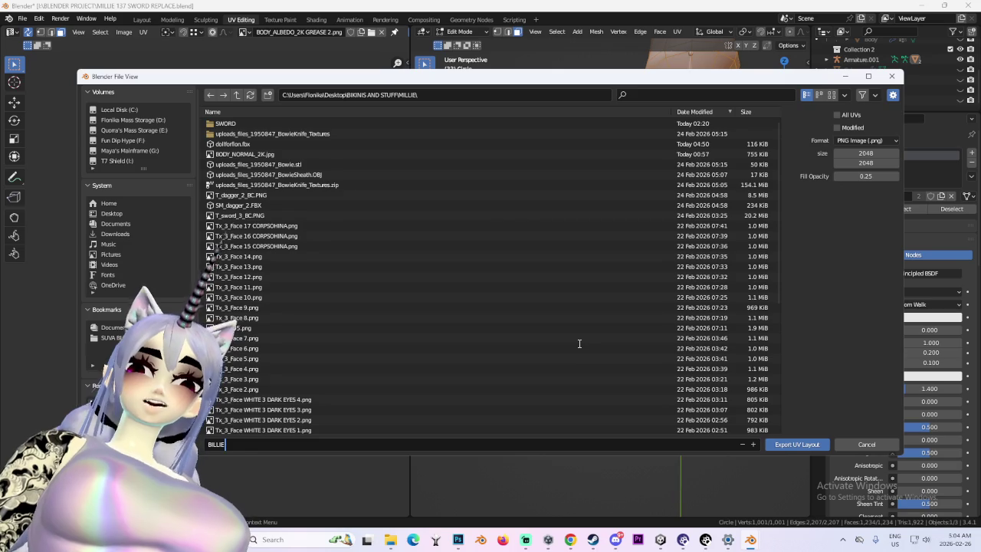
type(" UV")
key("Return")
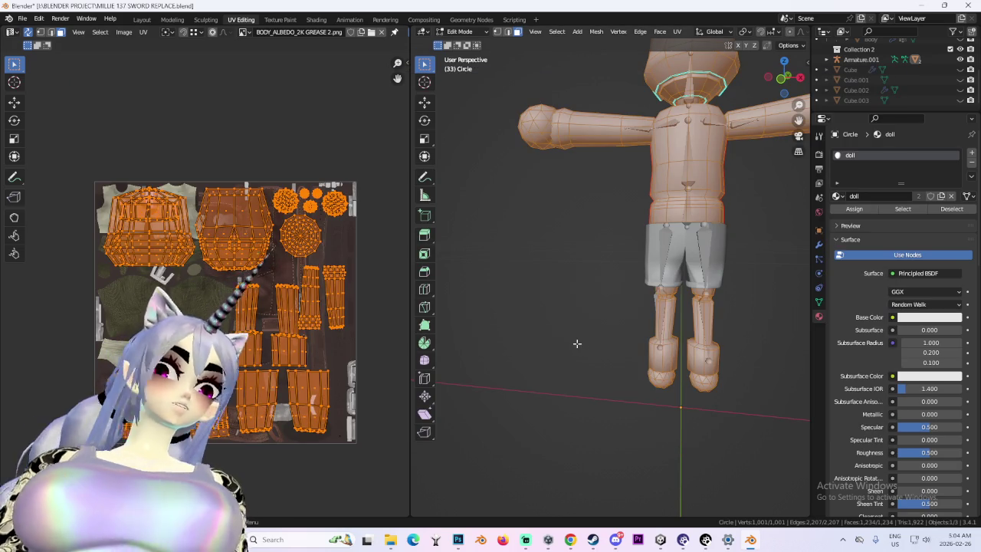
key("alt+Tab")
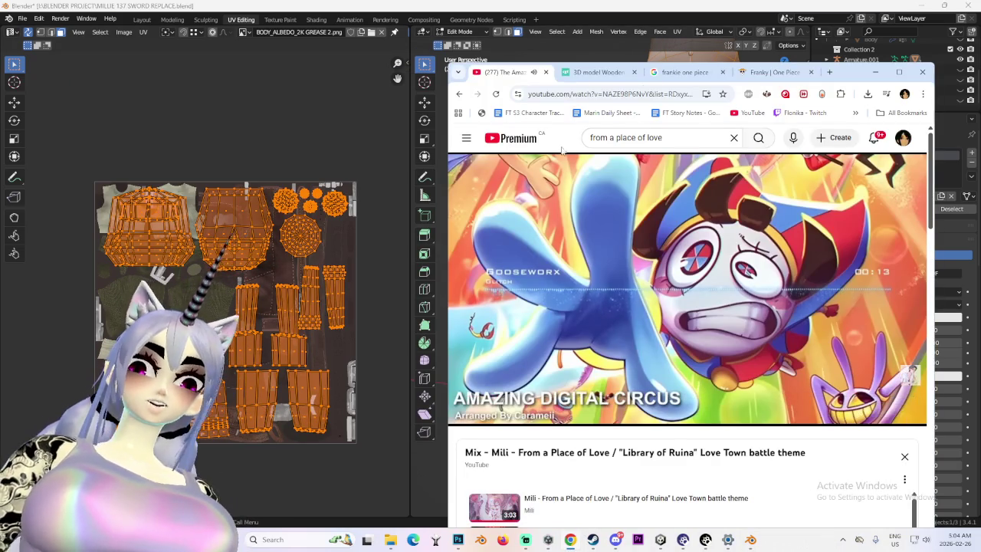
- Open BILLIE UV.png as a new Photoshop document alongside the body albedo texture
key("alt+Tab")
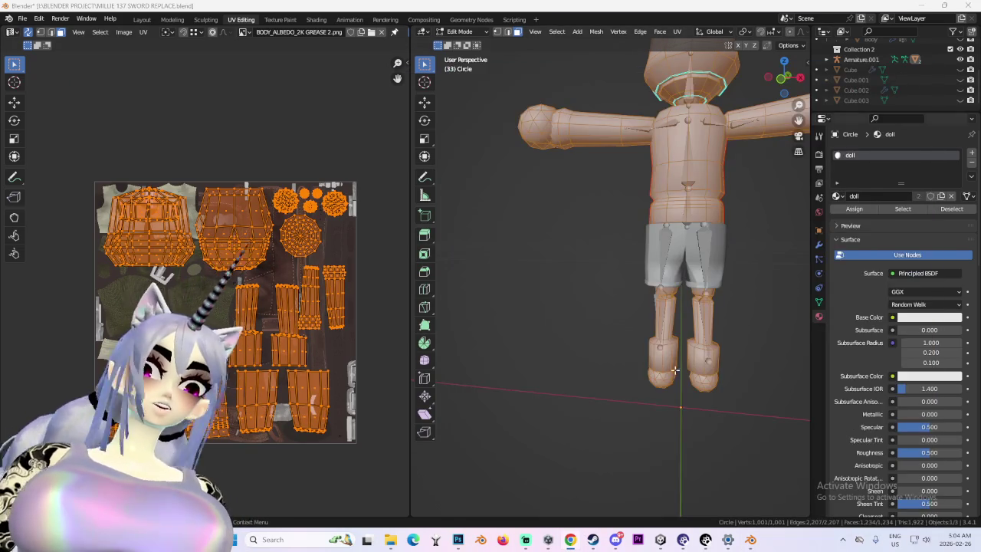
left_click(457, 540)
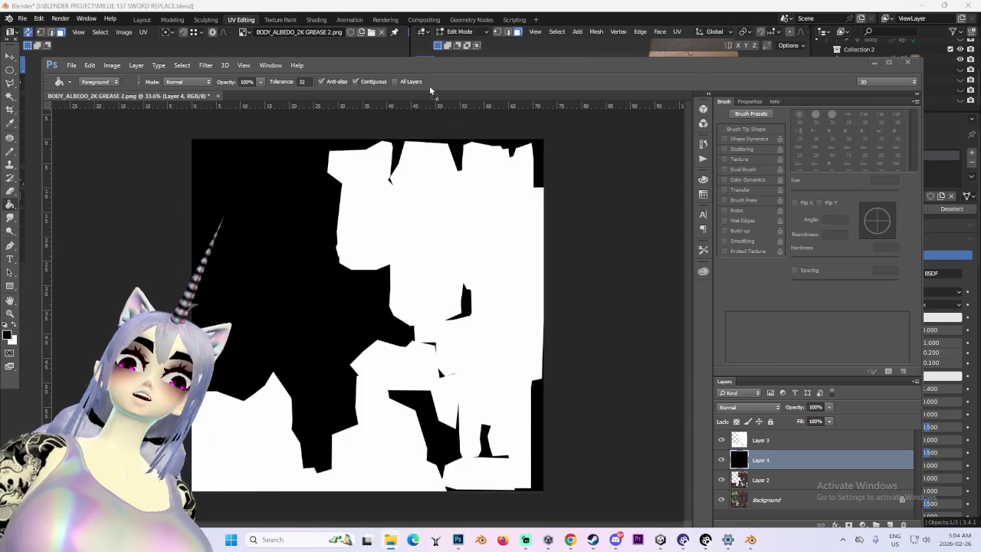
left_click_drag(459, 39, 428, 92)
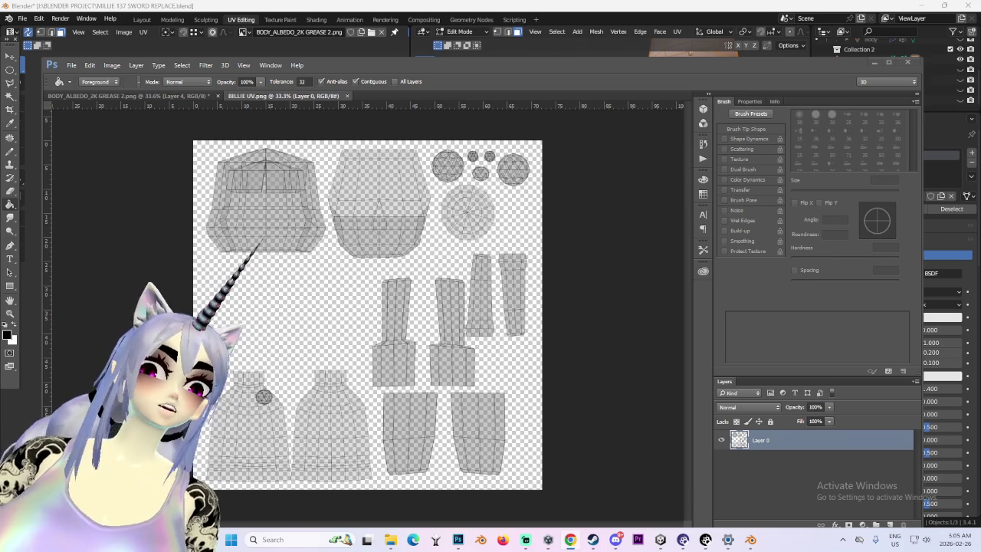
key("alt+Tab")
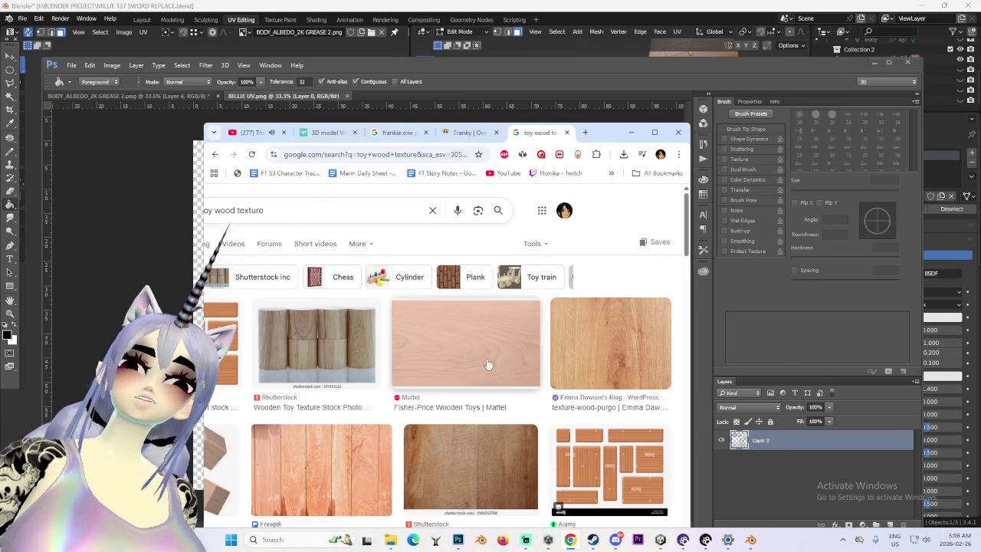
- Preview the Mattel wood image and browse down the 'toy wood texture' image results
left_click(467, 353)
scroll(584, 377, "down", 5)
scroll(586, 384, "down", 3)
scroll(586, 390, "down", 3)
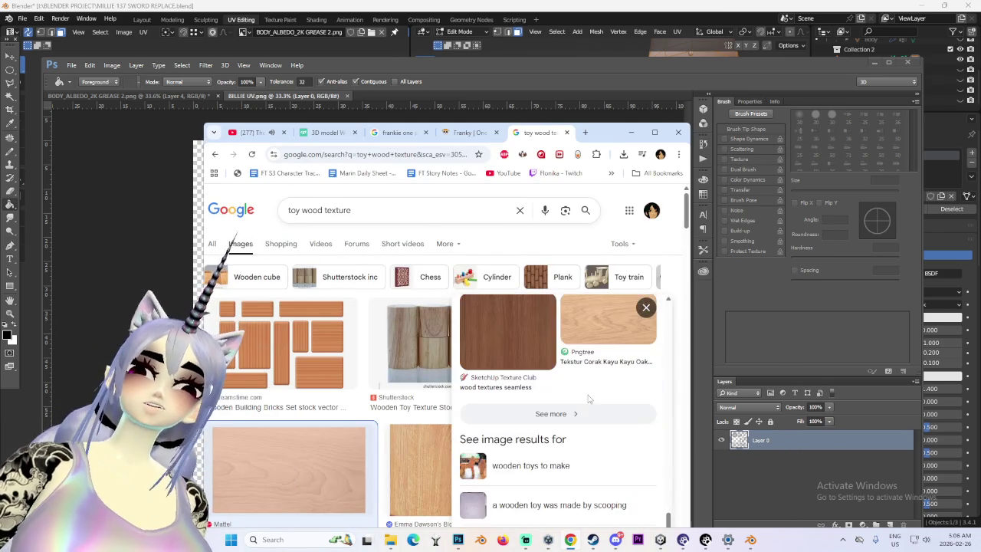
scroll(588, 395, "up", 2)
scroll(583, 402, "down", 2)
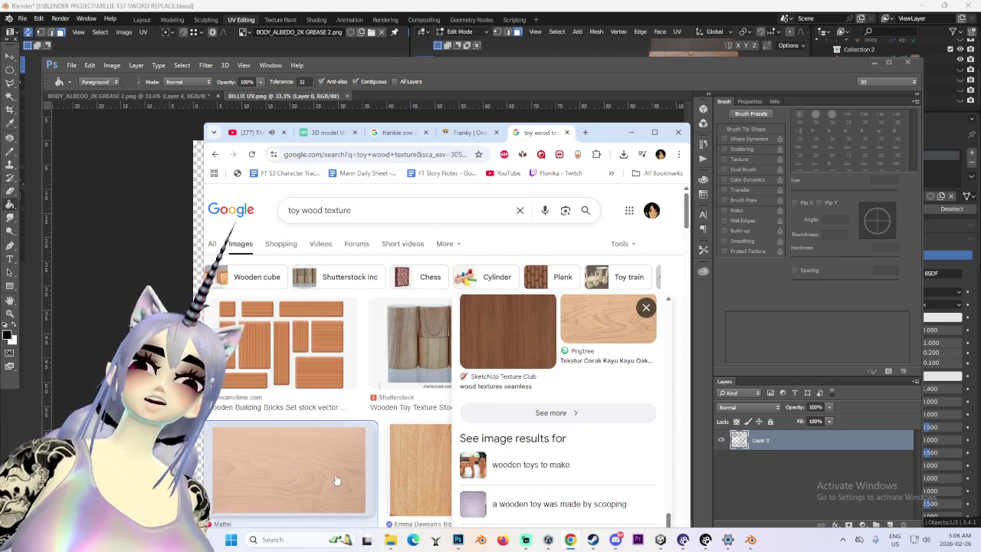
scroll(362, 466, "down", 3)
scroll(363, 466, "down", 3)
scroll(365, 465, "down", 3)
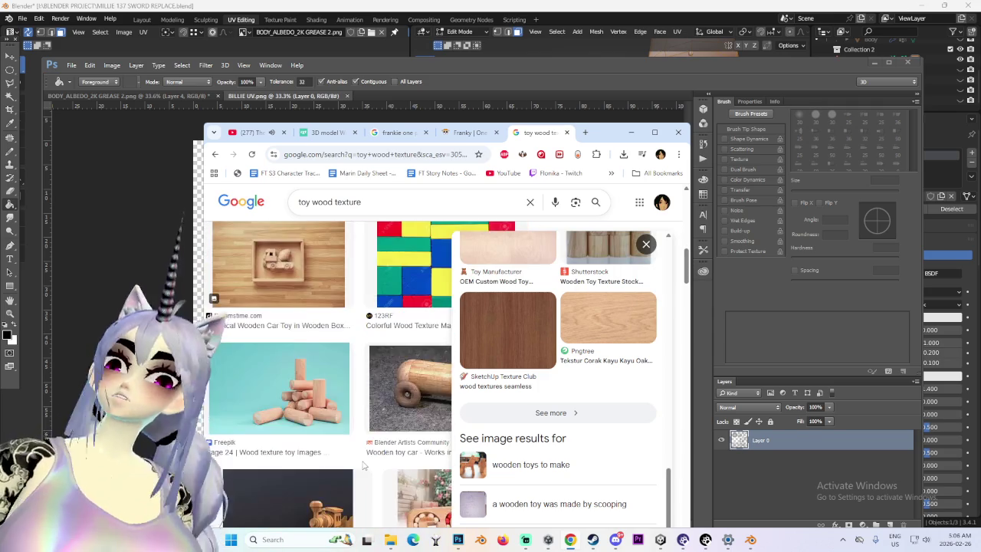
scroll(365, 466, "down", 3)
scroll(360, 468, "down", 3)
scroll(358, 470, "down", 2)
scroll(357, 465, "down", 2)
scroll(356, 463, "down", 2)
scroll(361, 460, "down", 3)
scroll(362, 460, "up", 3)
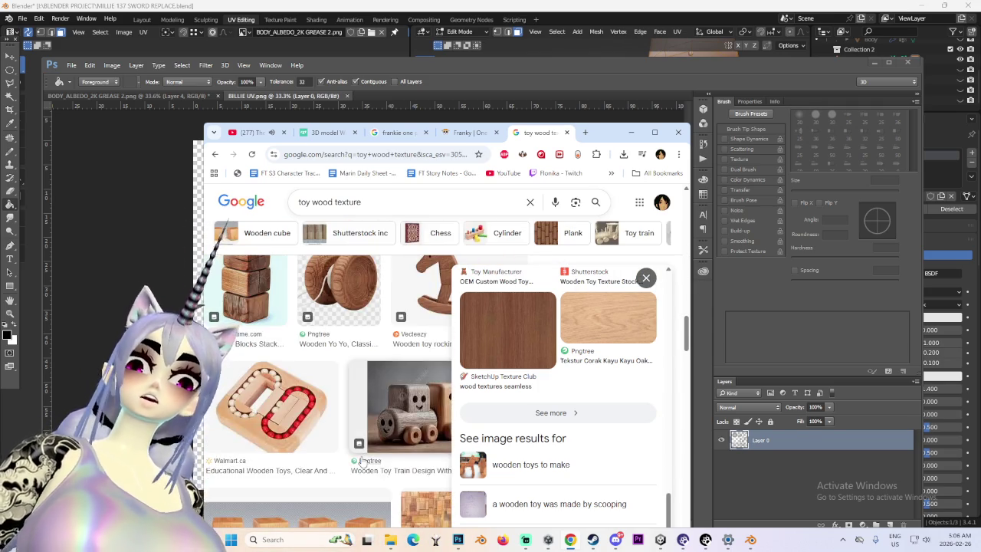
scroll(364, 460, "up", 3)
scroll(368, 460, "down", 2)
scroll(374, 460, "down", 5)
scroll(375, 459, "down", 2)
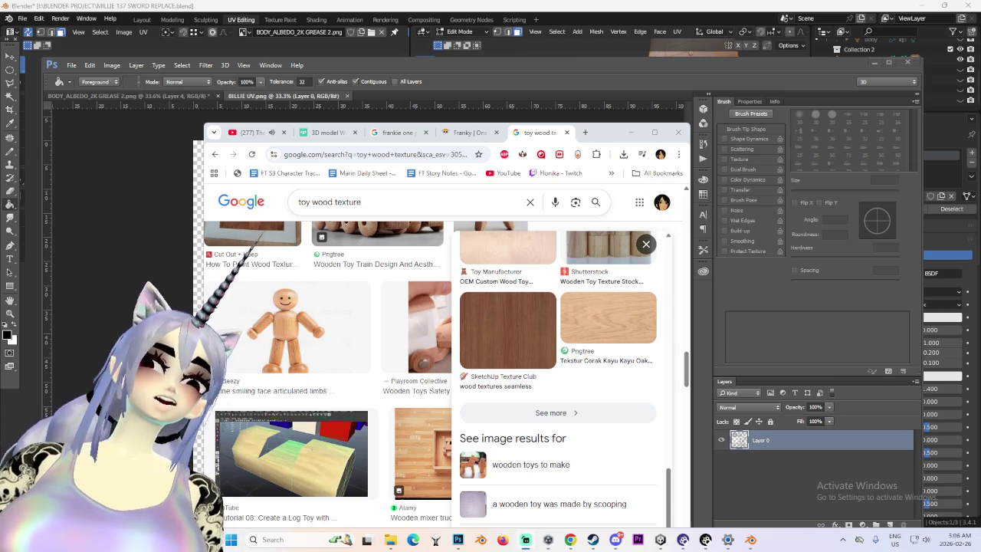
scroll(395, 414, "down", 3)
scroll(396, 414, "down", 2)
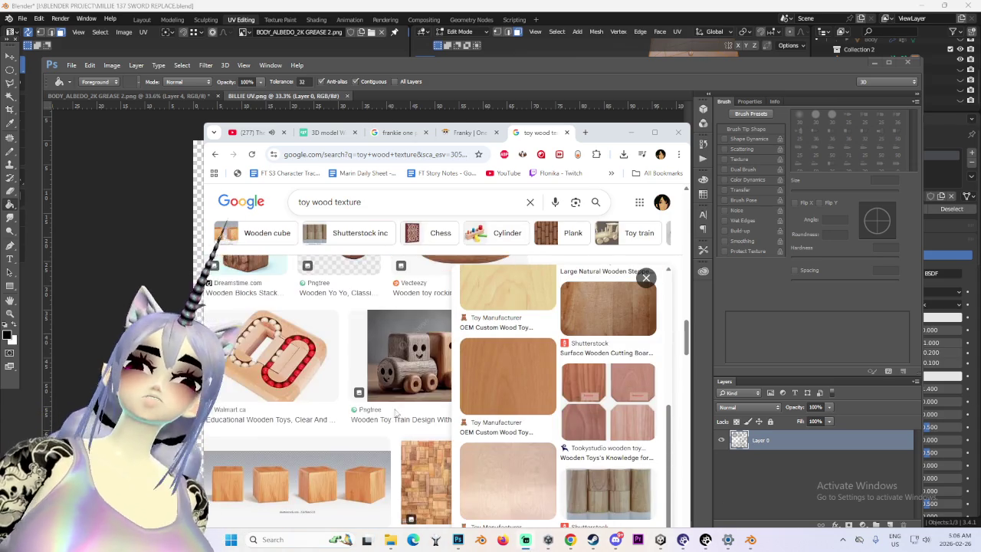
- Preview the Fisher-Price wooden toys image, then the Toy Manufacturer wood image
left_click(507, 481)
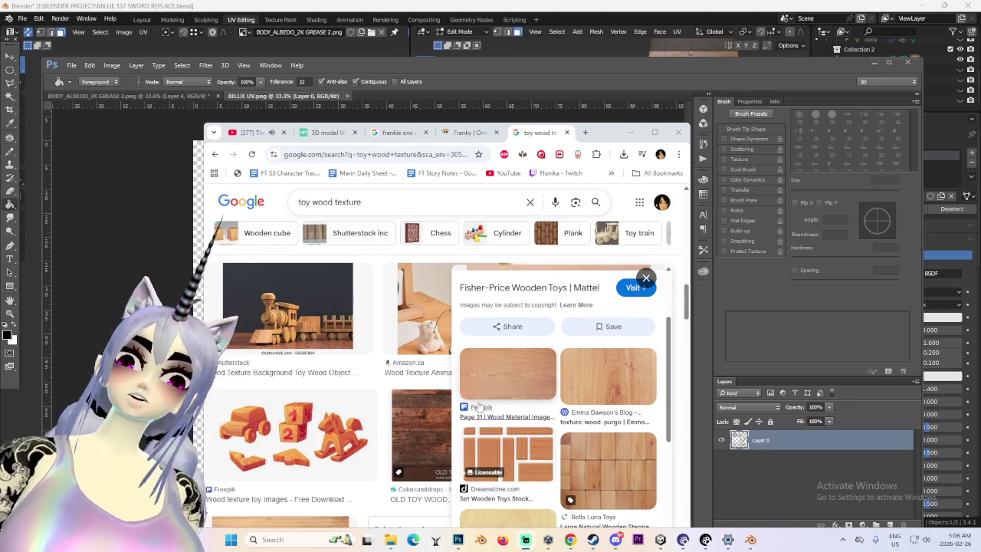
scroll(388, 408, "down", 2)
scroll(388, 409, "down", 2)
scroll(388, 409, "down", 2)
scroll(388, 408, "up", 2)
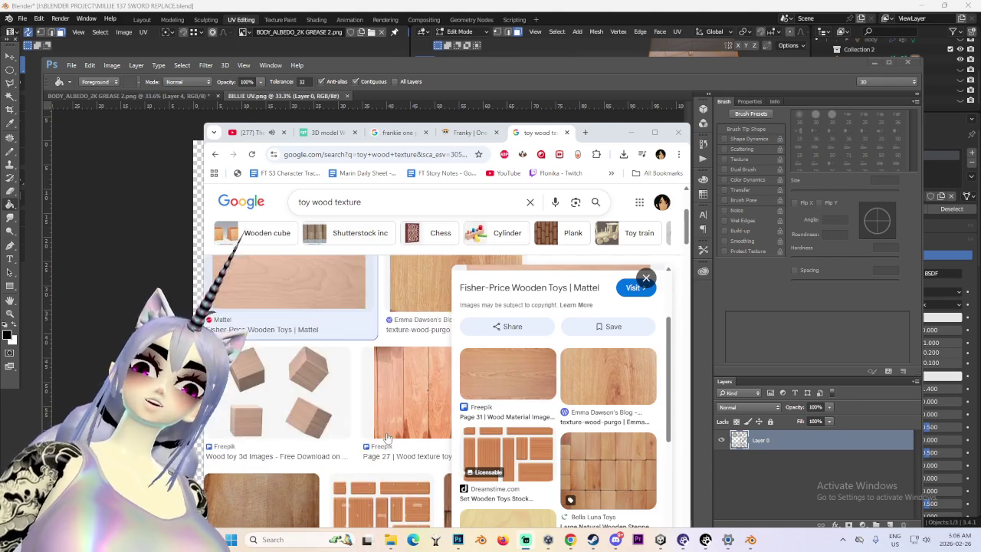
scroll(388, 434, "up", 2)
scroll(388, 433, "up", 2)
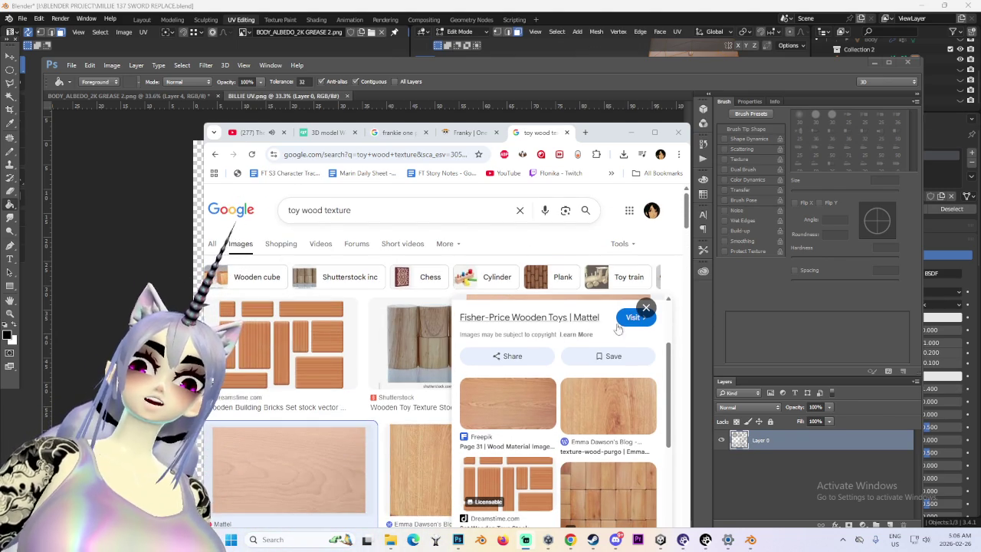
left_click(644, 308)
left_click(590, 353)
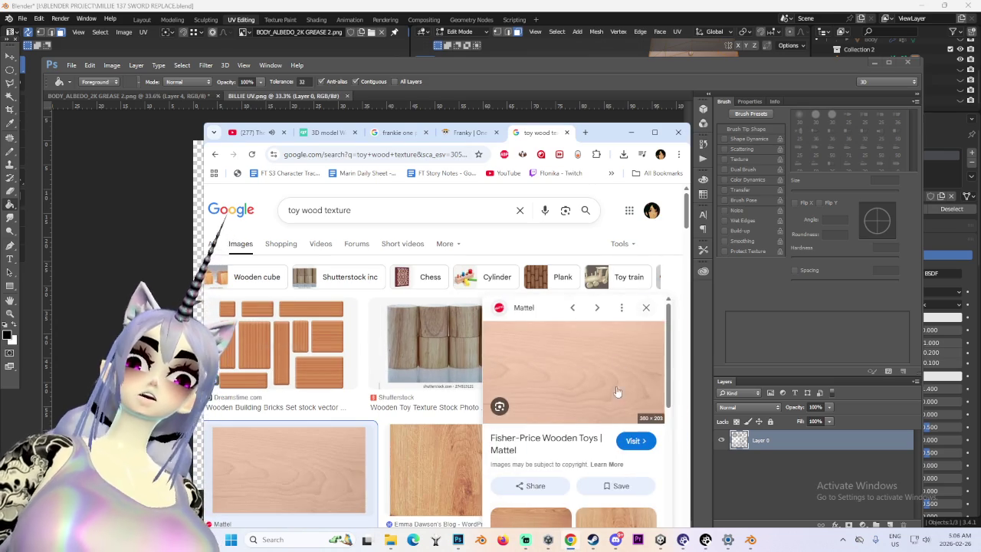
scroll(608, 423, "down", 3)
left_click(546, 442)
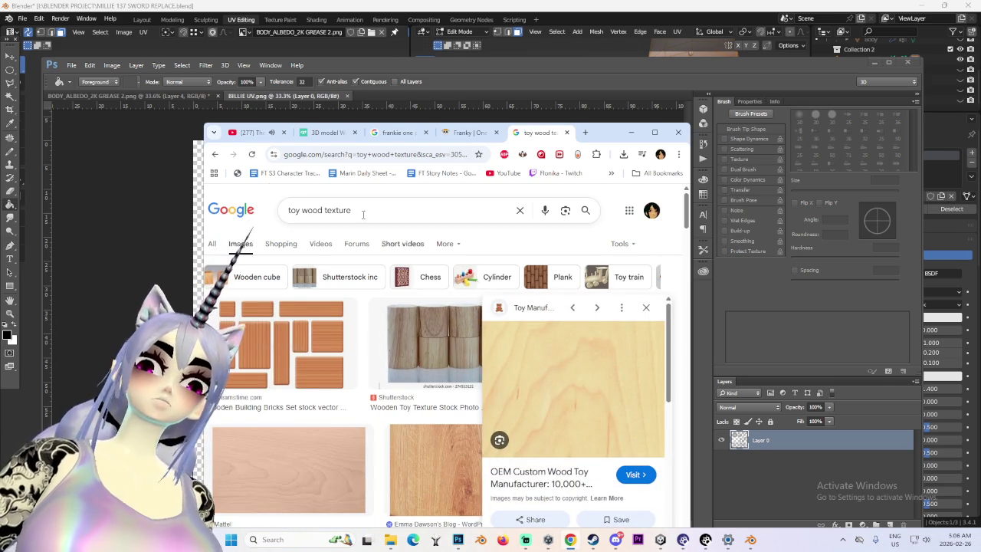
- Visit the Fisher-Price source page, dismiss its newsletter popup, then close the page
left_click(215, 155)
left_click(600, 365)
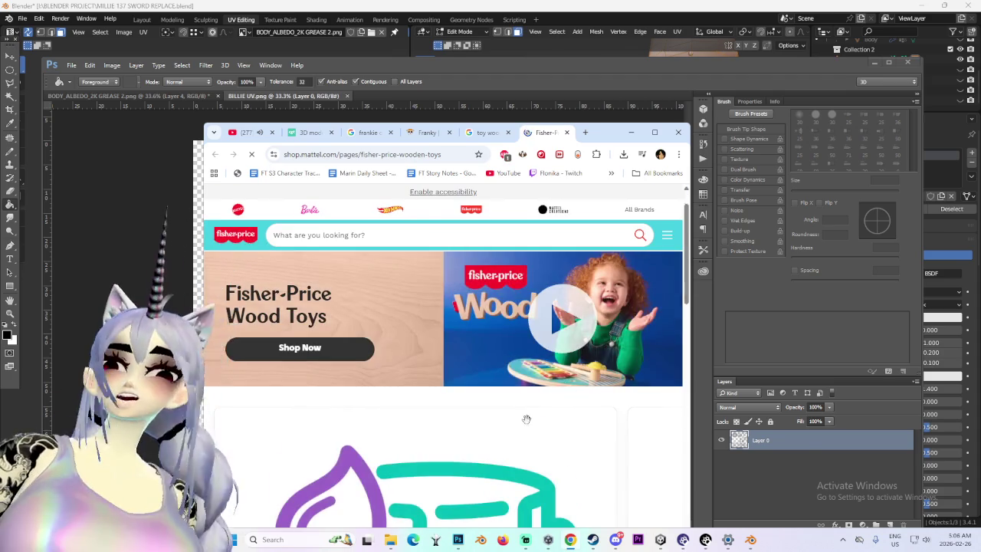
scroll(507, 419, "down", 4)
scroll(494, 418, "up", 3)
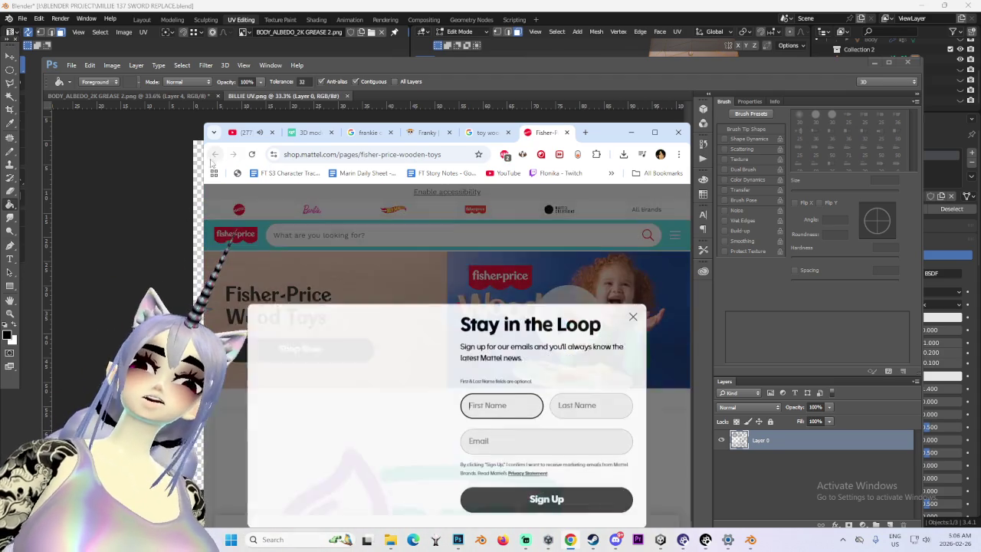
left_click(633, 316)
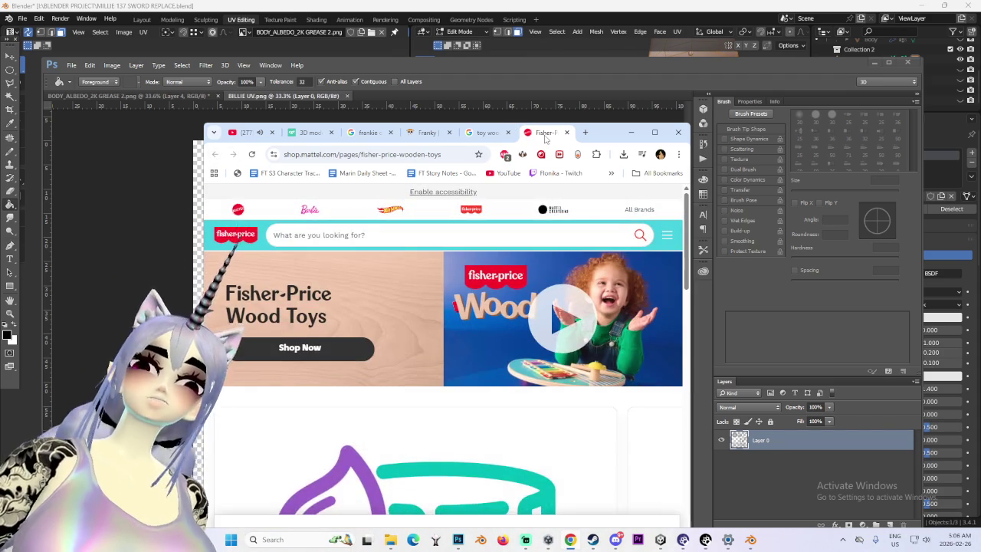
left_click(566, 132)
right_click(641, 367)
key("Escape")
- Preview the OEM Custom Wood Toy image and scroll further through the results
scroll(632, 452, "down", 3)
scroll(632, 452, "up", 3)
scroll(631, 452, "down", 3)
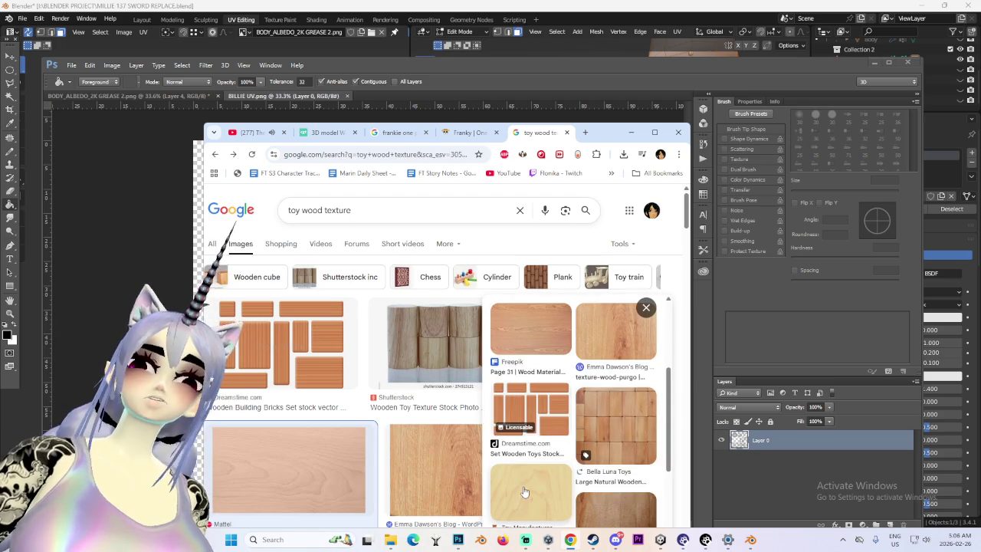
left_click(523, 495)
scroll(581, 382, "down", 3)
scroll(580, 383, "down", 2)
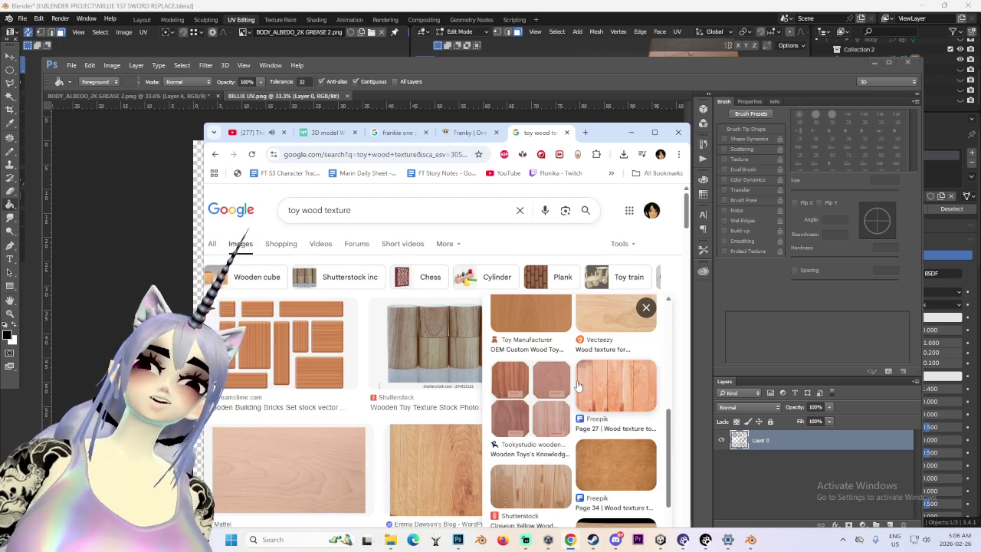
scroll(586, 395, "down", 2)
scroll(608, 418, "down", 2)
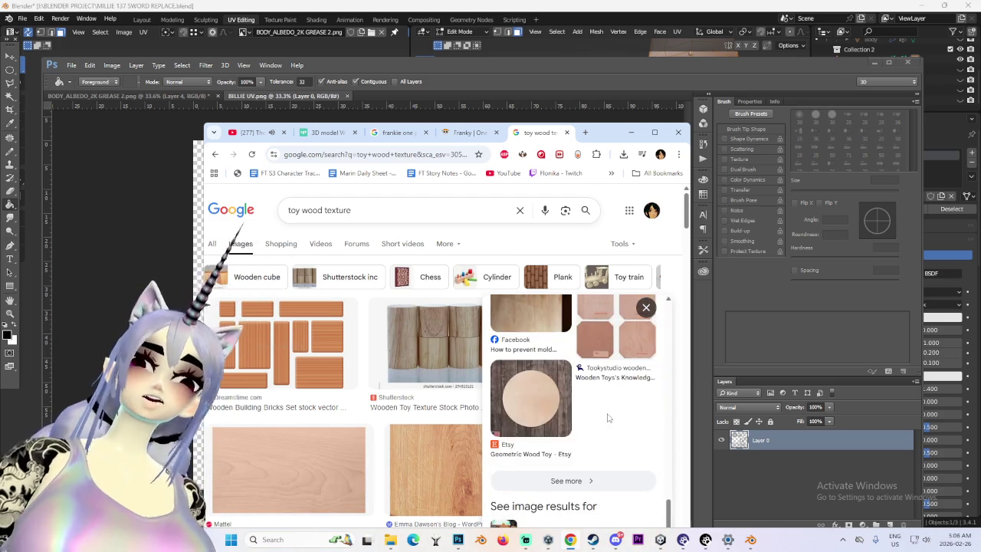
scroll(608, 418, "down", 2)
scroll(429, 475, "down", 3)
scroll(427, 489, "down", 2)
scroll(425, 489, "down", 2)
scroll(420, 489, "down", 2)
scroll(414, 489, "down", 2)
scroll(408, 488, "down", 2)
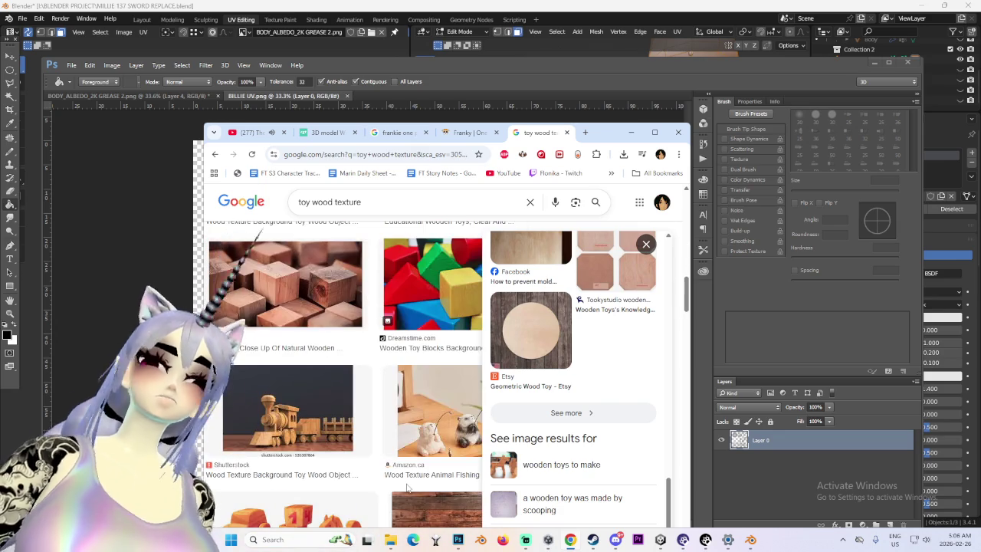
scroll(403, 483, "down", 2)
scroll(396, 477, "down", 2)
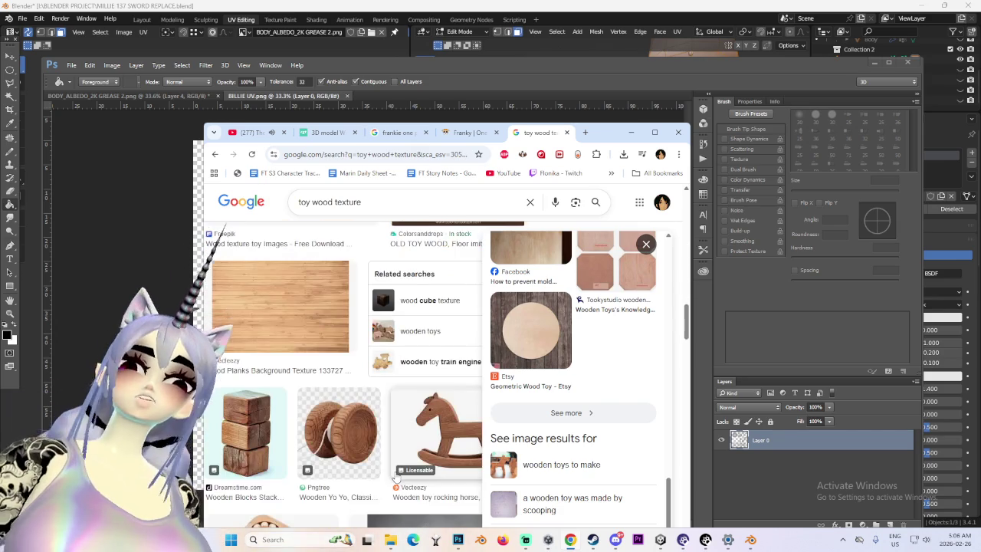
- Bring up the Unity OJAMA 2 scene and orbit around the MILLIE 138 SWORD REPLACE avatar
left_click(660, 540)
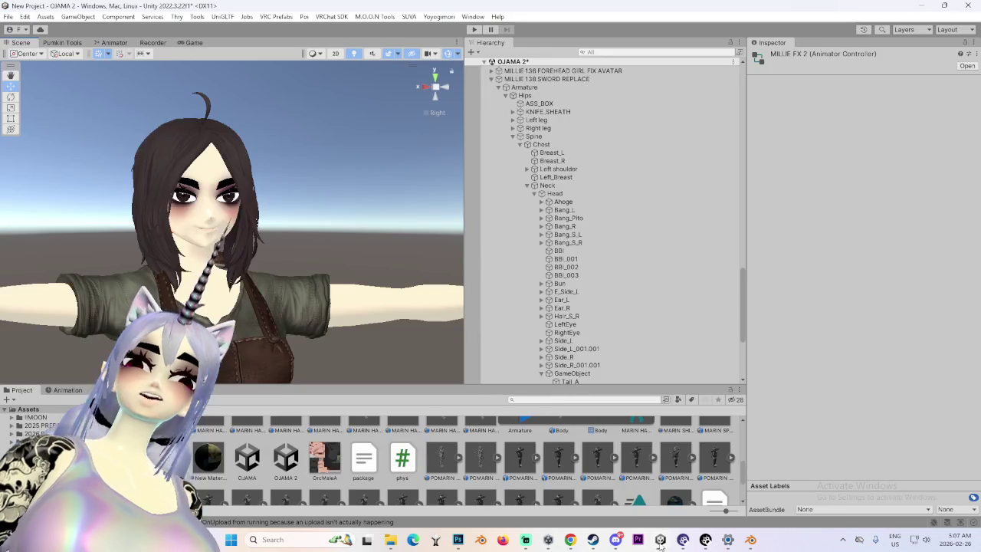
middle_click_drag(255, 252, 328, 251)
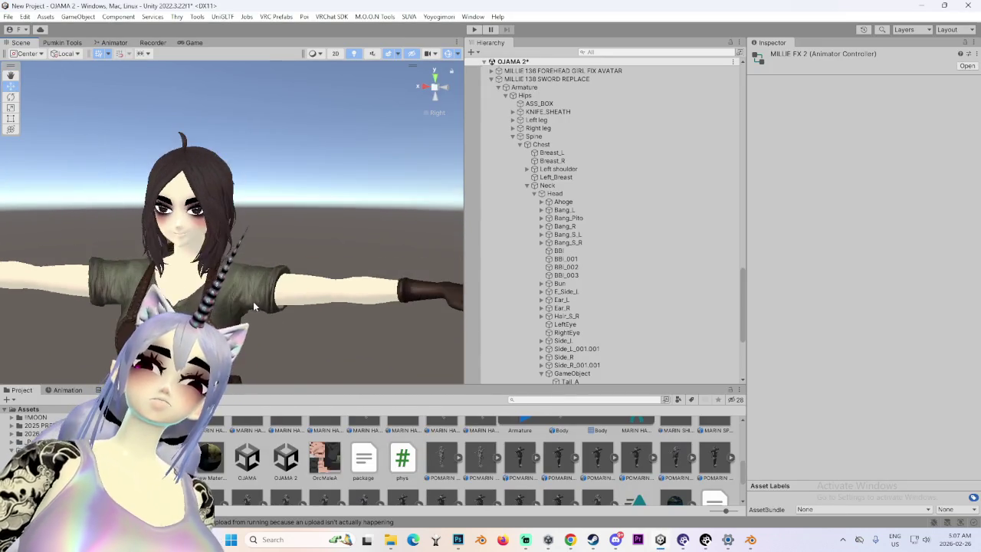
scroll(328, 252, "down", 2)
left_click_drag(328, 257, 356, 244, "alt")
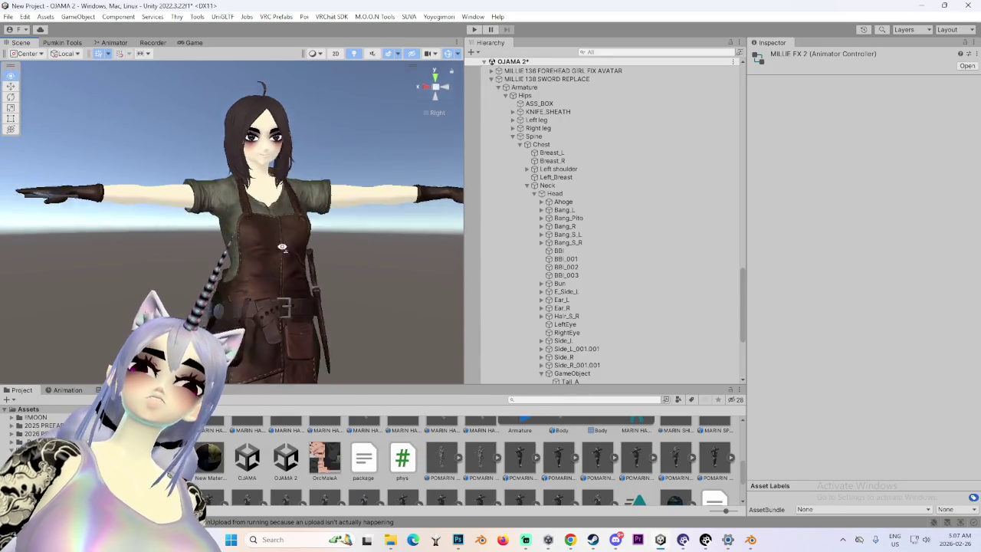